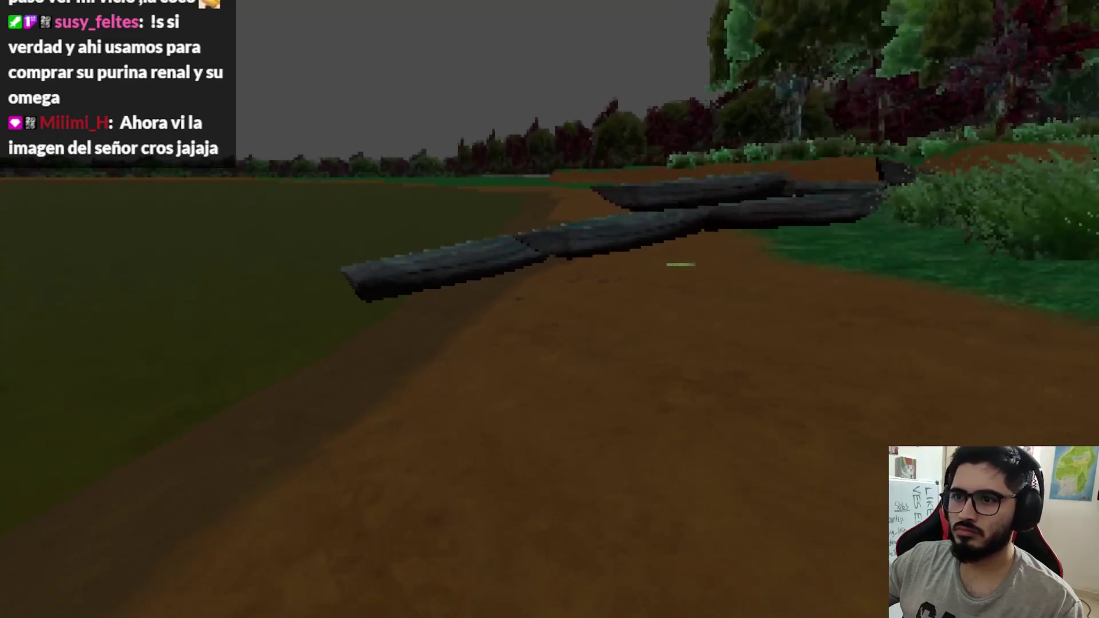
Step back from the logs, pause Latin Shadows, and switch to the Godot editor.
key("s")
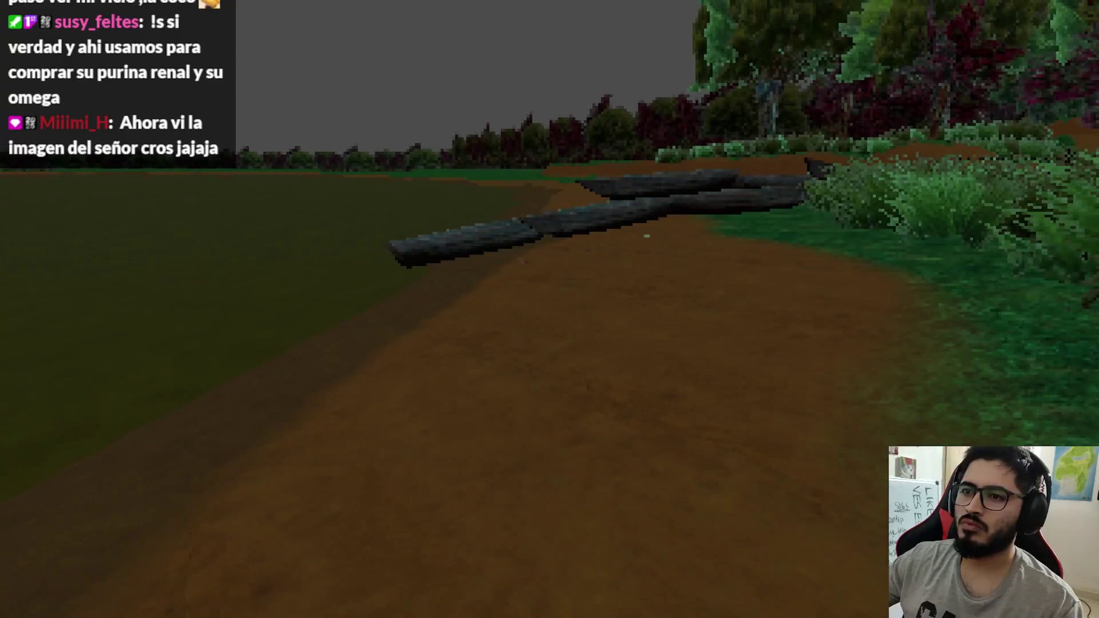
key("Escape")
key("super")
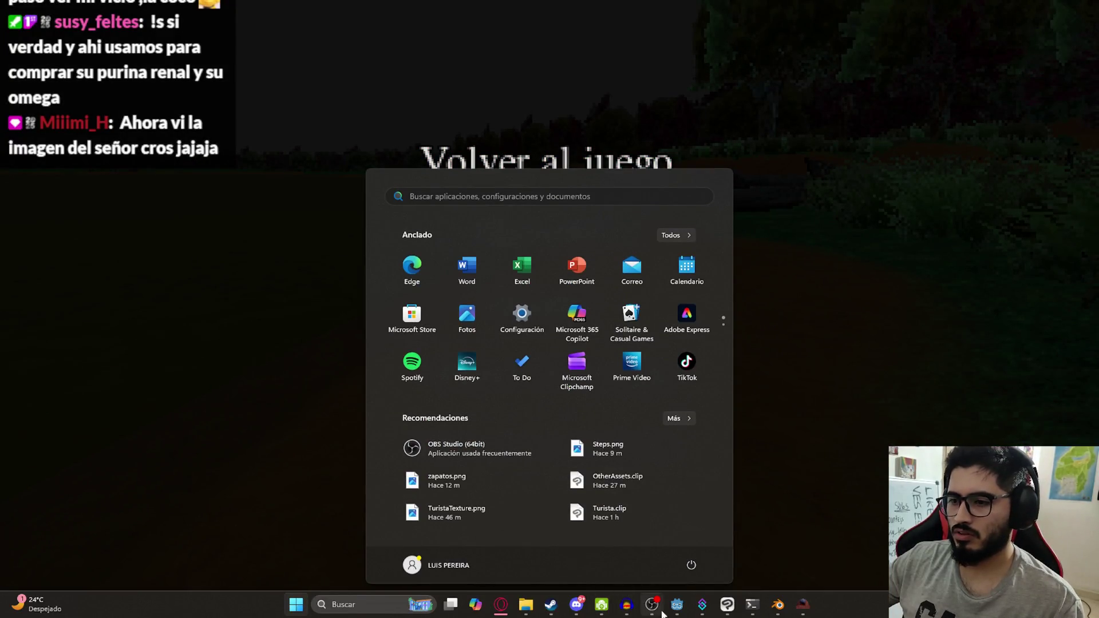
left_click(676, 604)
Load BasicFixedCamera.tres as the WorldEnvironment's environment in LevelLake, then return to the game.
scroll(105, 130, "up", 5)
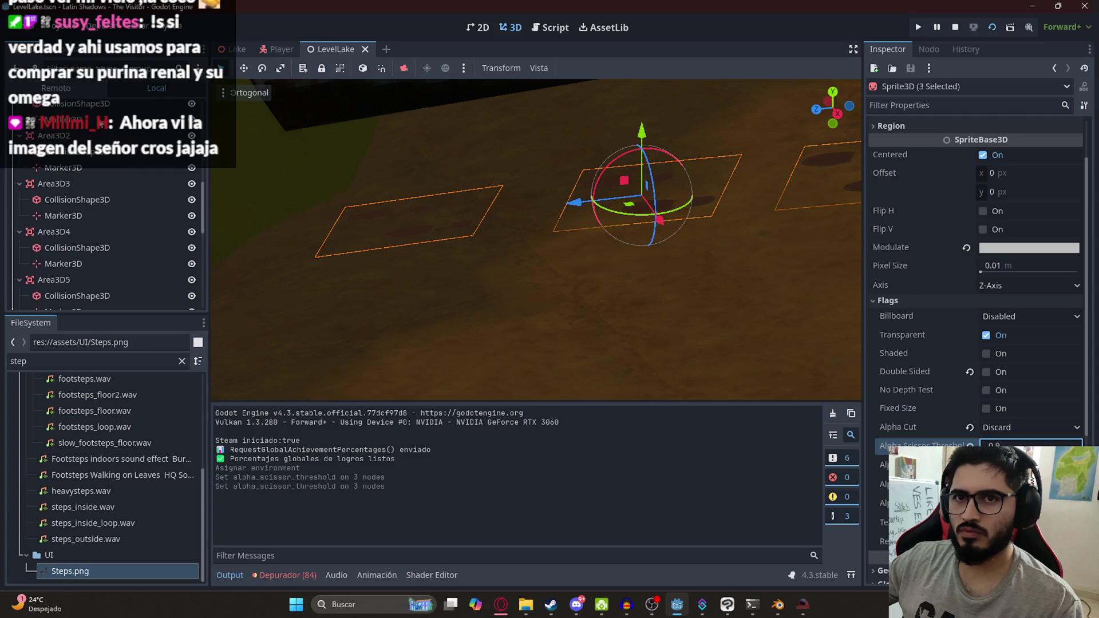
scroll(130, 166, "up", 8)
left_click(93, 194)
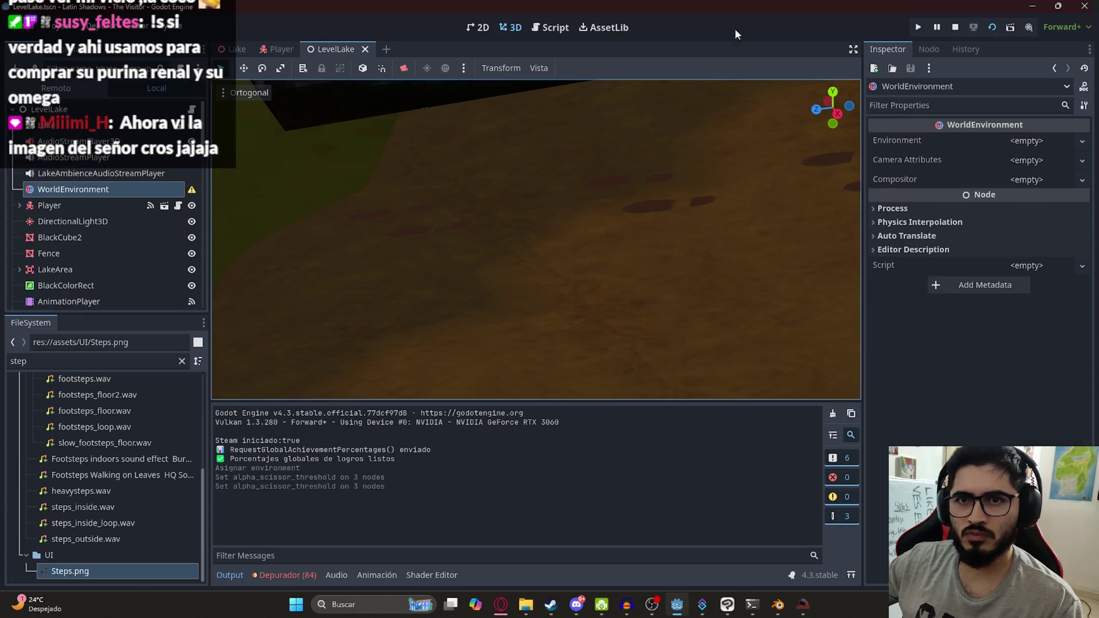
left_click(1049, 141)
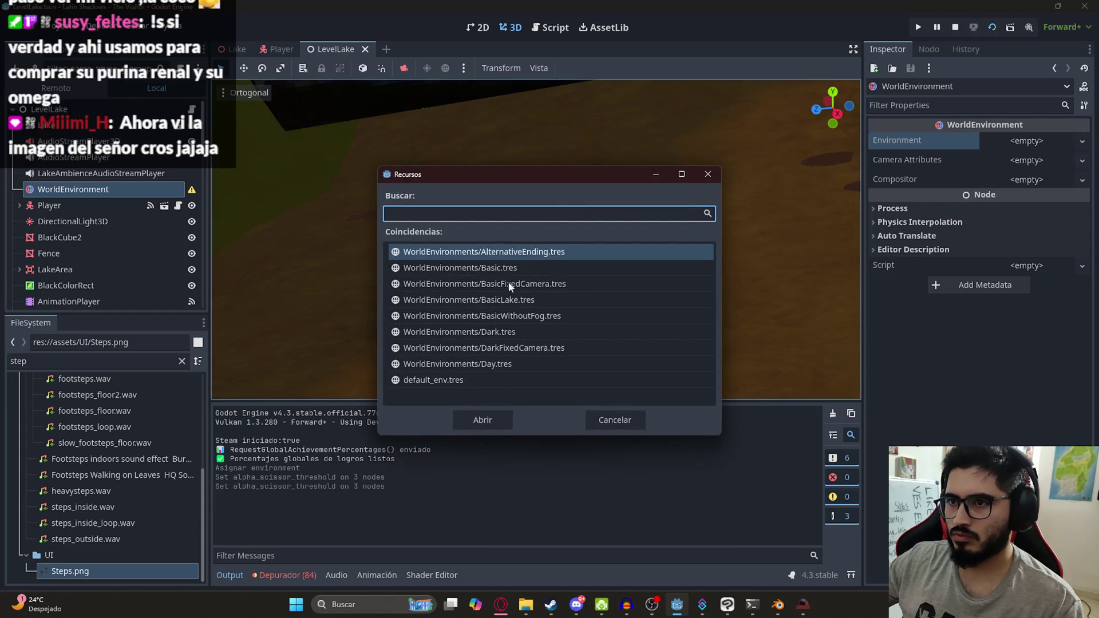
double_click(510, 286)
key("alt+Tab")
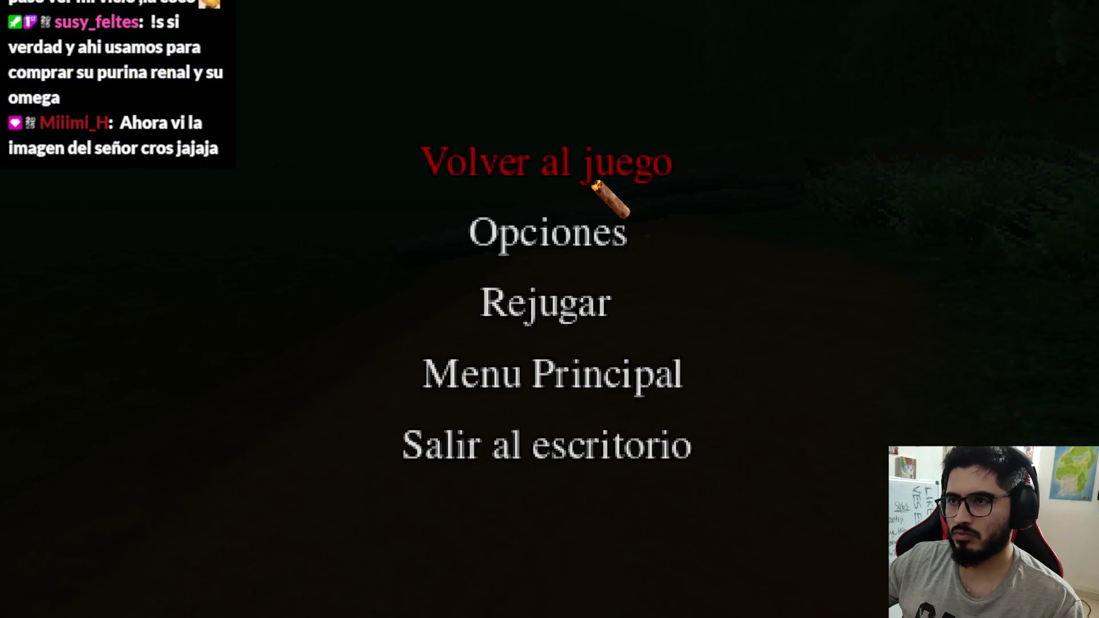
Resume Latin Shadows and play through the green fog, then pause and switch to Discord.
left_click(595, 187)
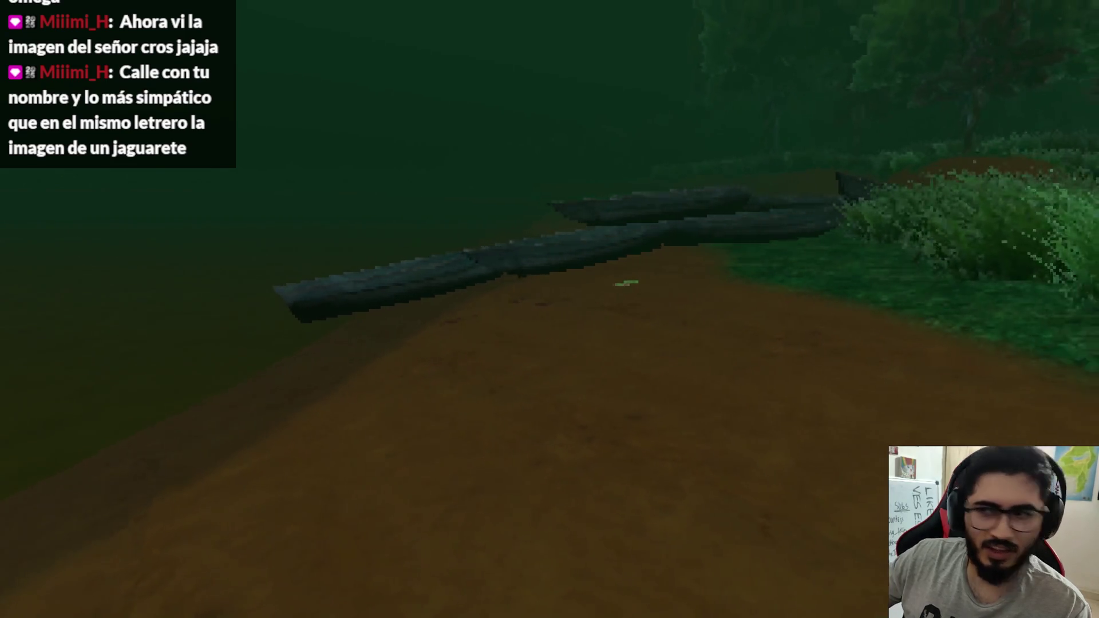
key("Escape")
key("super")
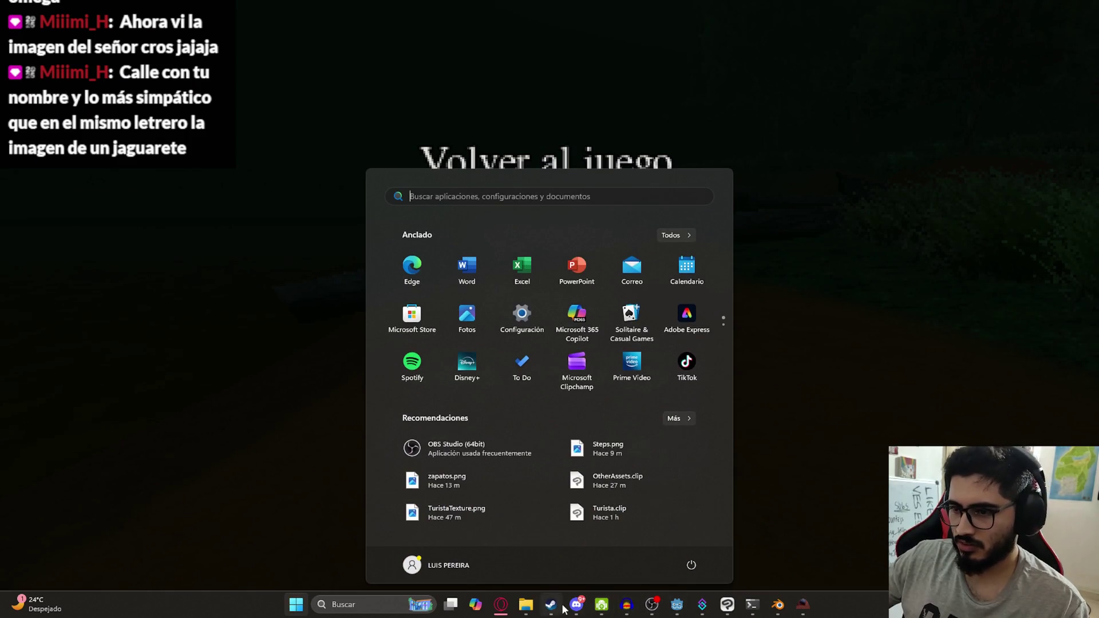
left_click(558, 607)
left_click(576, 605)
Find the street-sign photo in Discord, view it zoomed in, then close the viewer.
scroll(477, 404, "up", 5)
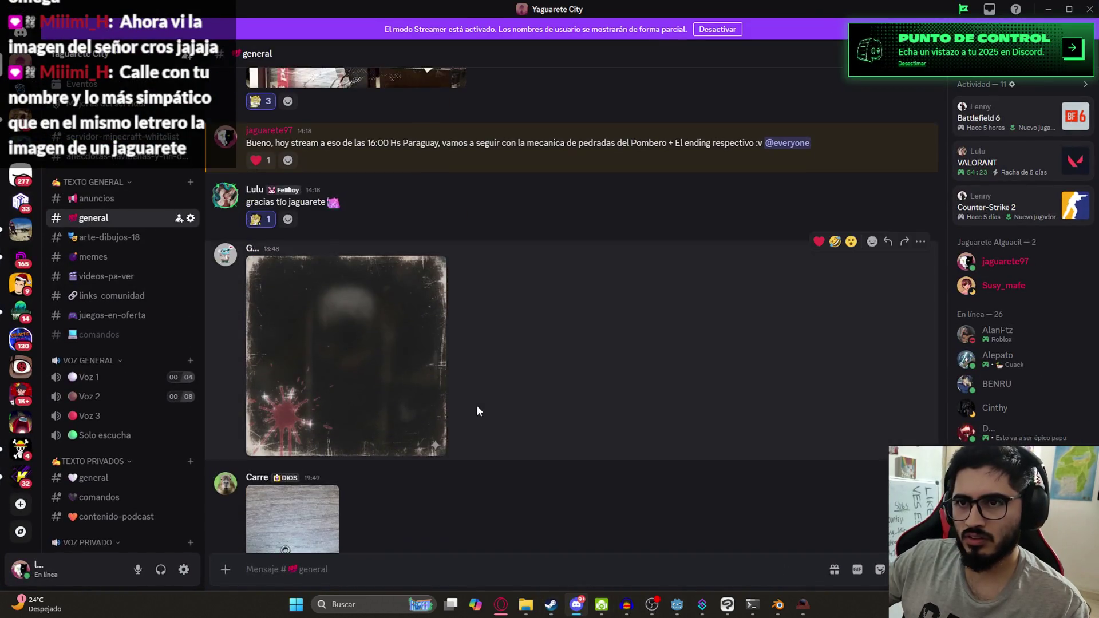
scroll(477, 411, "up", 5)
scroll(399, 297, "up", 1)
scroll(437, 364, "up", 10)
left_click(354, 344)
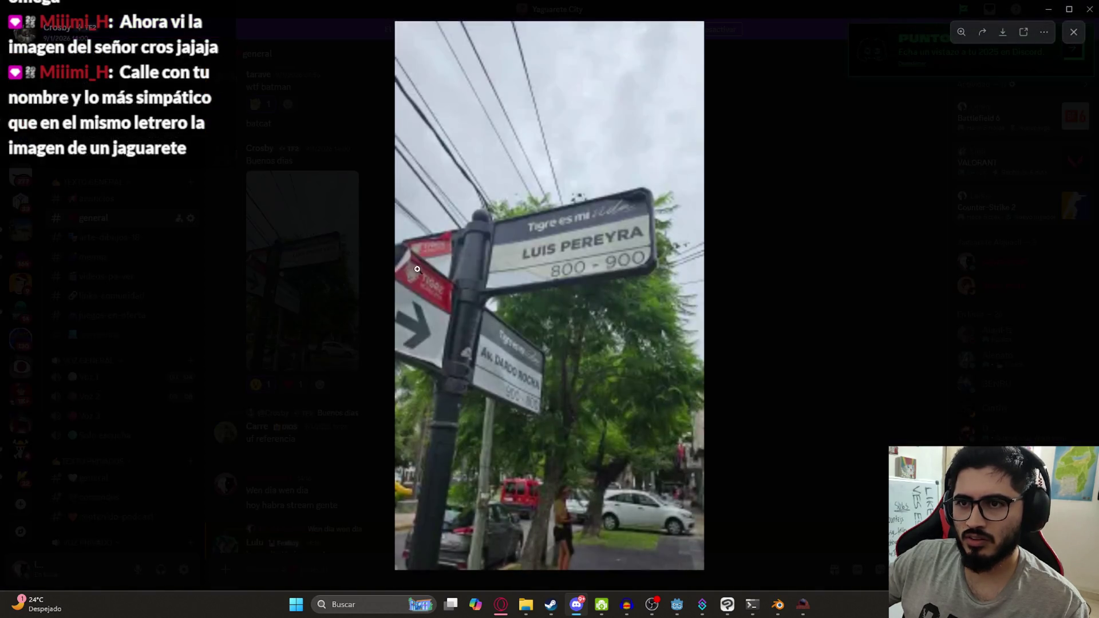
left_click(405, 271)
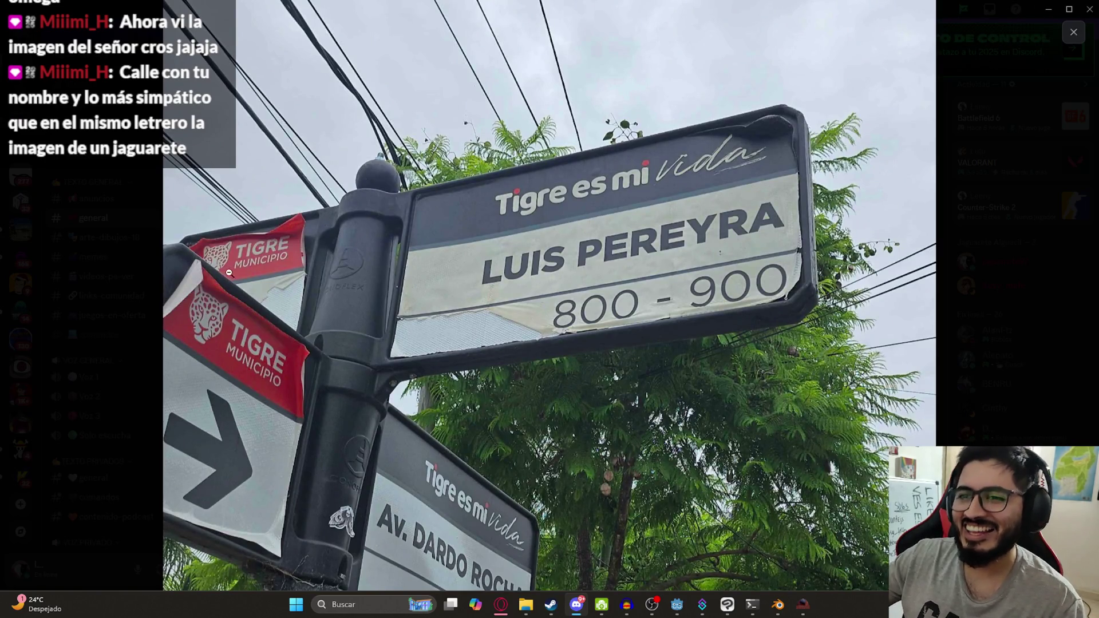
left_click(552, 347)
left_click(865, 457)
Switch back to Latin Shadows and resume play with Volver al juego.
scroll(745, 489, "down", 10)
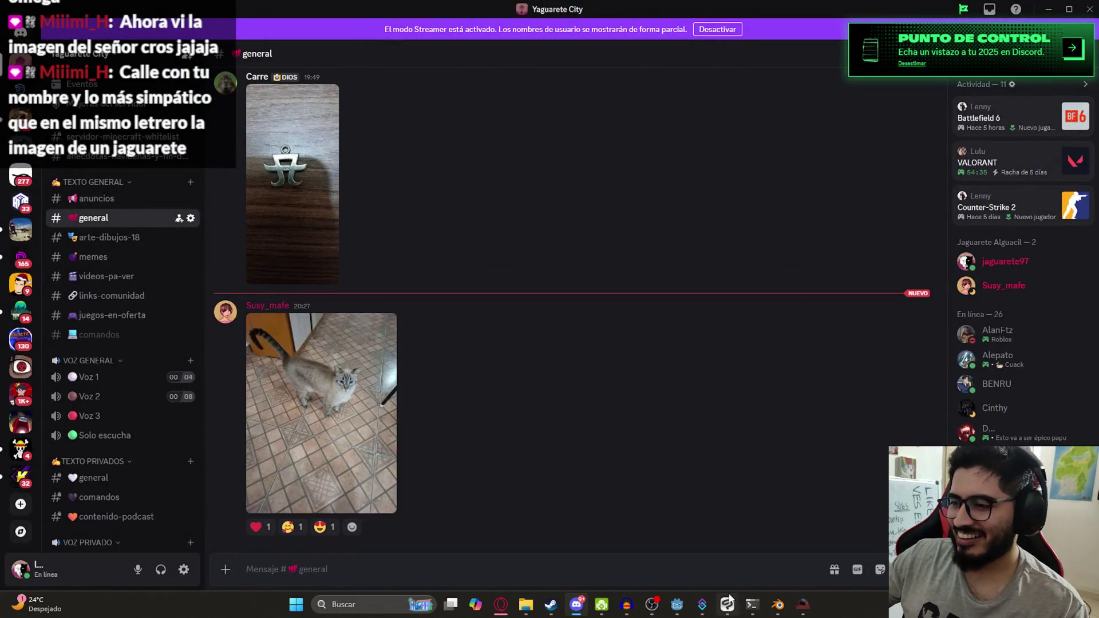
left_click(803, 604)
left_click(571, 180)
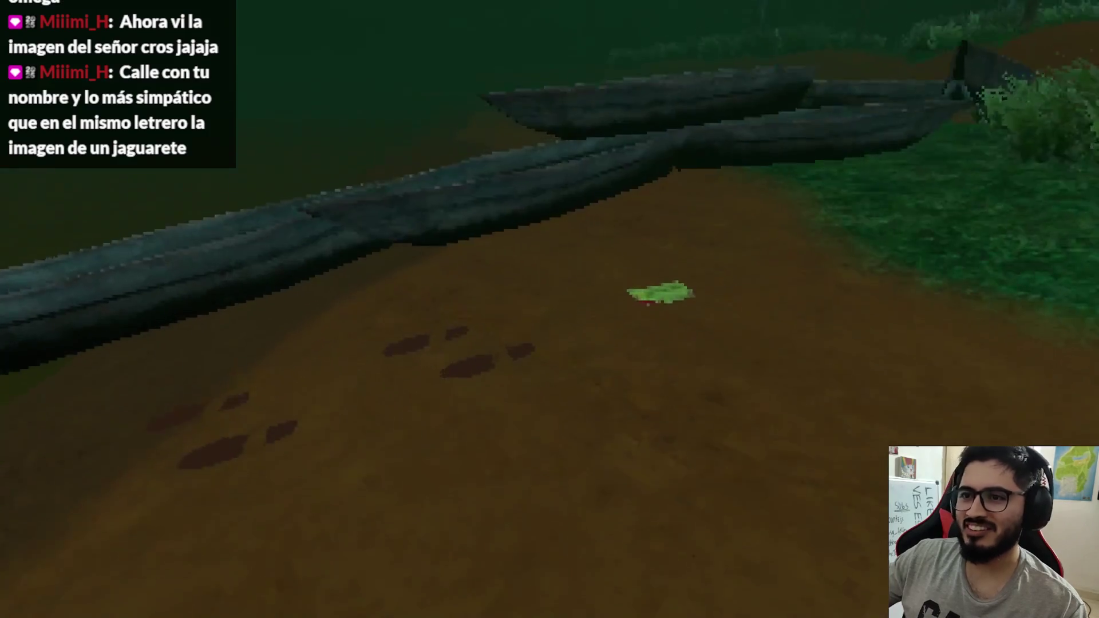
Pick up the note on the ground and read both pages.
key("e")
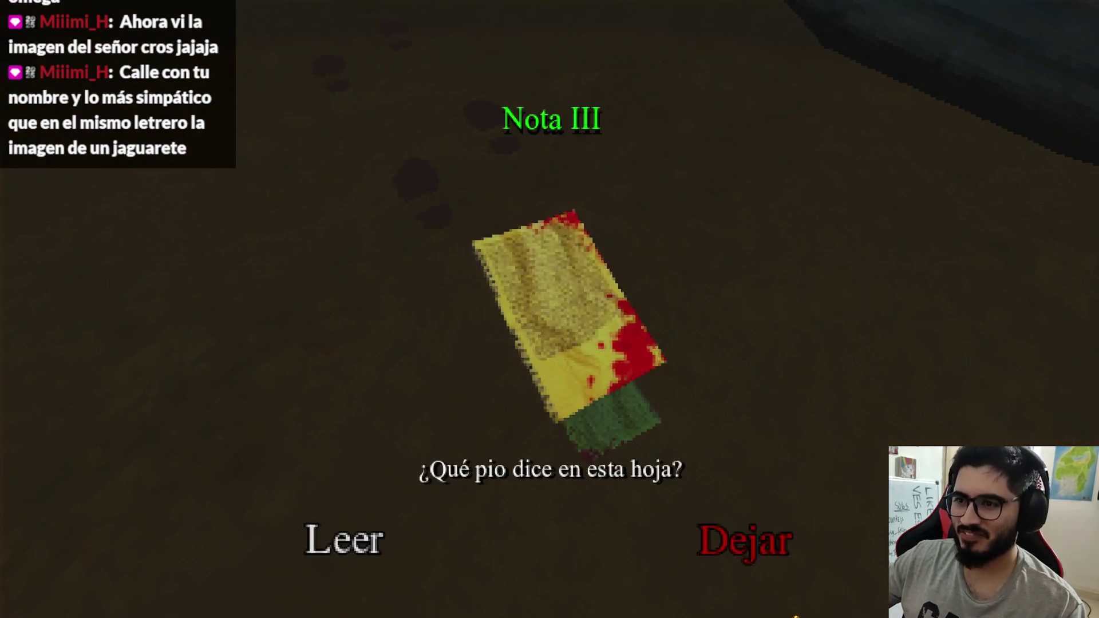
left_click(344, 537)
left_click(856, 549)
left_click(856, 548)
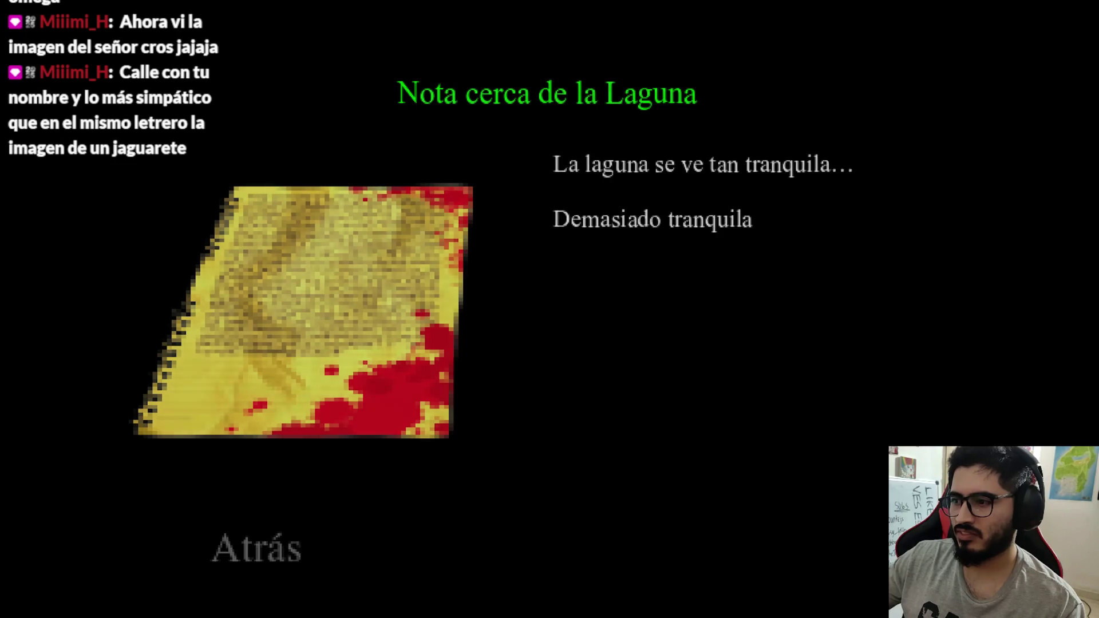
Follow the footprint trail along the dirt path up to the stone trough.
key("w")
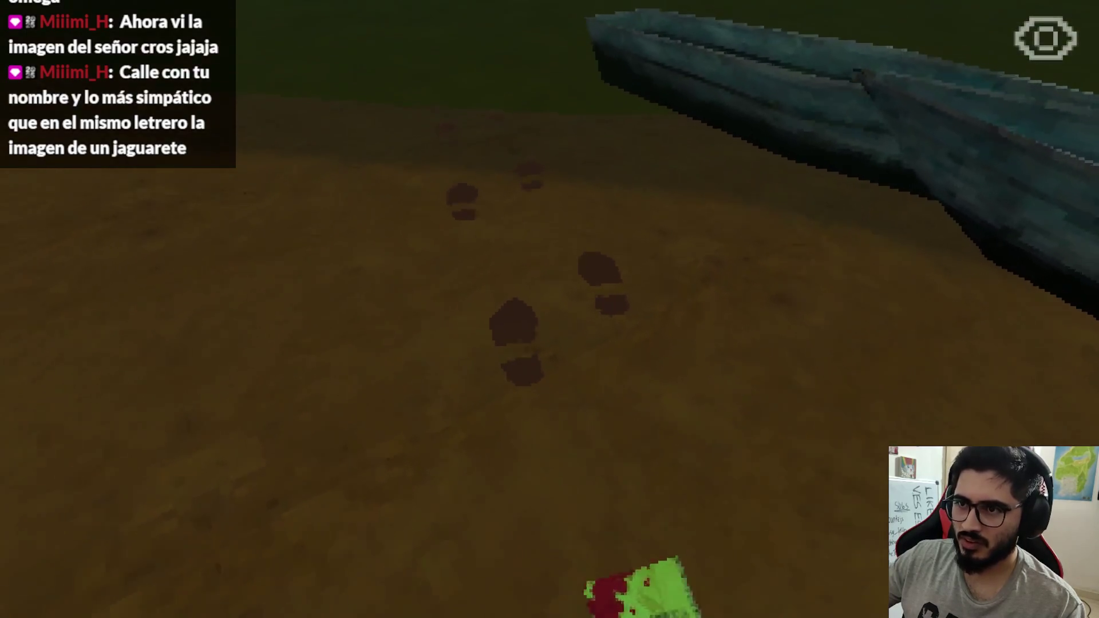
key("w")
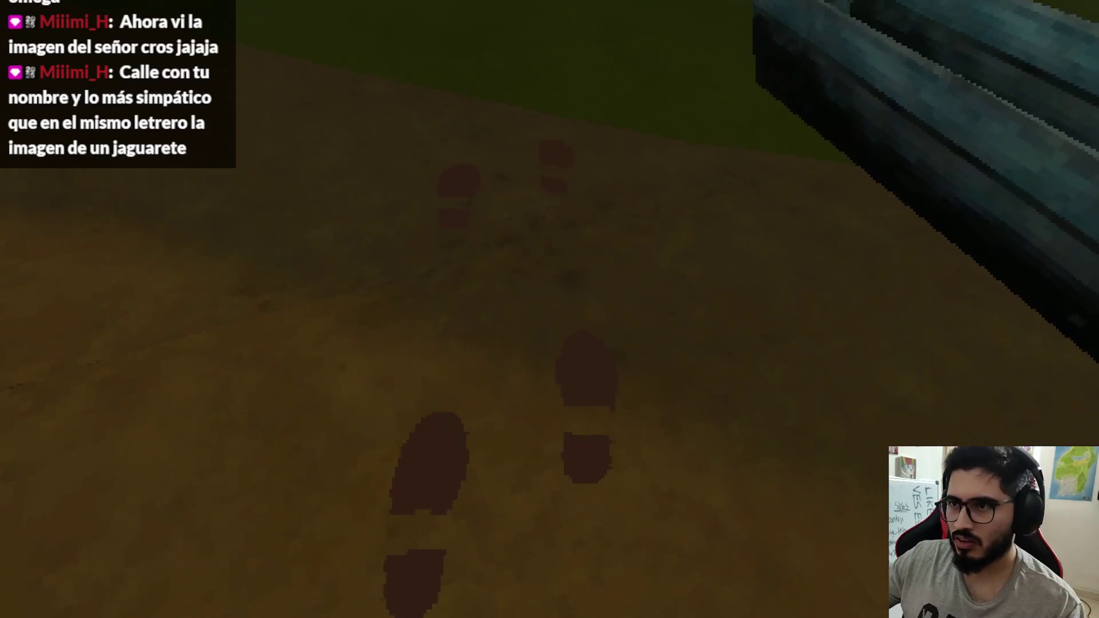
key("w")
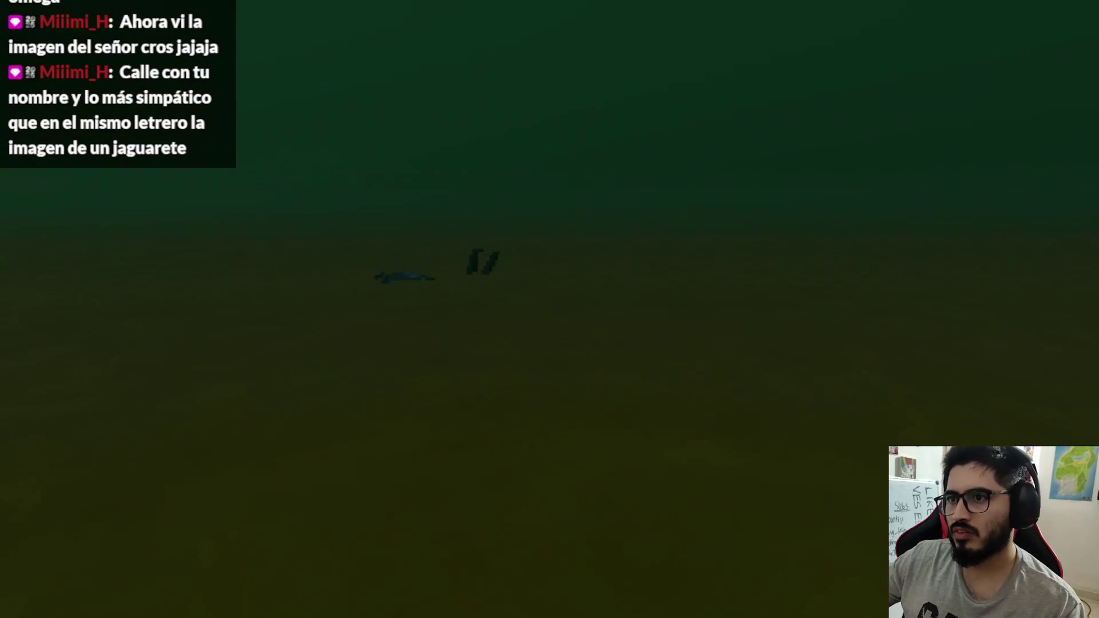
key("w")
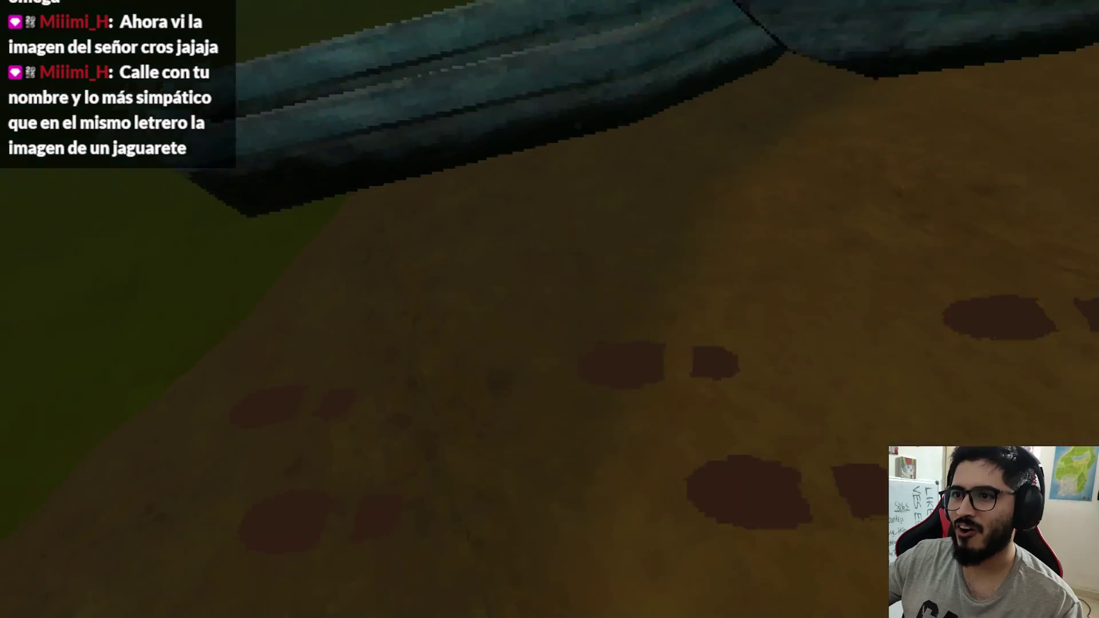
key("w")
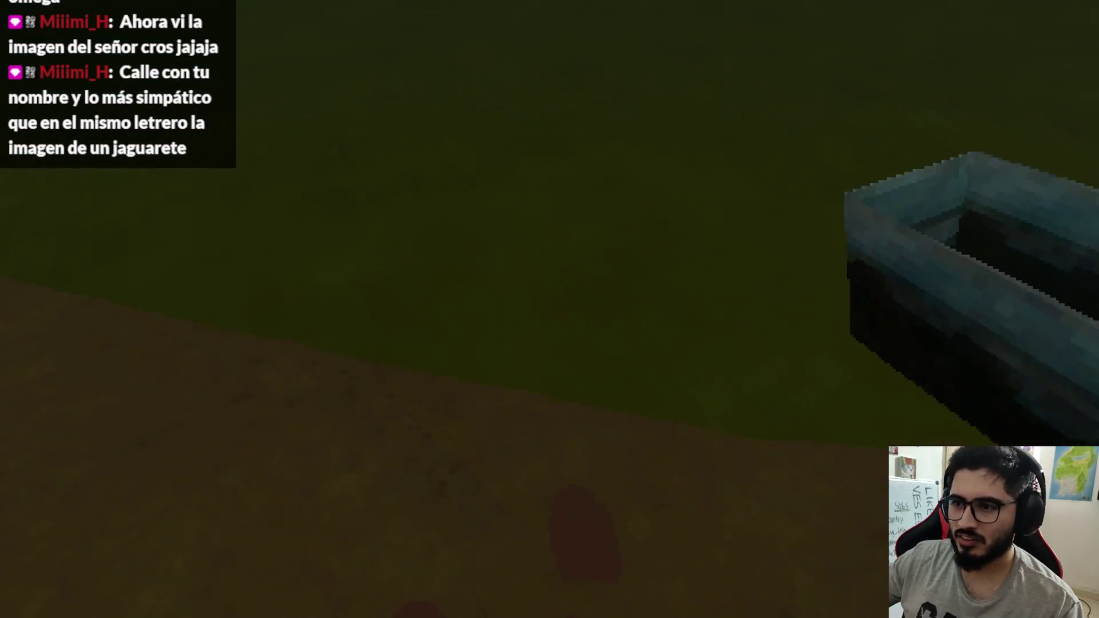
key("w")
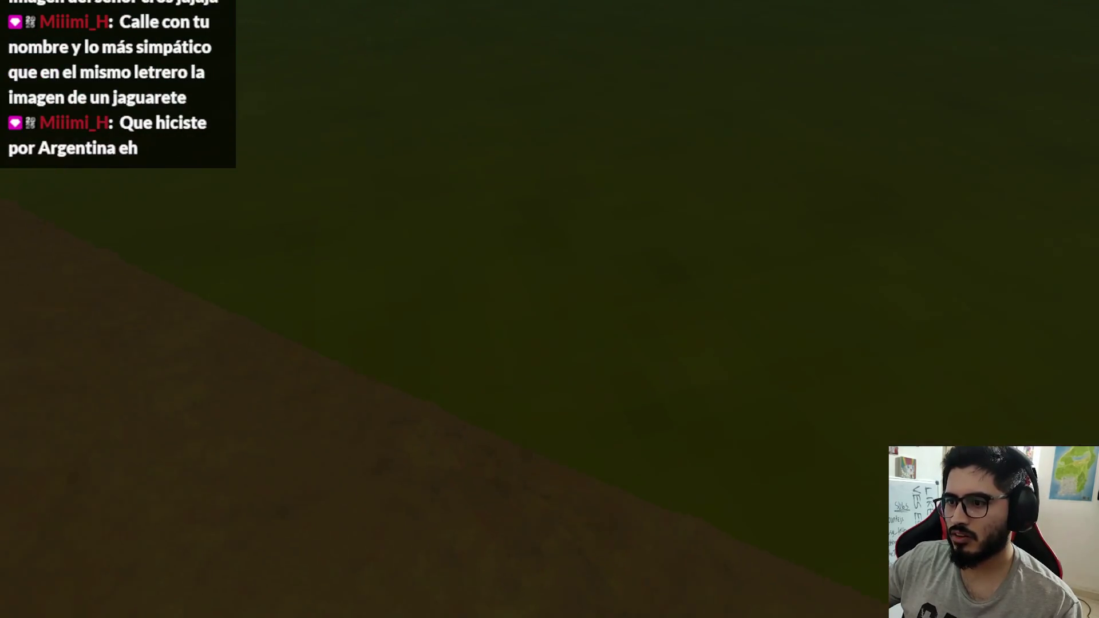
key("w")
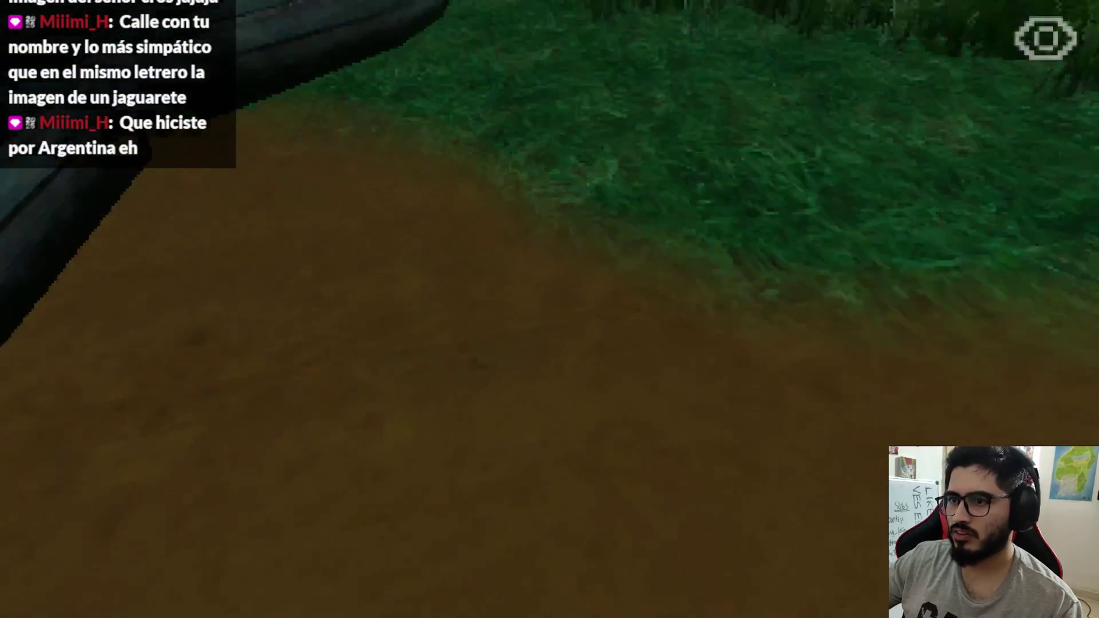
key("w")
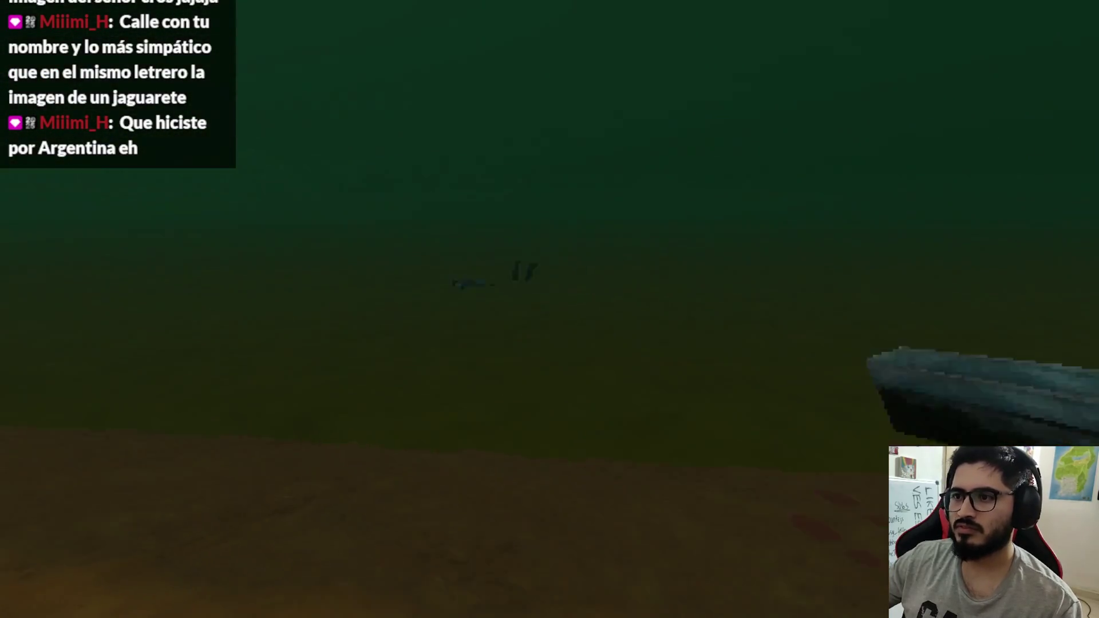
key("w")
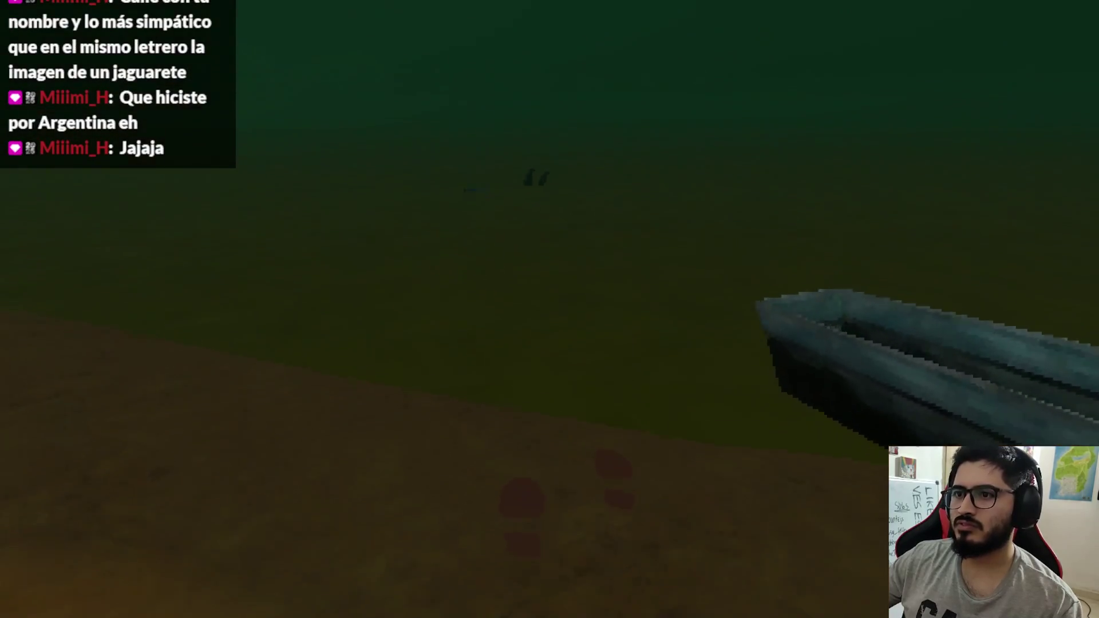
key("w")
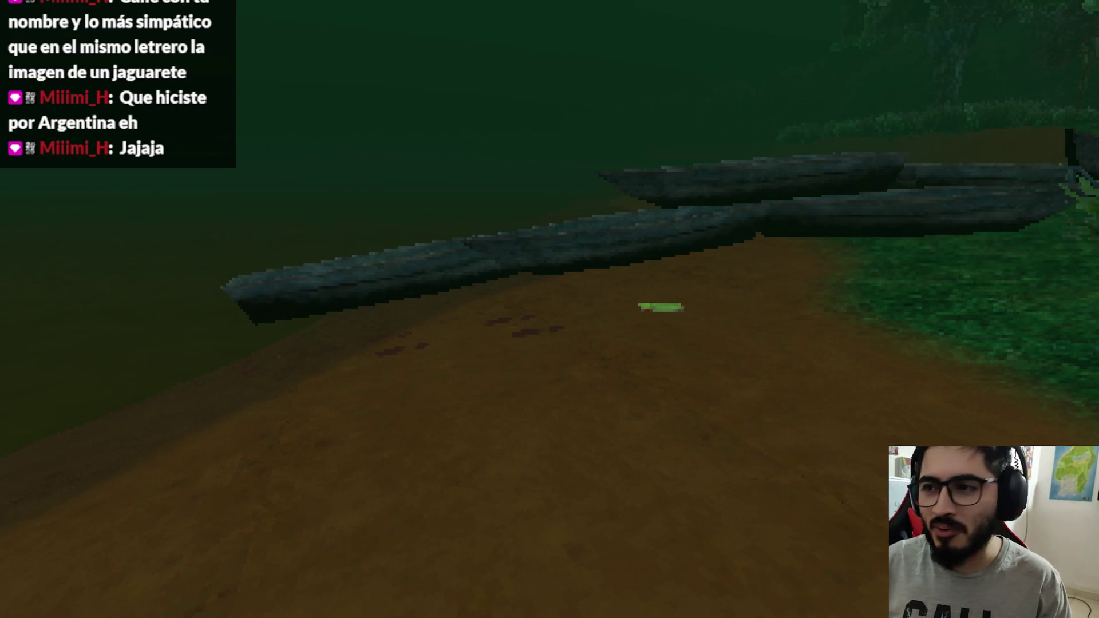
key("w")
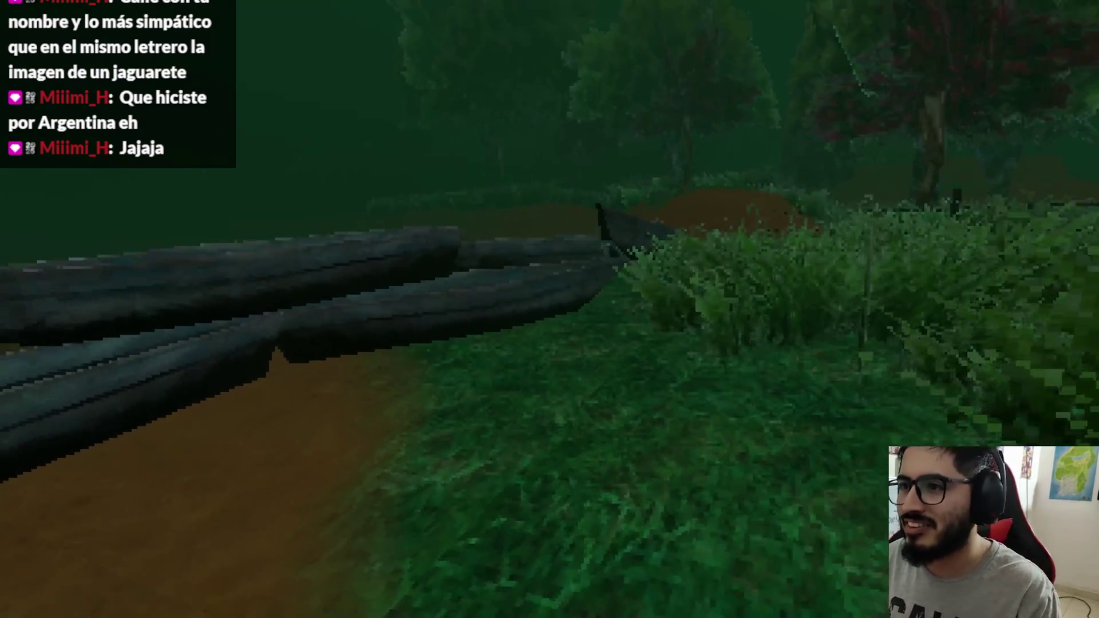
key("s")
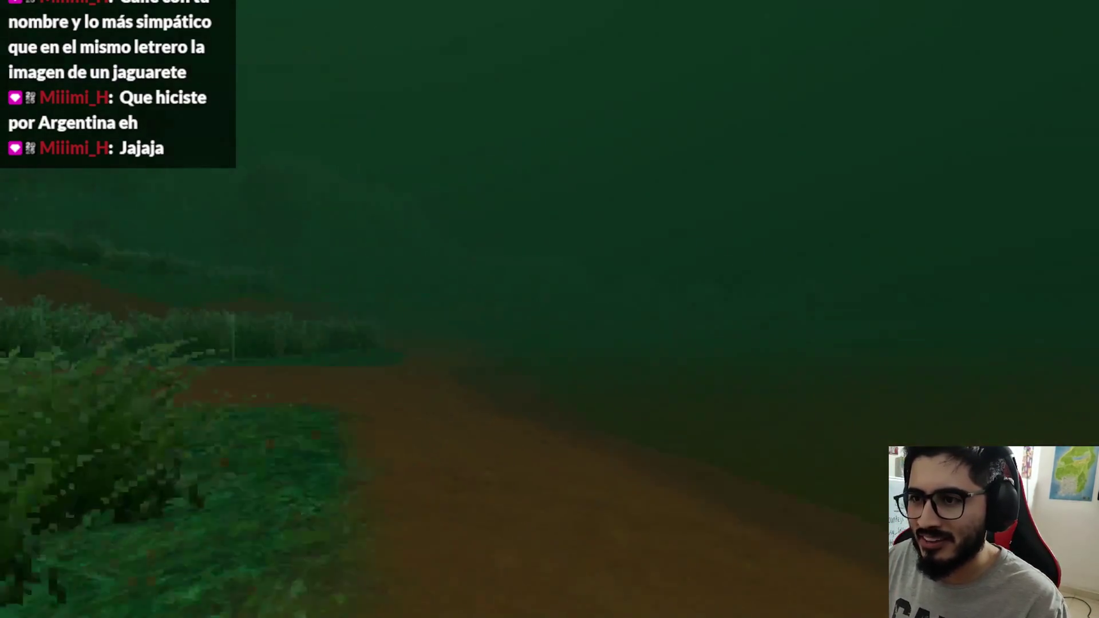
Pick up the green note Nota III, read both pages, and close it.
key("w")
key("e")
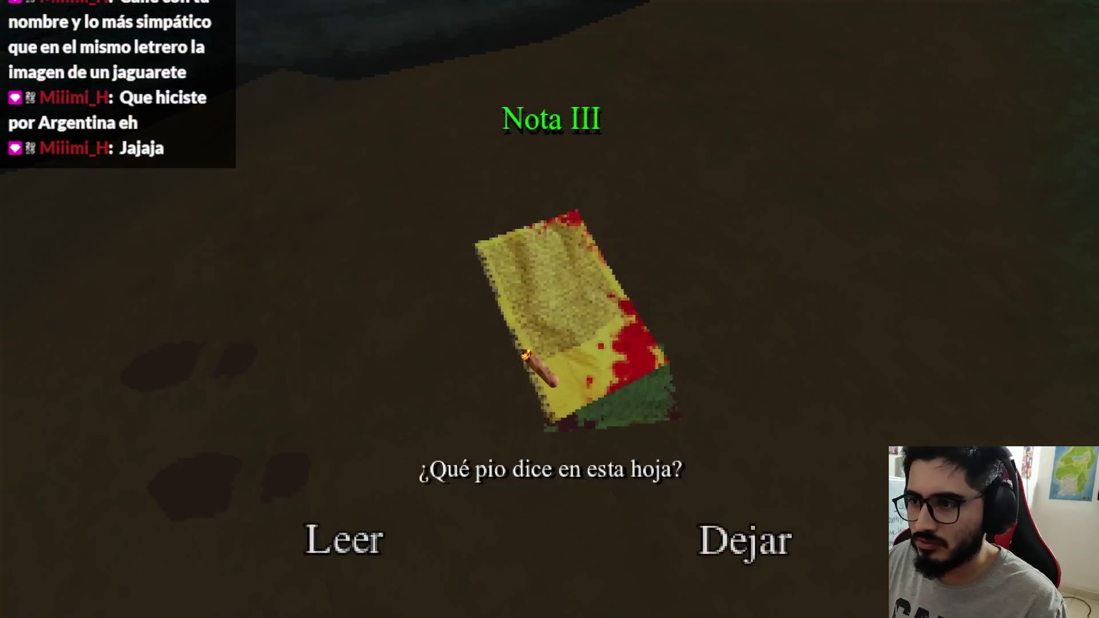
left_click(355, 541)
left_click(831, 546)
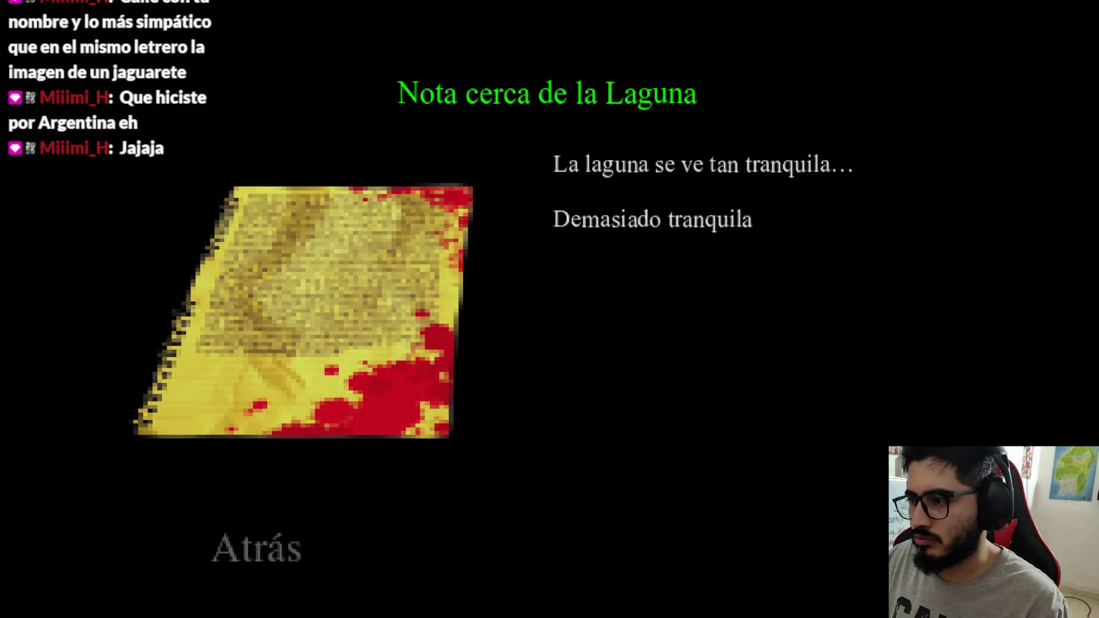
key("Escape")
Walk on toward the trough, then pause and quit the game to the desktop.
key("w")
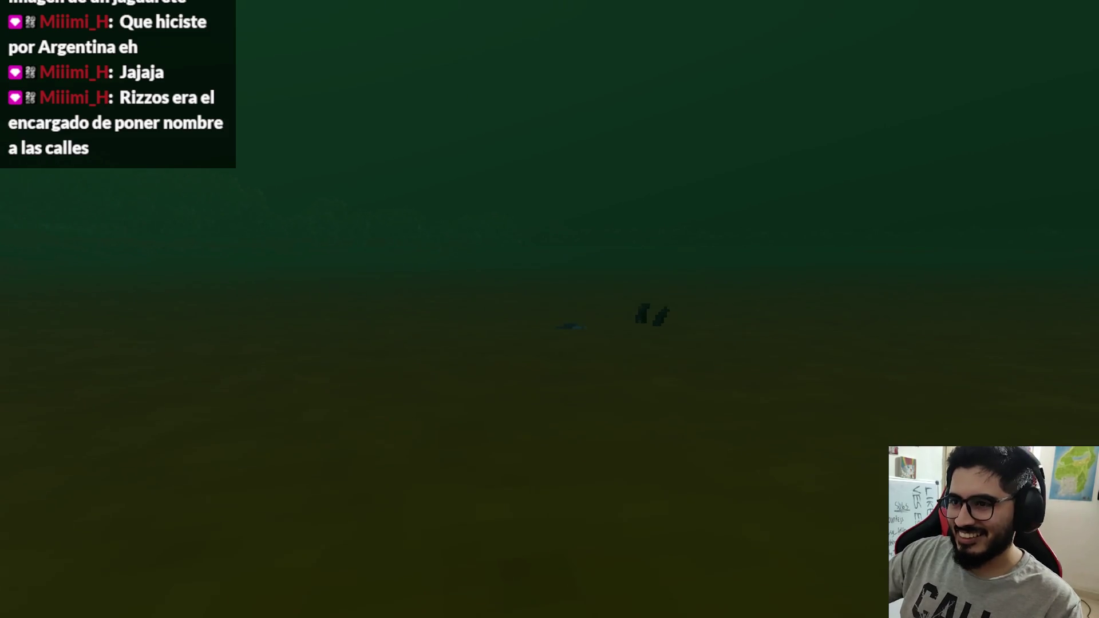
key("Escape")
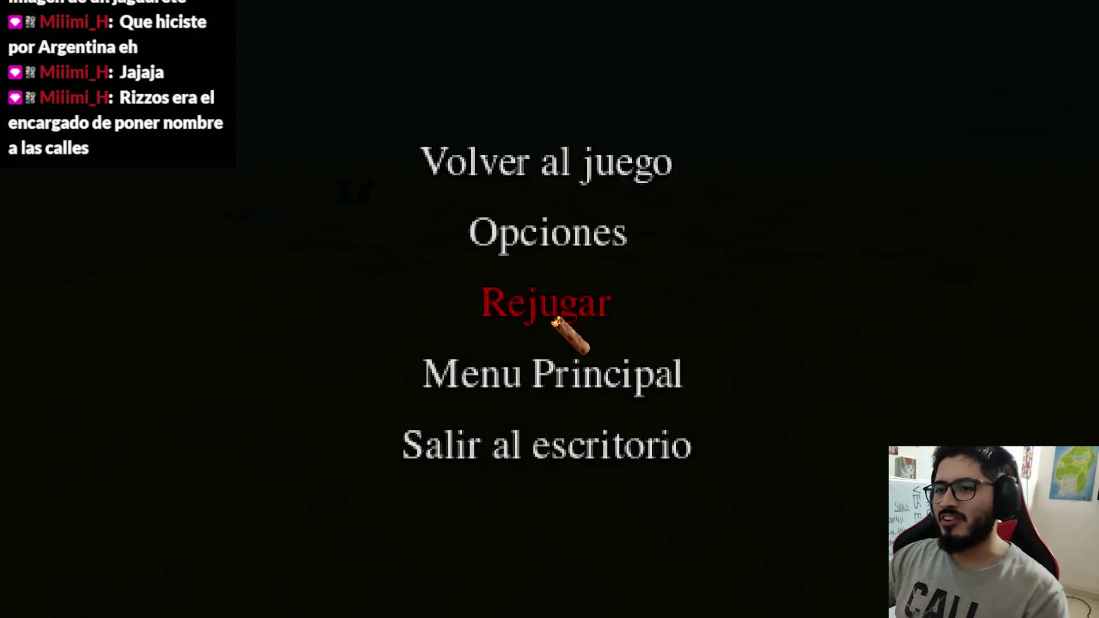
left_click(520, 449)
Pause the city pop music and play the spinning Pochita video fullscreen.
left_click(515, 603)
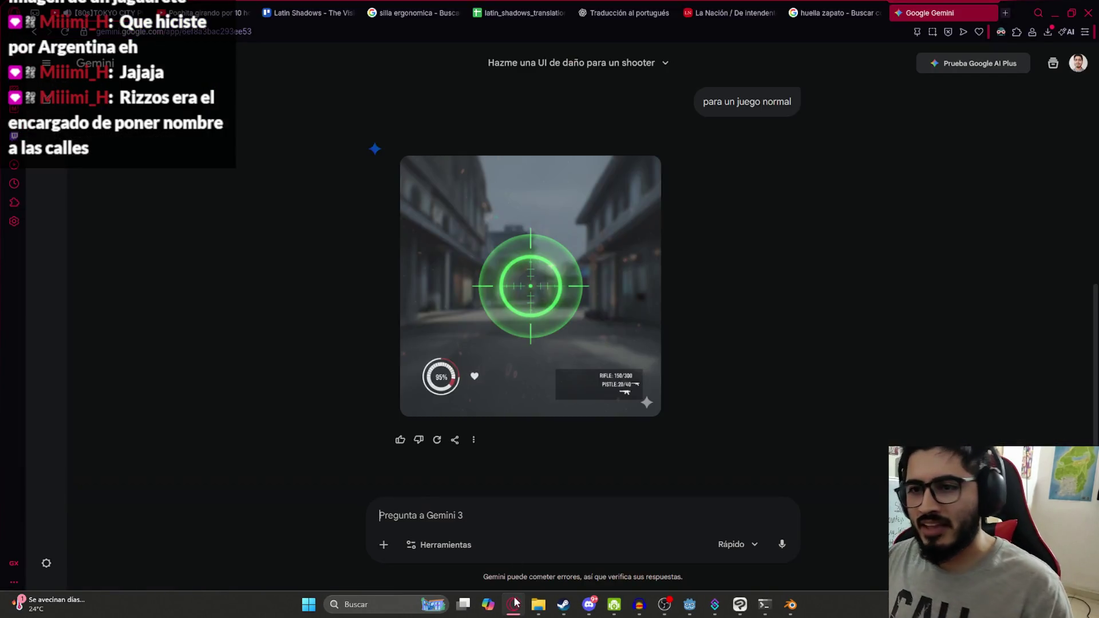
left_click(125, 6)
key("k")
left_click(206, 12)
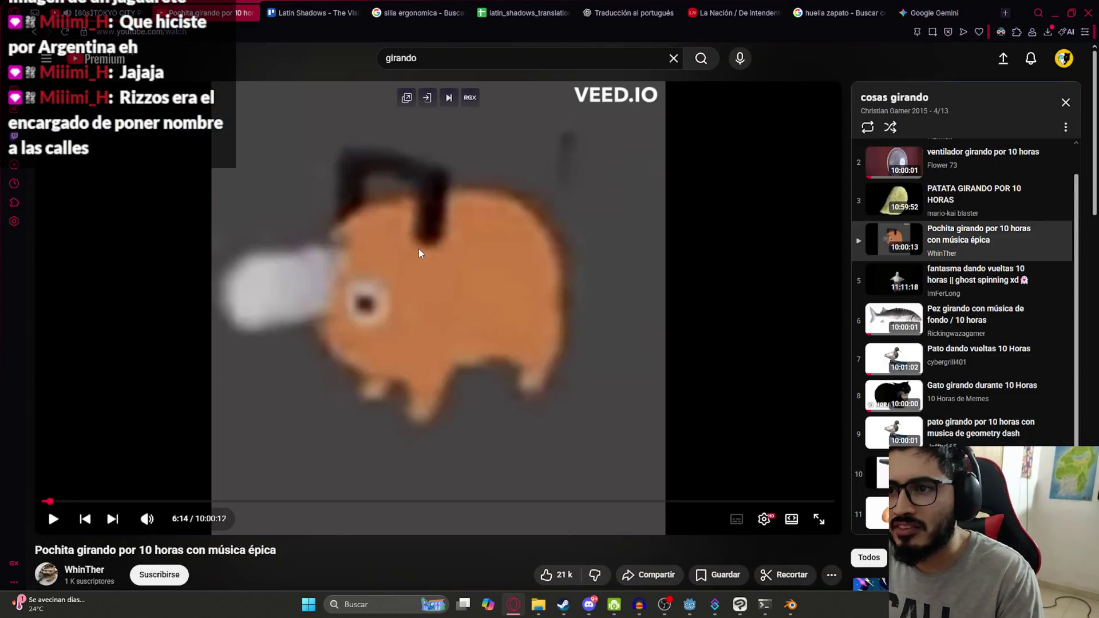
double_click(408, 338)
left_click(349, 307)
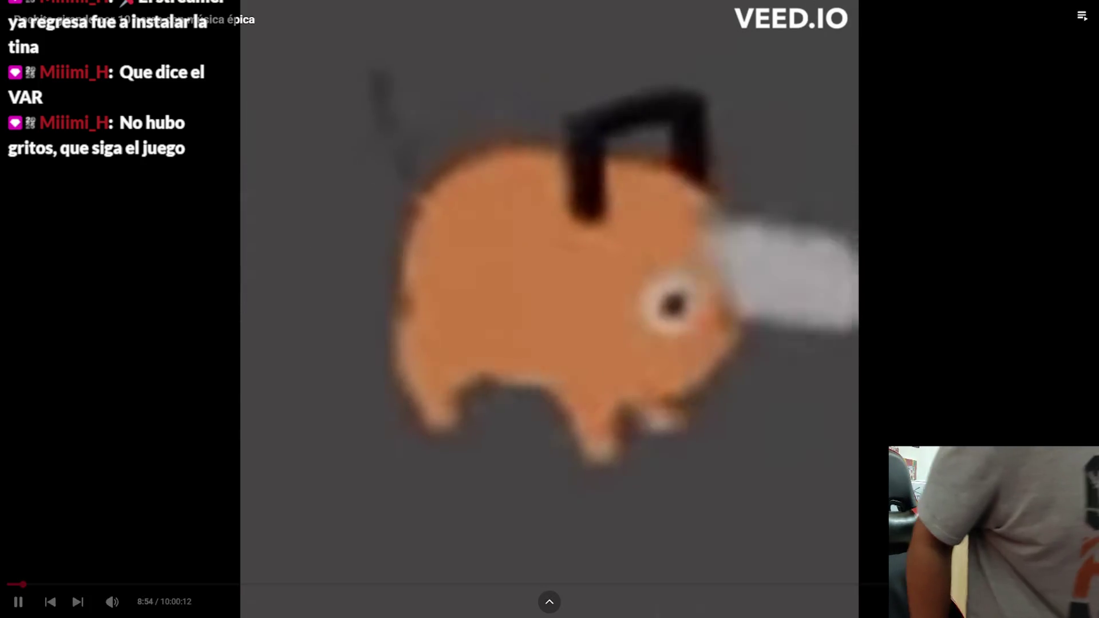
Pause the Pochita video, exit fullscreen, and switch back to the Godot editor.
key("space")
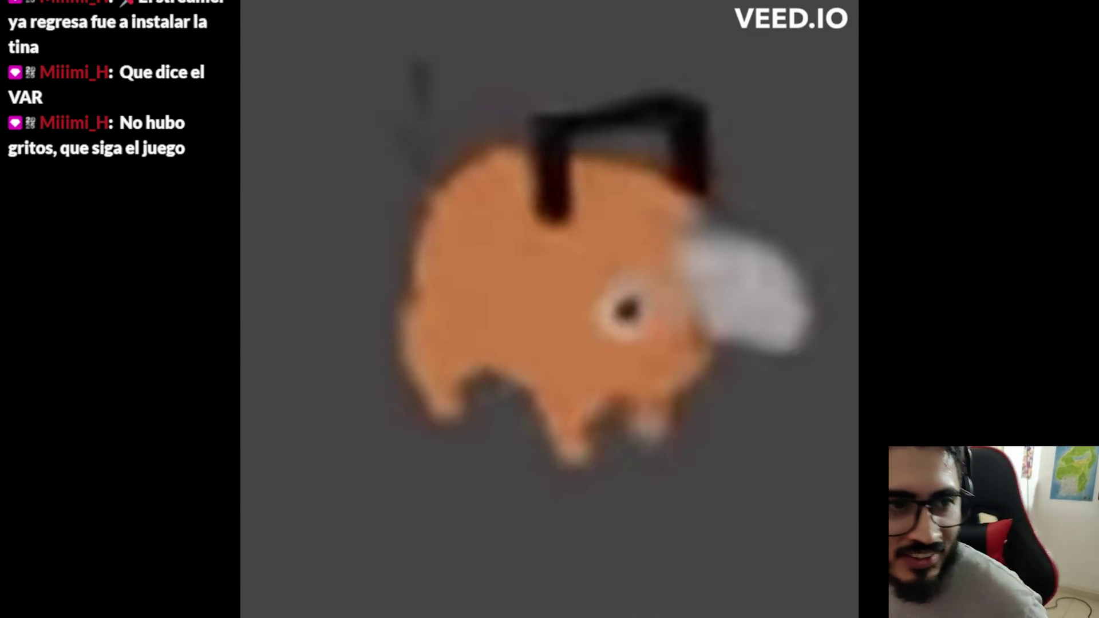
key("Escape")
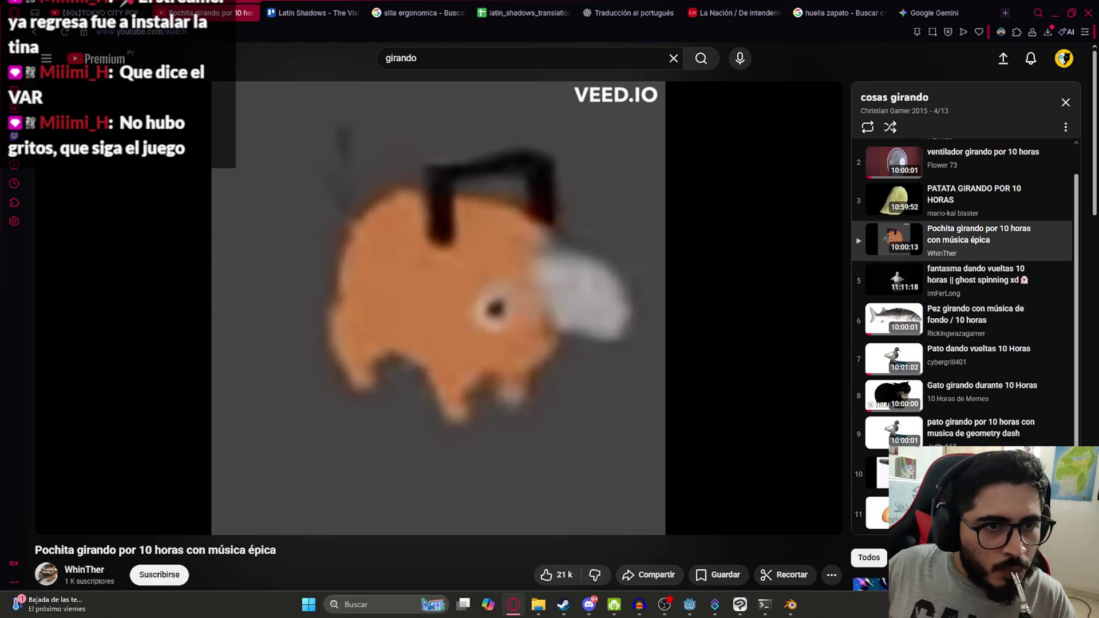
key("ctrl+Tab")
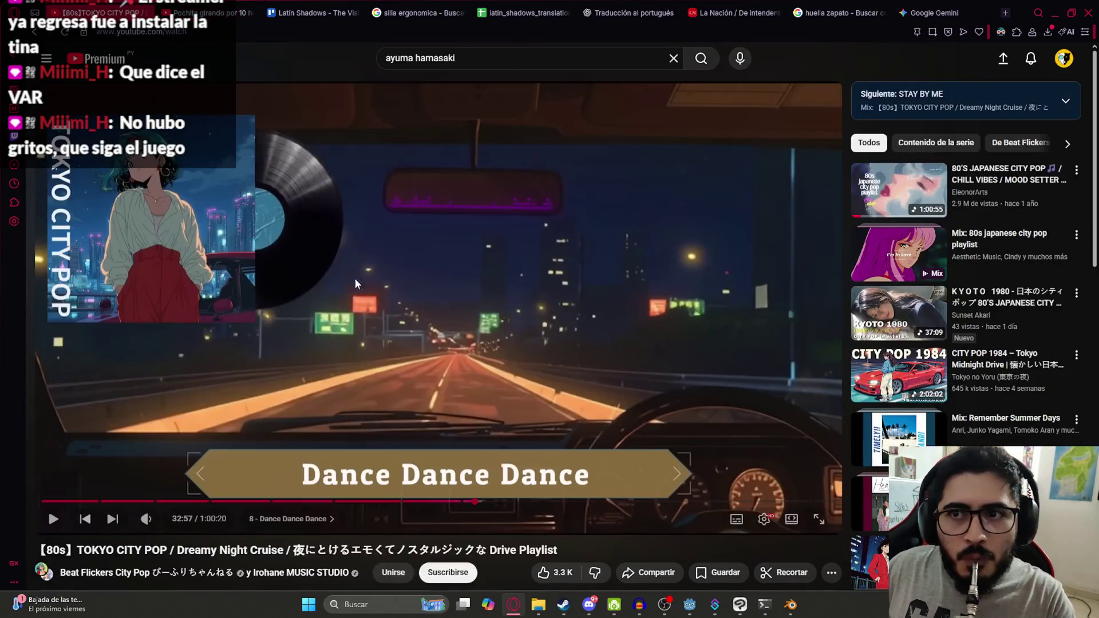
key("alt+Tab")
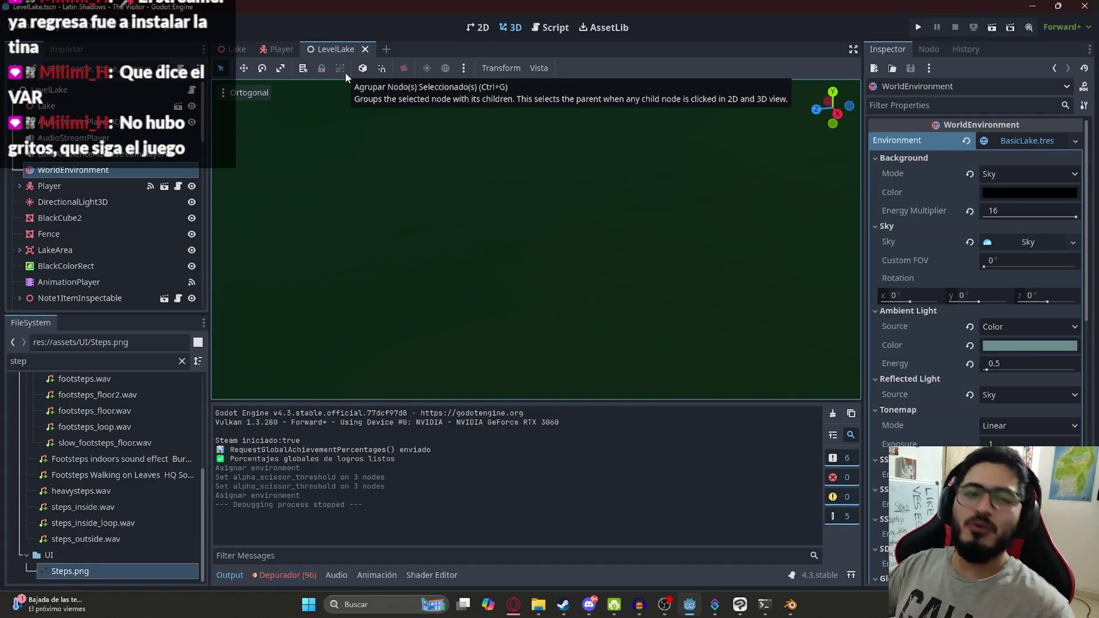
Run the LevelLake scene on its own with Reproducir Esta Escena, then pause it.
right_click(324, 53)
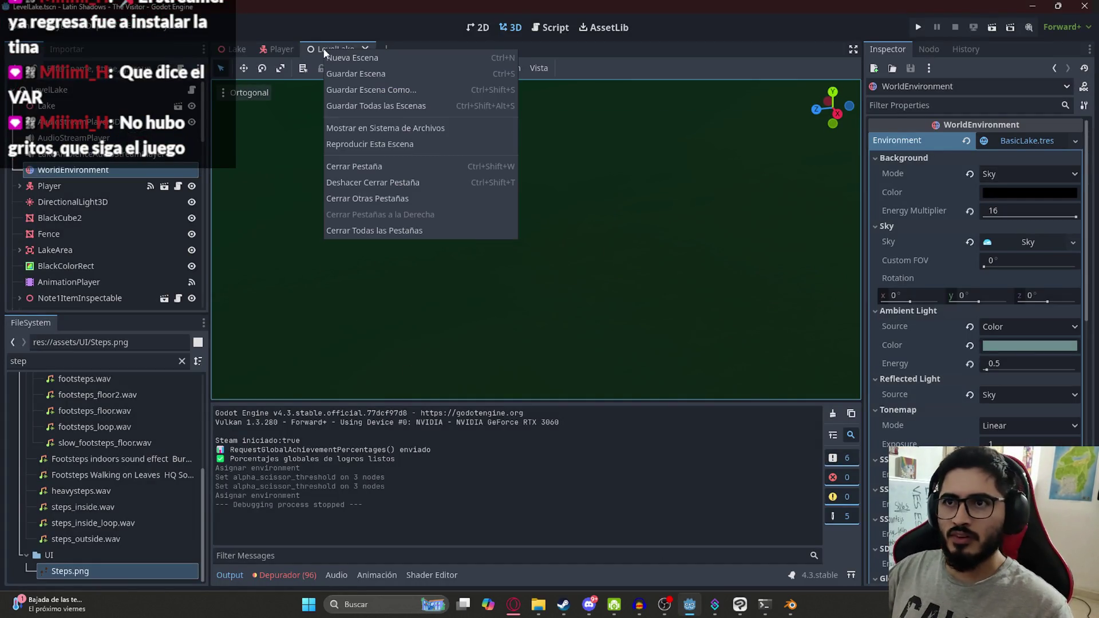
left_click(399, 144)
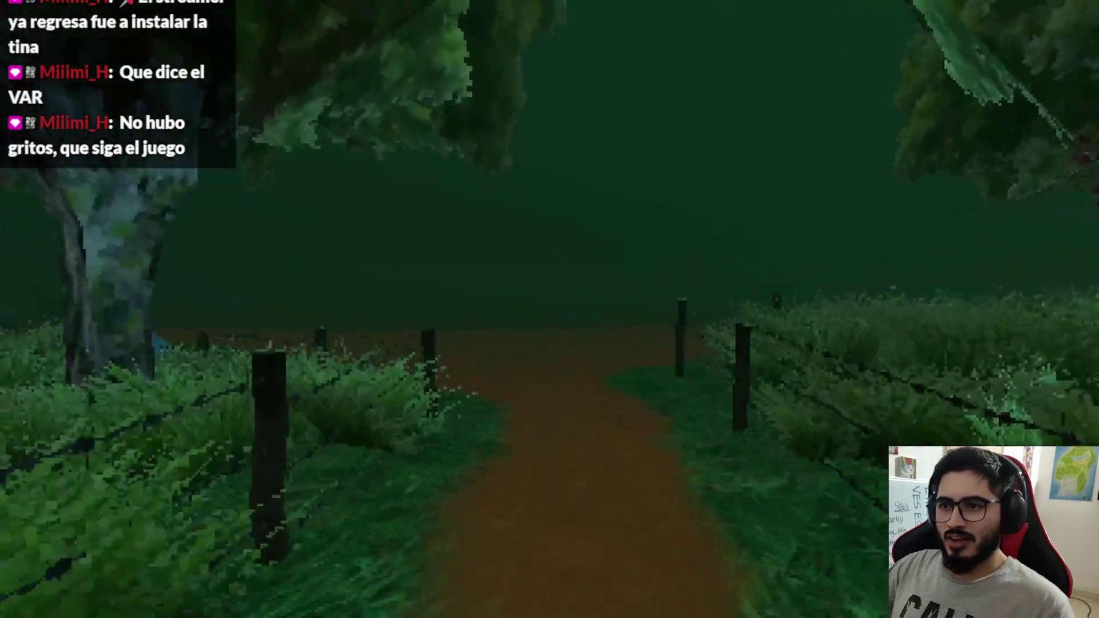
key("Escape")
Switch between the browser and Blender, then return to the game and resume.
key("super")
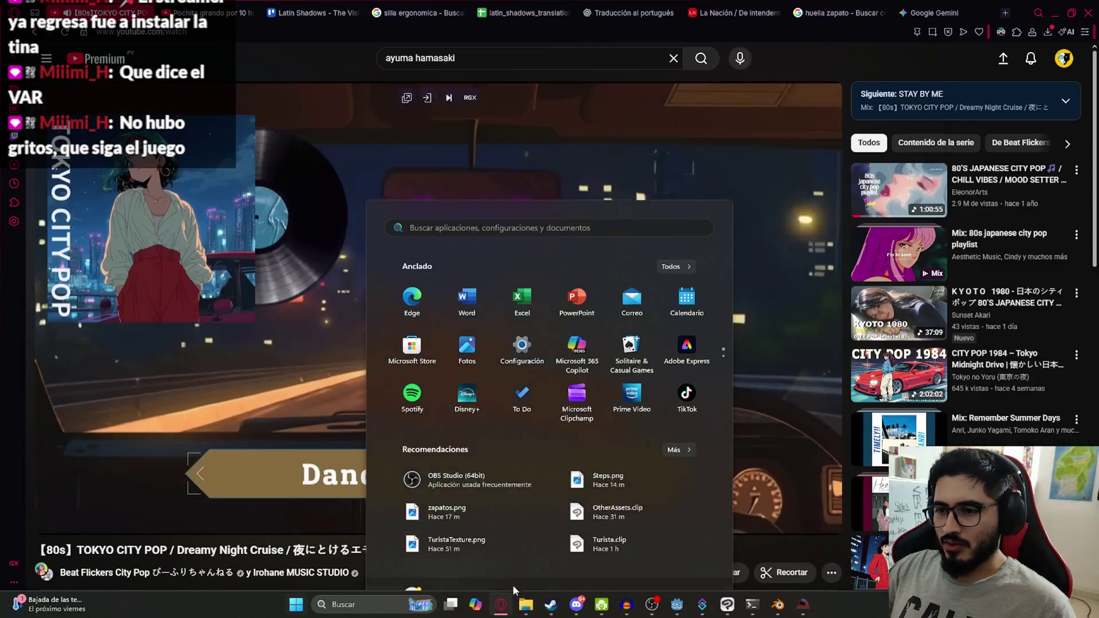
left_click(343, 306)
left_click(778, 605)
left_click(804, 605)
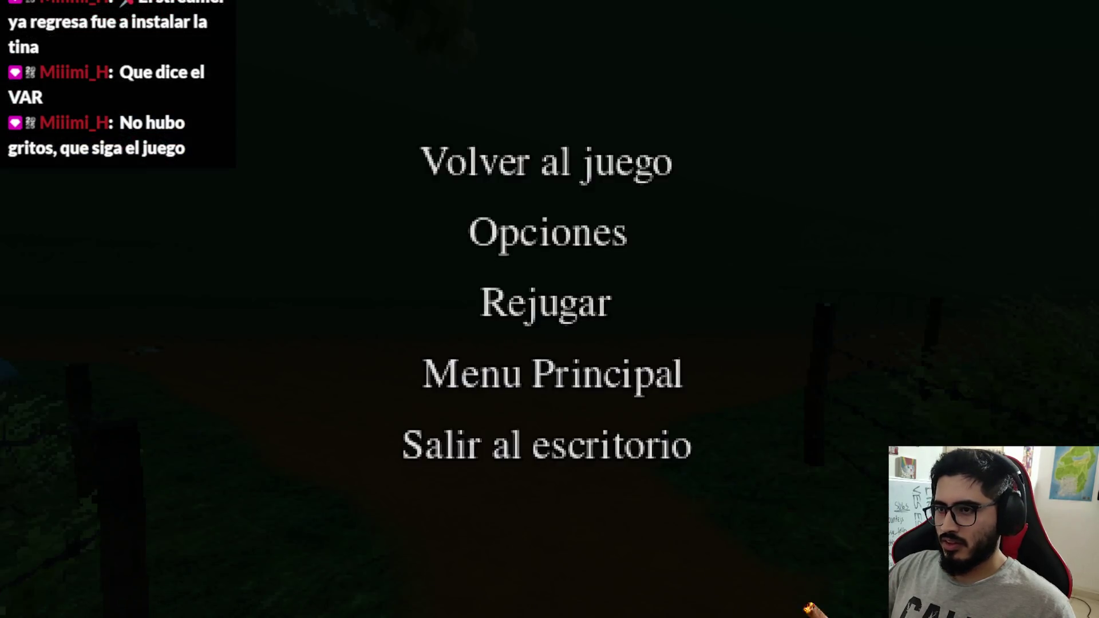
key("Escape")
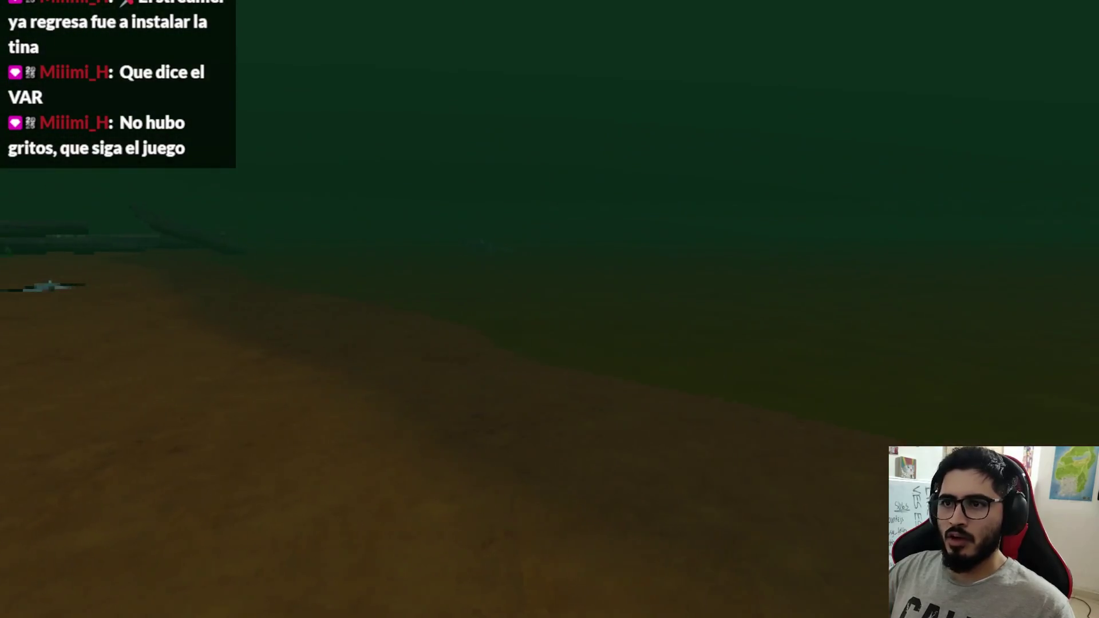
Walk the dirt path and plank walkway, then run along the lakeshore past the logs.
key("w")
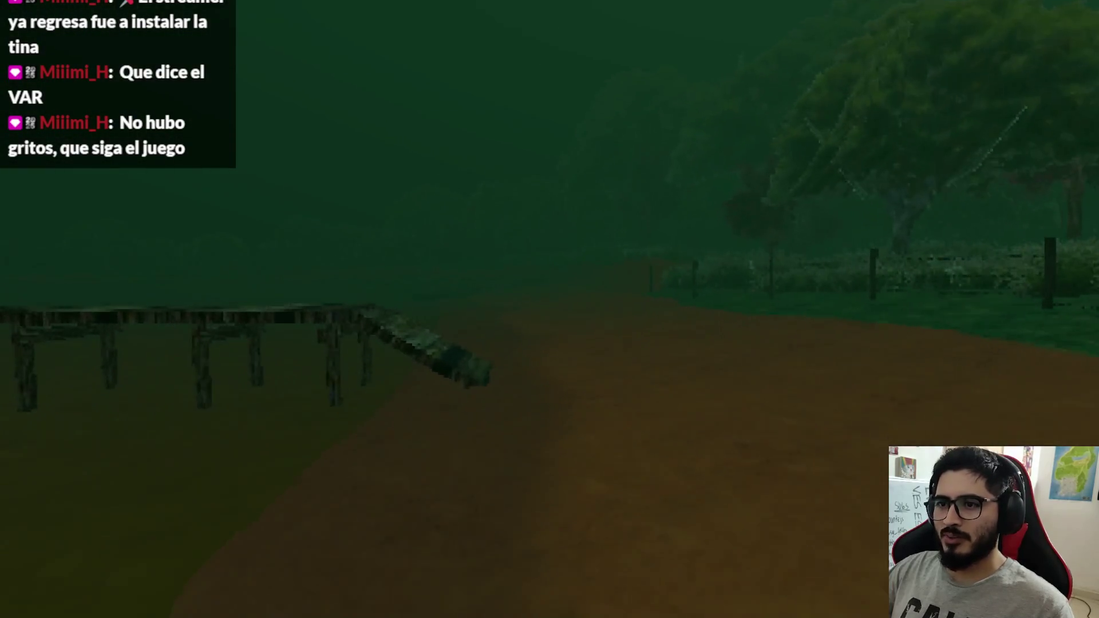
key("w")
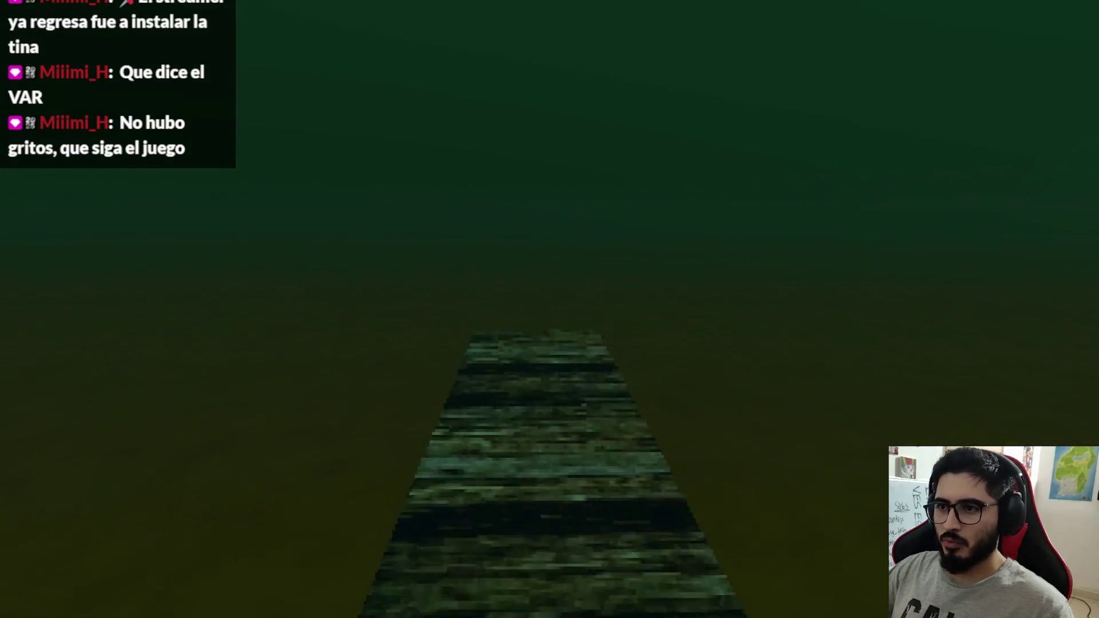
key("w")
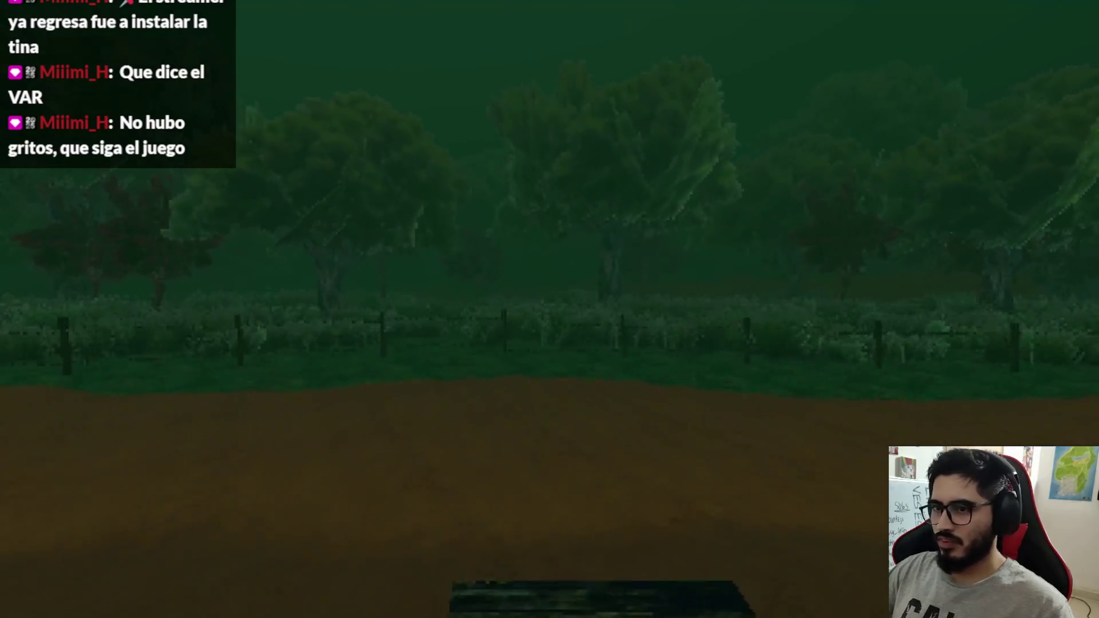
key("w")
key("w")
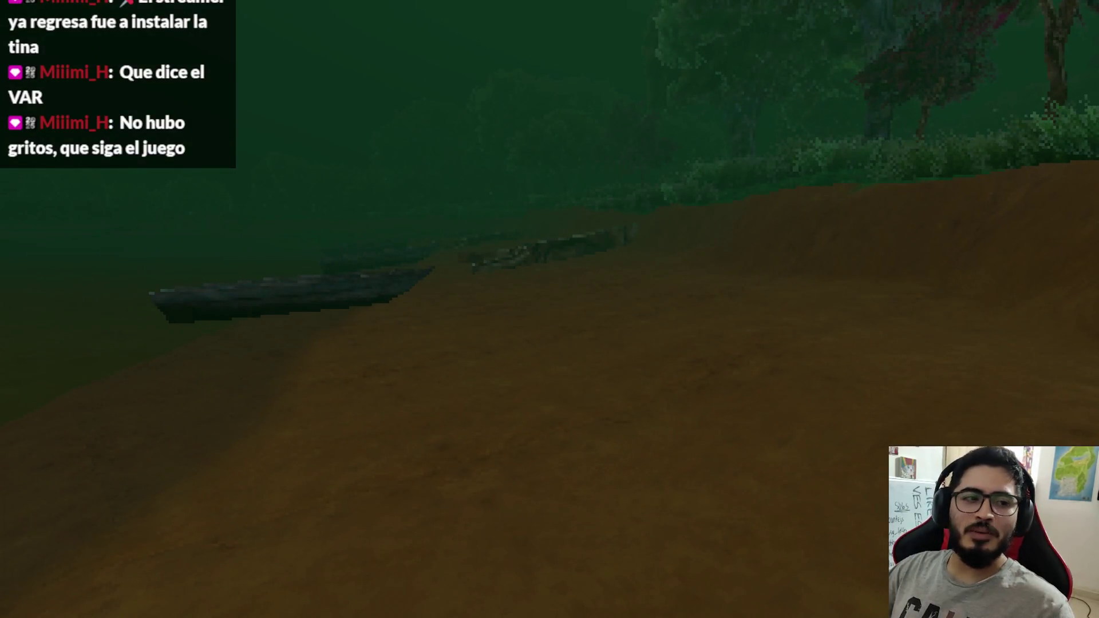
key("w")
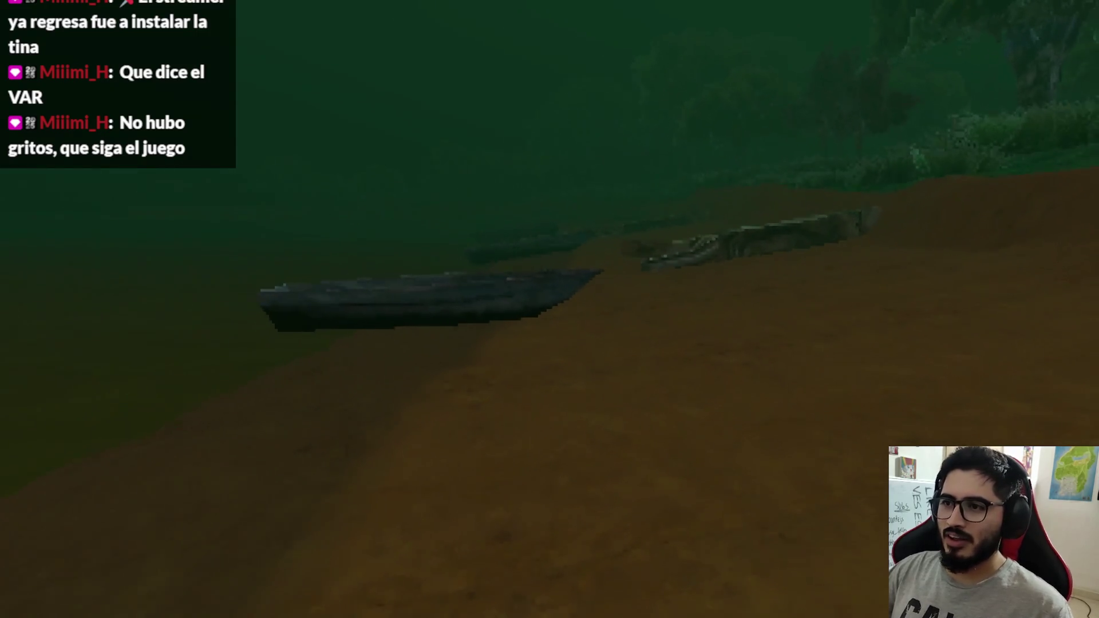
key("w")
key("w")
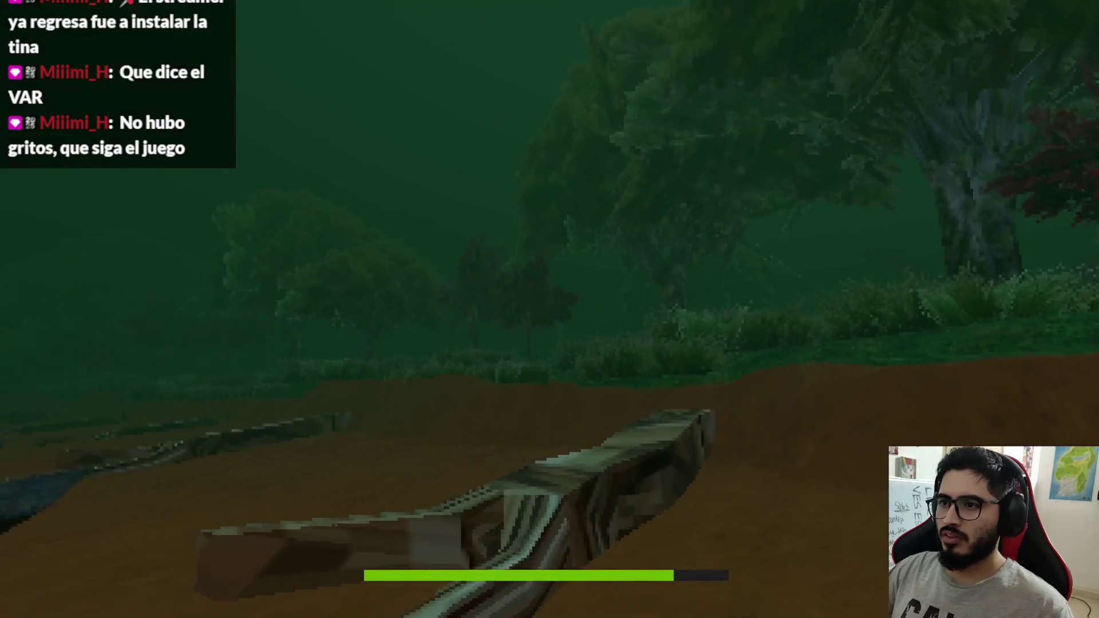
key("w")
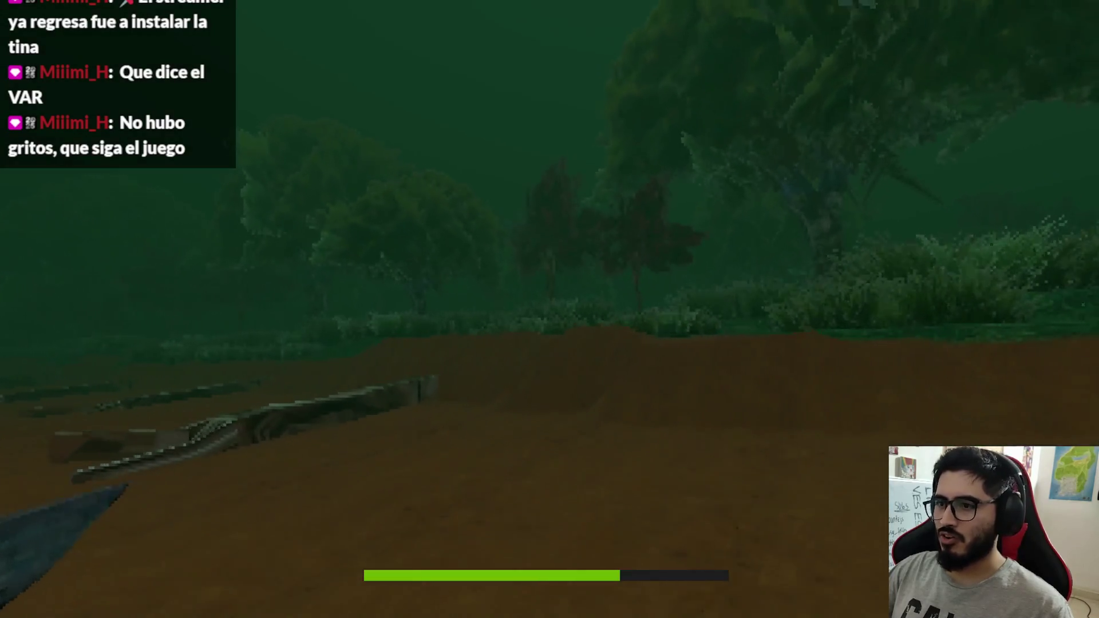
key("w")
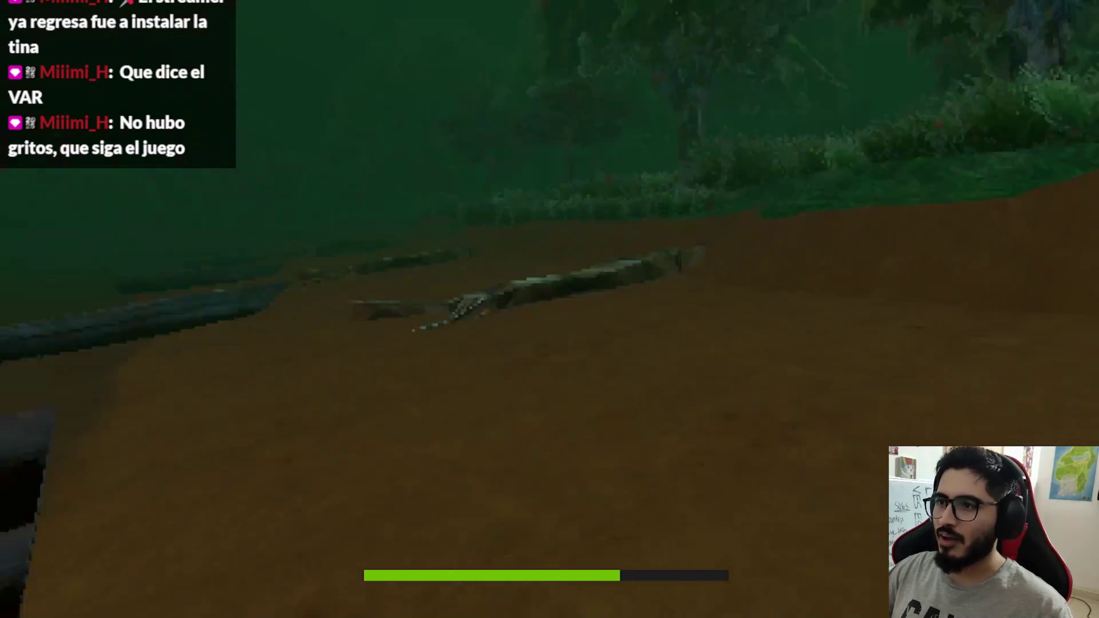
key("w")
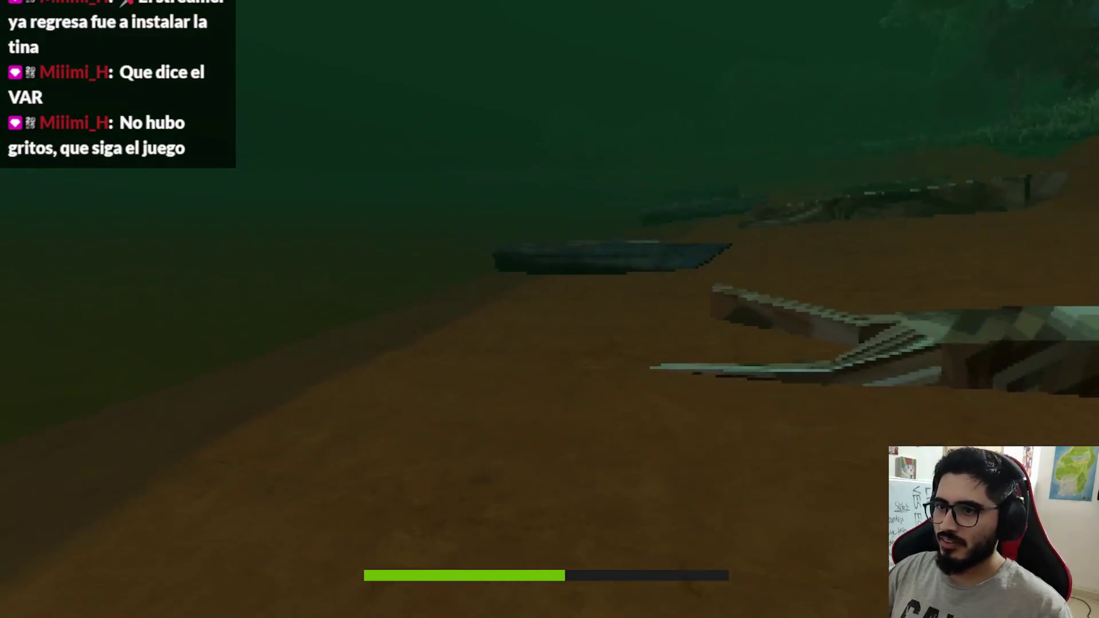
key("w")
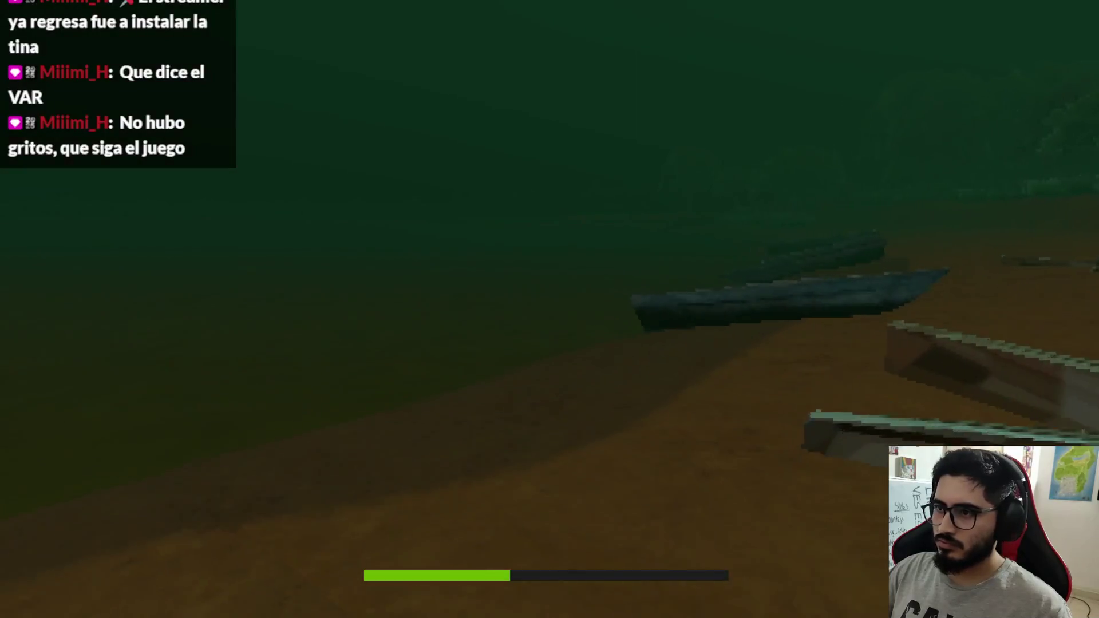
key("w")
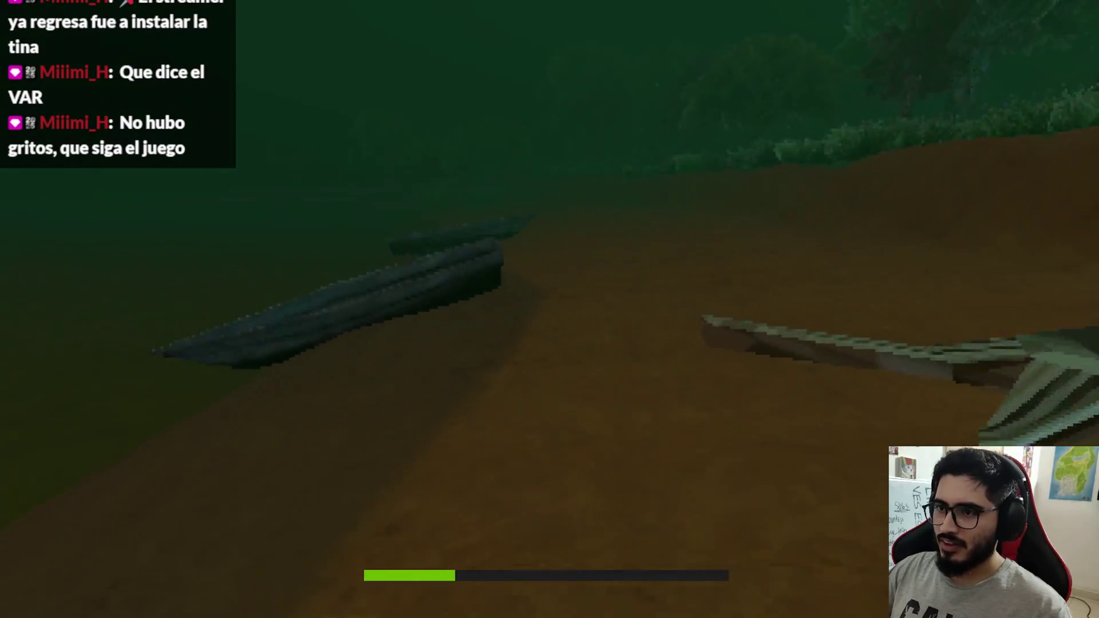
key("w")
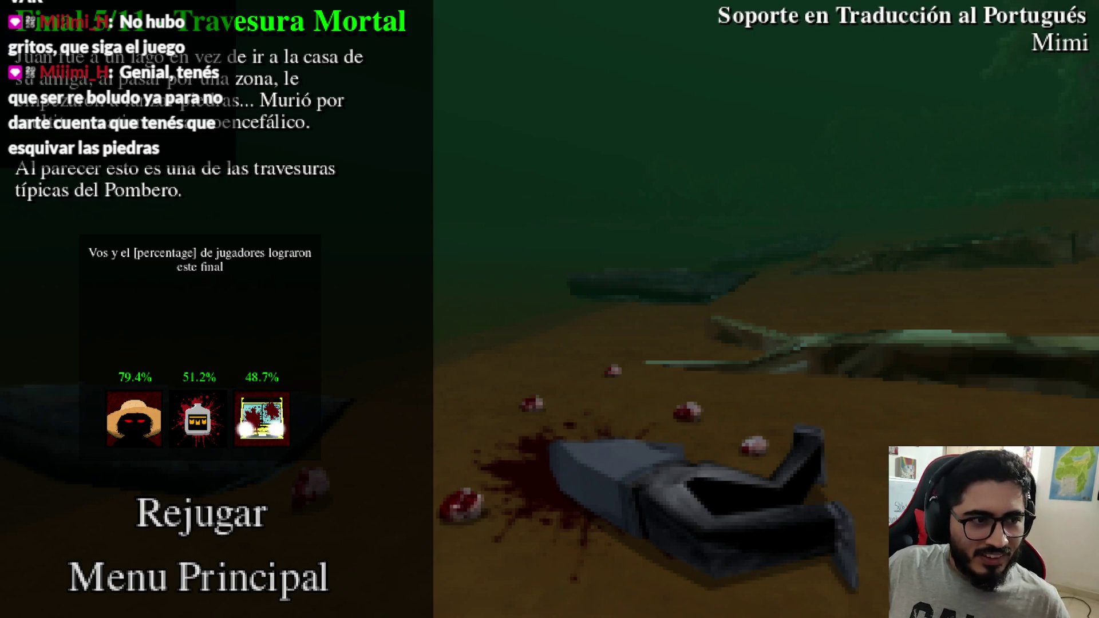
Replay from the ending screen and start walking up the path in the new run.
left_click(231, 534)
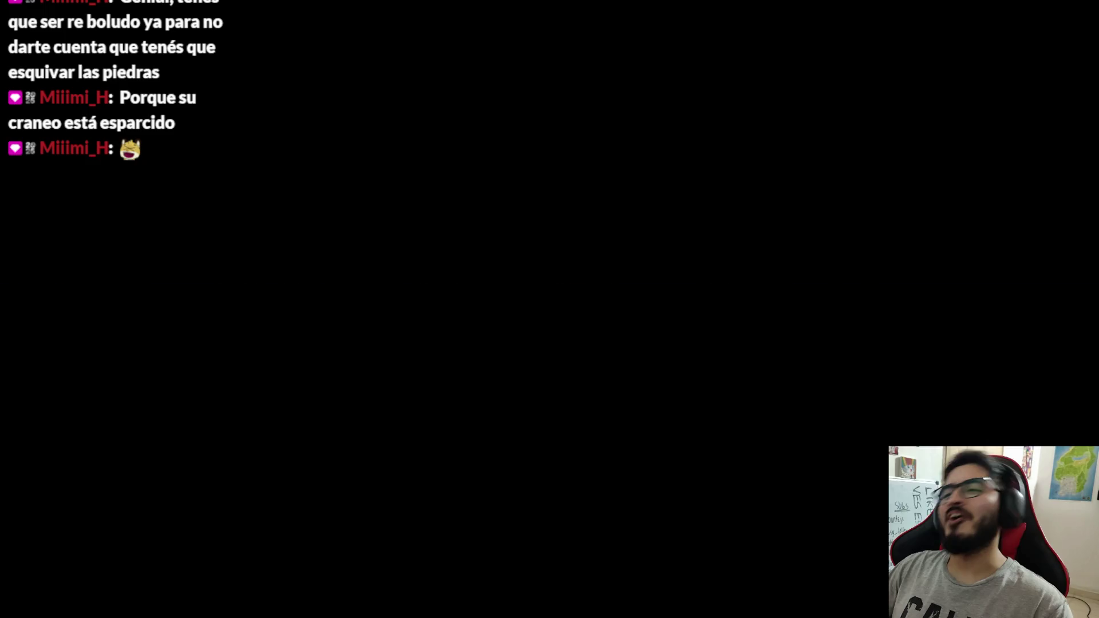
key("w")
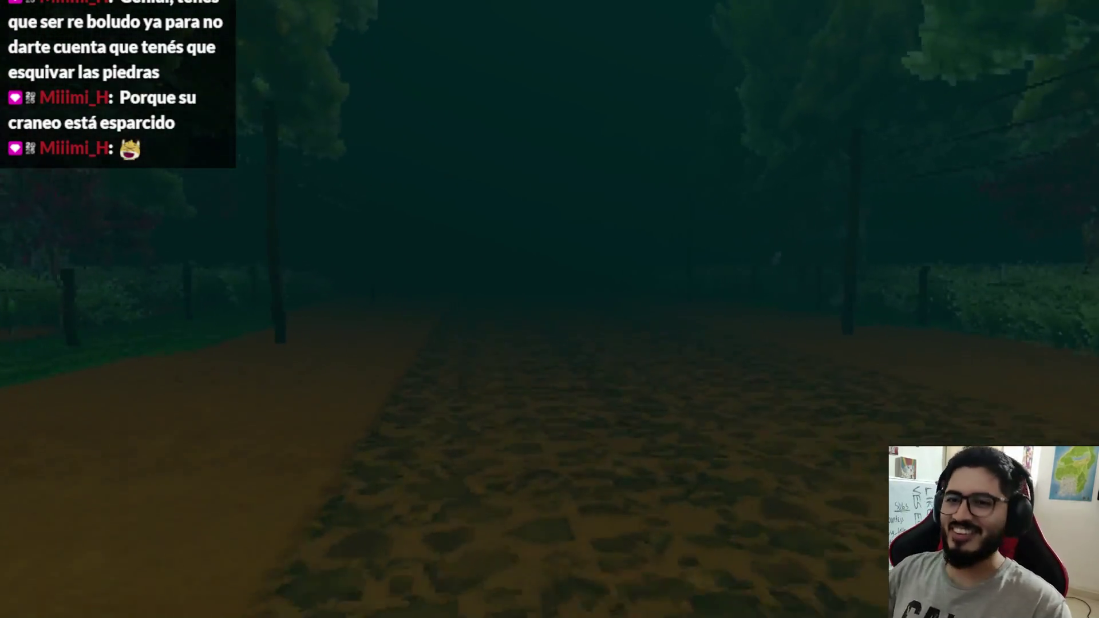
Walk the forest path to the NO PASAR fence, then continue down the dirt path.
key("w")
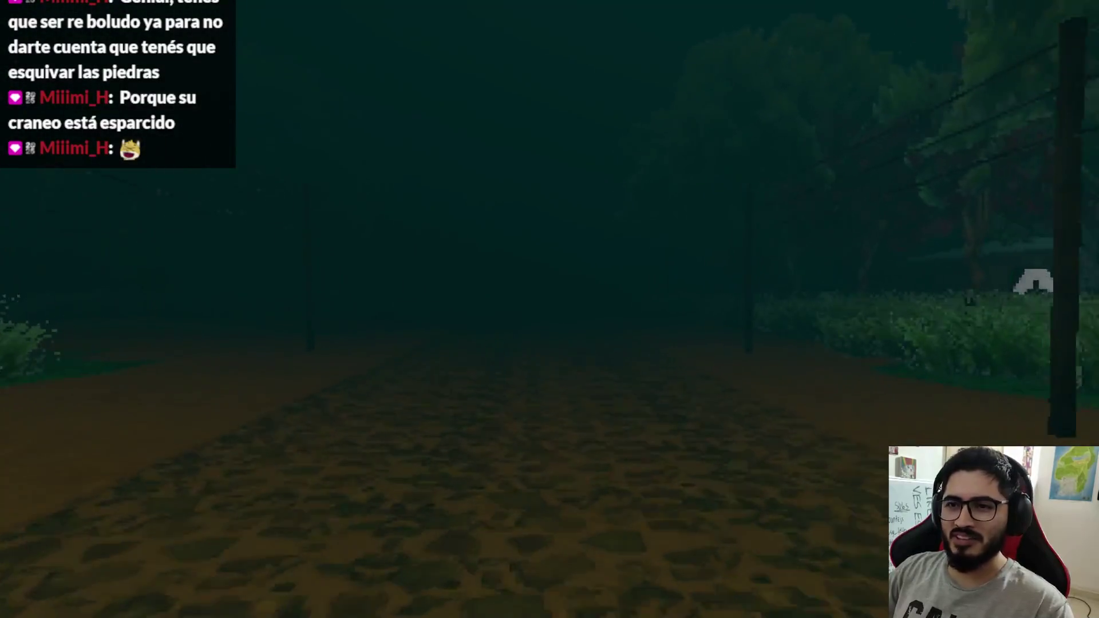
key("w")
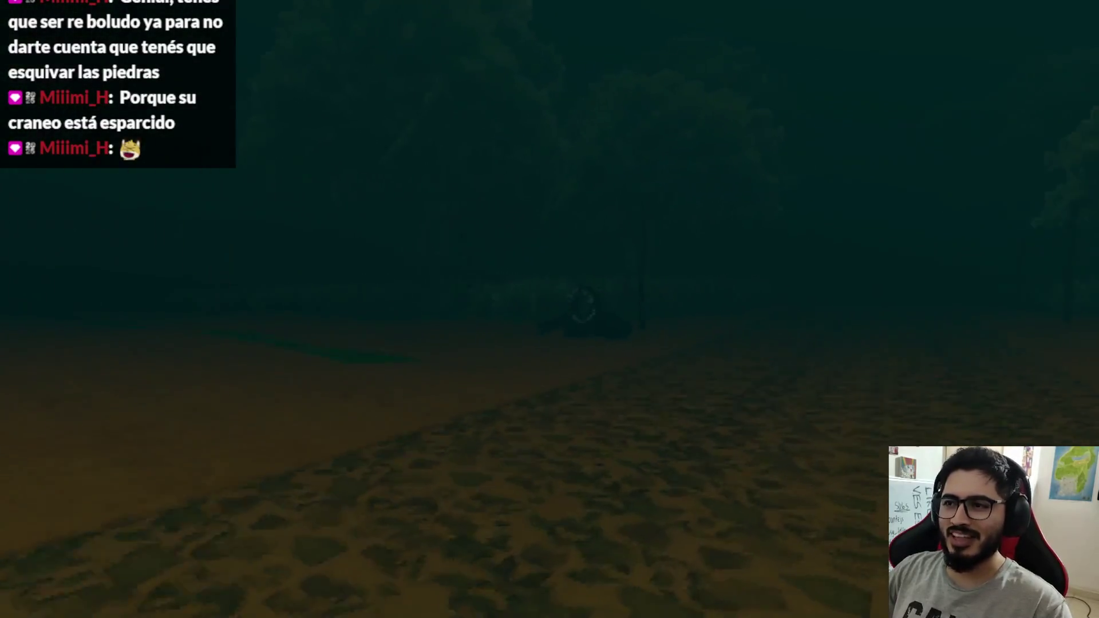
key("w")
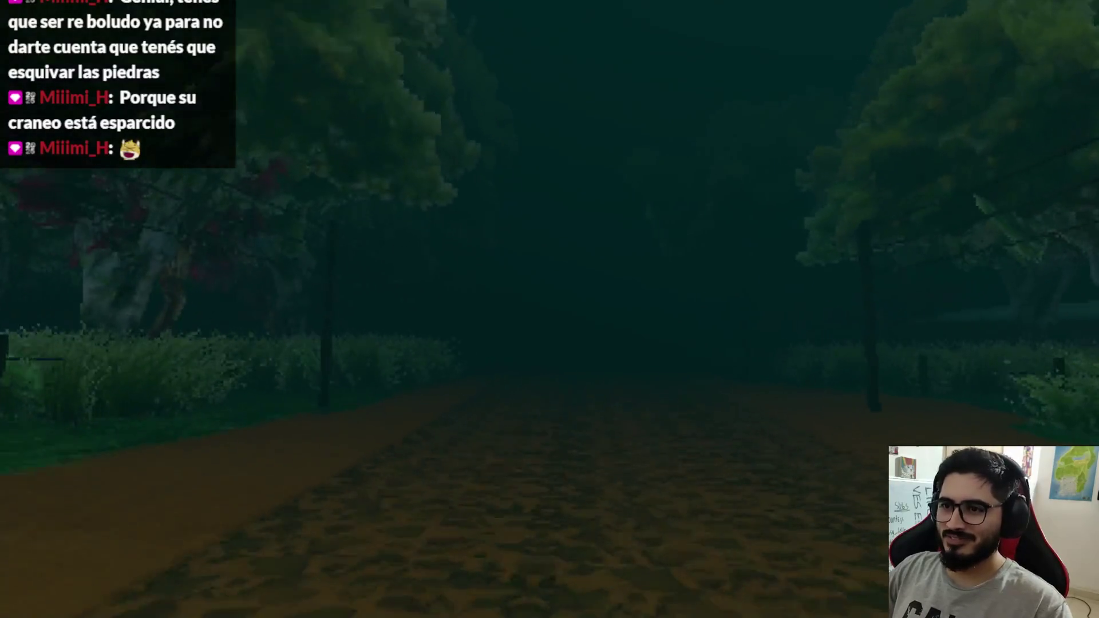
key("w")
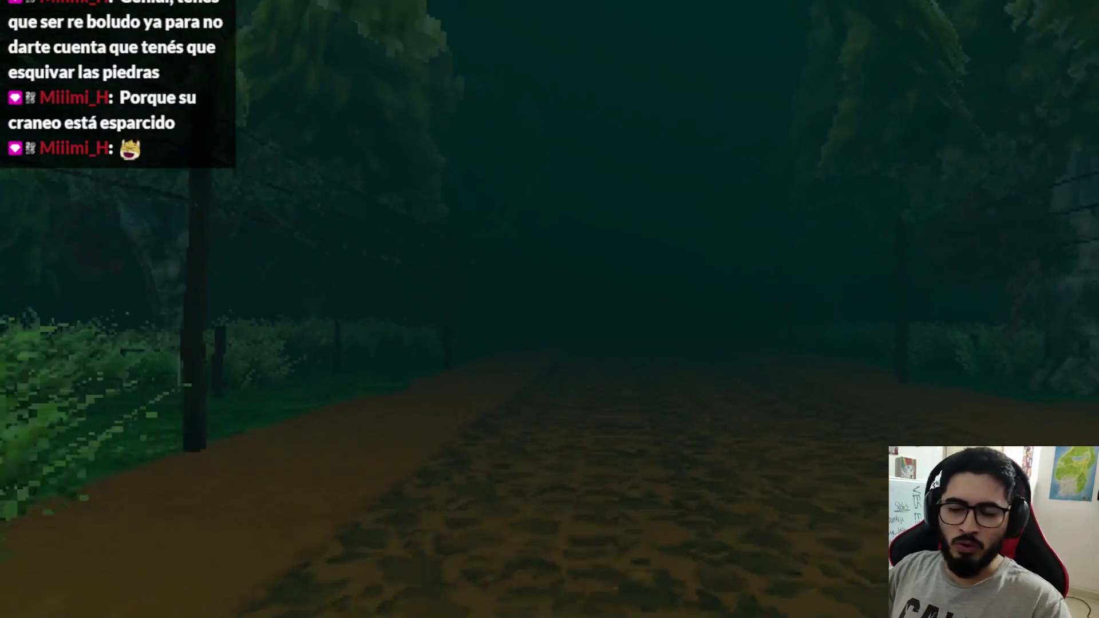
key("w")
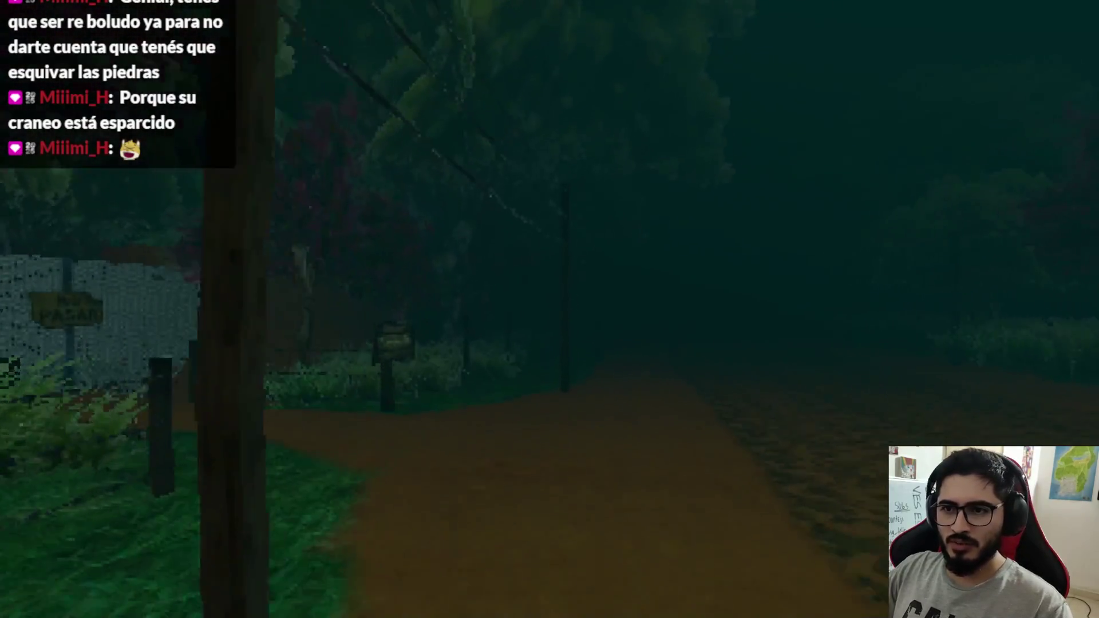
key("w")
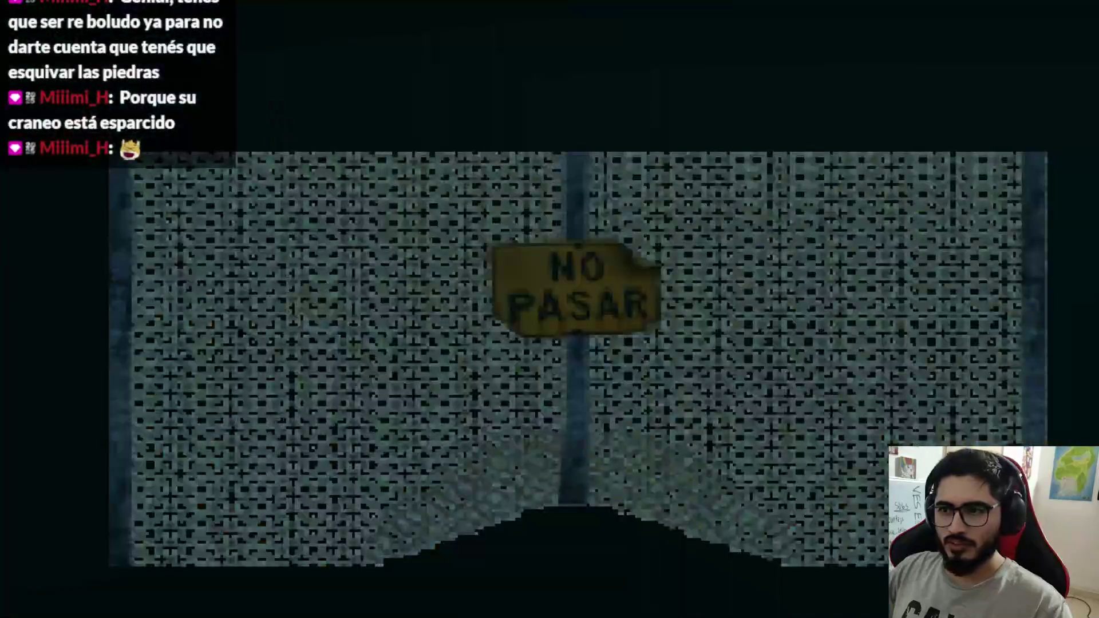
key("w")
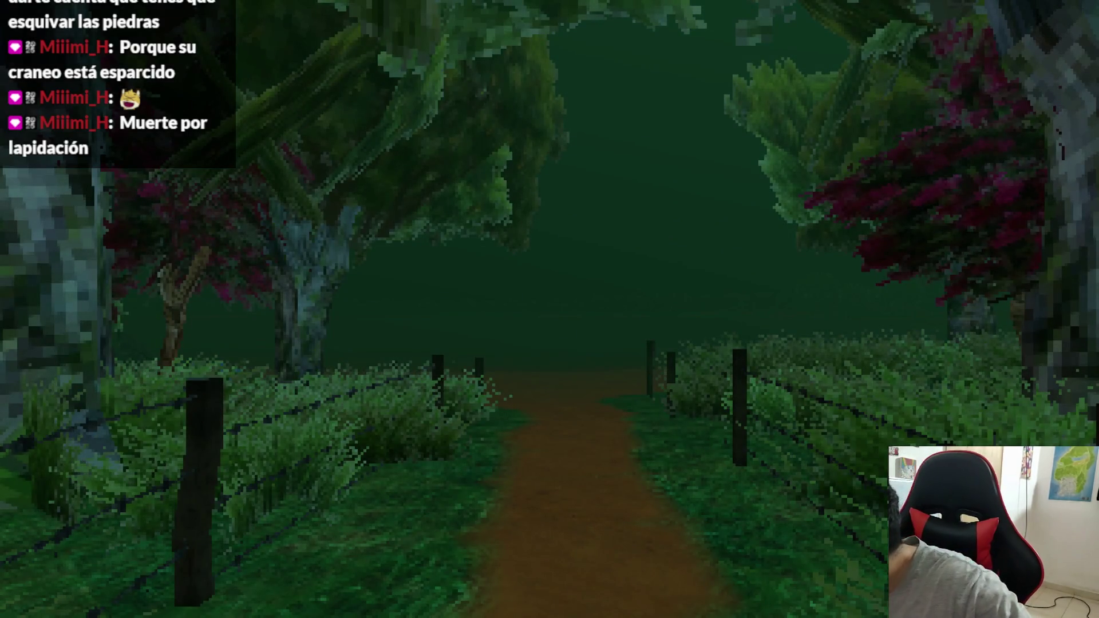
key("w")
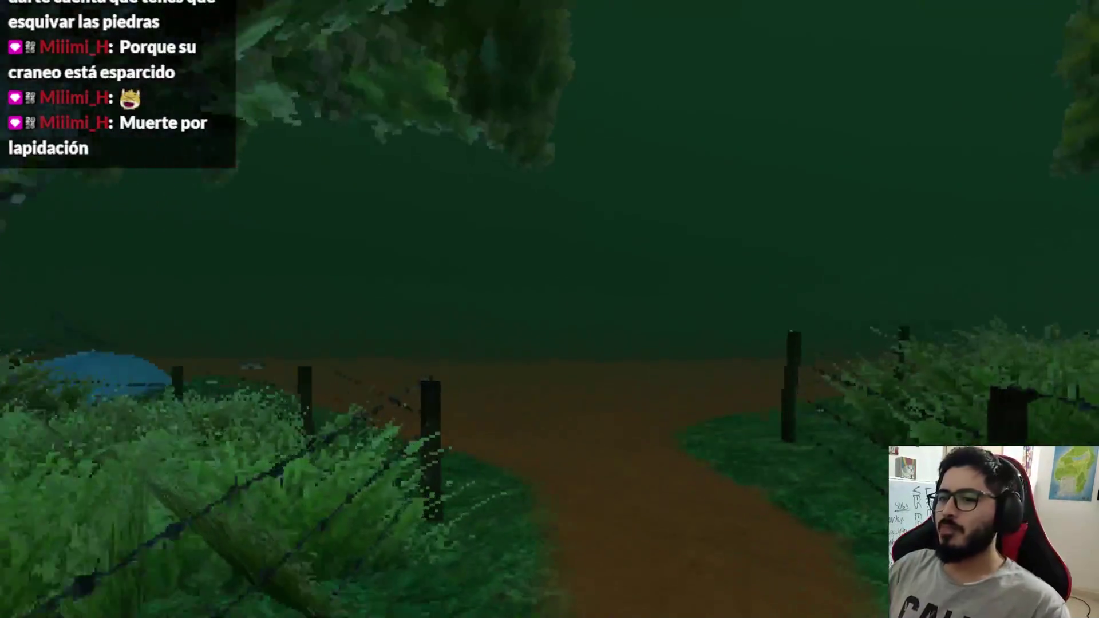
key("w")
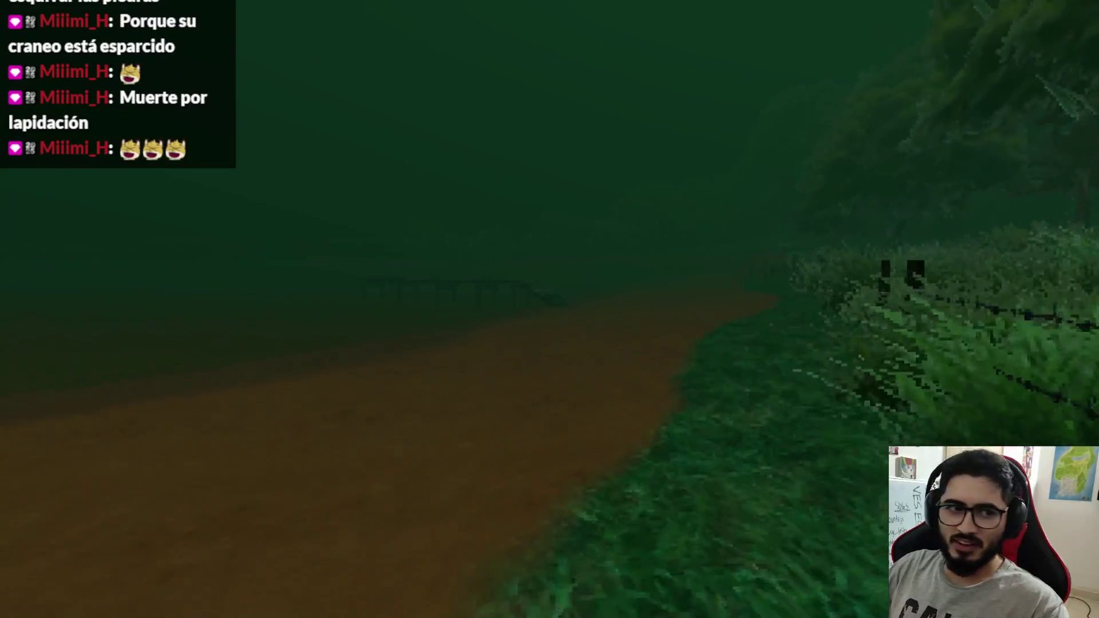
key("w")
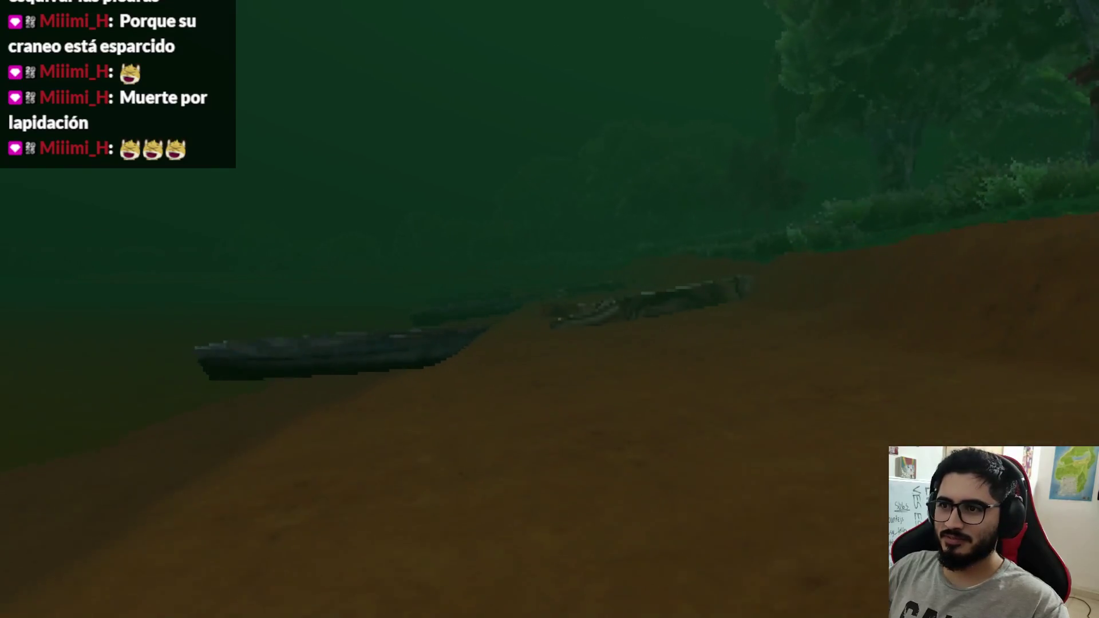
Sprint along the riverbank past the beached boats.
key("shift+w")
key("shift+w")
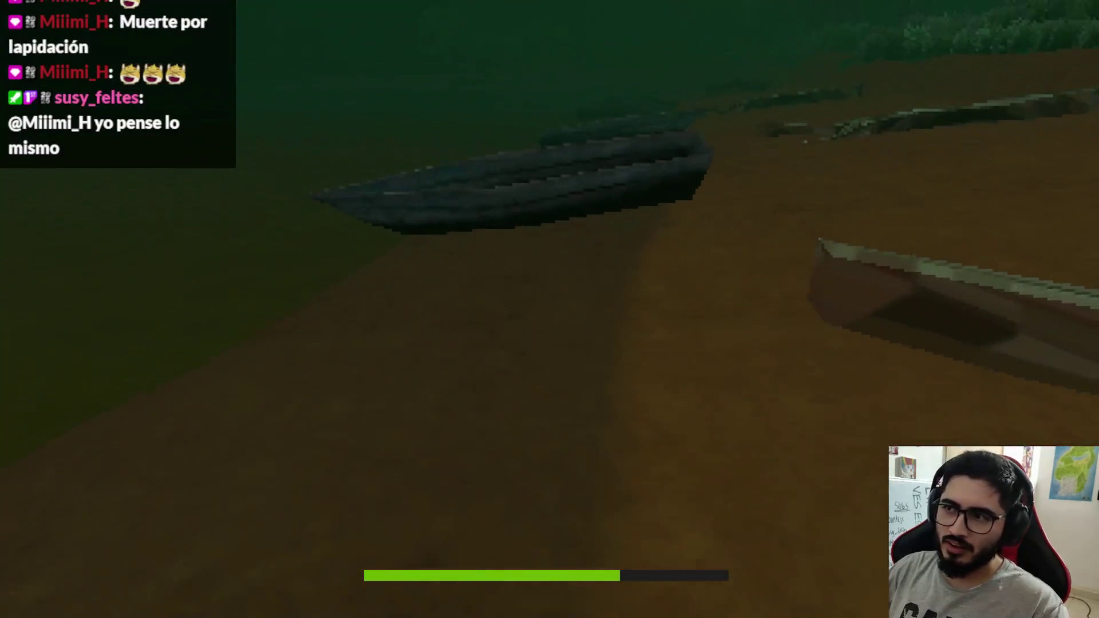
key("shift+w")
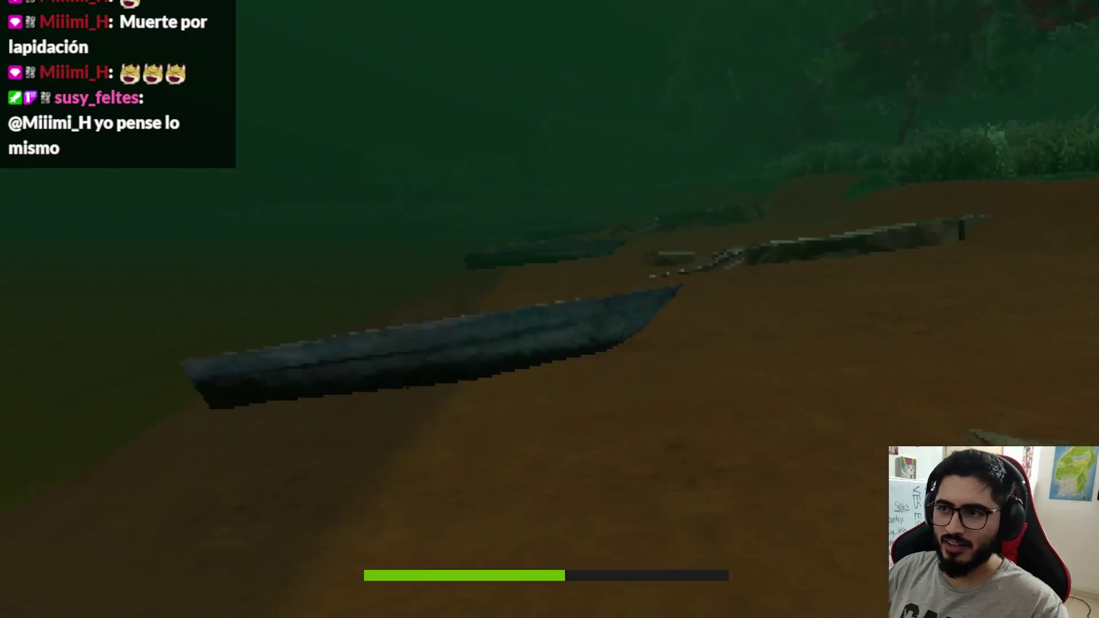
key("w")
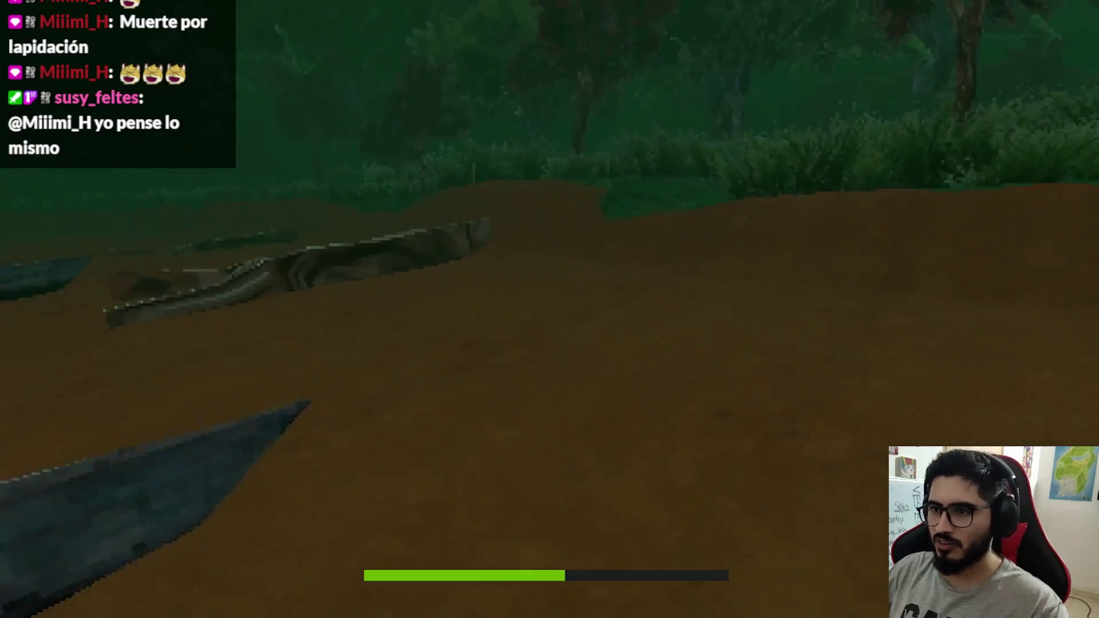
key("shift+w")
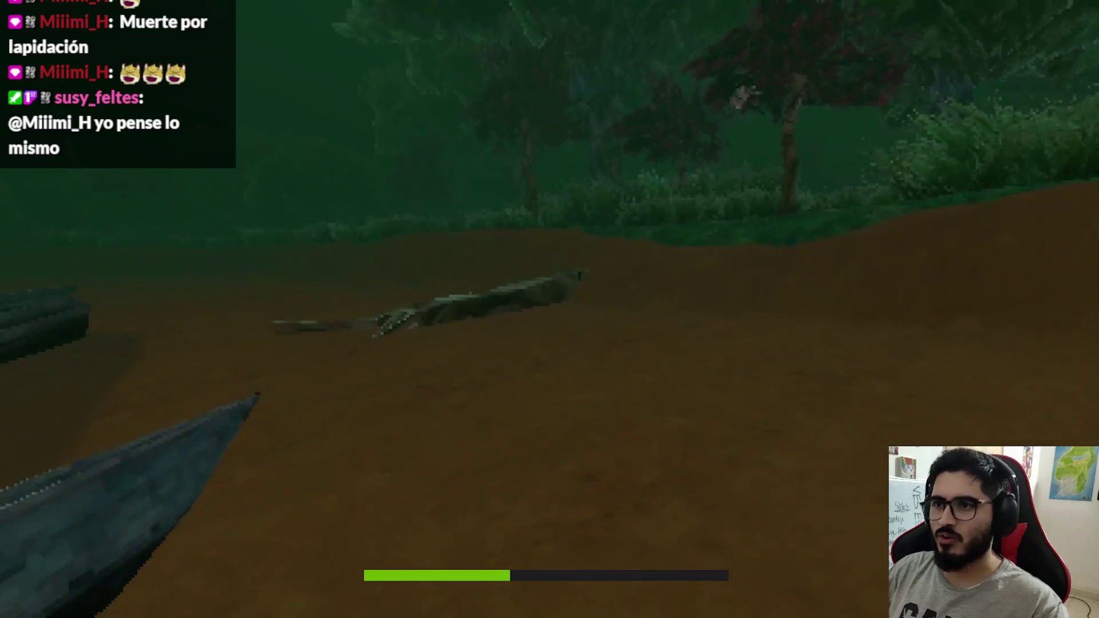
key("shift+w")
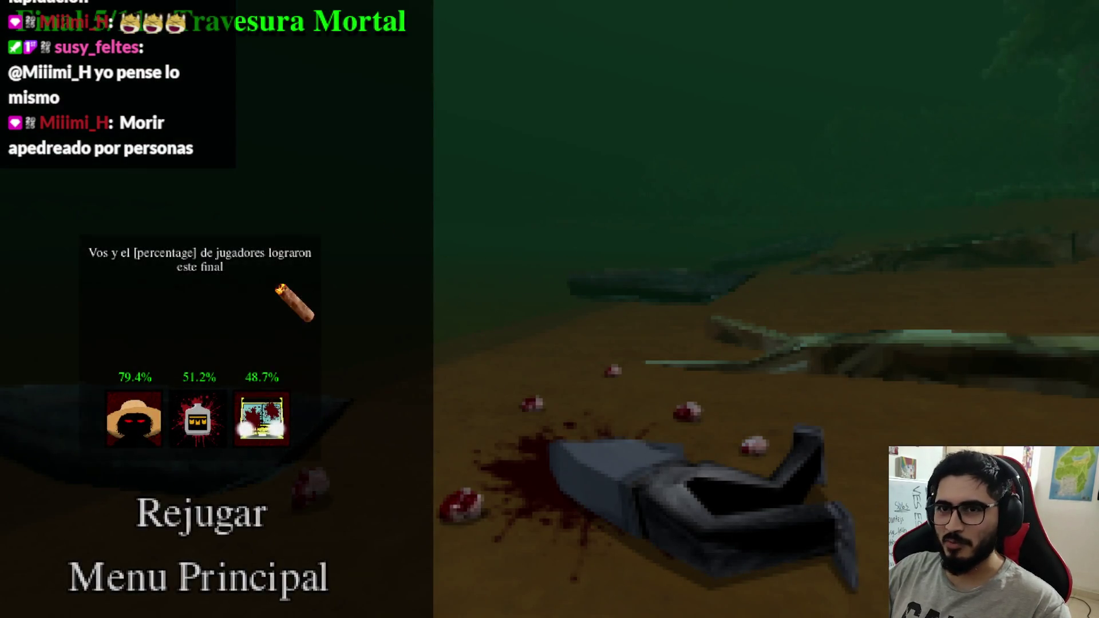
Replay Latin Shadows from the ending screen with Rejugar.
left_click(218, 510)
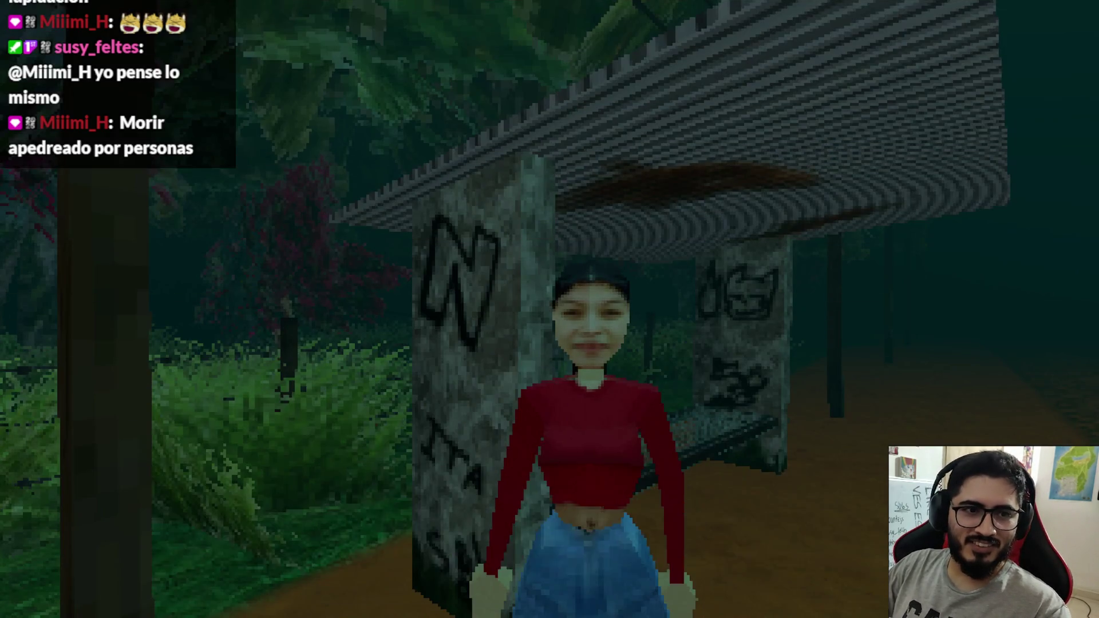
Walk the dark forest path up to the NO PASAR fence and on past the fence posts.
key("space")
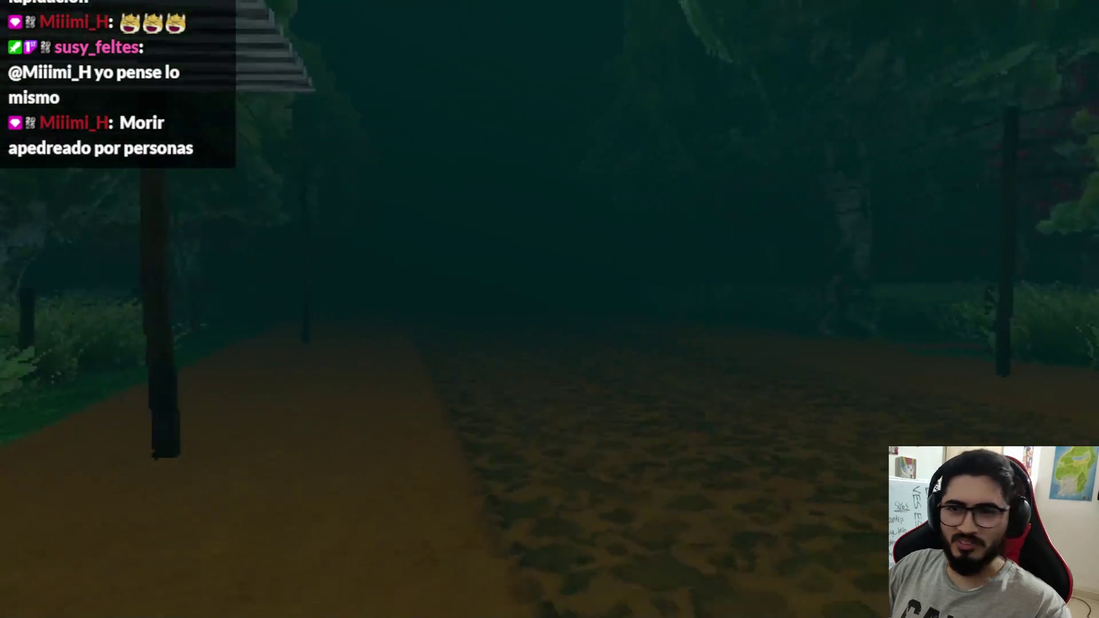
key("w")
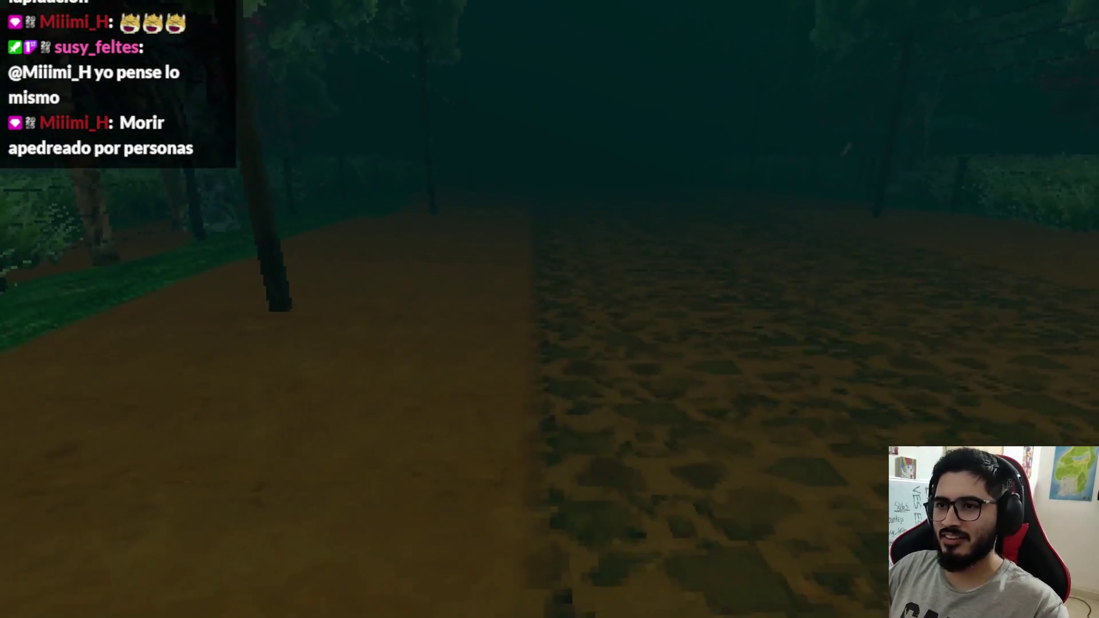
key("w")
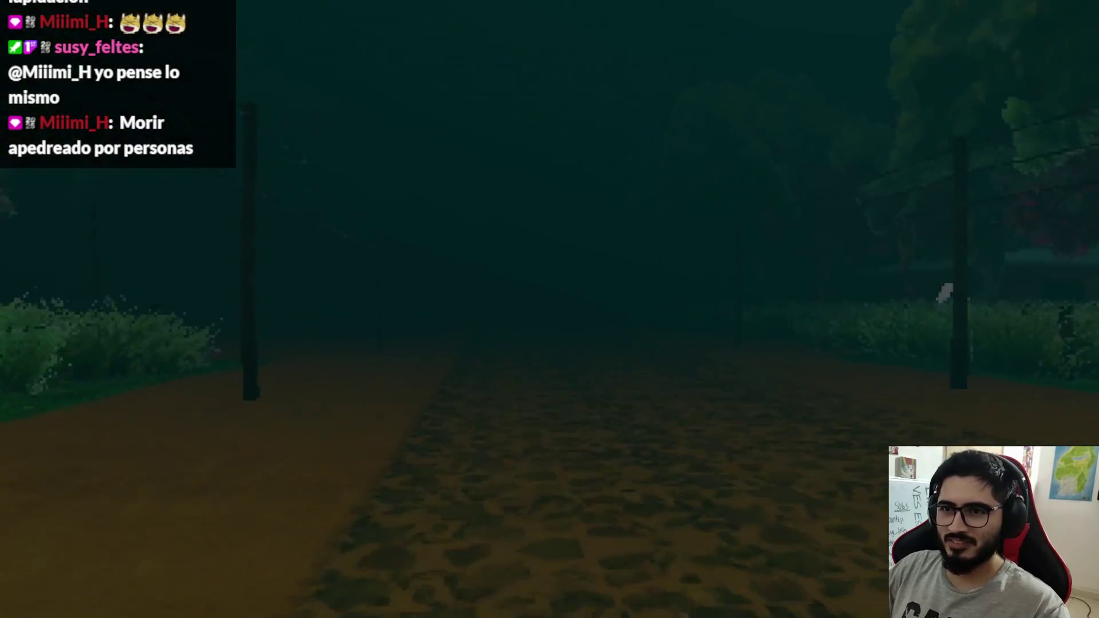
key("w")
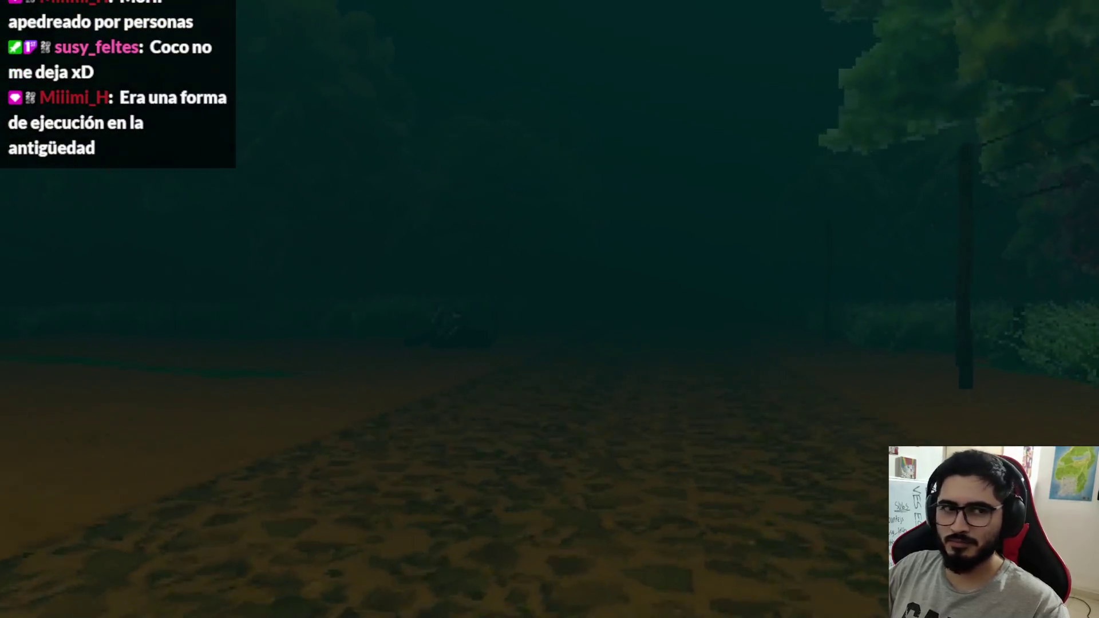
key("w")
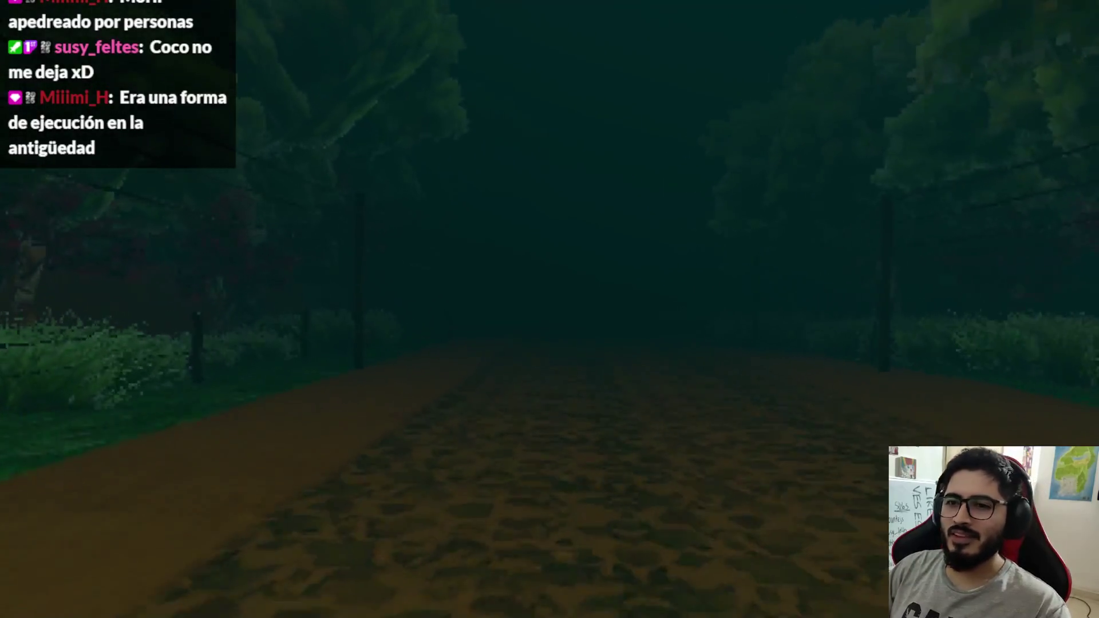
key("w")
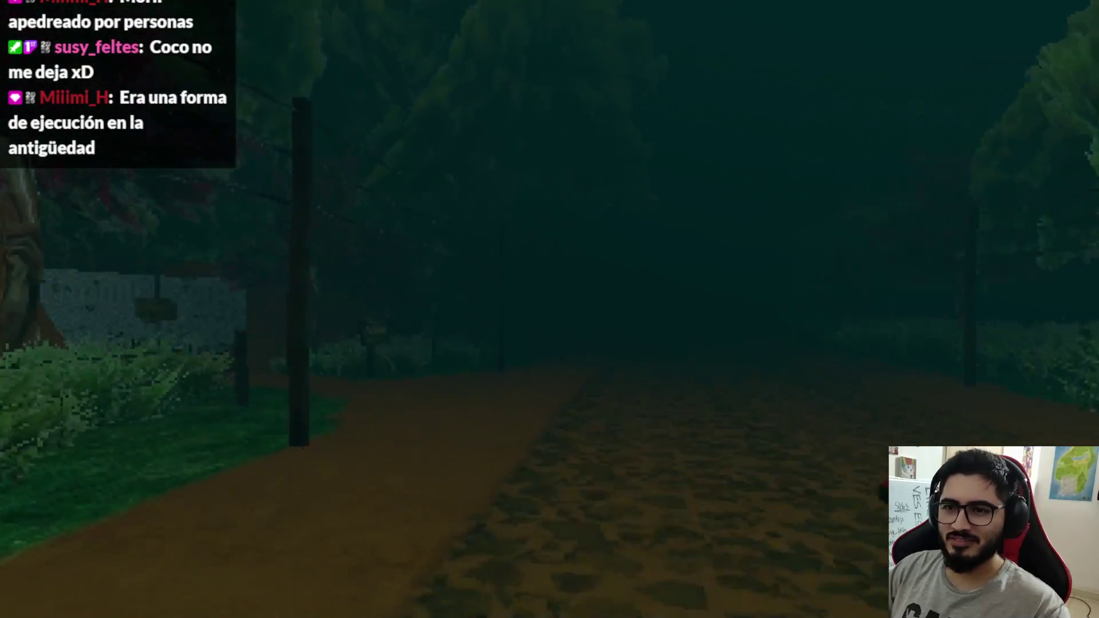
key("w")
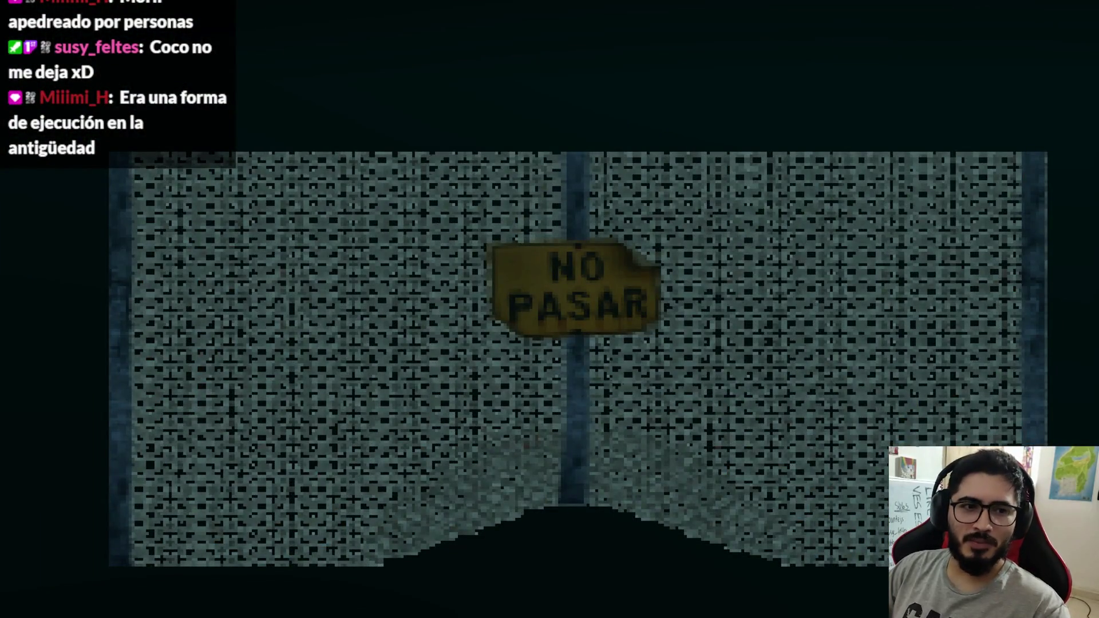
key("w")
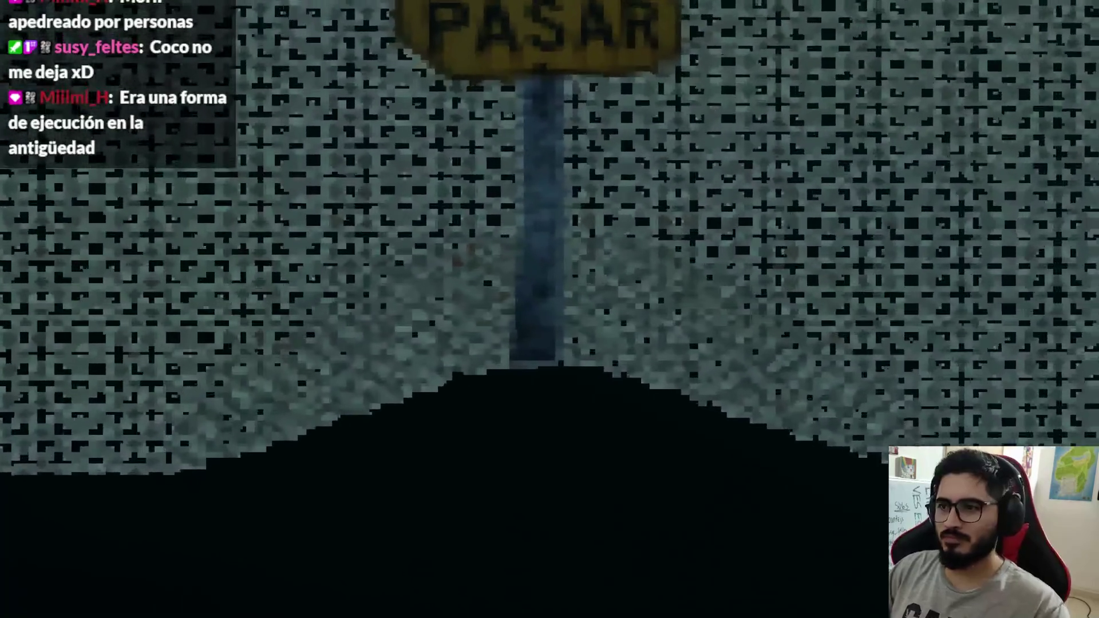
key("w")
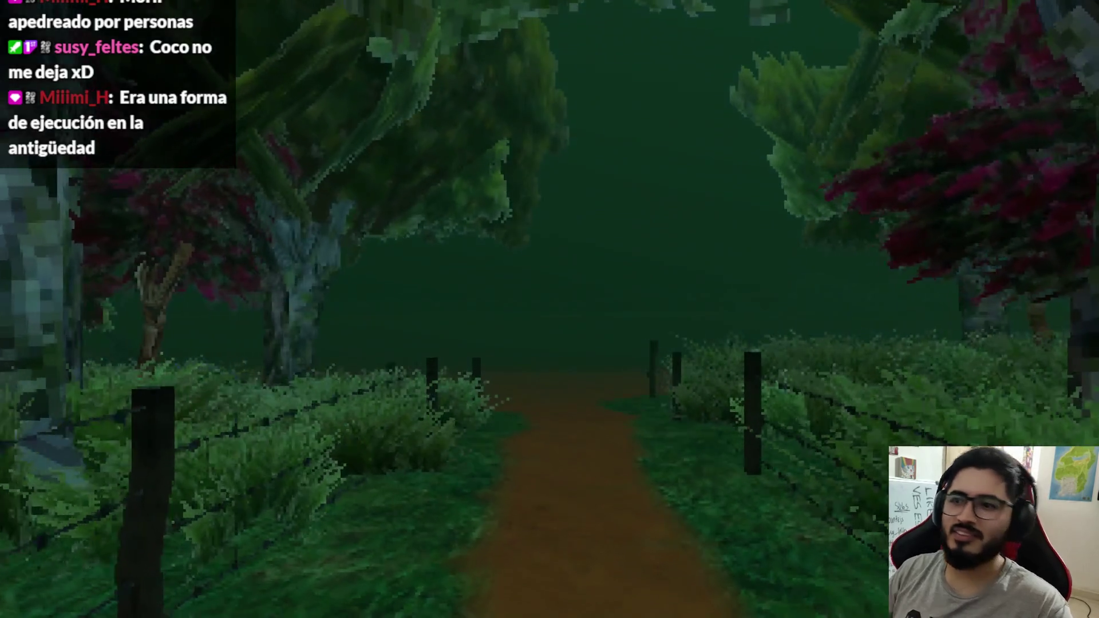
key("w")
key("w")
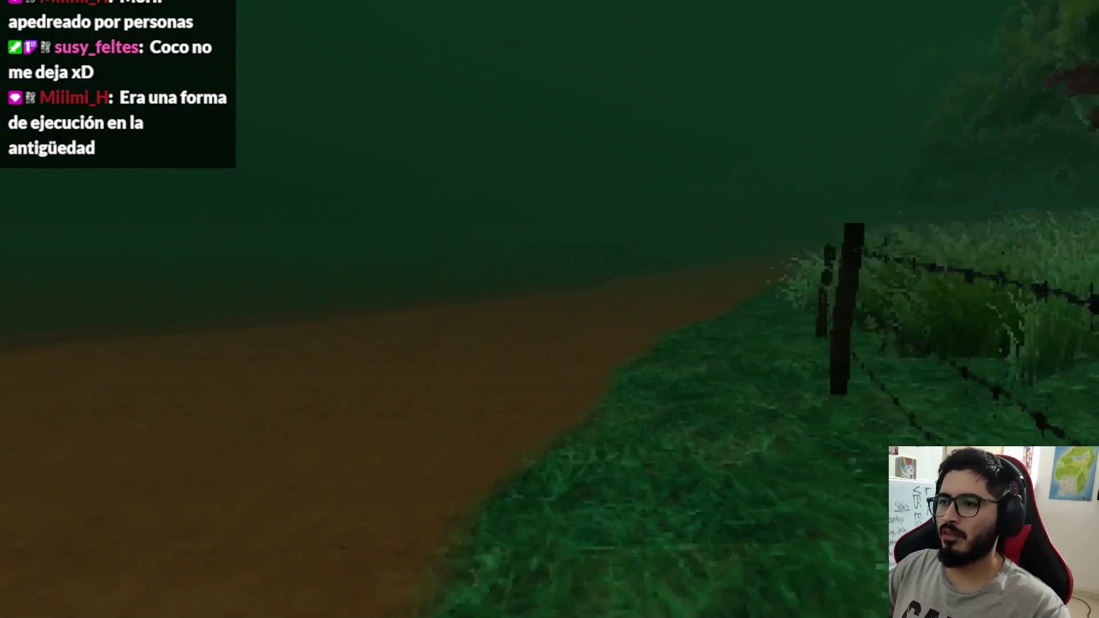
Follow the riverbank past the beached boats to the note on the ground.
key("w")
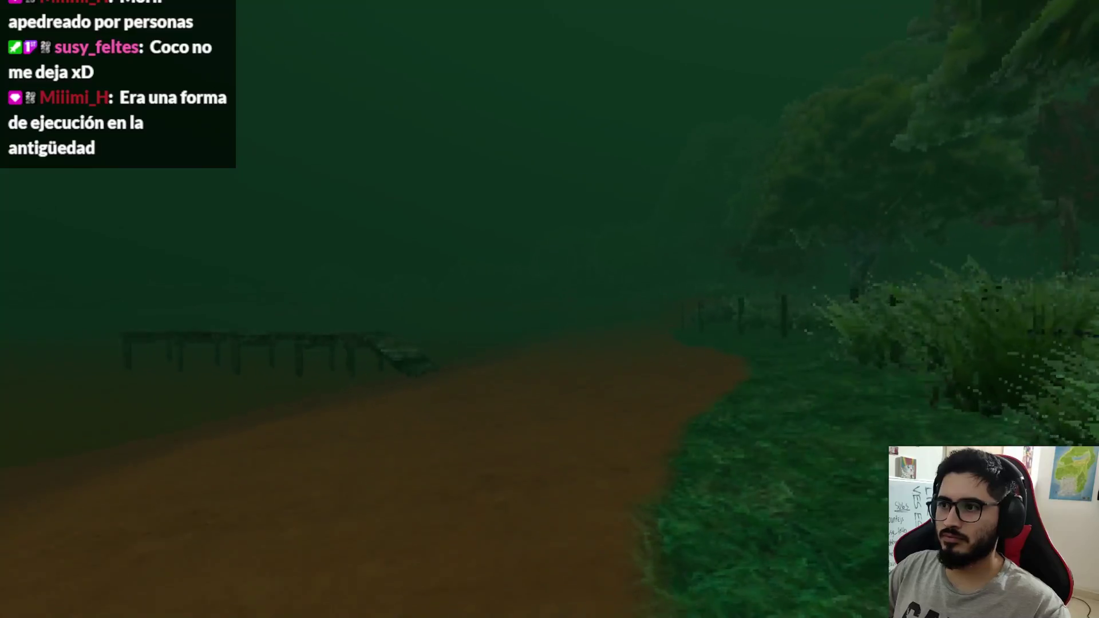
key("w")
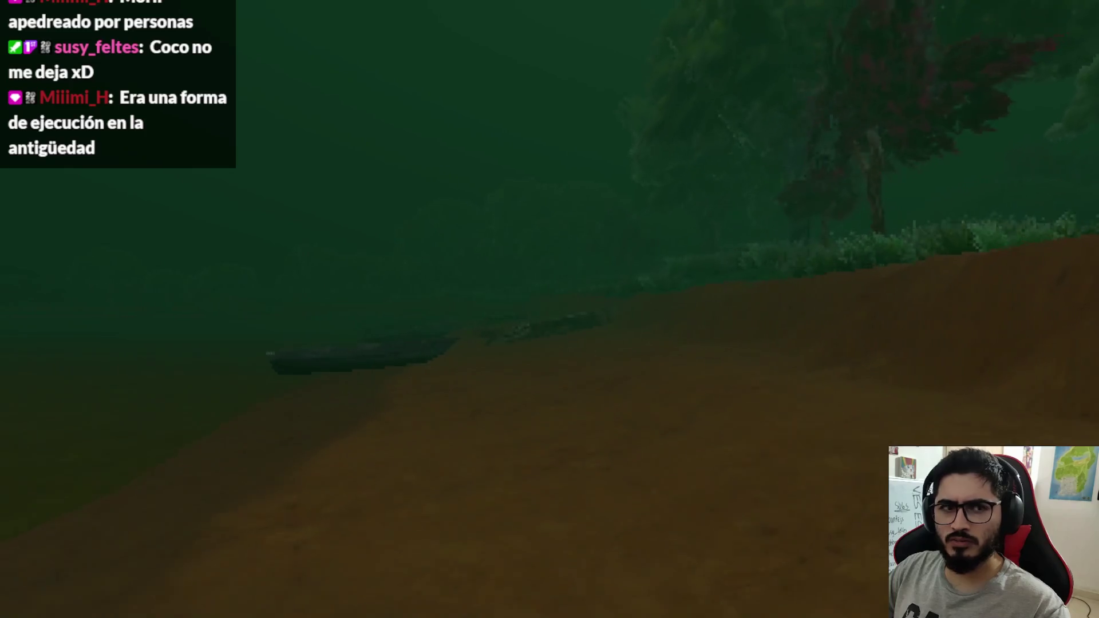
key("w")
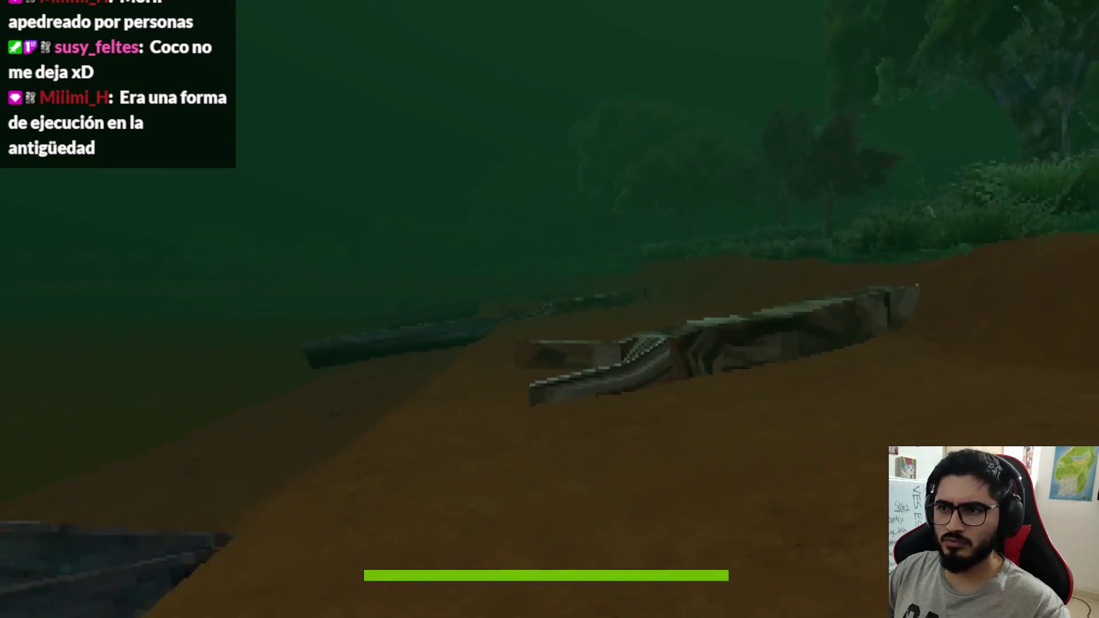
key("w")
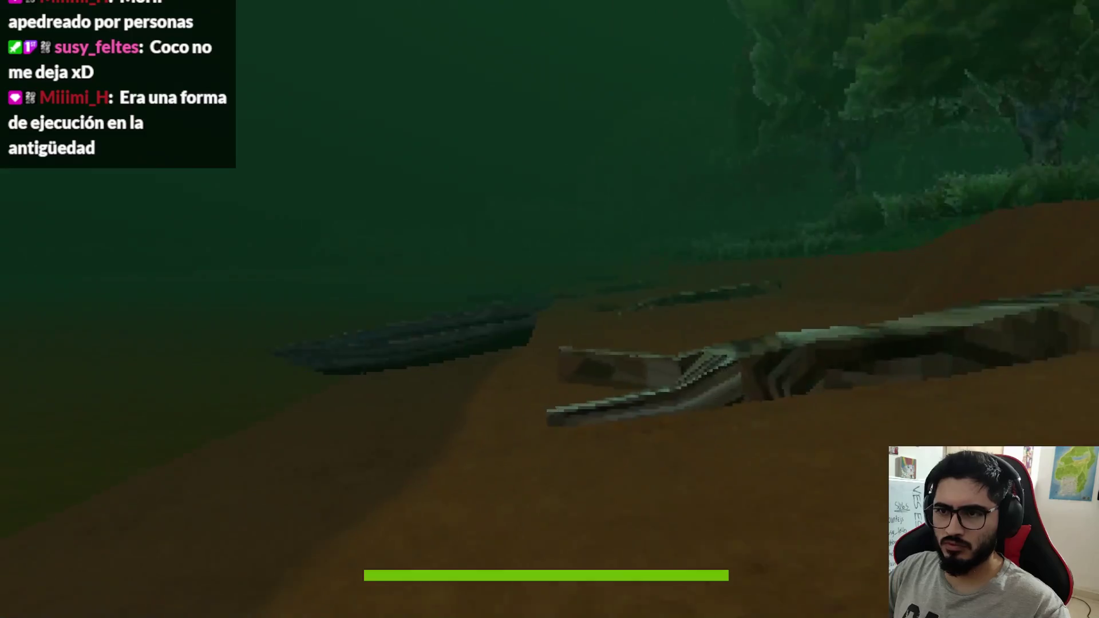
key("w")
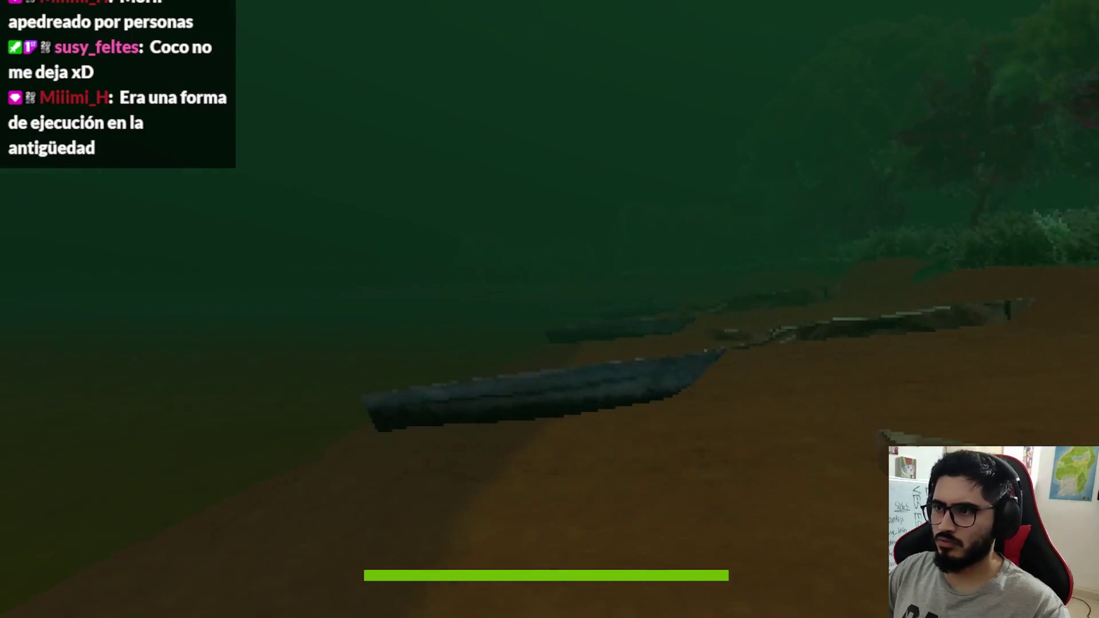
key("w")
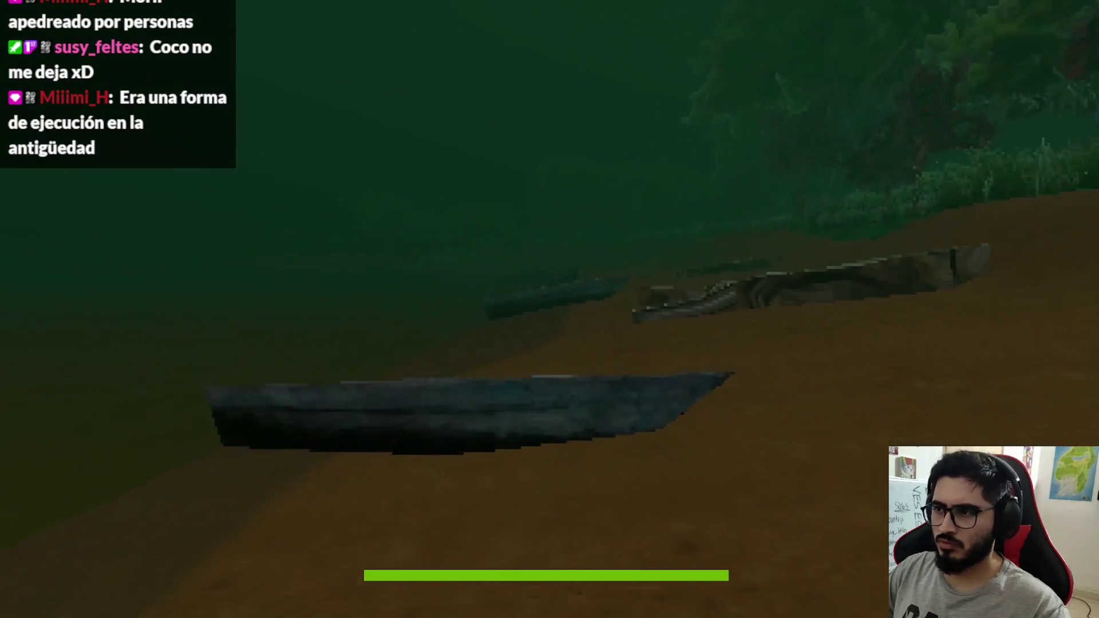
key("w")
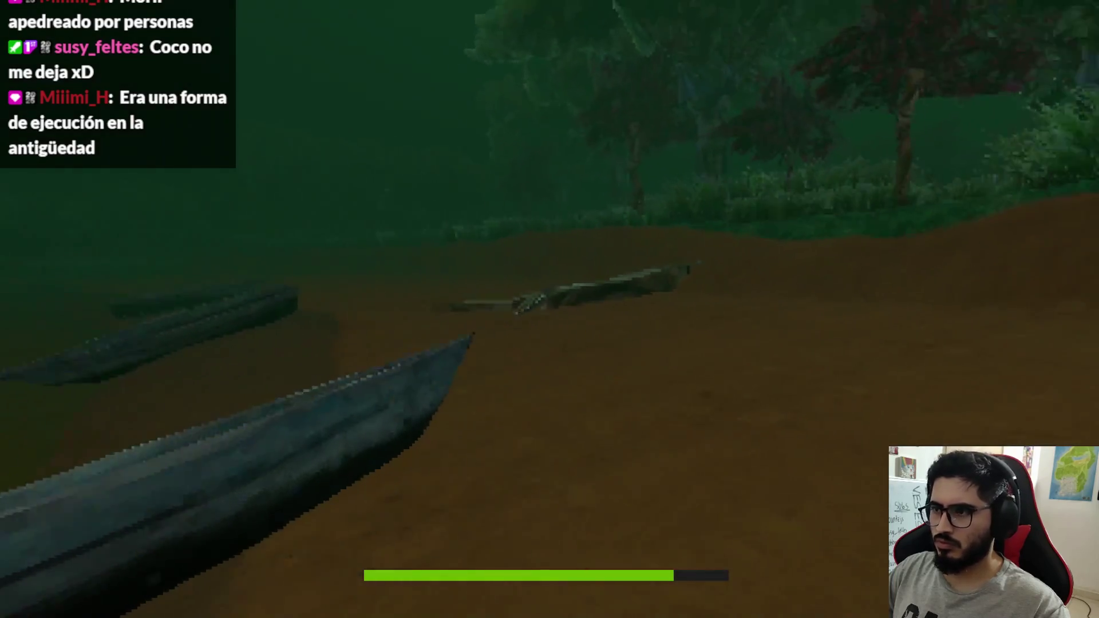
key("w")
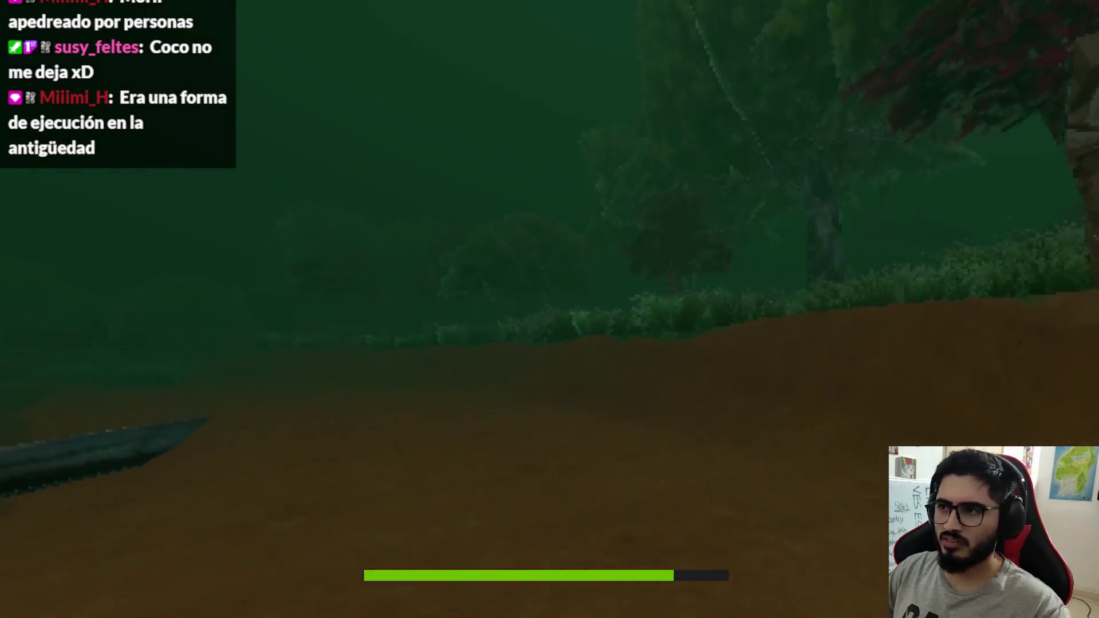
key("w")
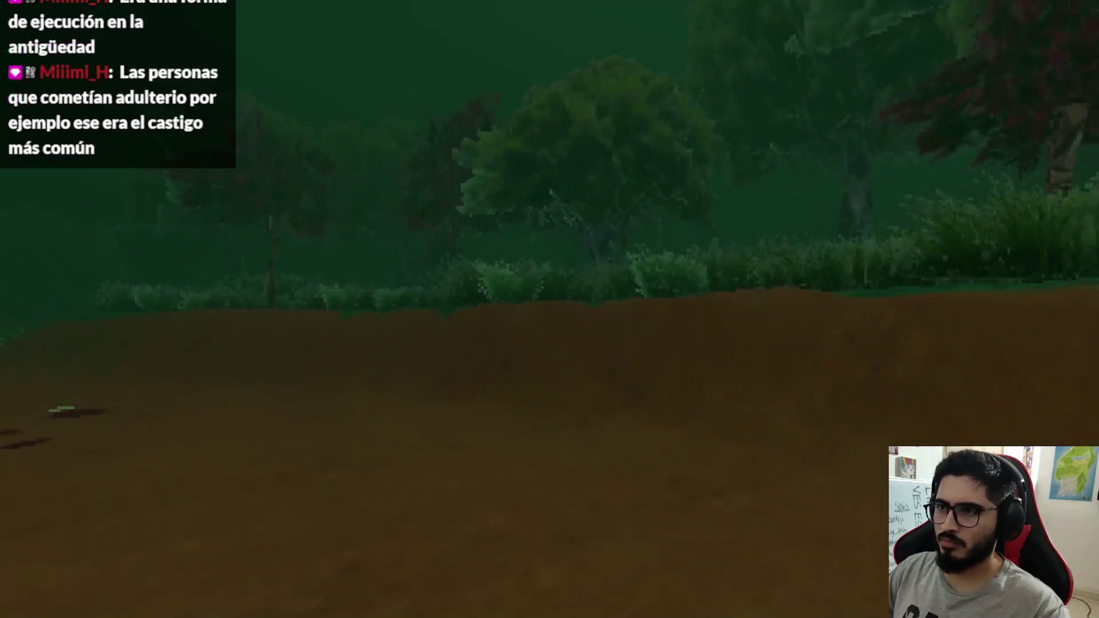
key("w")
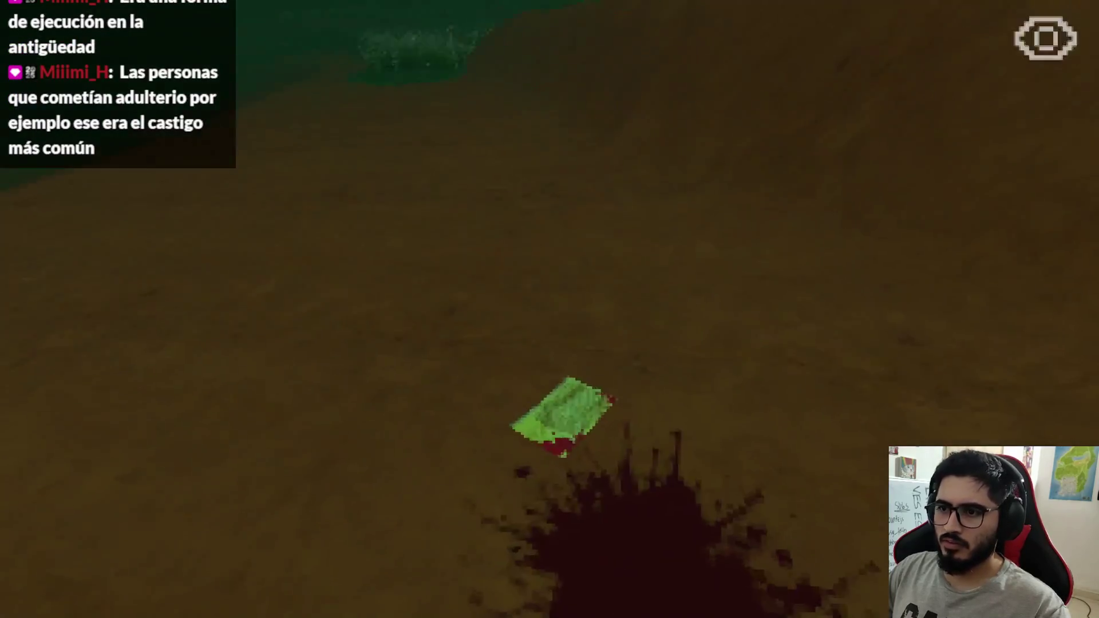
key("e")
key("e")
Continue along the dirt path to the fallen logs and the green note's footprint trail.
key("w")
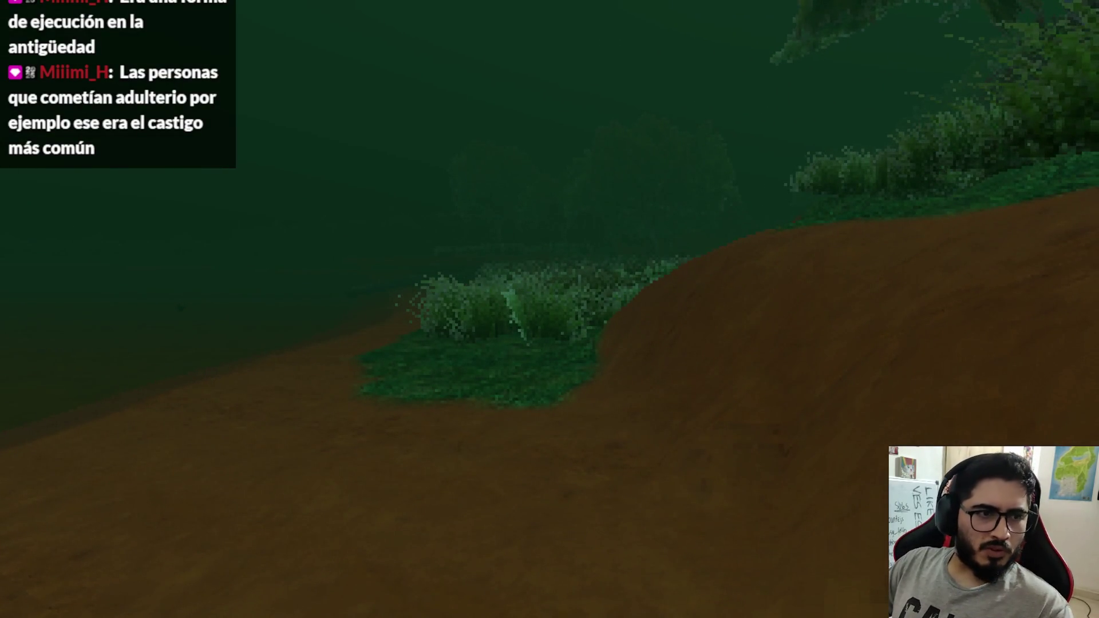
key("w")
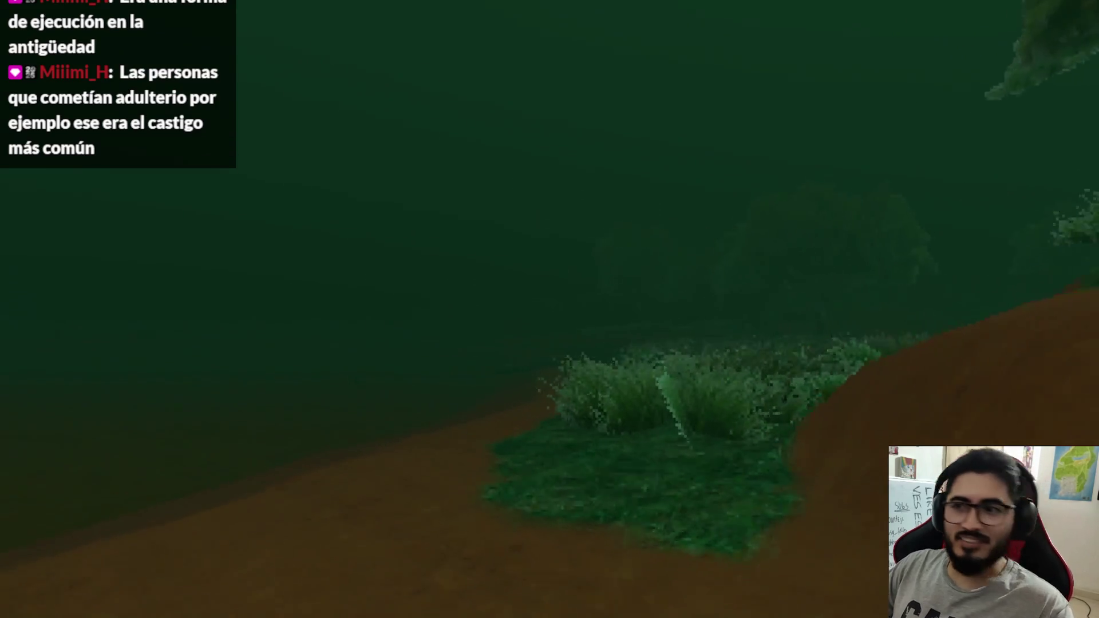
key("w")
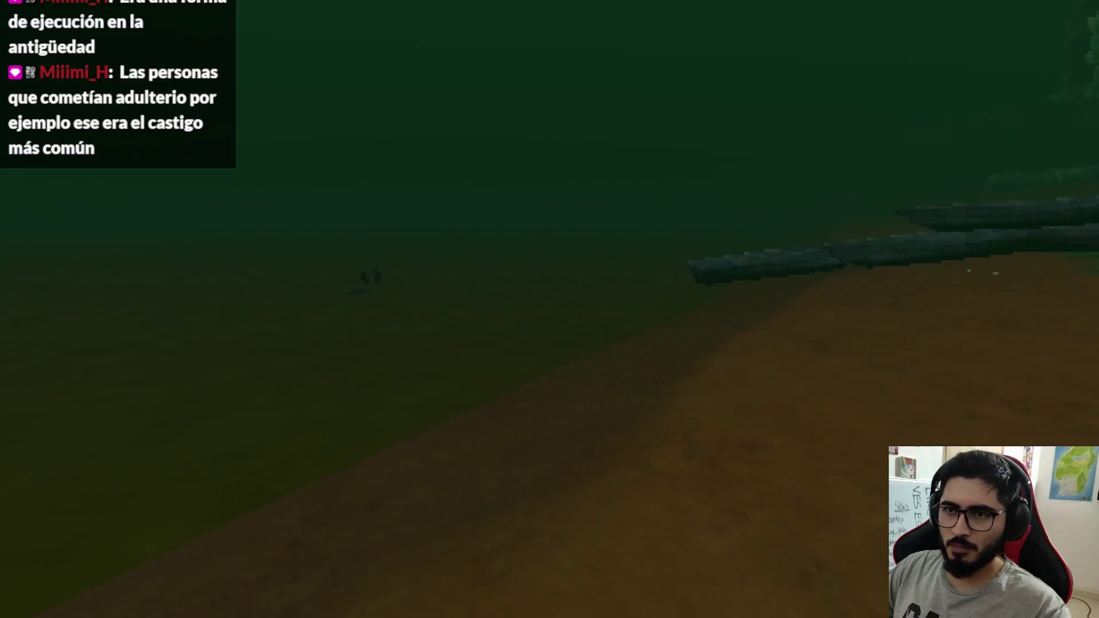
key("w")
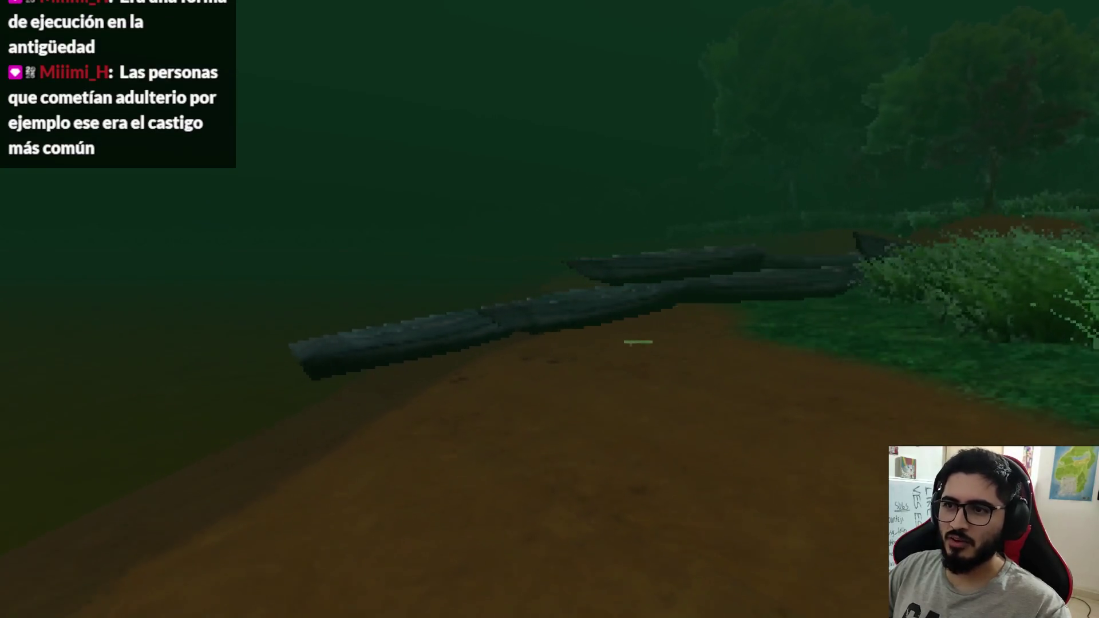
key("w")
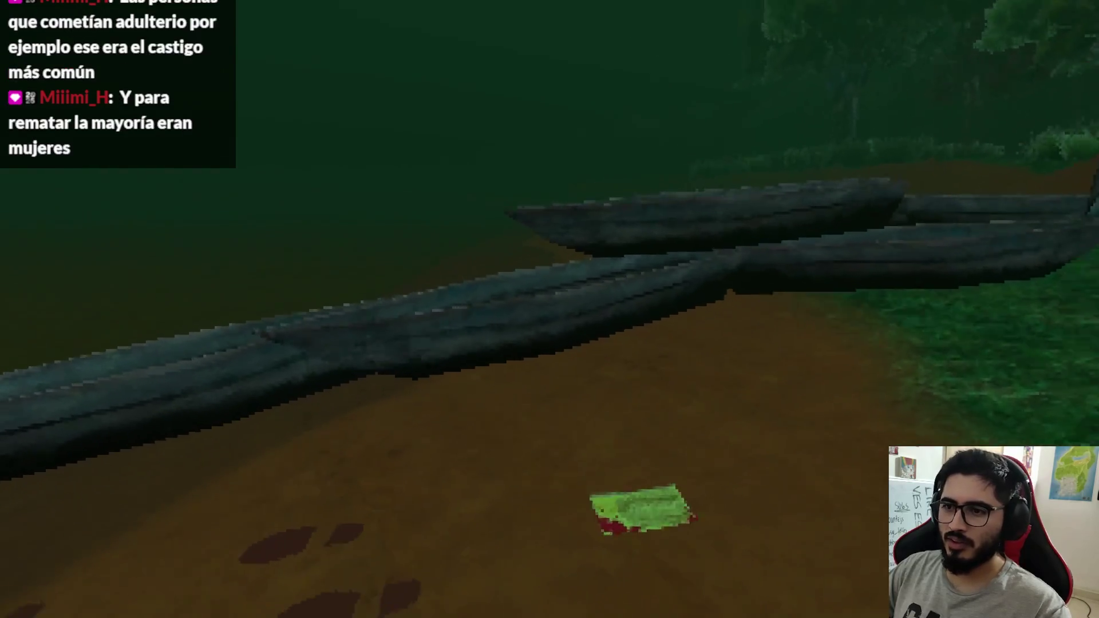
key("a")
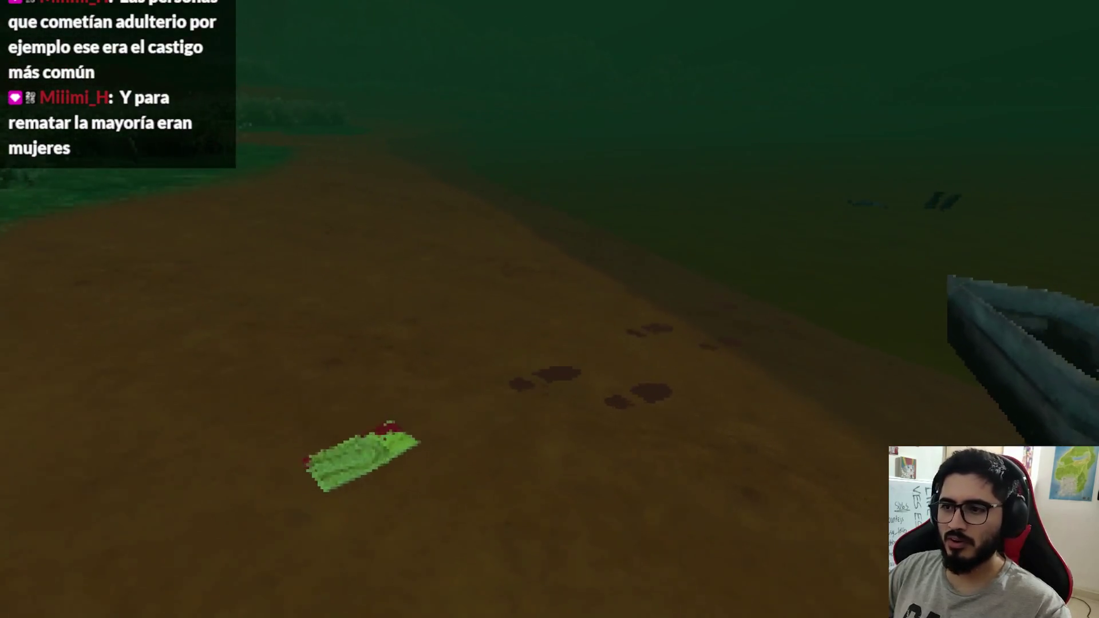
key("w")
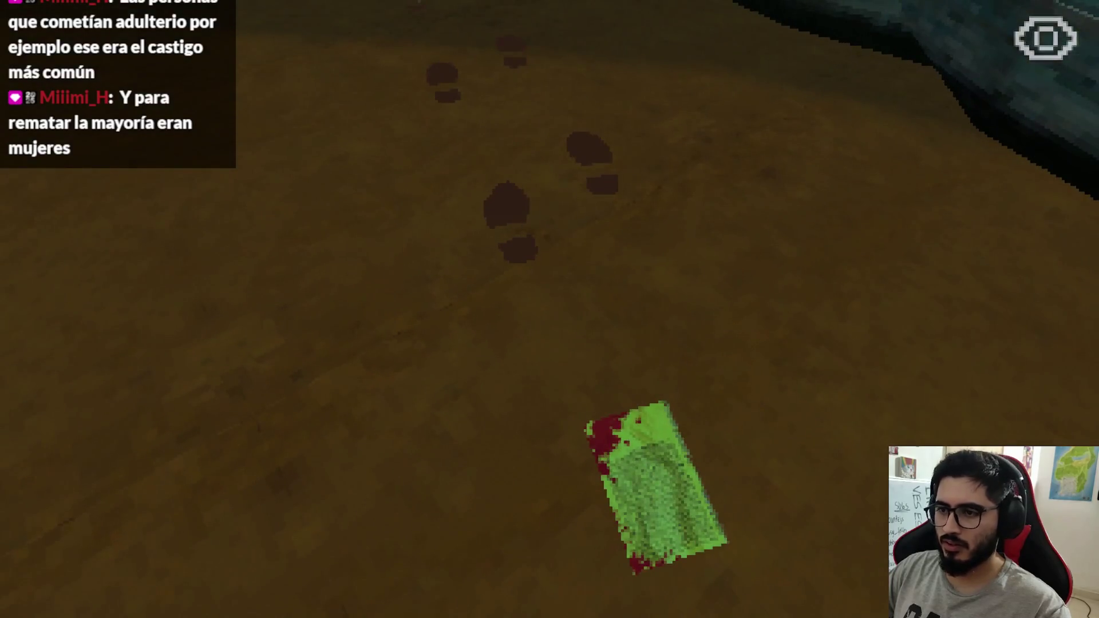
key("w")
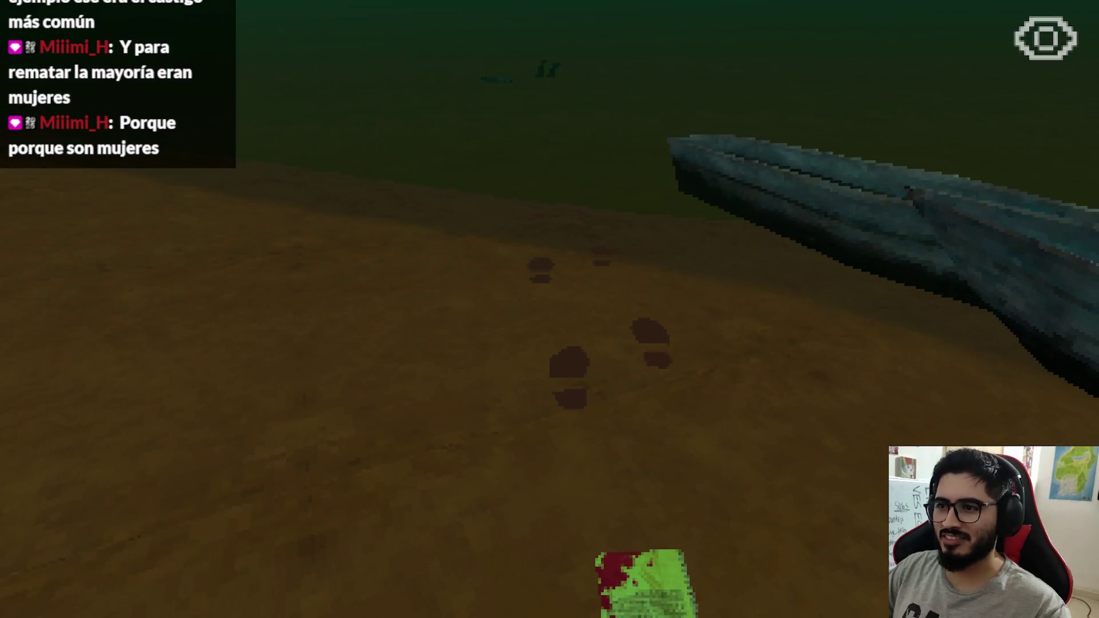
Interact with Nota III three times: leave it, read it, then leave it again.
key("e")
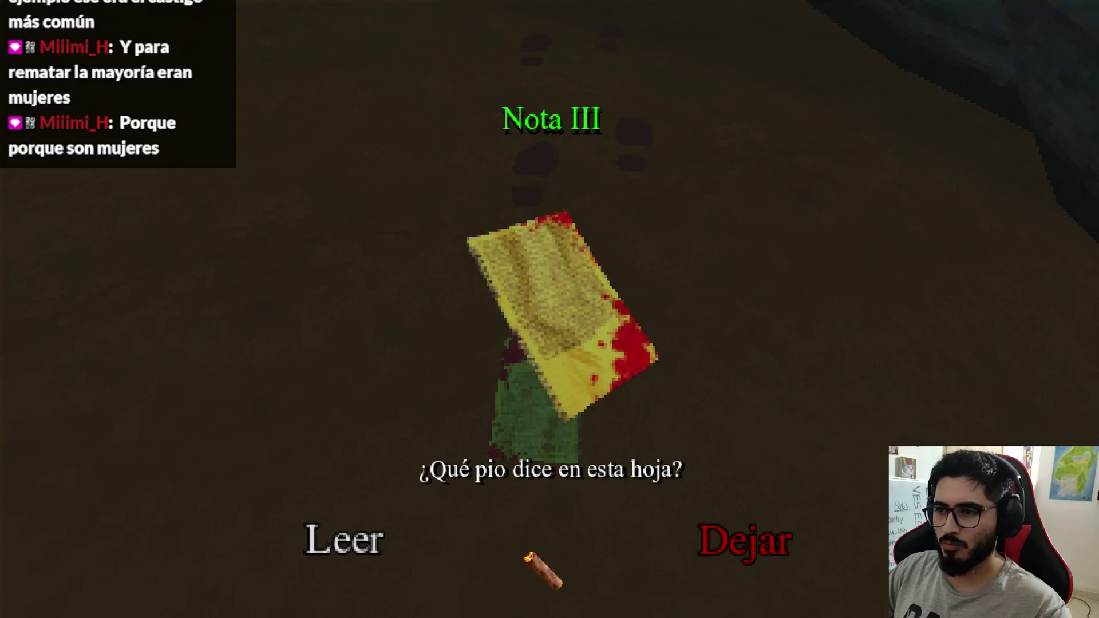
left_click(707, 536)
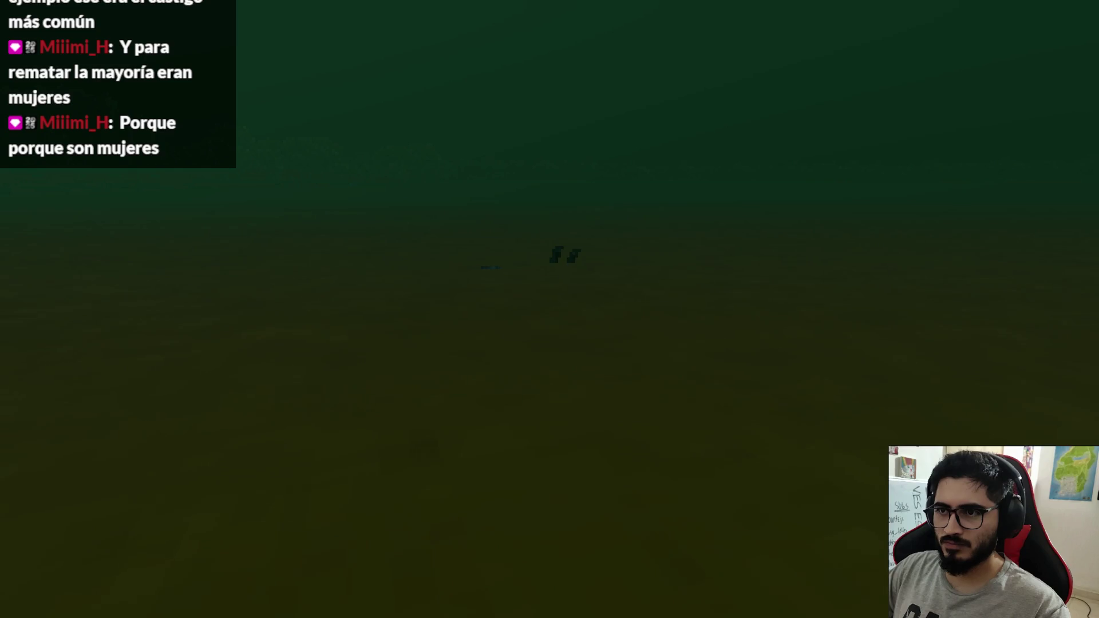
key("e")
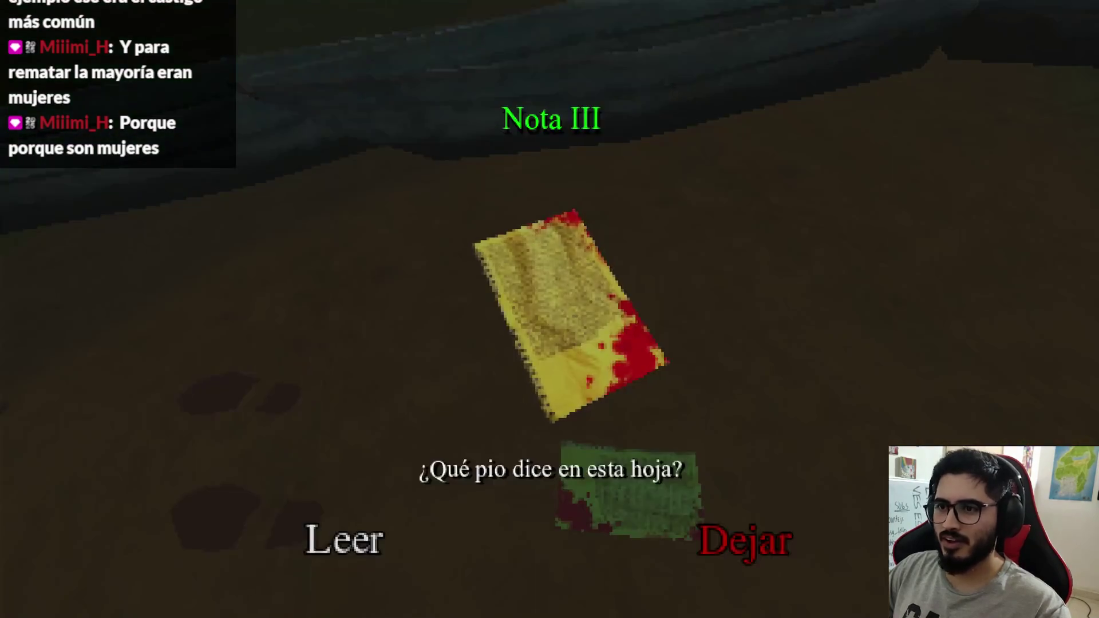
left_click(523, 545)
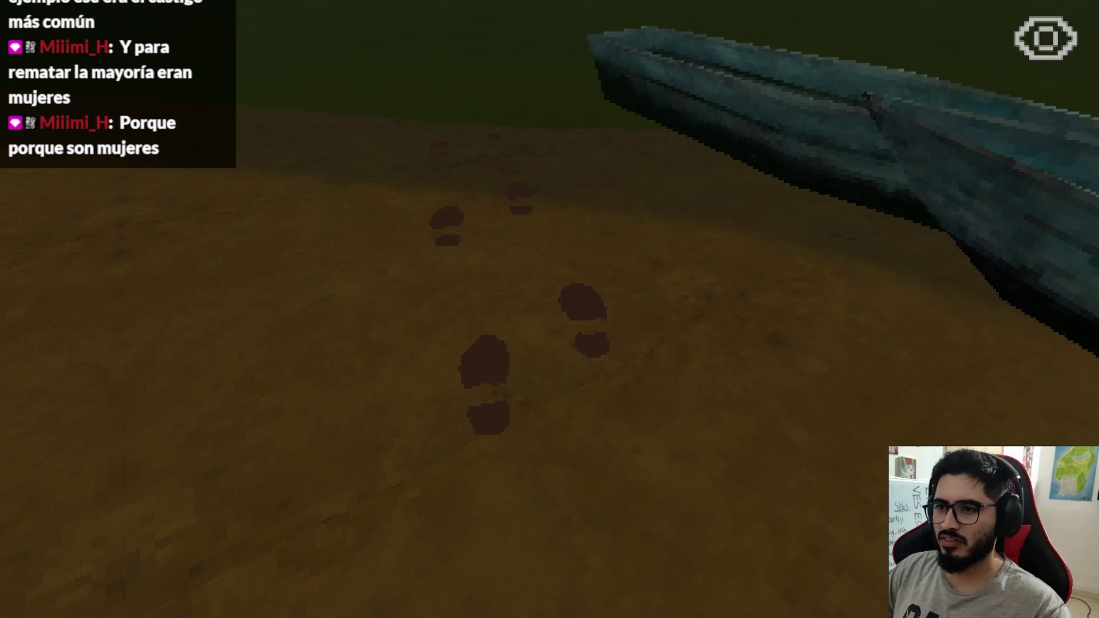
key("e")
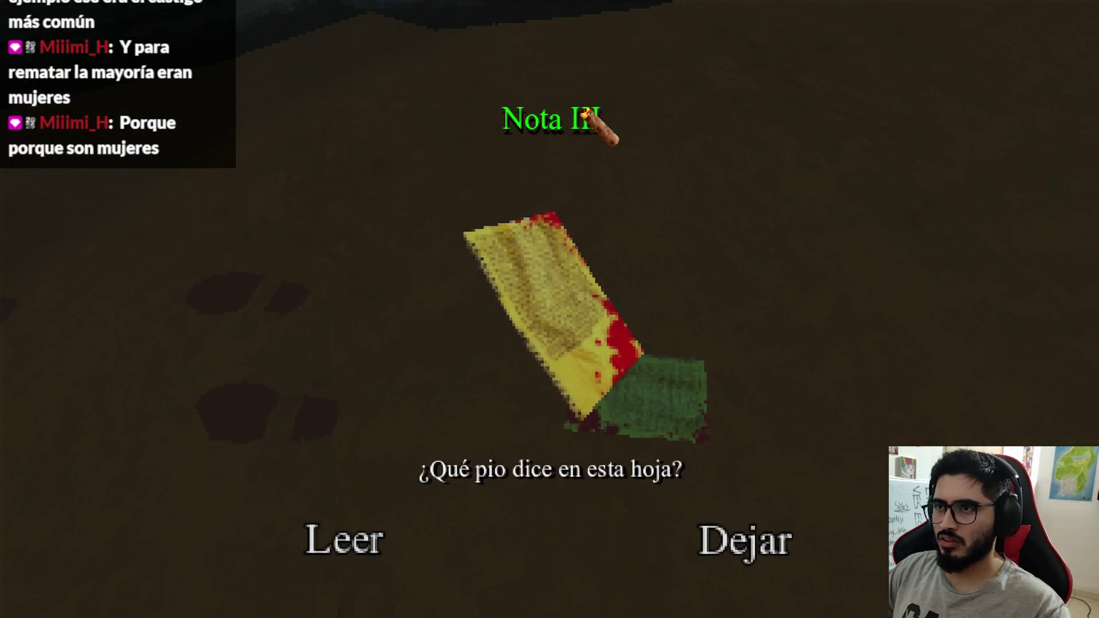
left_click(724, 543)
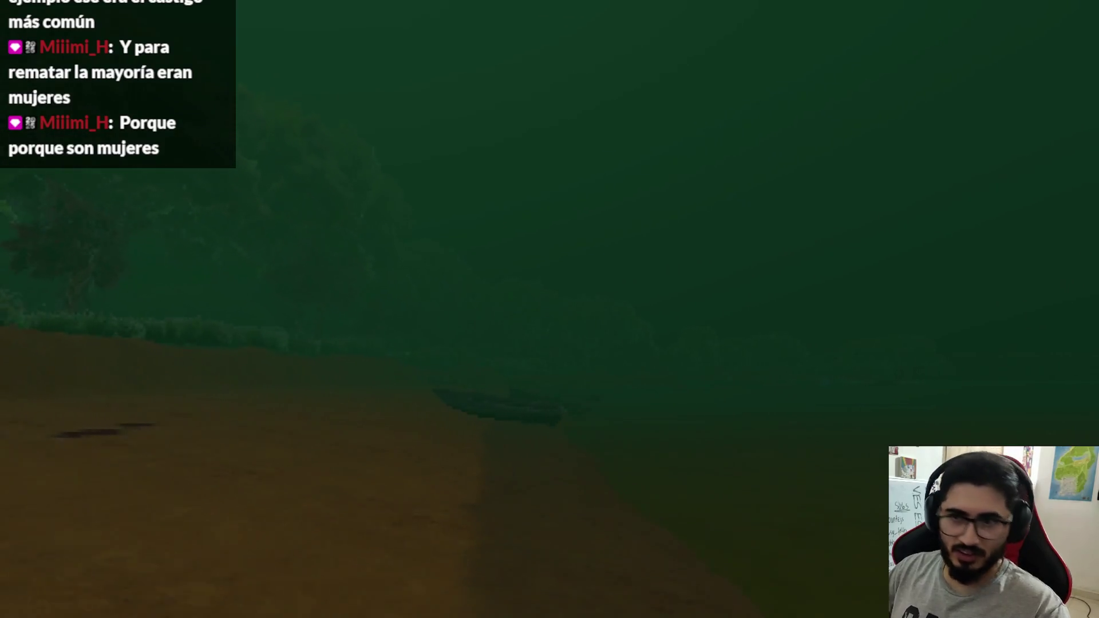
Quit the game to the desktop and run git status in Command Prompt.
key("Escape")
left_click(521, 448)
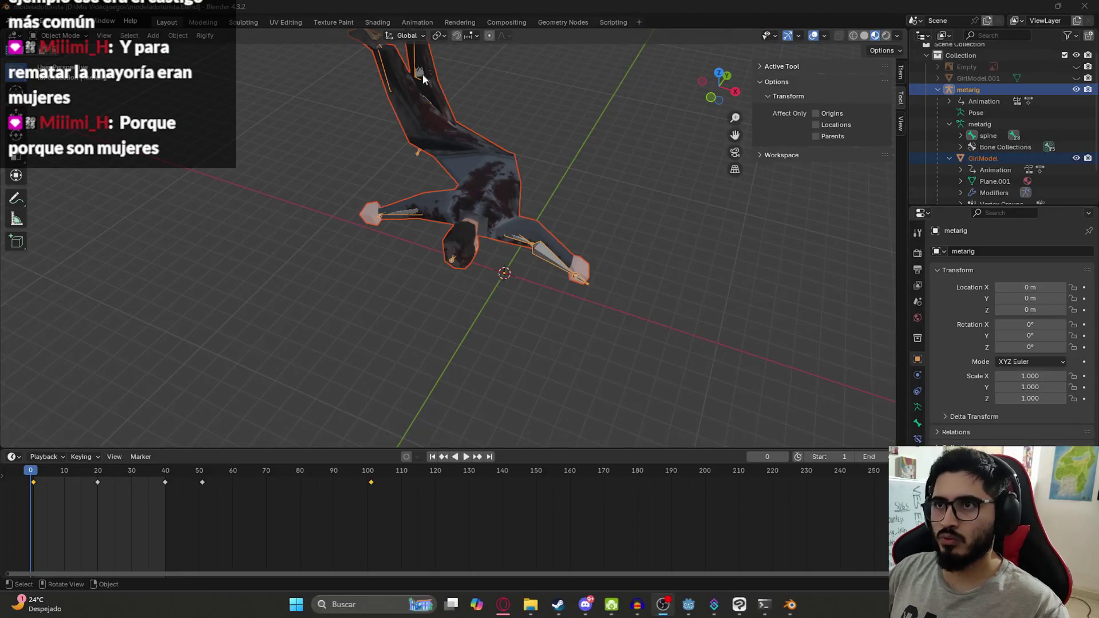
left_click(688, 606)
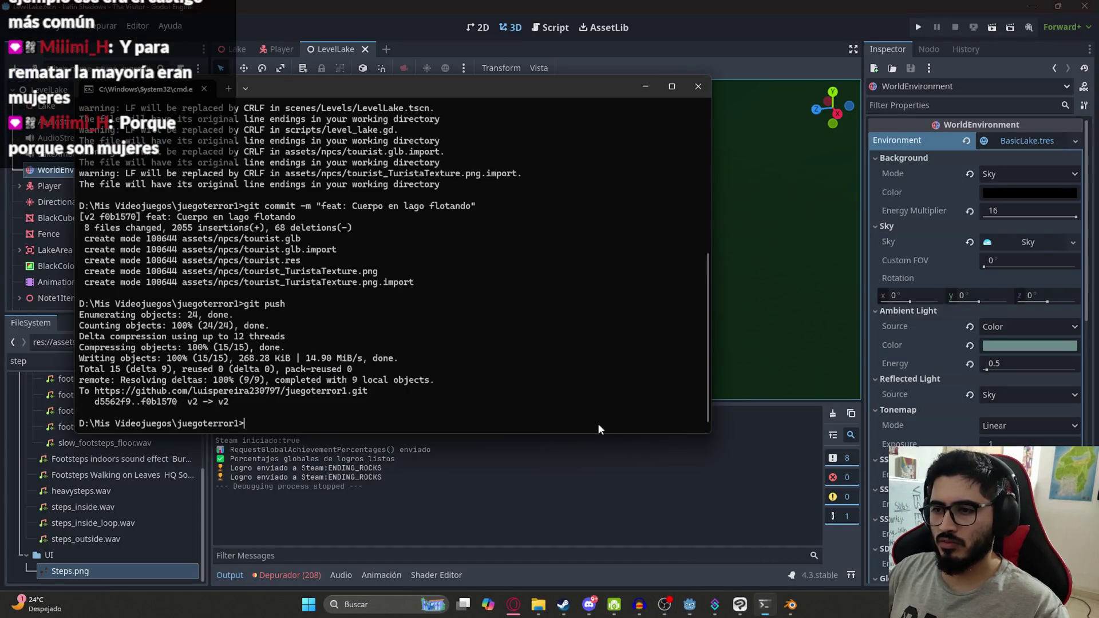
type("git status")
key("Return")
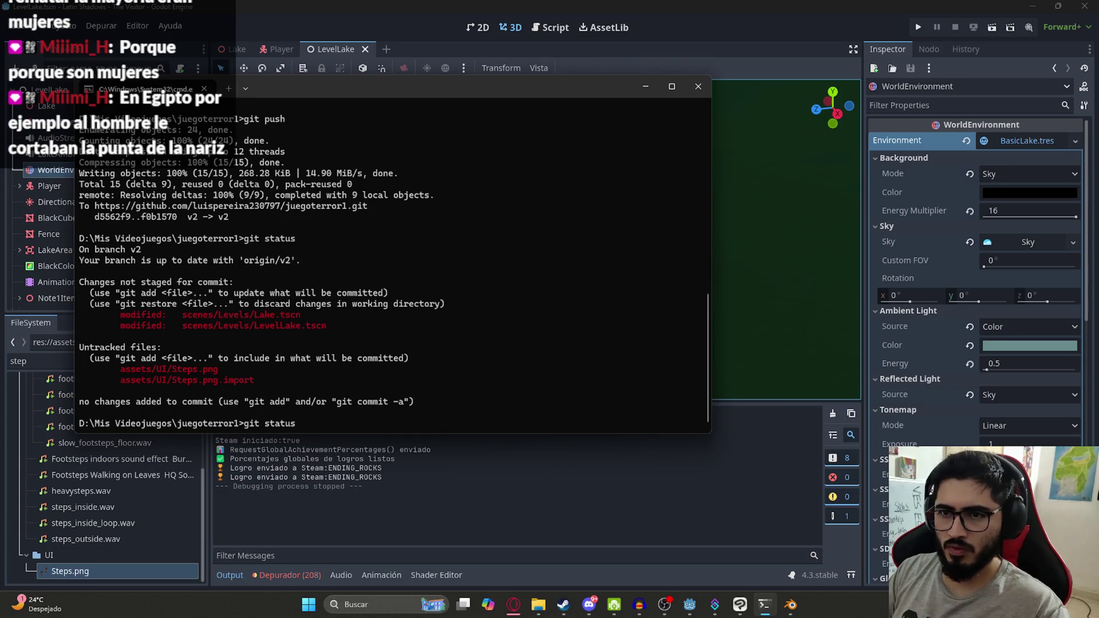
Stage everything, commit "feat: Huellas cerca de la nota 3 en lago", push to v2, then clear the screen.
type("d .")
key("Return")
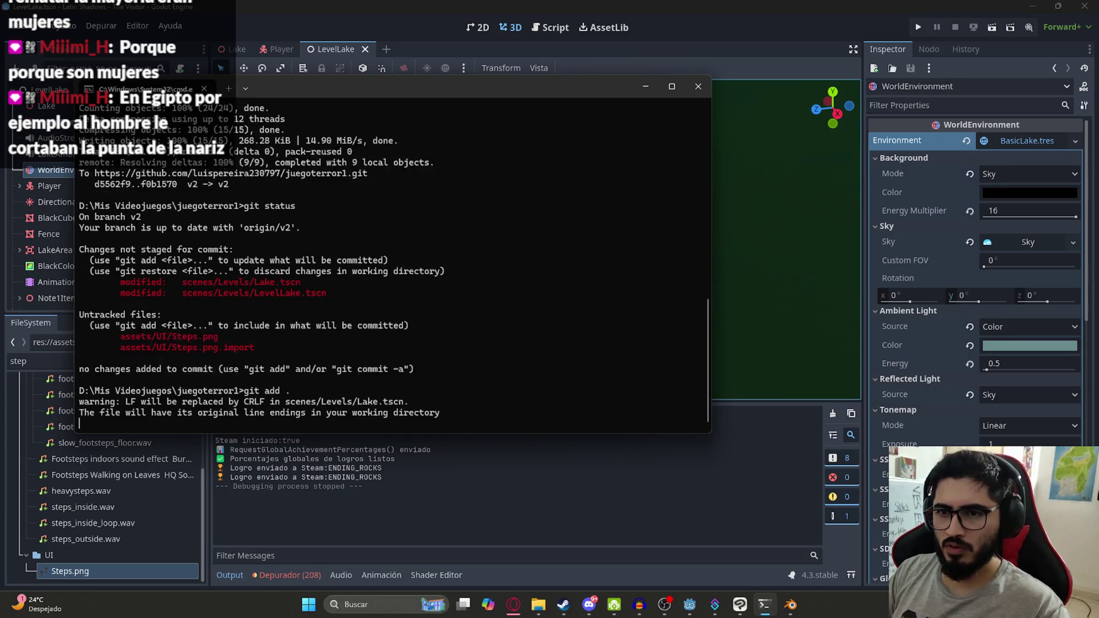
type("git commit -m \"feat: Huellas cerca d")
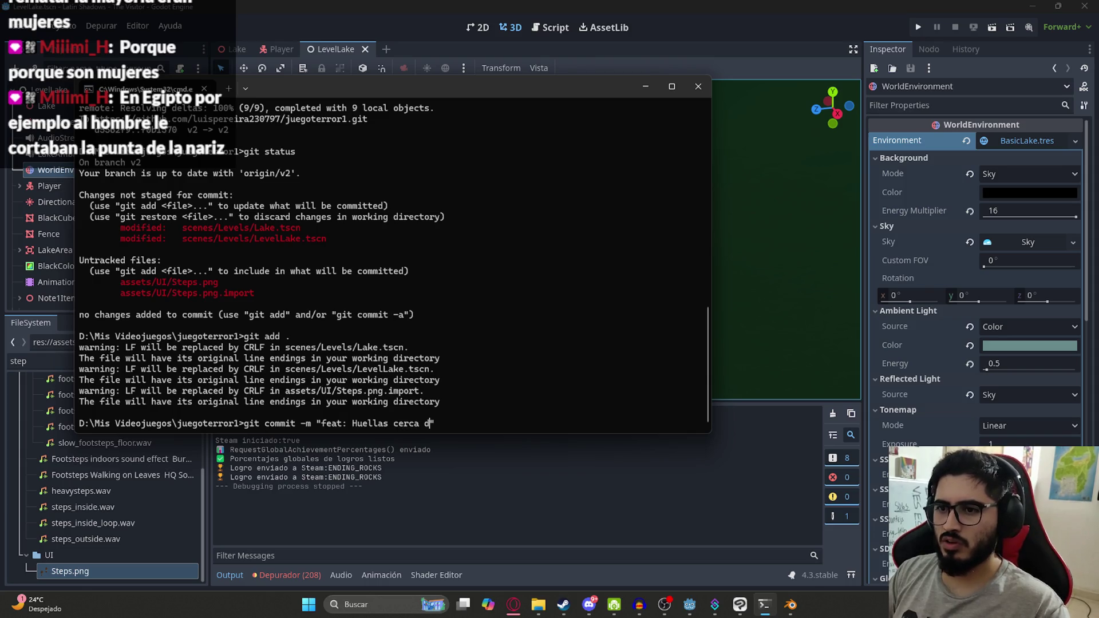
type("Vide")
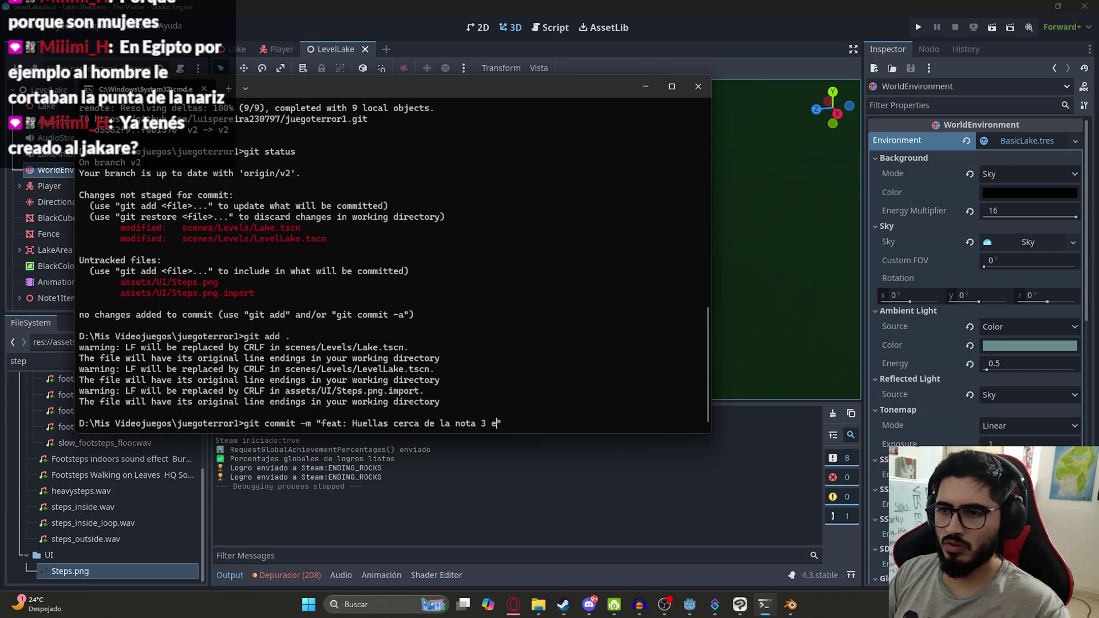
type("o")
key("Return")
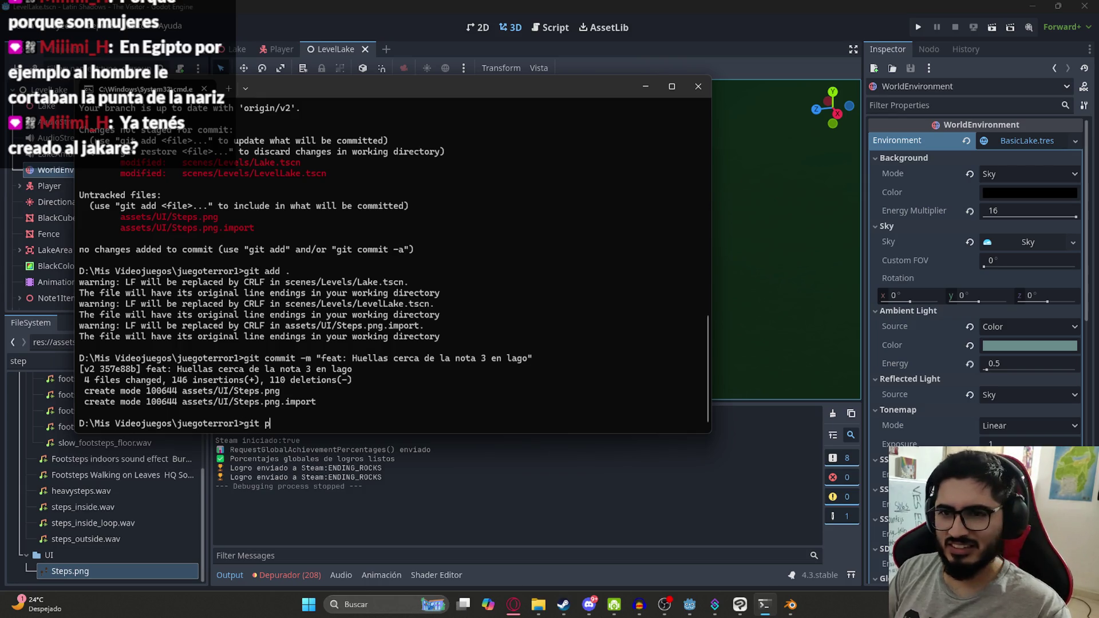
type("ush")
key("Return")
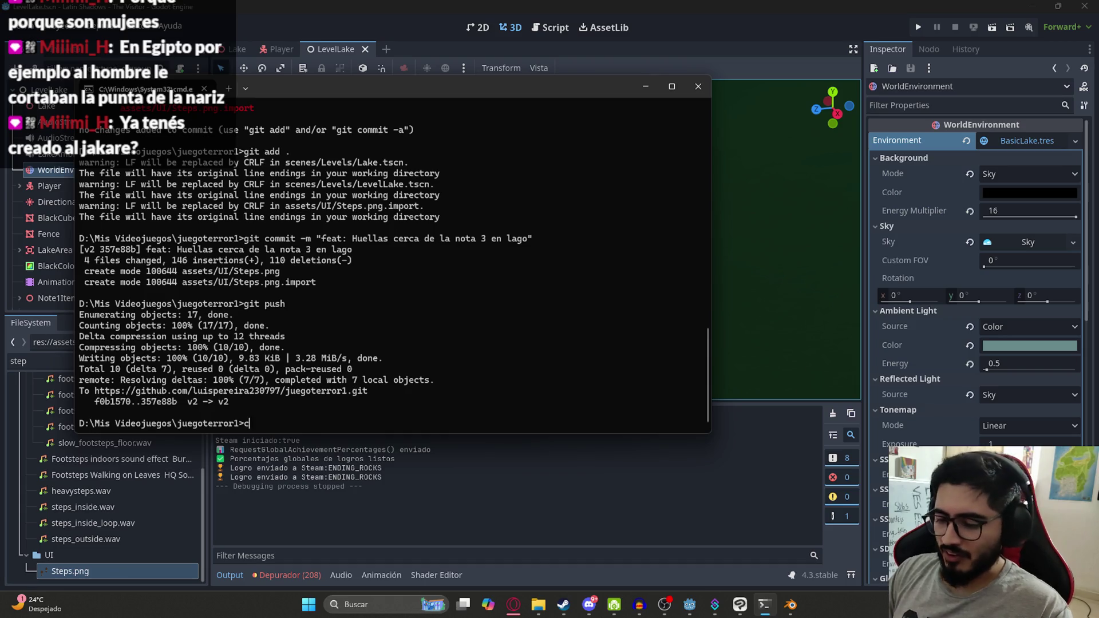
type("ls")
key("Return")
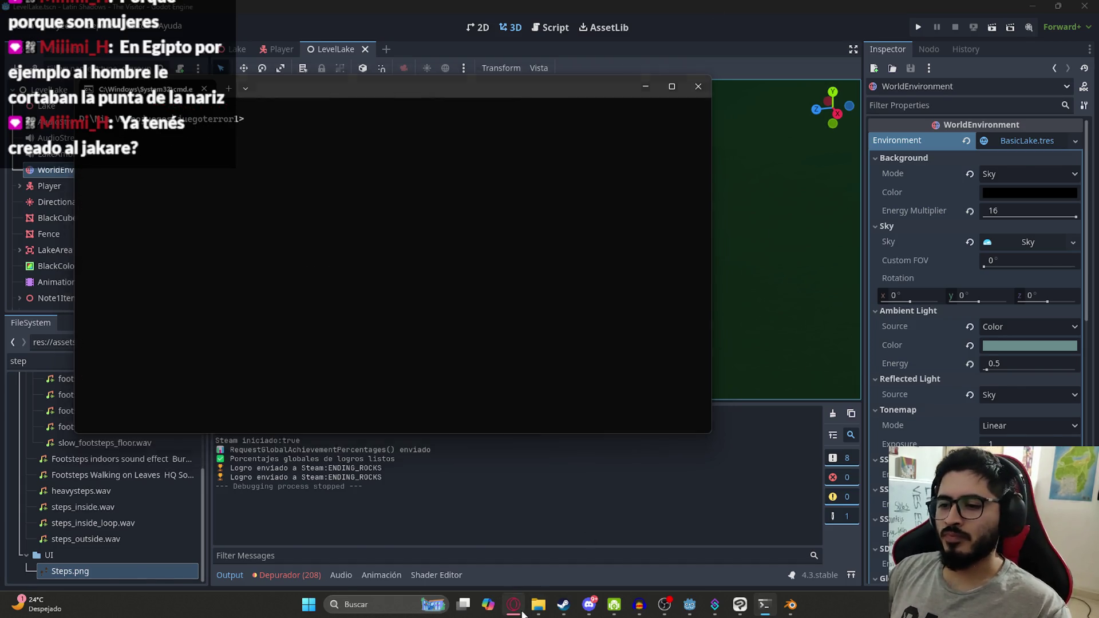
Open the Nuevo Mapa - Laguna Ita card on the Latin Shadows Trello board and scroll to its unchecked items.
left_click(521, 612)
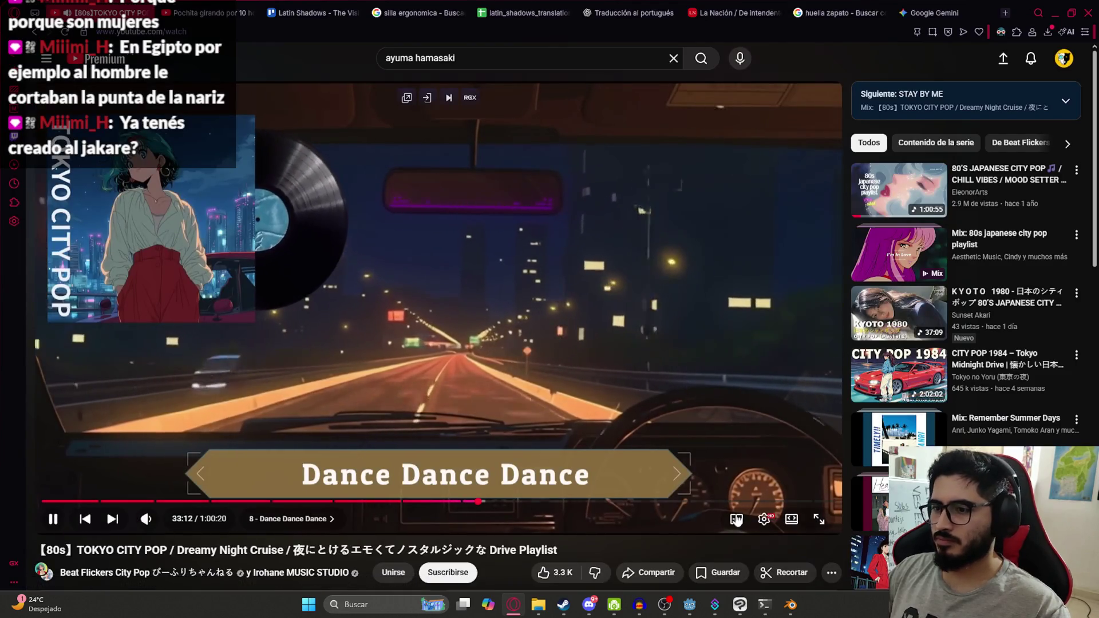
left_click(793, 608)
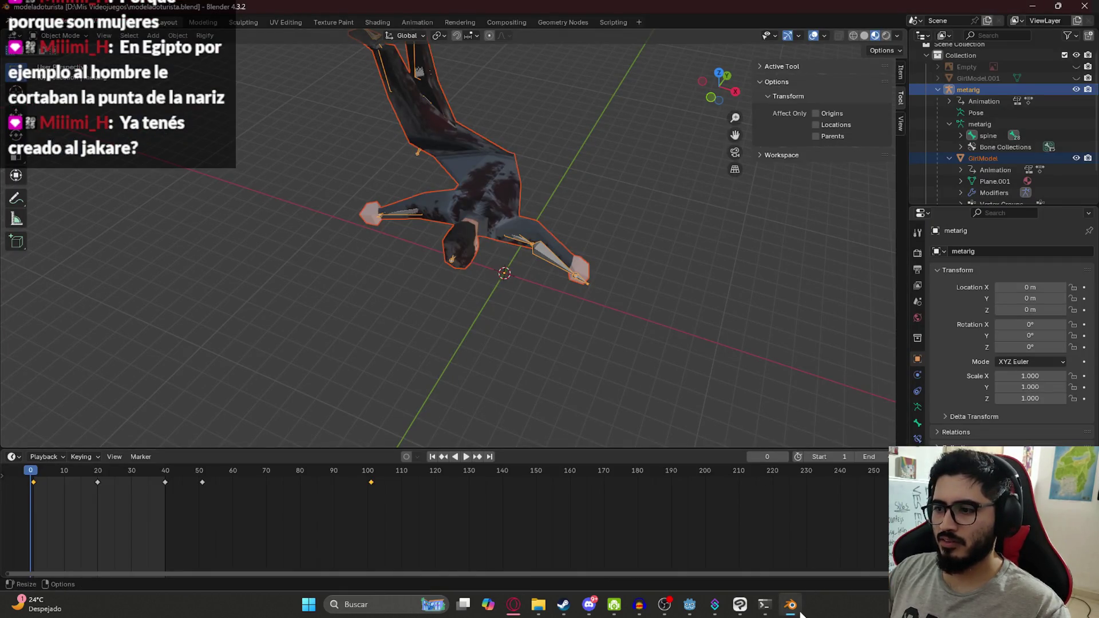
left_click(792, 608)
left_click(792, 608)
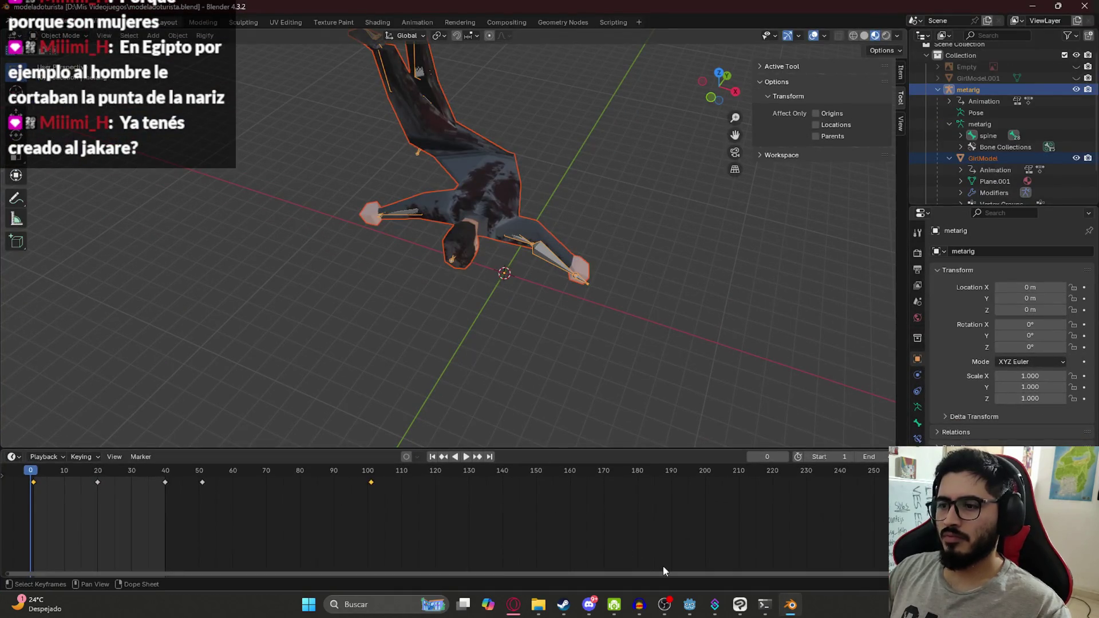
left_click(715, 605)
left_click(690, 605)
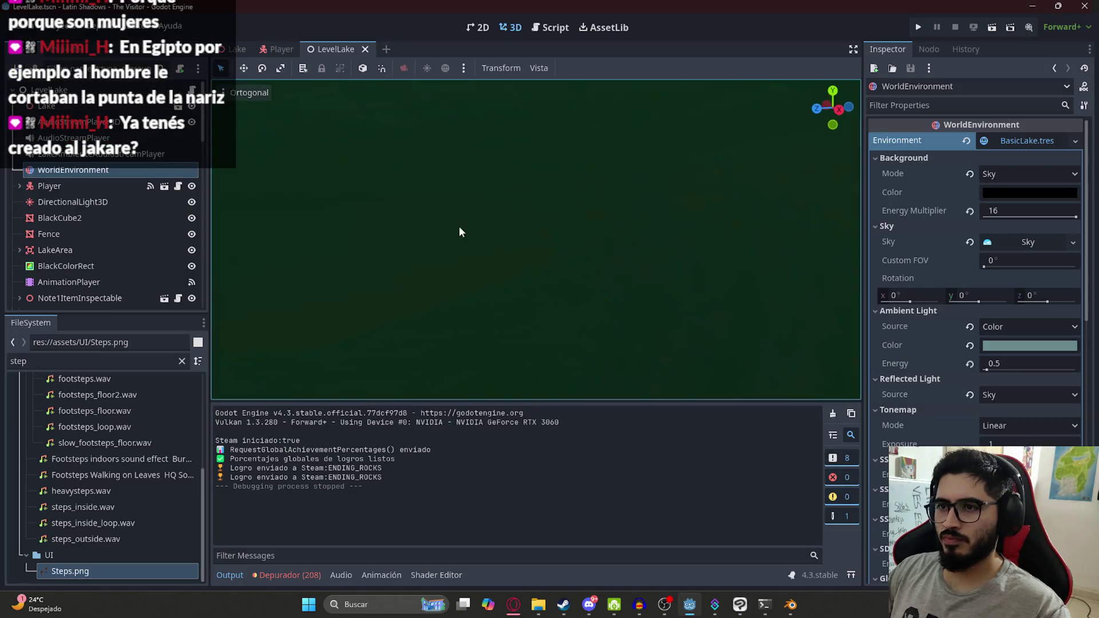
left_click(514, 605)
left_click(191, 7)
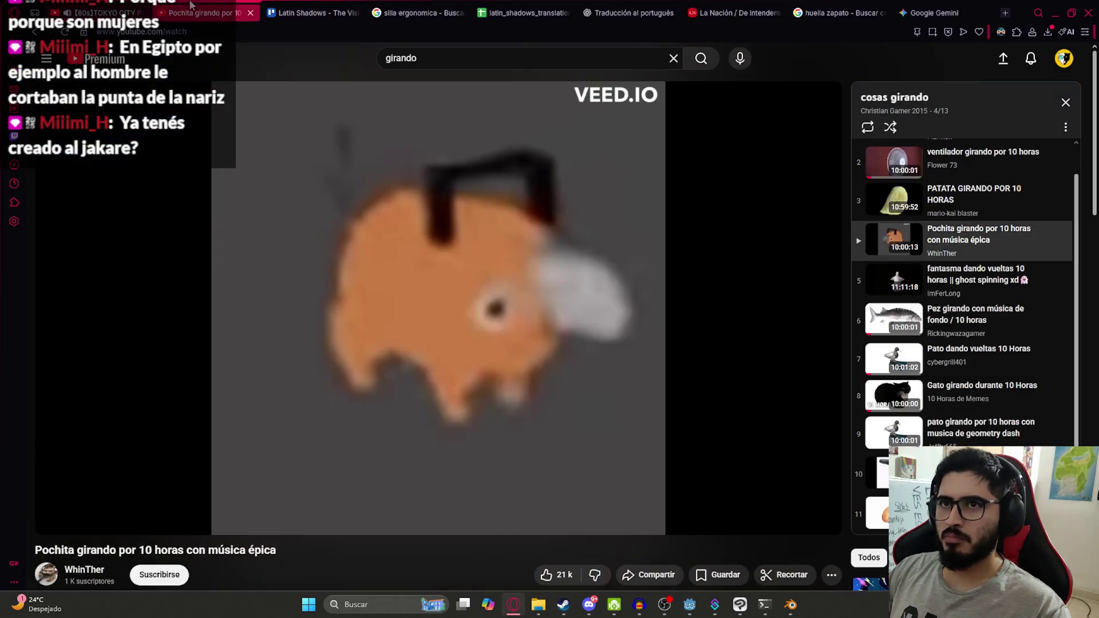
left_click(332, 7)
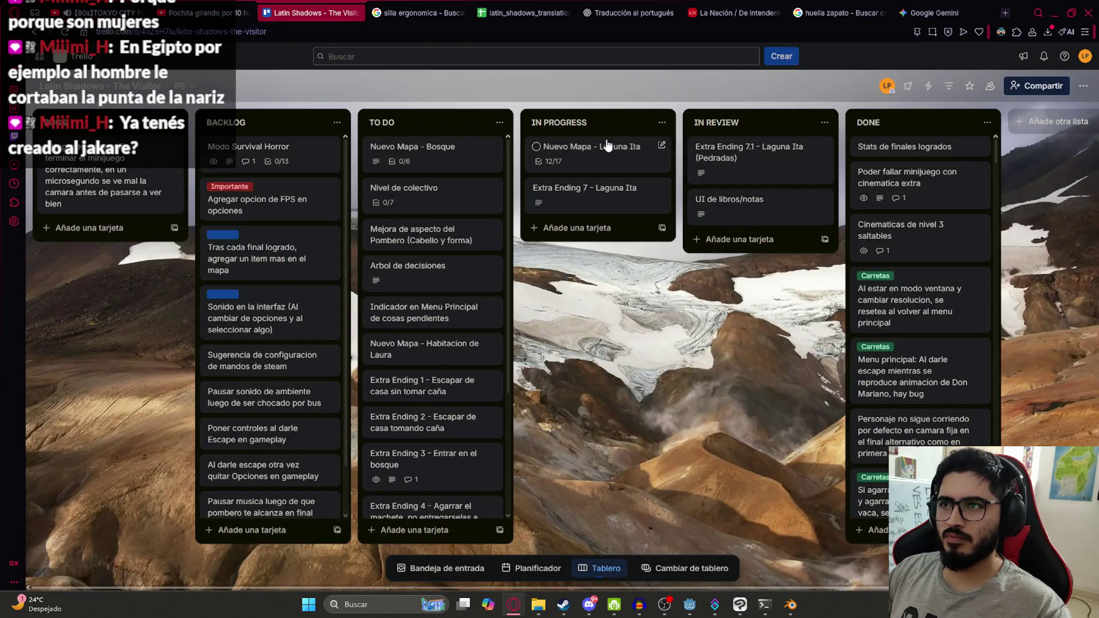
left_click(608, 145)
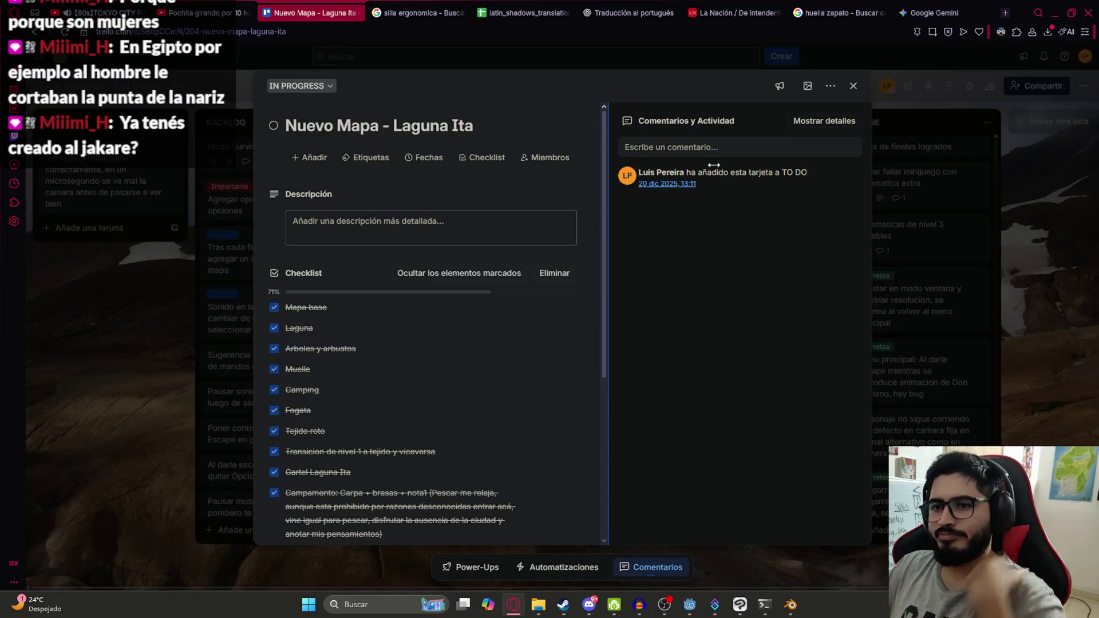
scroll(514, 304, "down", 5)
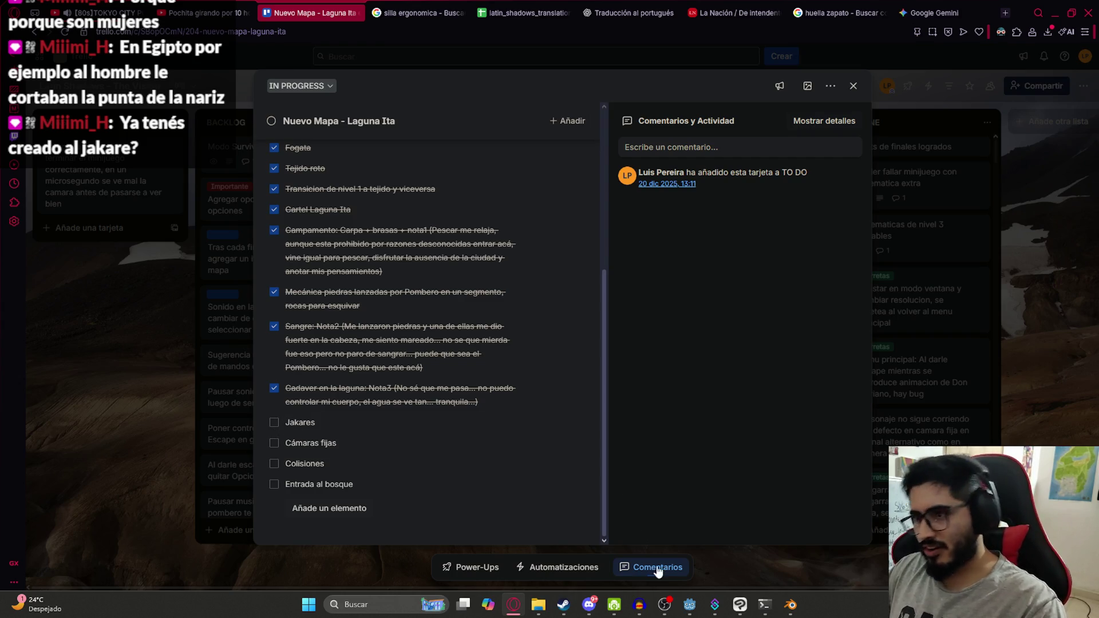
In the Lake scene, duplicate the Dock node as Dock2.
left_click(694, 606)
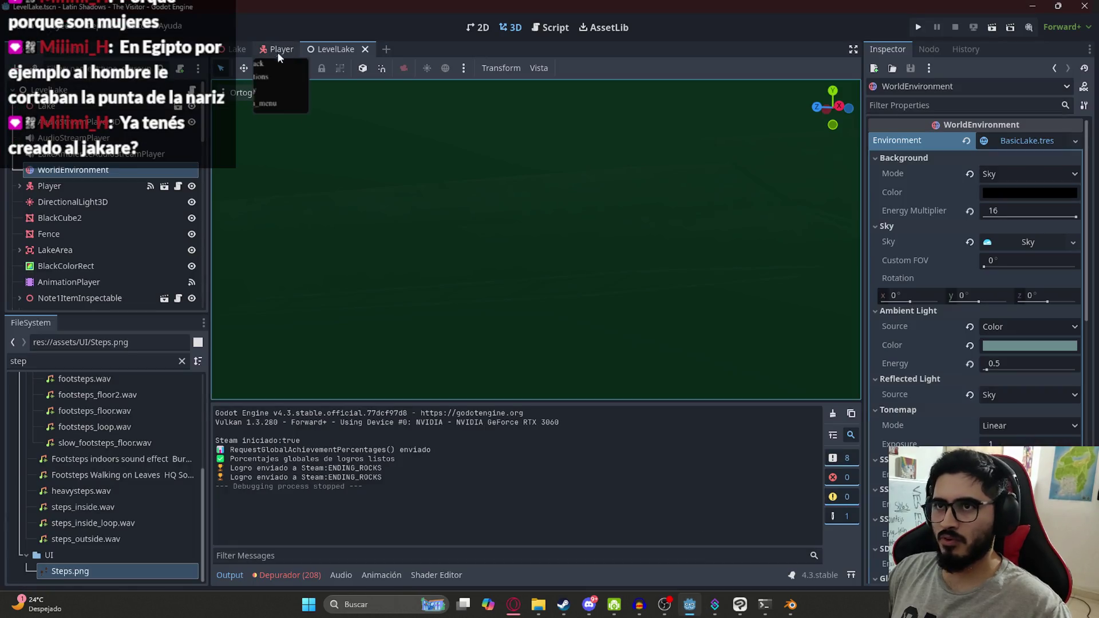
left_click(254, 51)
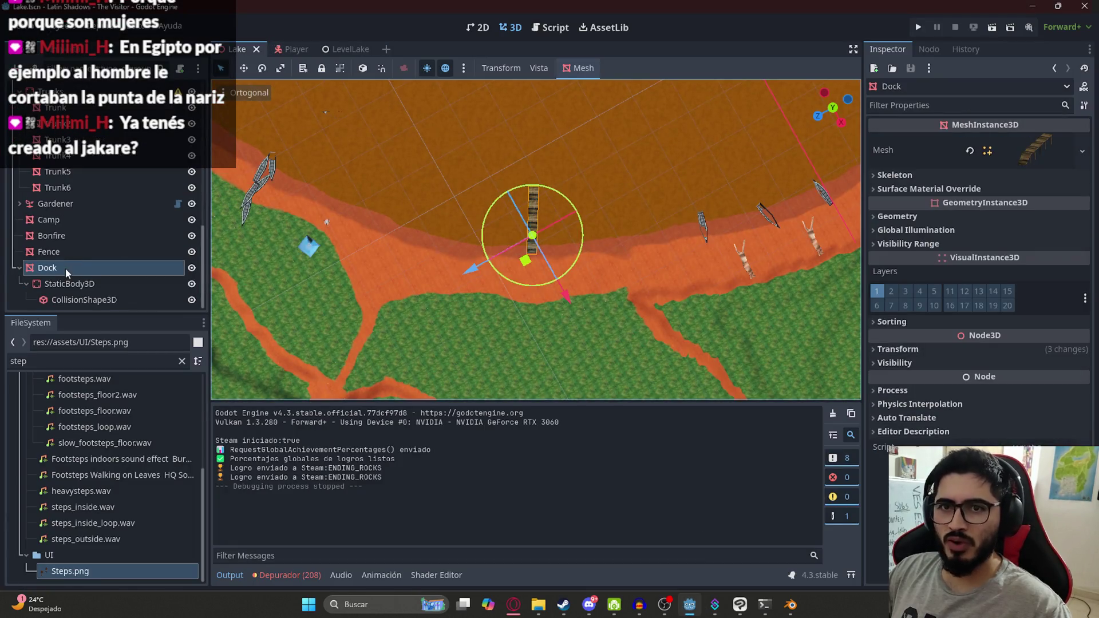
left_click(18, 270)
key("ctrl+d")
Slide Dock2 down-left along the lake shore from a top-down view.
mouse_move(675, 172)
middle_mouse_down()
mouse_move(691, 225)
mouse_move(634, 295)
mouse_move(699, 272)
mouse_move(262, 271)
mouse_move(288, 268)
middle_mouse_up()
left_click_drag(578, 254, 592, 257)
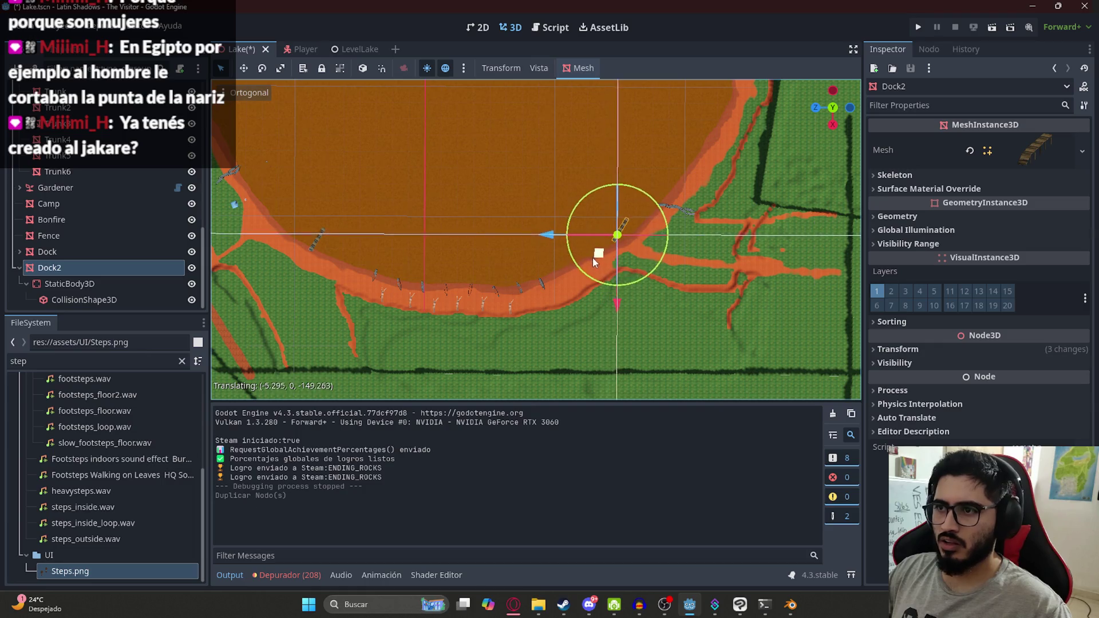
scroll(655, 253, "up", 5)
left_click_drag(709, 267, 693, 297)
mouse_move(694, 298)
middle_mouse_down()
mouse_move(586, 216)
mouse_move(586, 263)
middle_mouse_up()
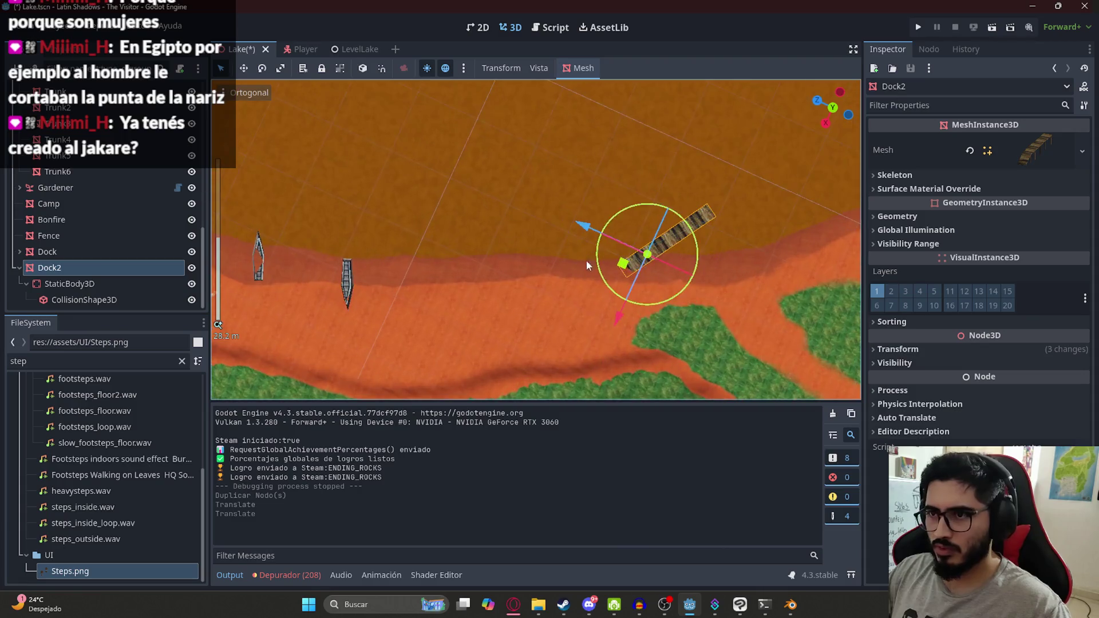
left_click_drag(627, 269, 568, 265)
scroll(376, 273, "down", 4)
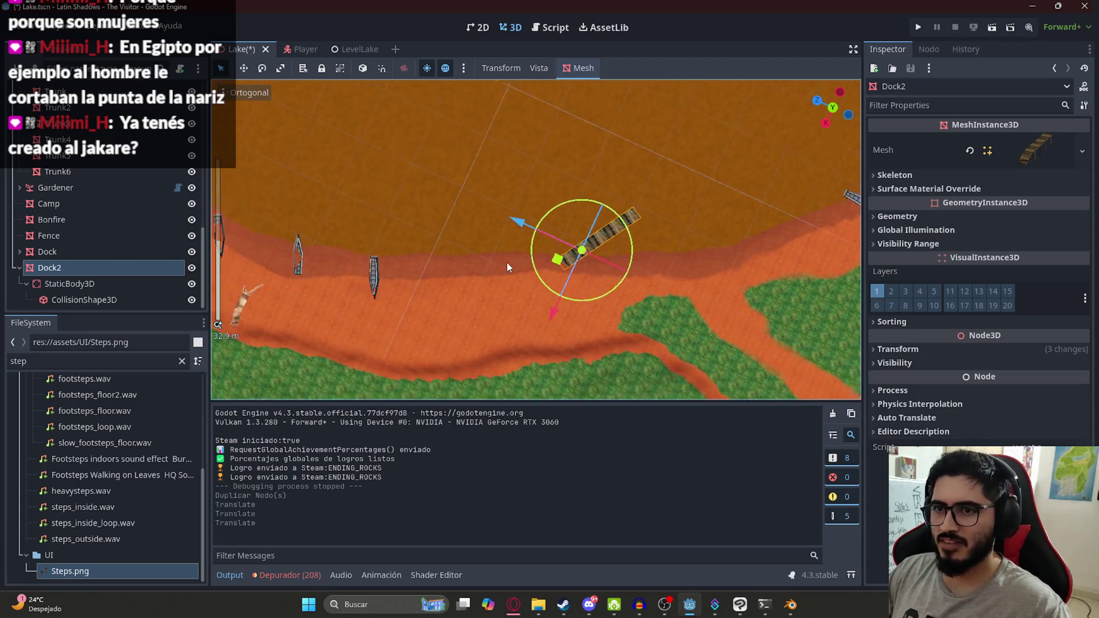
middle_click_drag(432, 323, 391, 345)
middle_click_drag(650, 293, 384, 326)
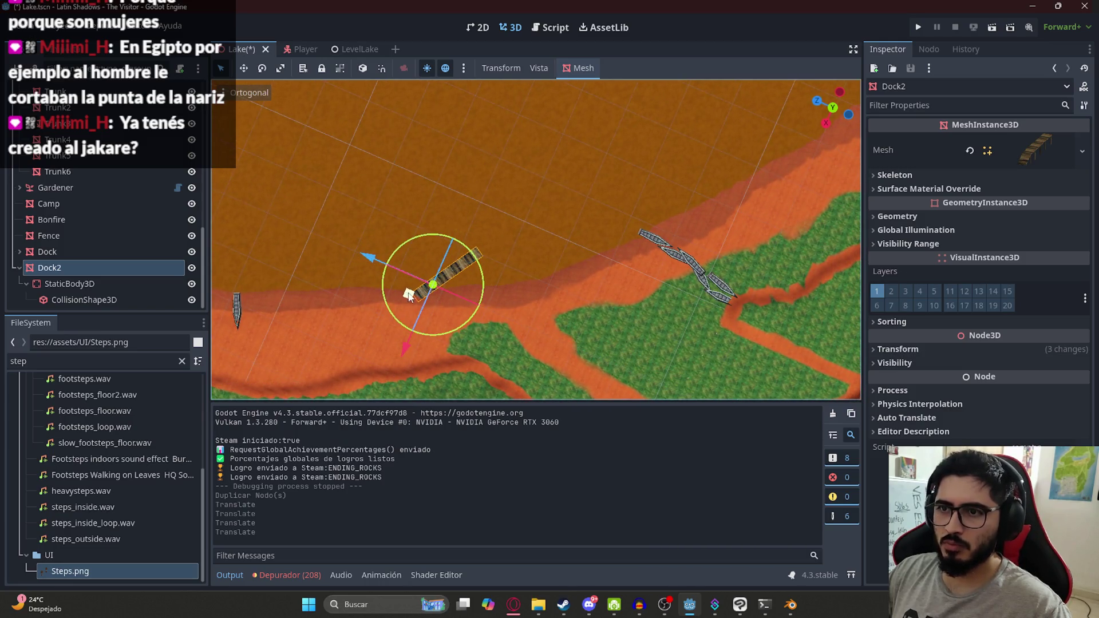
Rotate Dock2 to follow the shoreline and raise it above the ground.
left_click_drag(495, 277, 435, 228)
scroll(537, 258, "up", 5)
mouse_move(435, 227)
middle_mouse_down()
mouse_move(524, 165)
mouse_move(566, 228)
mouse_move(614, 249)
middle_mouse_up()
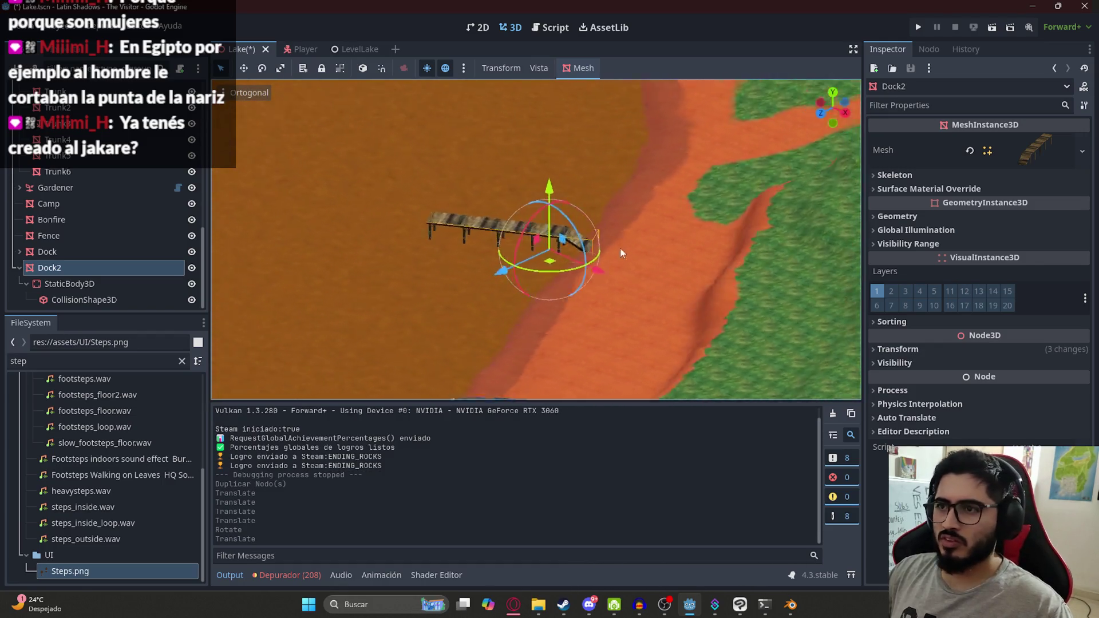
scroll(620, 151, "up", 4)
mouse_move(566, 195)
left_mouse_down()
mouse_move(566, 208)
mouse_move(568, 186)
mouse_move(567, 201)
left_mouse_up()
mouse_move(610, 191)
middle_mouse_down()
mouse_move(645, 277)
mouse_move(502, 267)
mouse_move(394, 241)
mouse_move(644, 179)
middle_mouse_up()
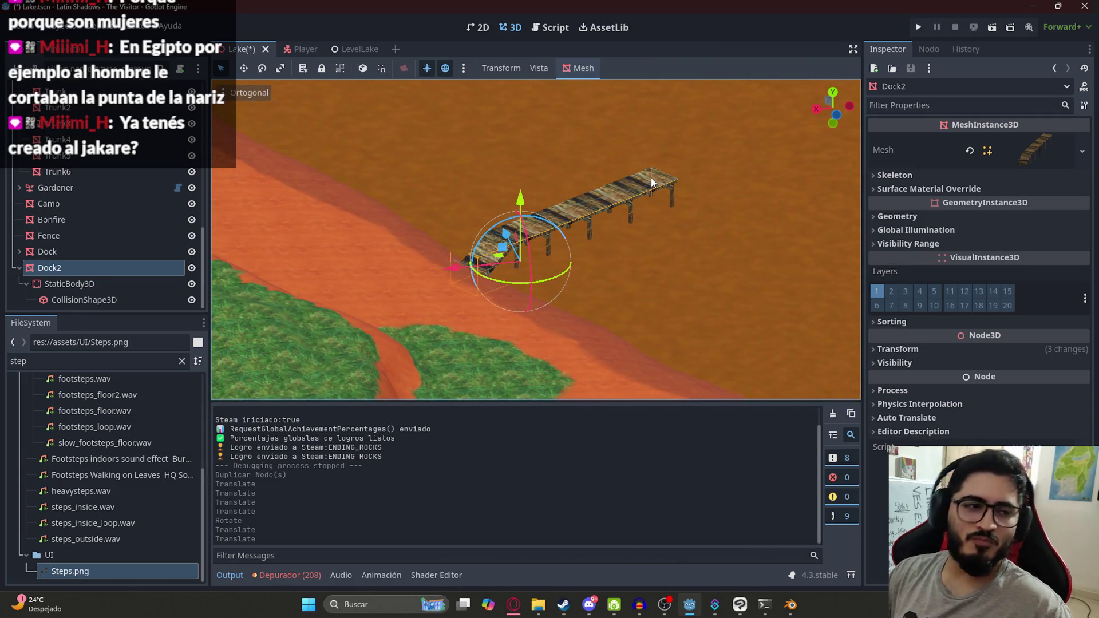
Raise Dock2 slightly higher, check it from several angles, and save the Lake scene.
mouse_move(761, 167)
middle_mouse_down()
mouse_move(716, 241)
mouse_move(624, 292)
mouse_move(724, 254)
mouse_move(523, 291)
mouse_move(627, 253)
mouse_move(513, 290)
mouse_move(534, 198)
middle_mouse_up()
mouse_move(534, 198)
left_mouse_down()
mouse_move(535, 153)
mouse_move(545, 186)
mouse_move(585, 200)
left_mouse_up()
middle_click_drag(627, 160, 375, 157)
middle_click_drag(551, 210, 634, 186)
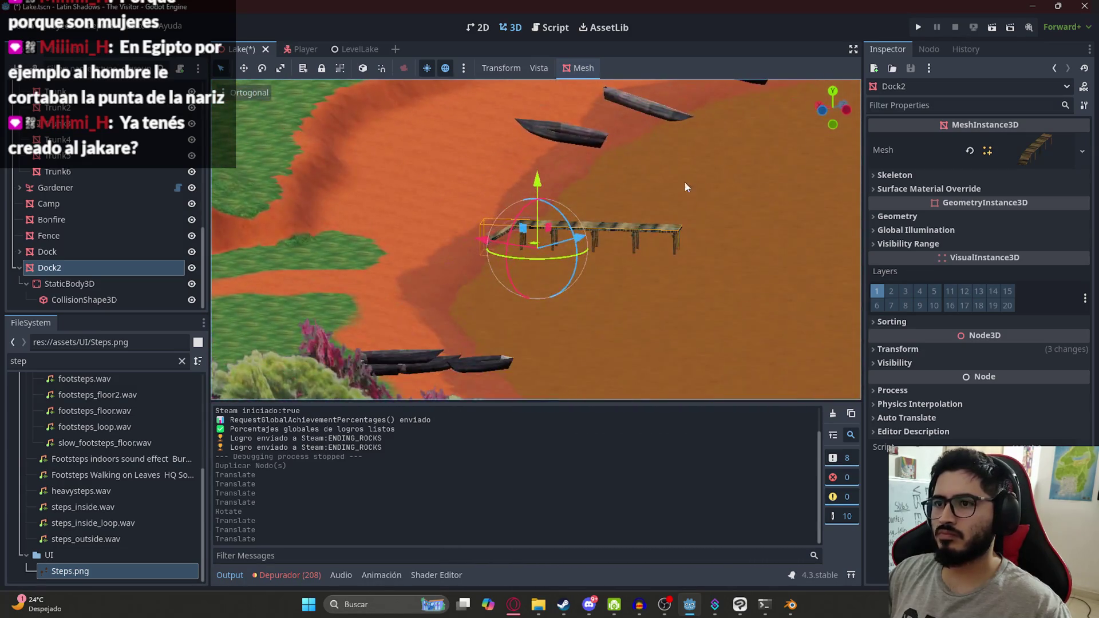
left_click(751, 186)
mouse_move(751, 187)
middle_mouse_down()
mouse_move(555, 227)
mouse_move(630, 169)
mouse_move(601, 189)
mouse_move(515, 144)
middle_mouse_up()
key("ctrl+s")
Switch to the LevelLake scene, launch the game to test the dock, then pause it.
left_click(343, 48)
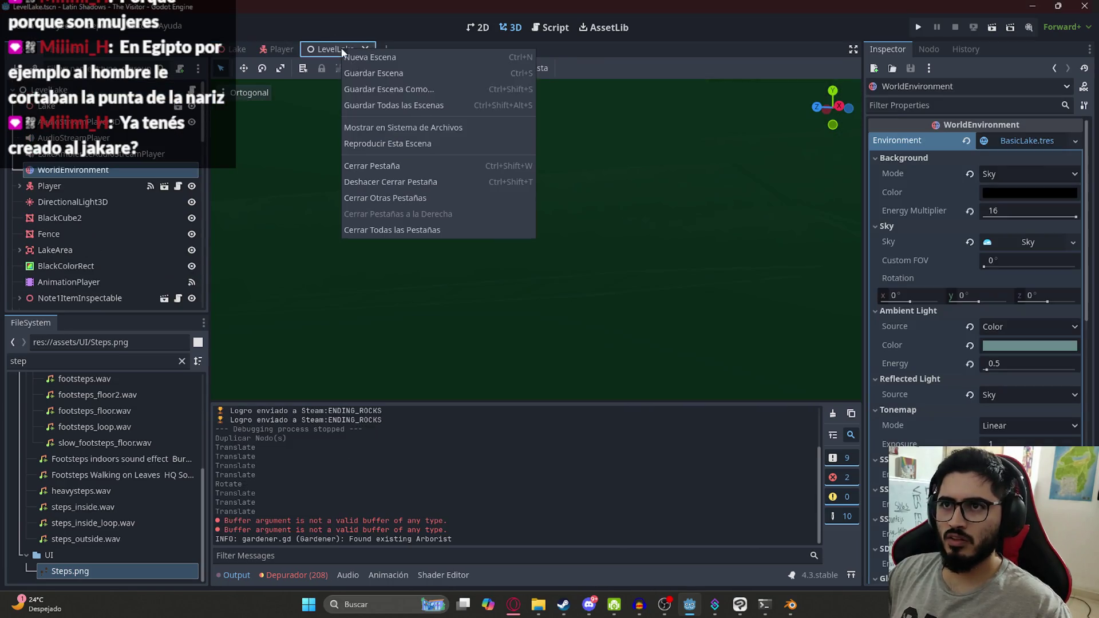
right_click(341, 47)
left_click(431, 154)
key("F5")
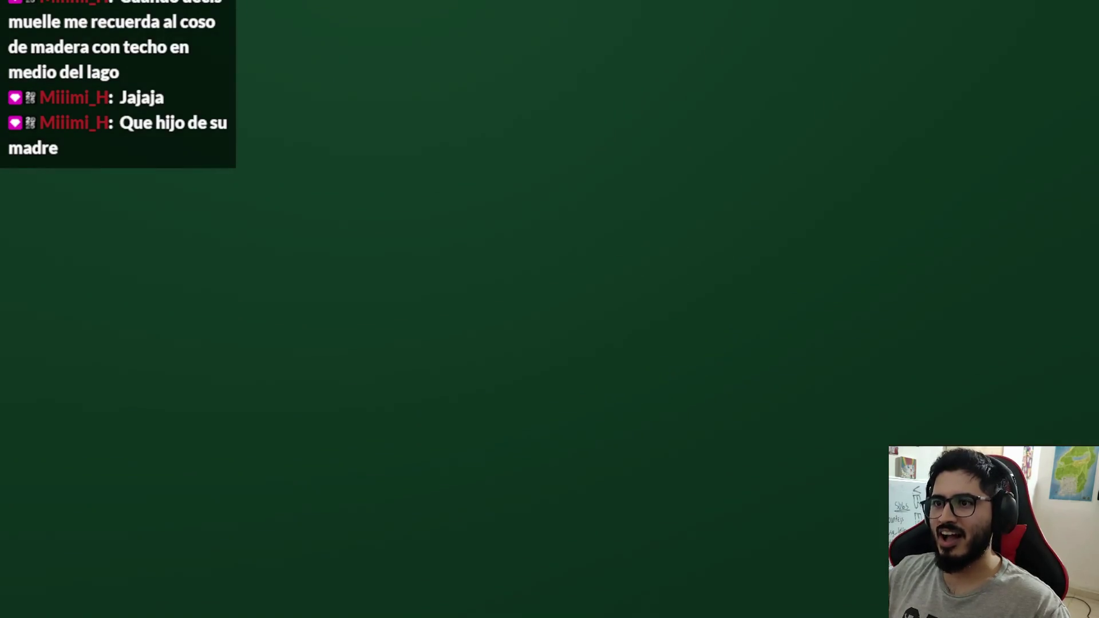
key("Escape")
Quit the test run to the editor and switch between the Godot and Blender windows.
left_click(540, 435)
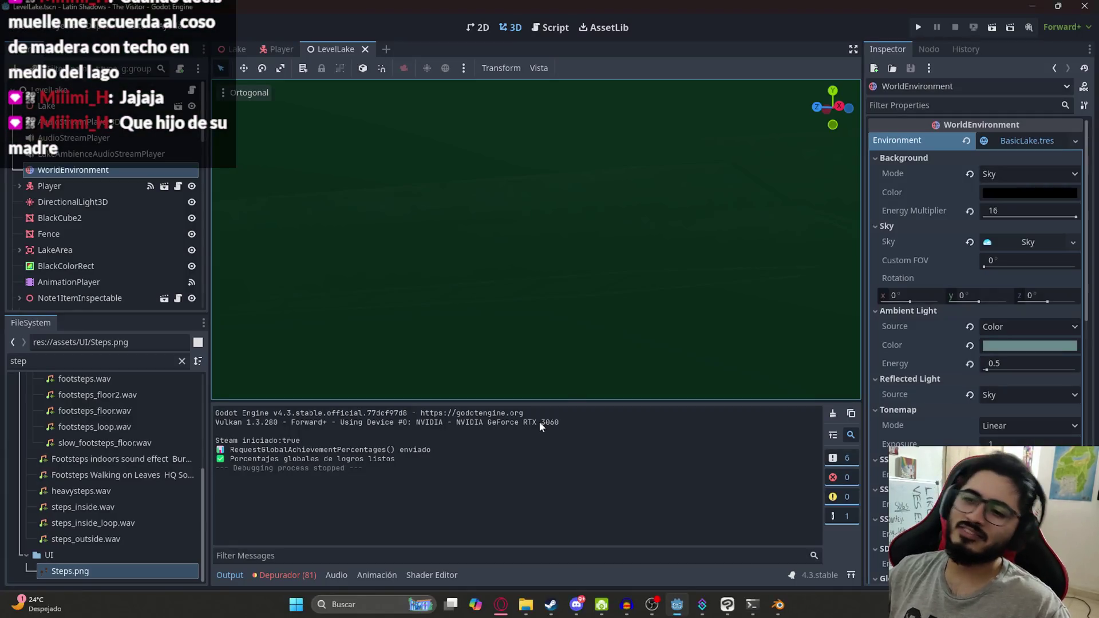
scroll(406, 289, "down", 2)
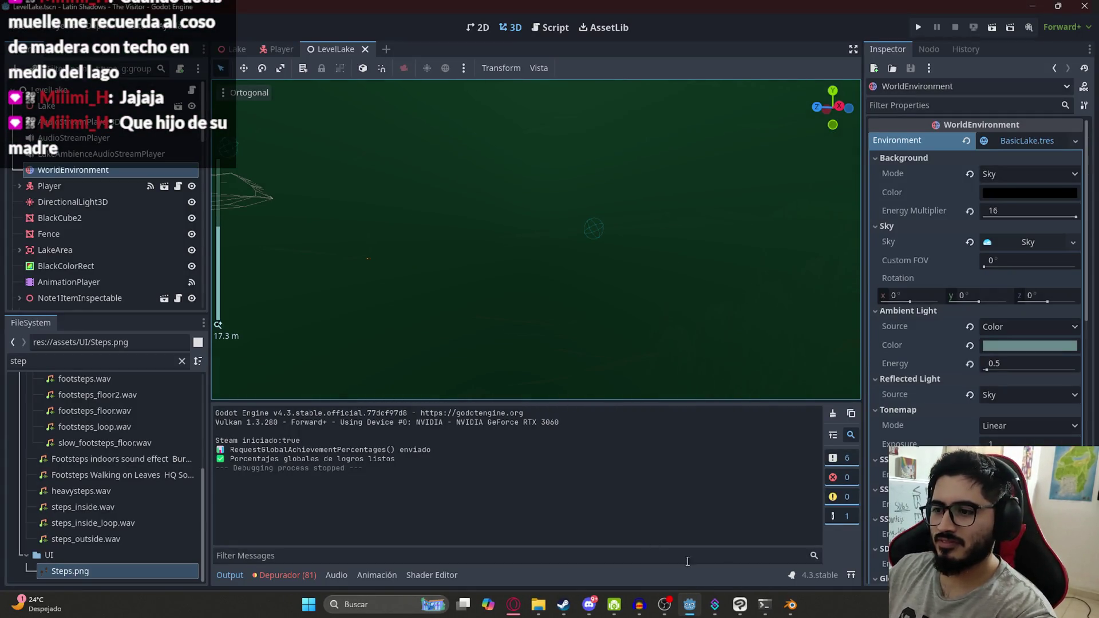
left_click(791, 605)
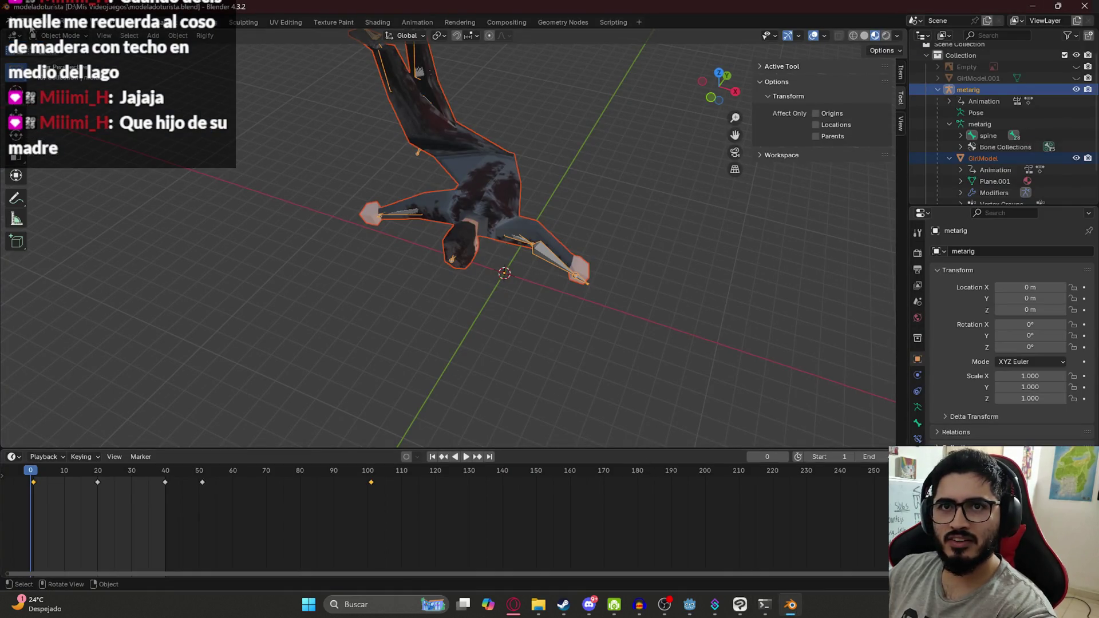
mouse_move(541, 606)
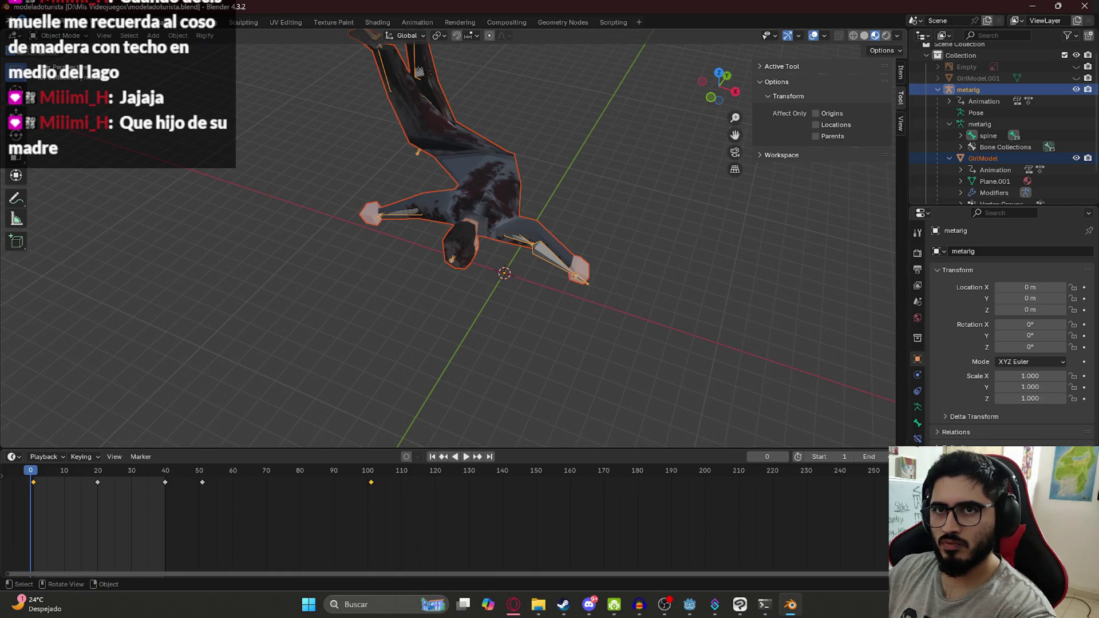
left_click(25, 21)
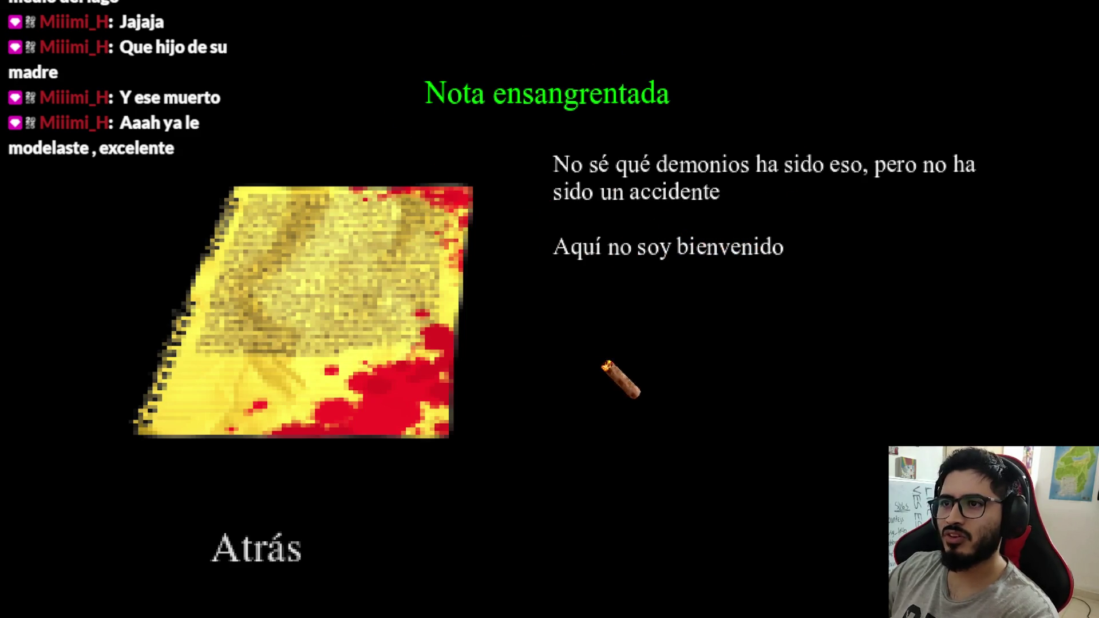
Walk to the third note, read both pages, then follow the footprints along the path.
key("Escape")
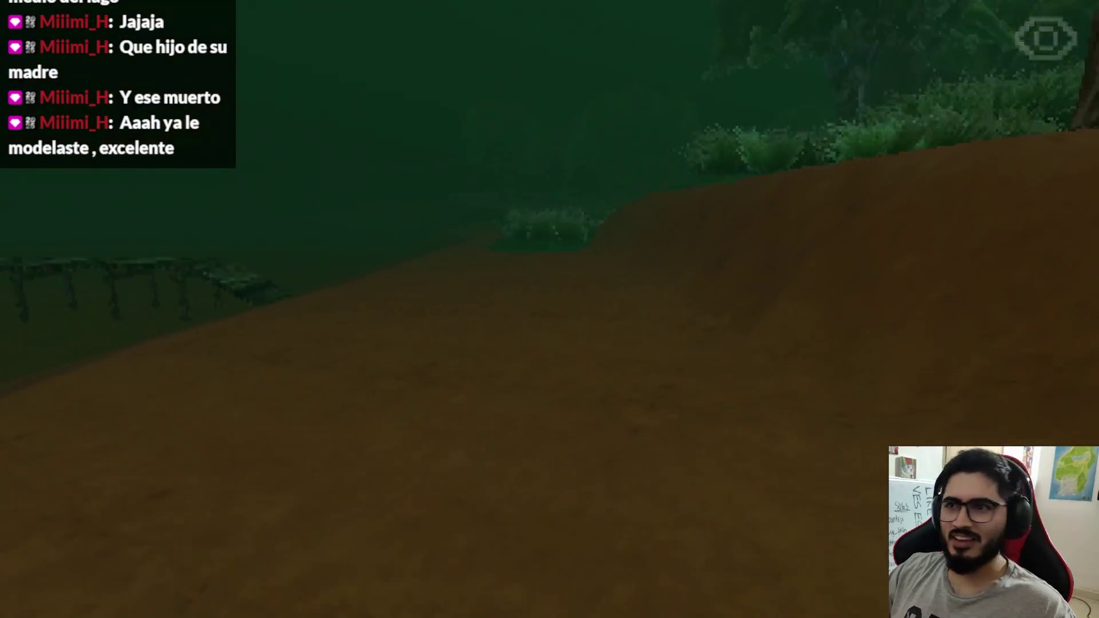
key("w")
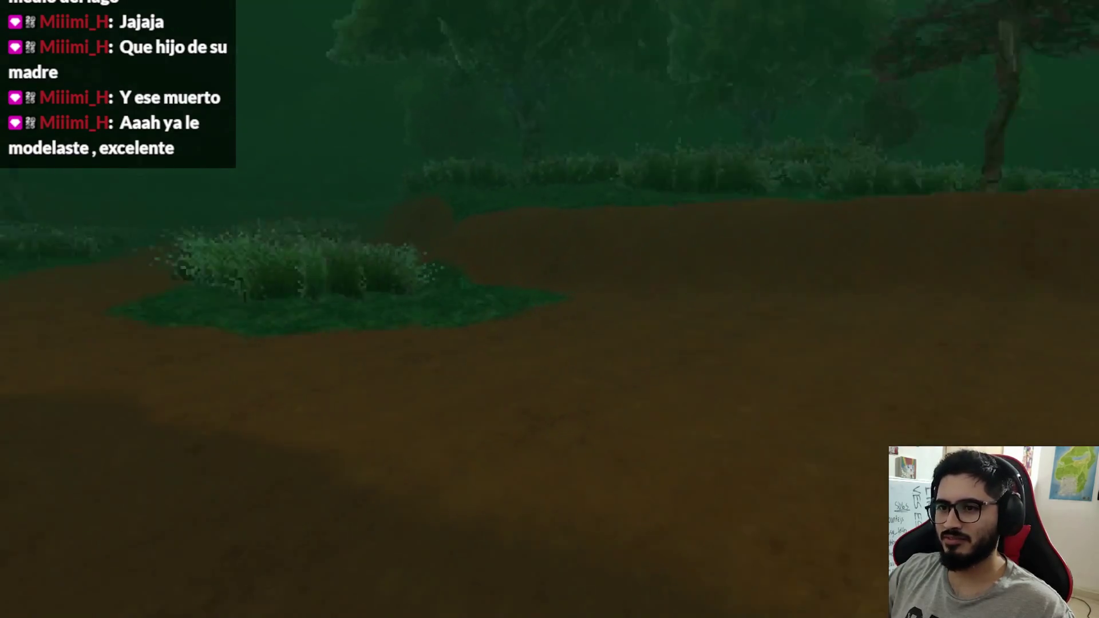
key("e")
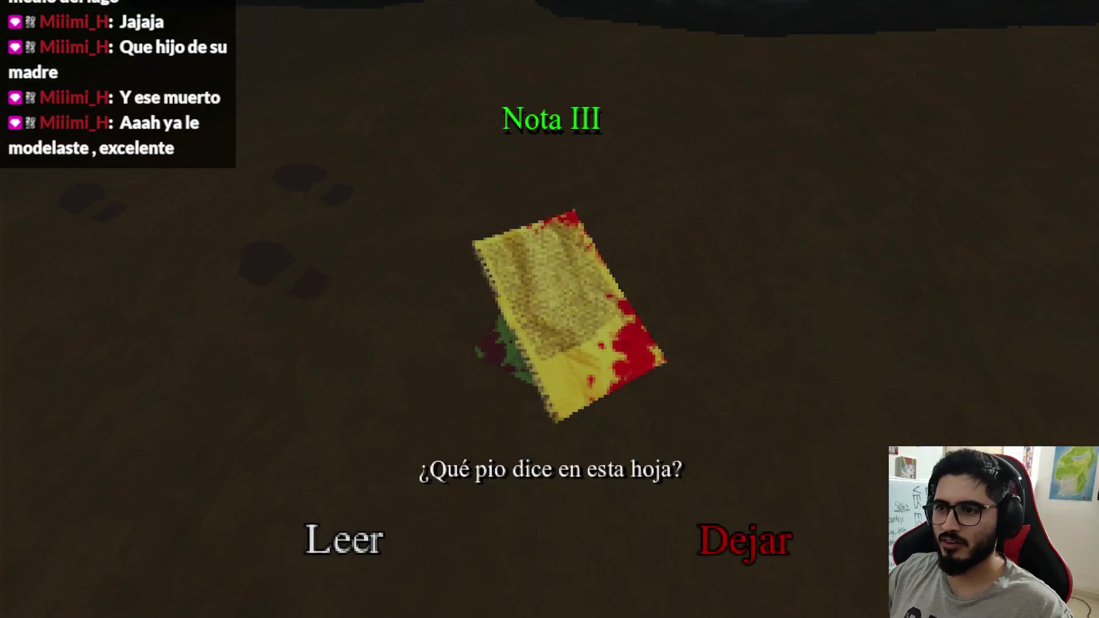
left_click(366, 544)
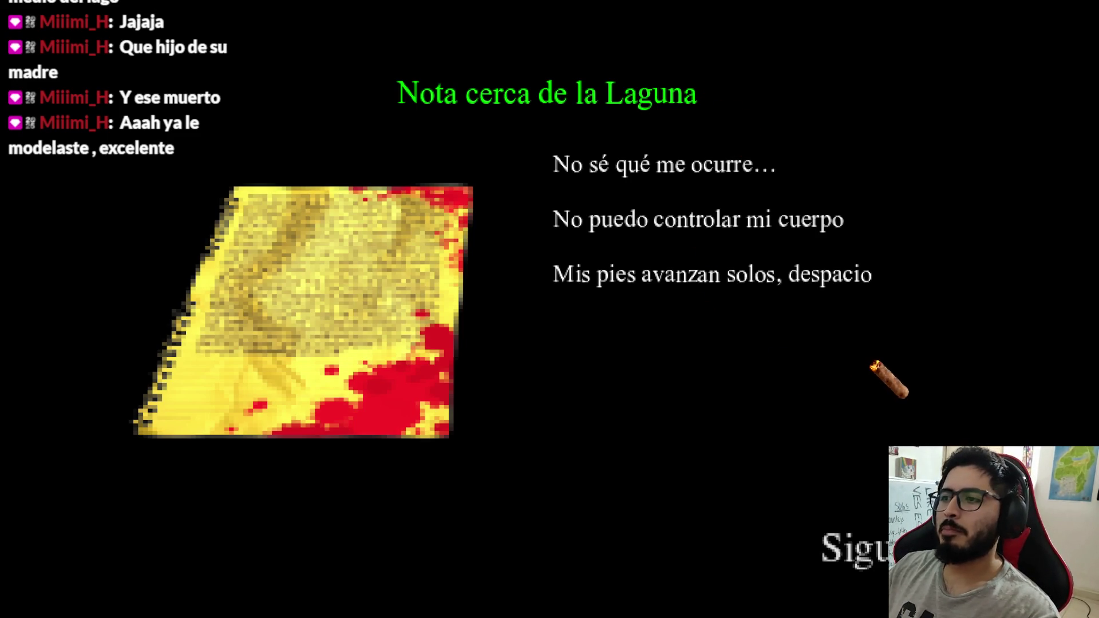
left_click(856, 548)
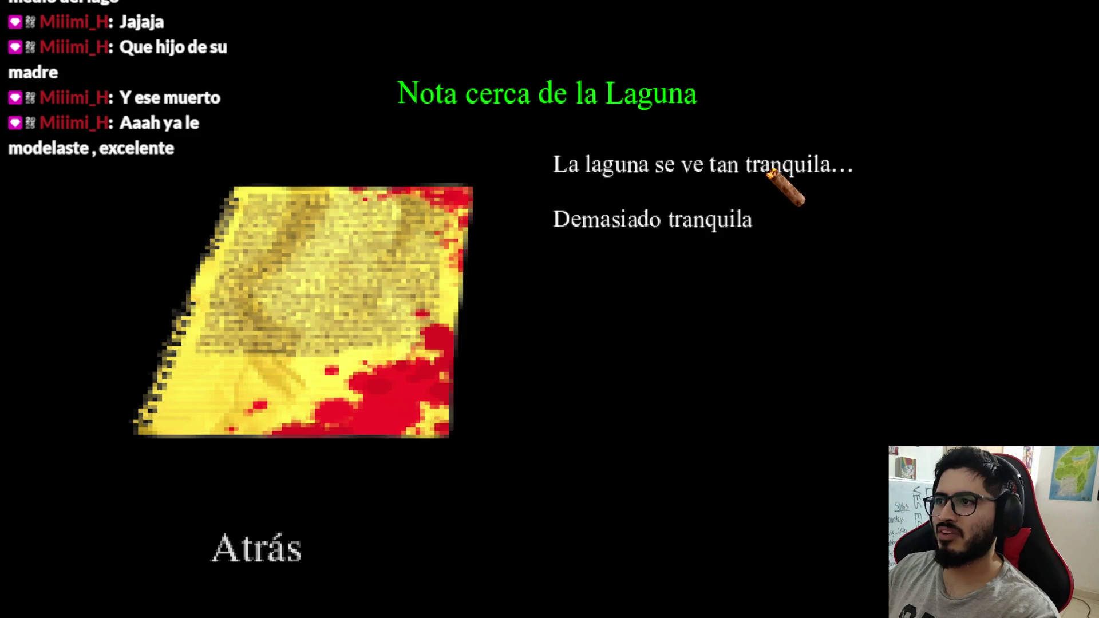
key("Escape")
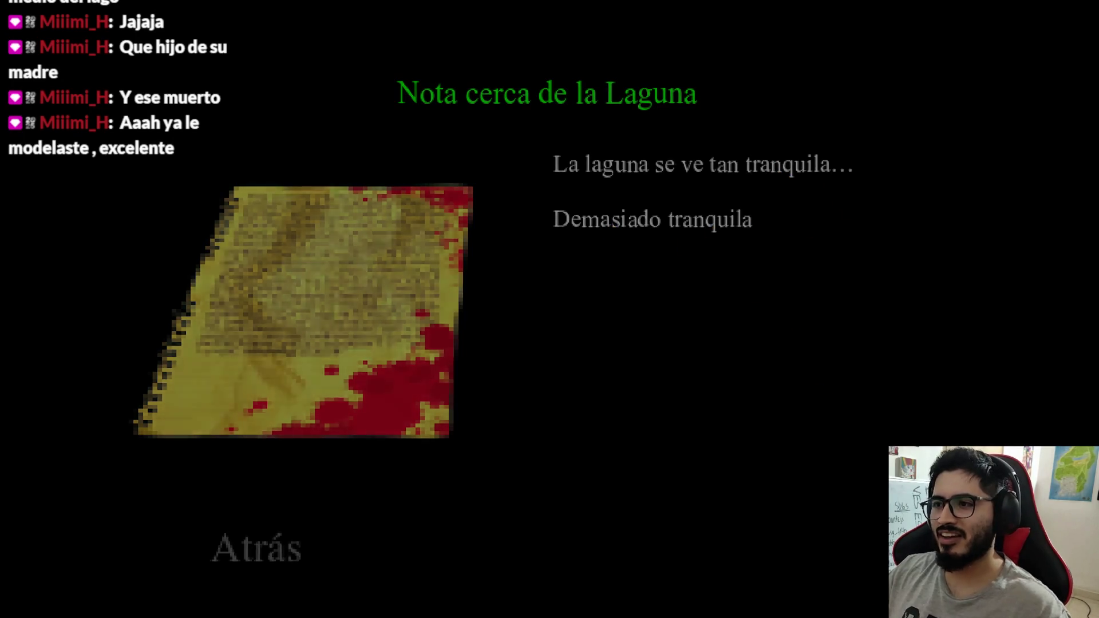
key("w")
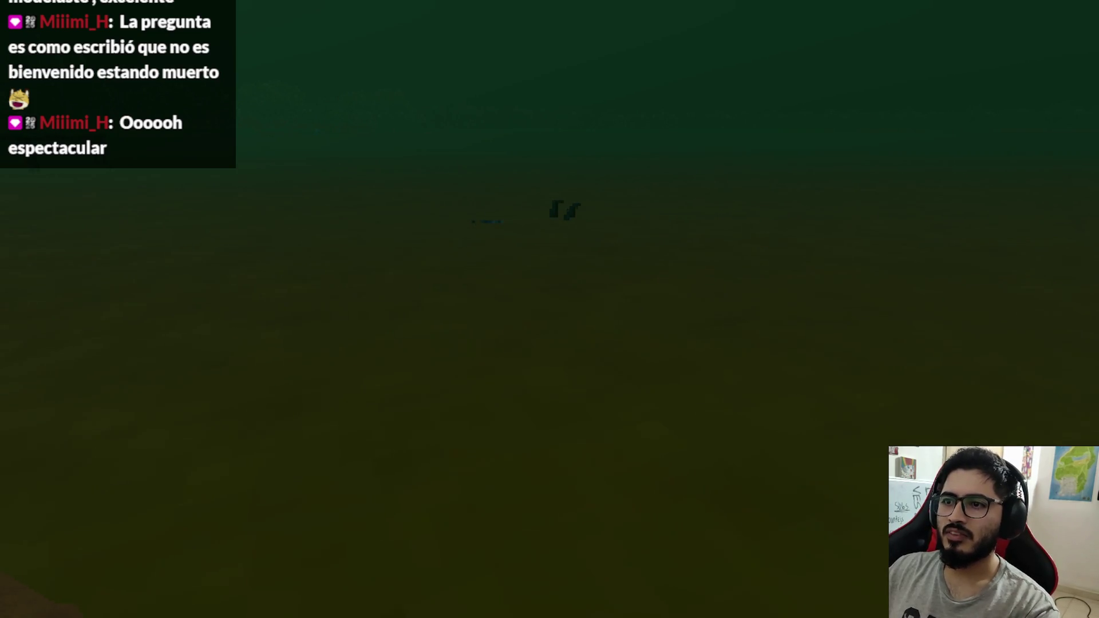
Bring up the game's pause menu to end the lakeside playtest.
key("Escape")
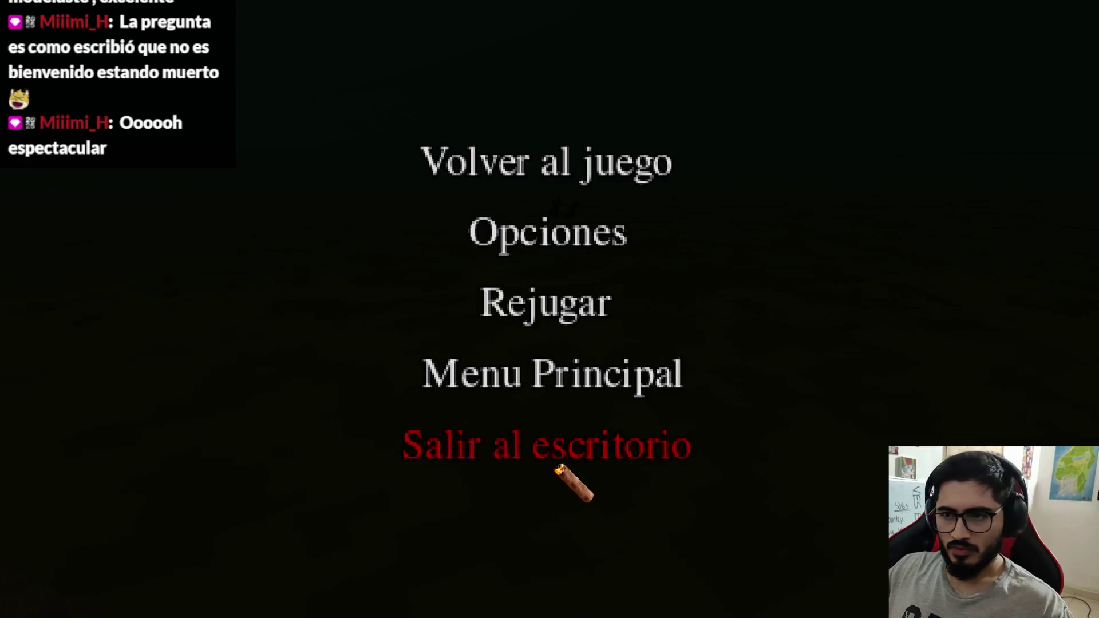
Exit the game and clear all objects from the open Blender scene.
left_click(567, 465)
mouse_move(801, 611)
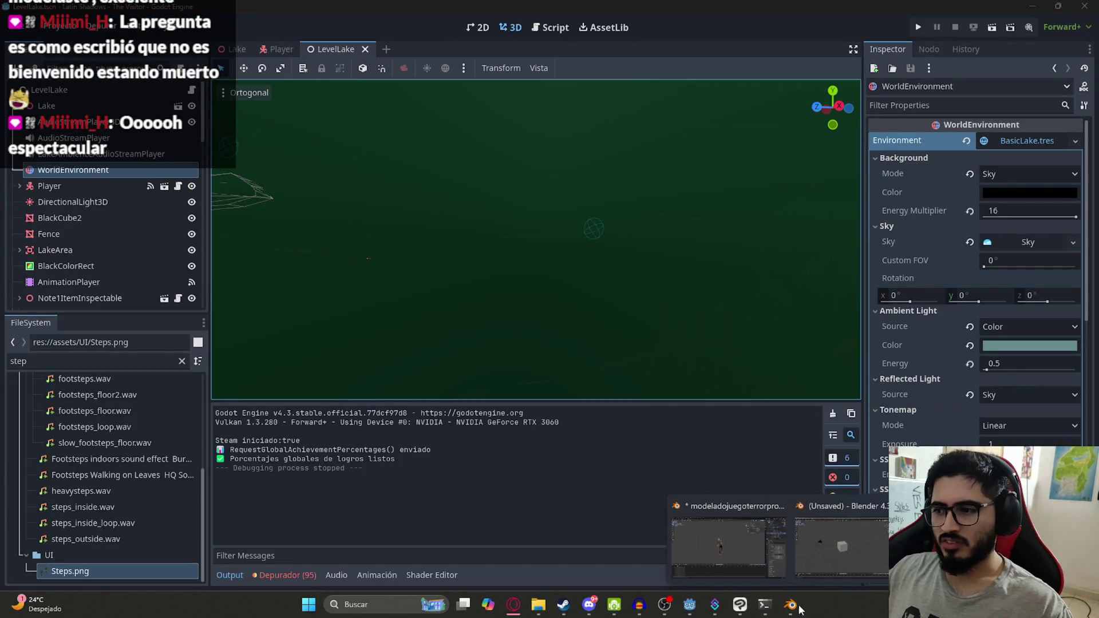
left_click(738, 538)
key("a")
key("x")
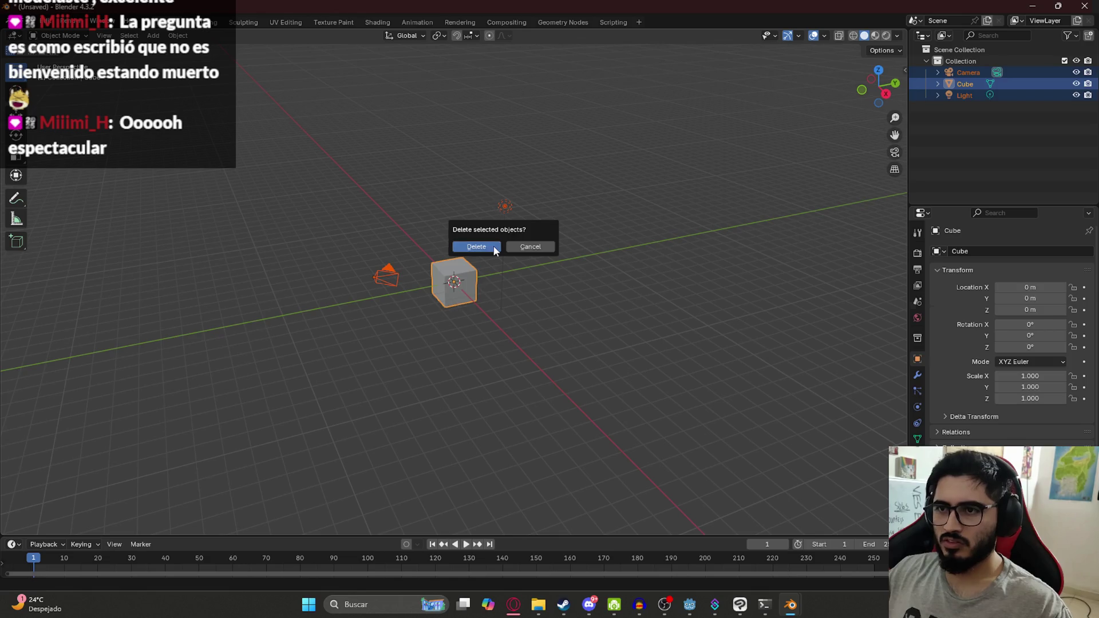
left_click(492, 245)
Paste the copied object in front view, frame it, then delete the pasted Ducha.002.
key("KP_1")
key("ctrl+v")
scroll(449, 275, "up", 2)
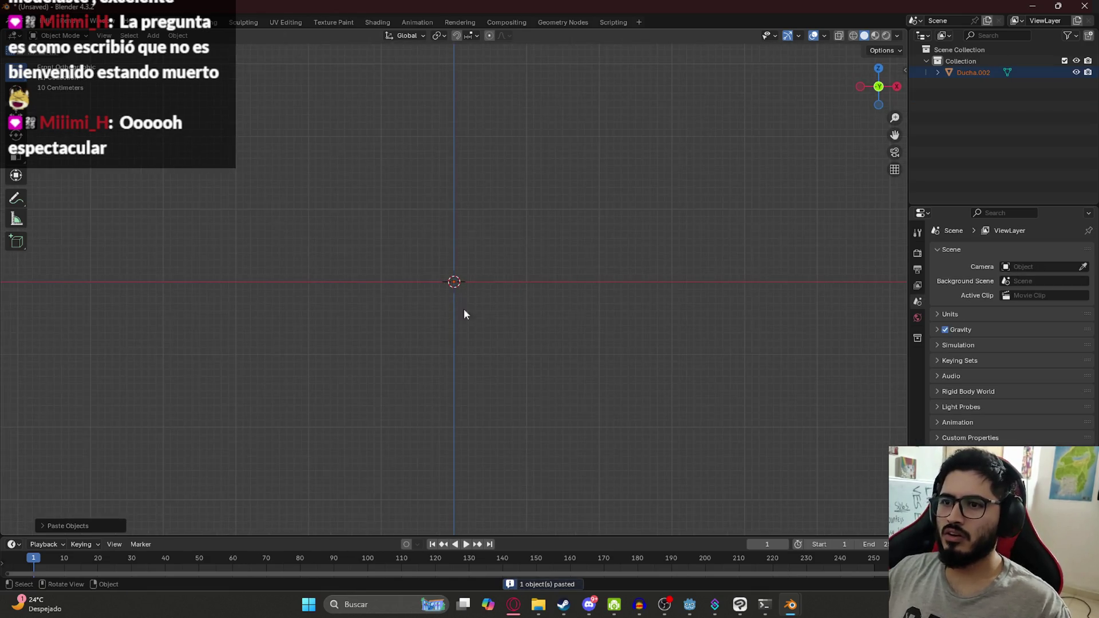
key("KP_Decimal")
scroll(498, 306, "down", 12)
key("x")
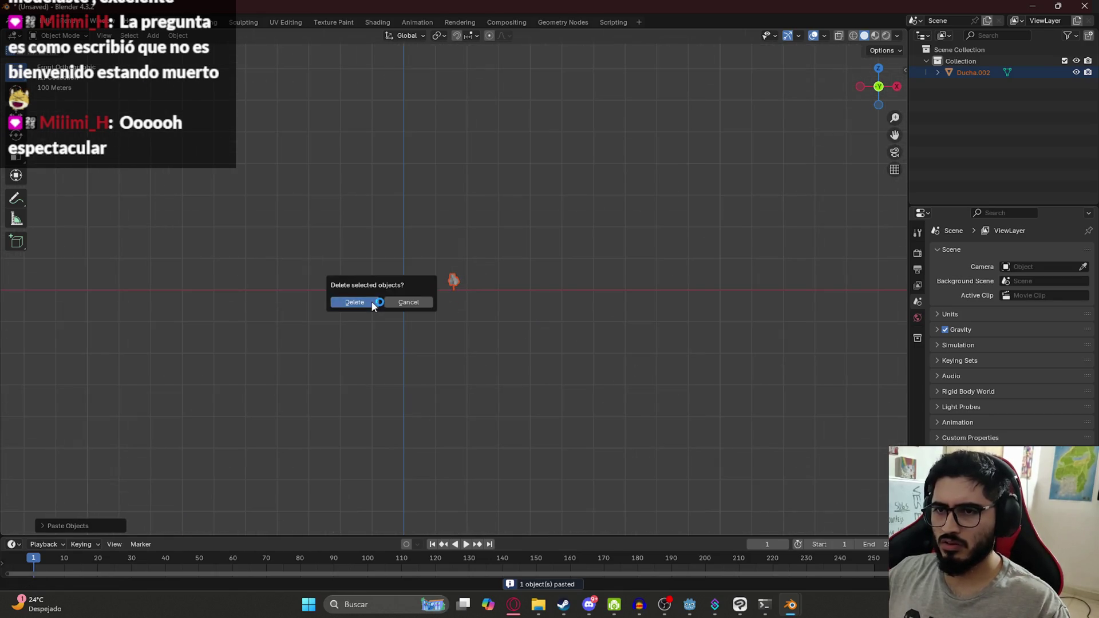
left_click(372, 303)
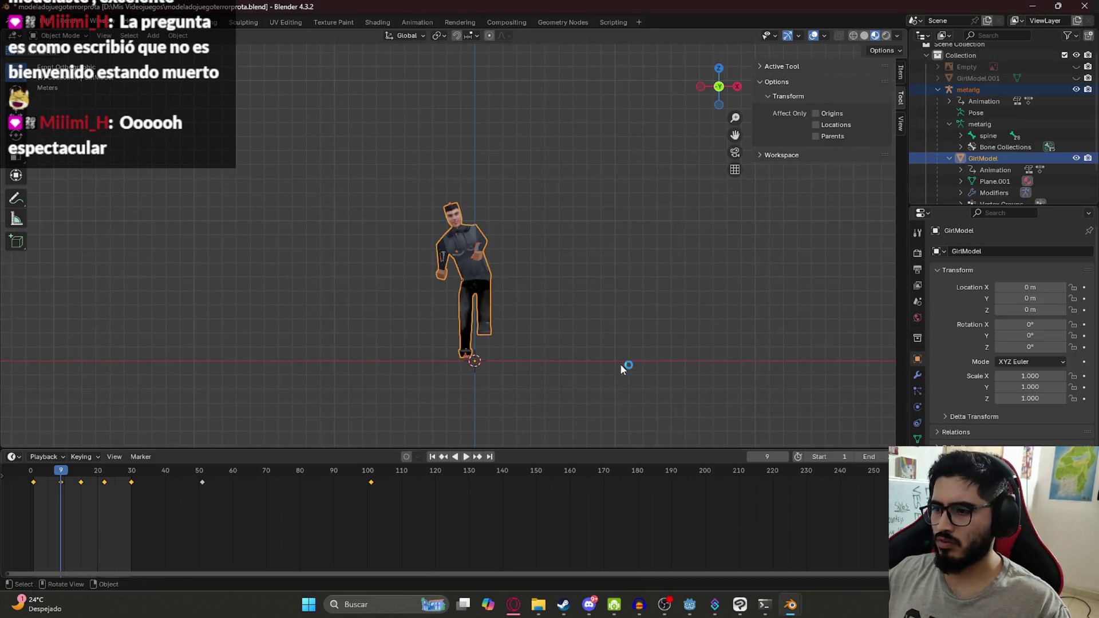
Start a new scene, paste the metarig character, and move it to the right.
key("ctrl+n")
key("ctrl+v")
scroll(248, 352, "up", 5)
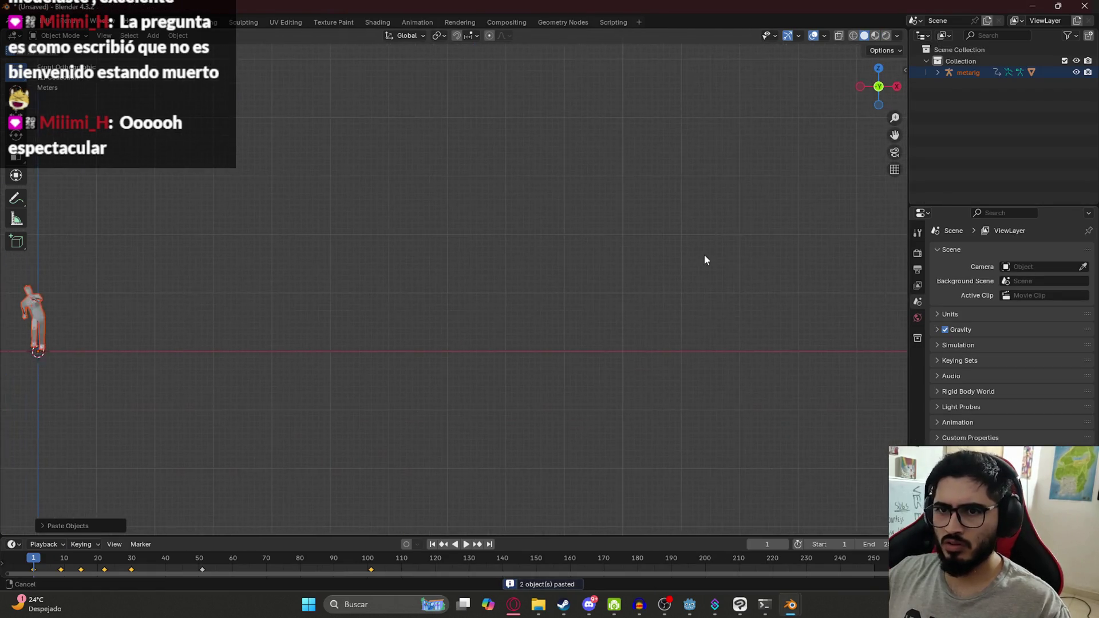
key("KP_Decimal")
scroll(589, 252, "down", 5)
left_click_drag(388, 189, 523, 364)
key("g")
key("Return")
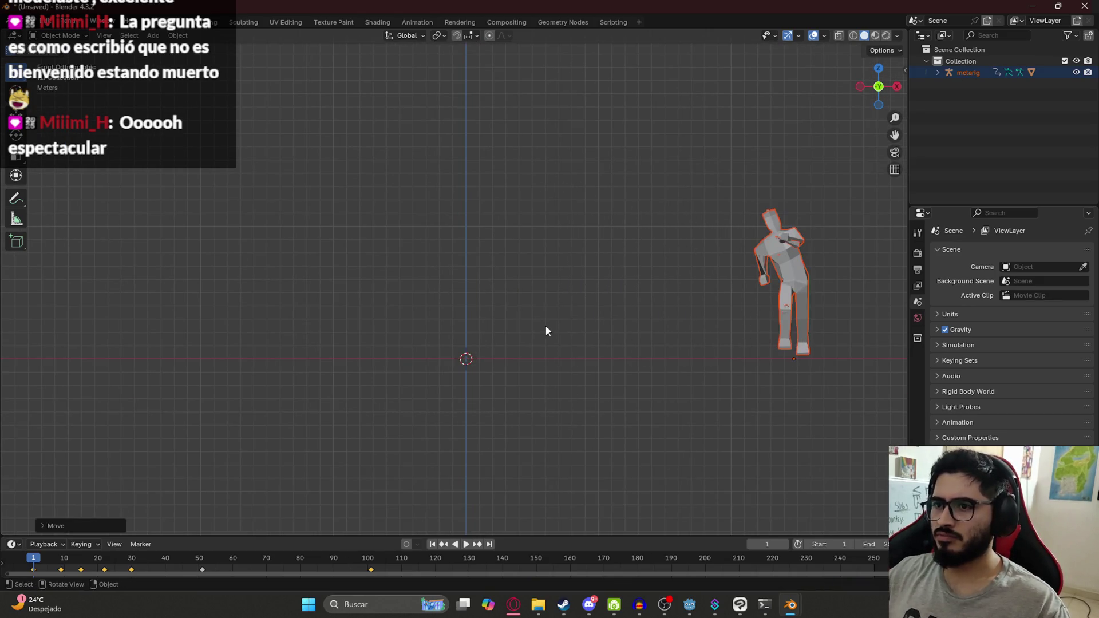
Add a plane at the origin and rotate it 90° on X to stand upright.
key("shift+a")
mouse_move(468, 365)
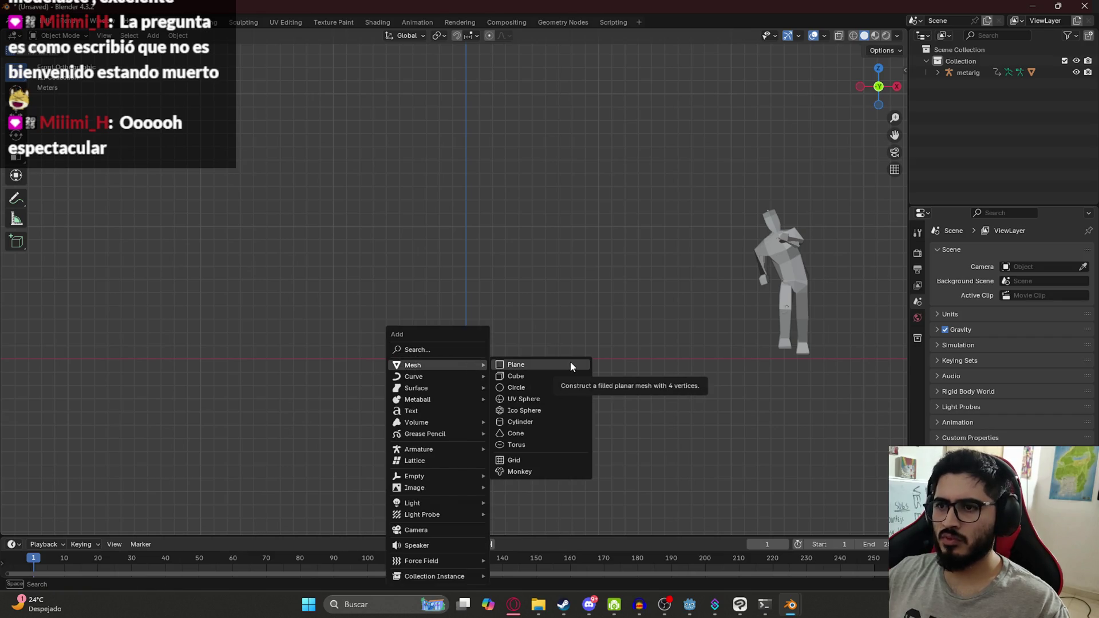
left_click(570, 365)
type("r")
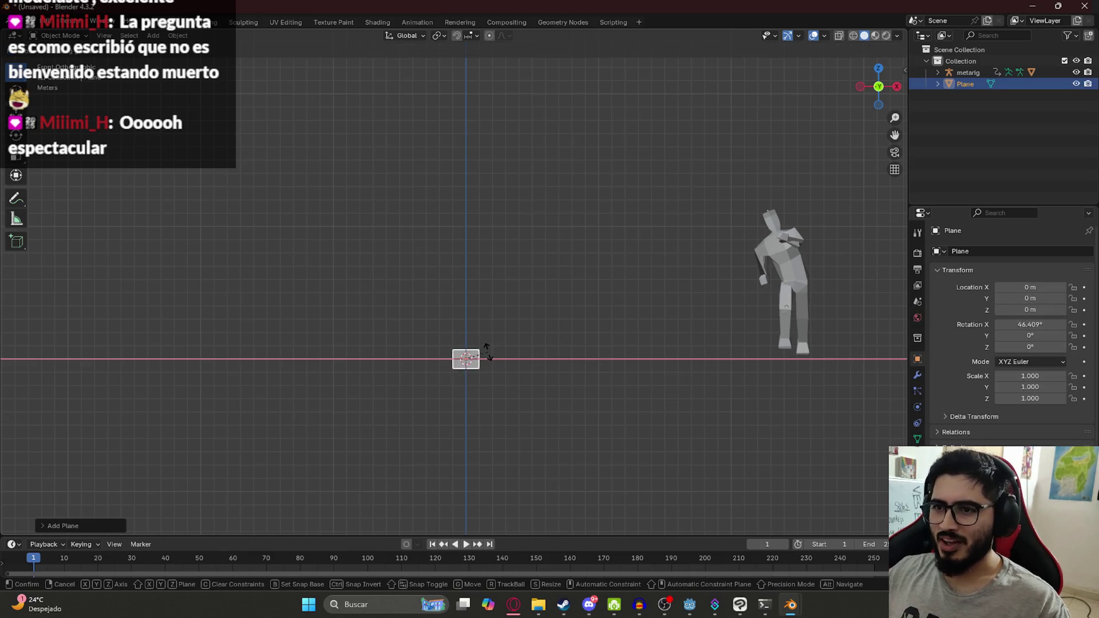
type("x90")
key("Return")
scroll(476, 374, "up", 3)
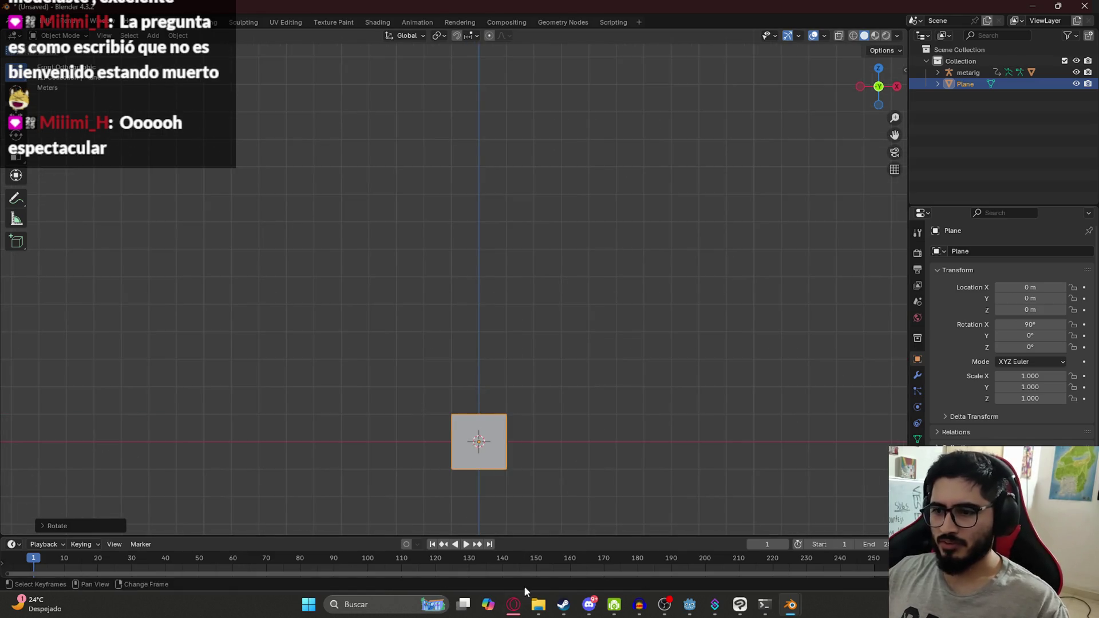
left_click(523, 612)
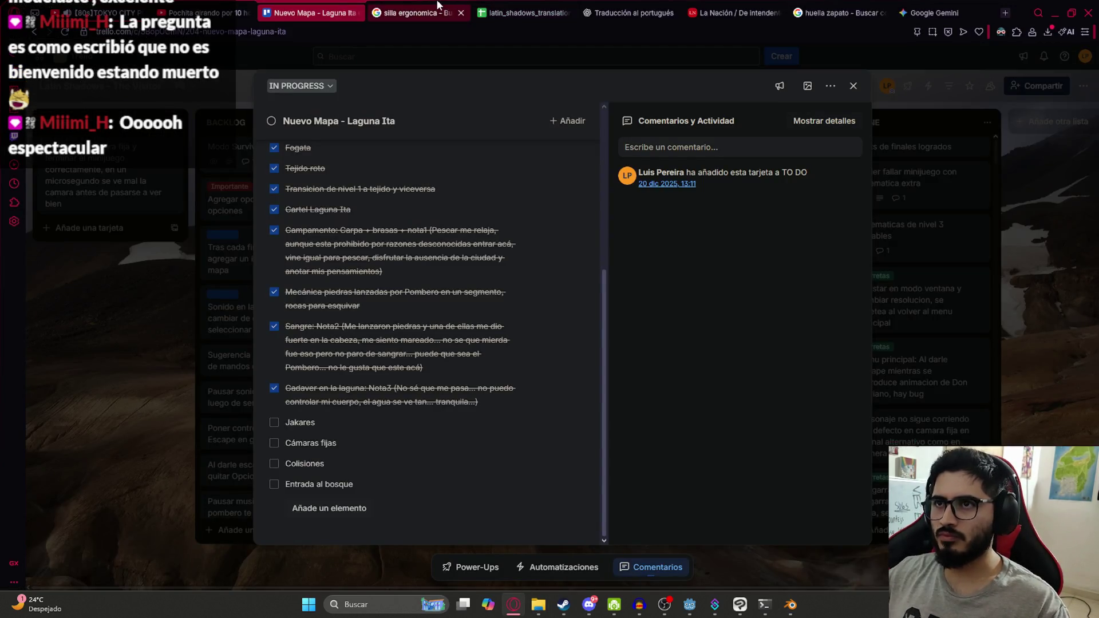
Search Google Images for 'jakare'.
left_click(412, 13)
left_click(375, 71)
type("jakare")
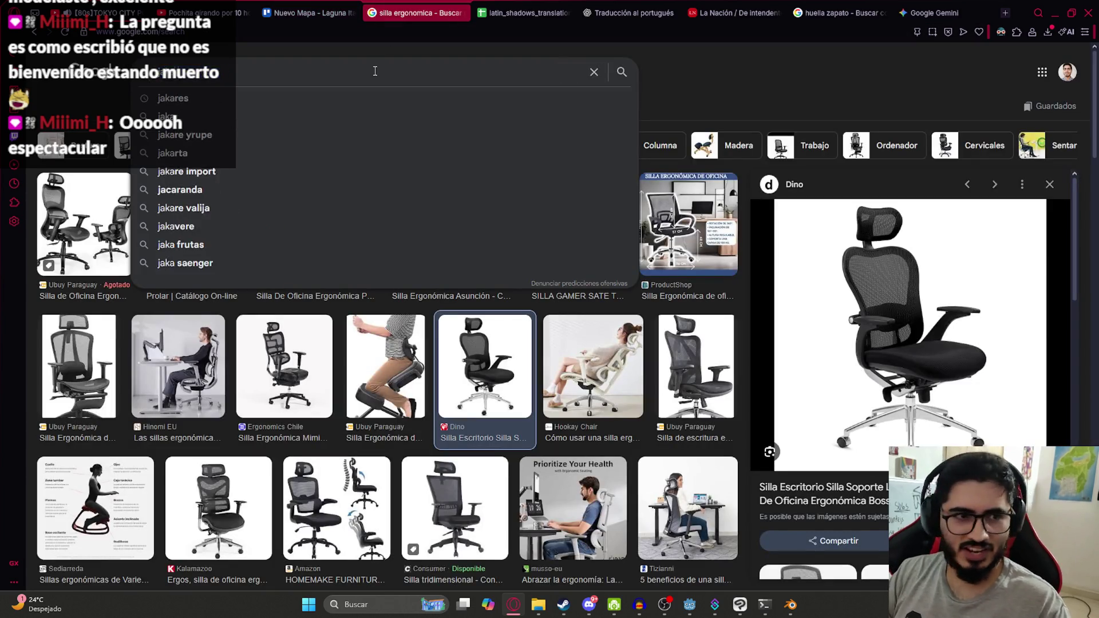
key("Return")
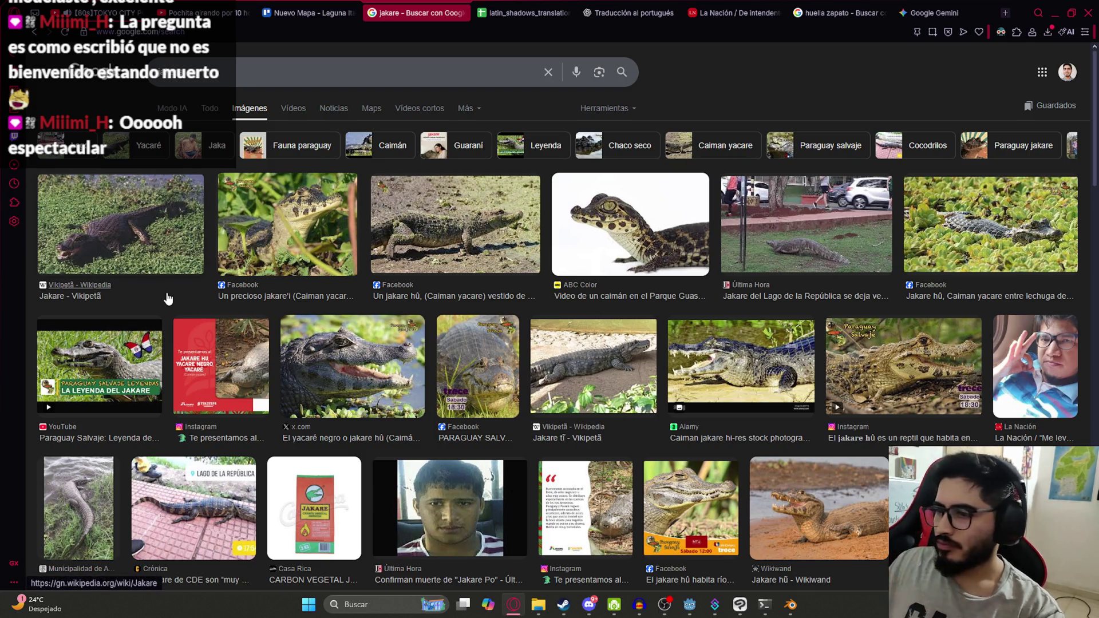
Preview the Wikiwand, Jakare - Vikipetã and La Nación caiman photos, then close the preview.
scroll(859, 378, "down", 2)
left_click(866, 382)
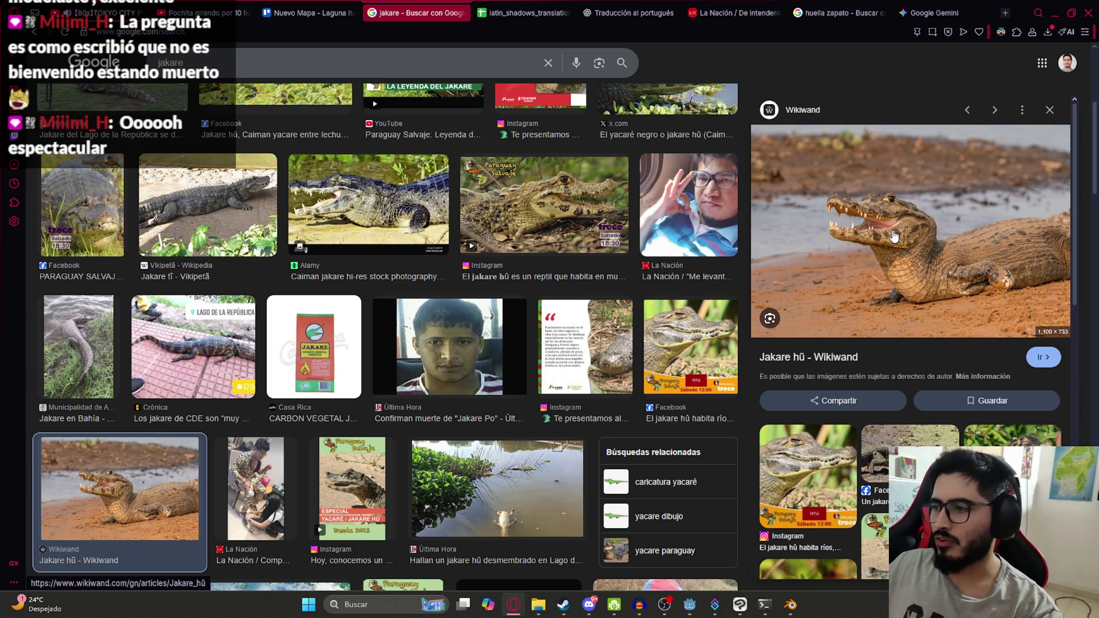
scroll(185, 363, "up", 5)
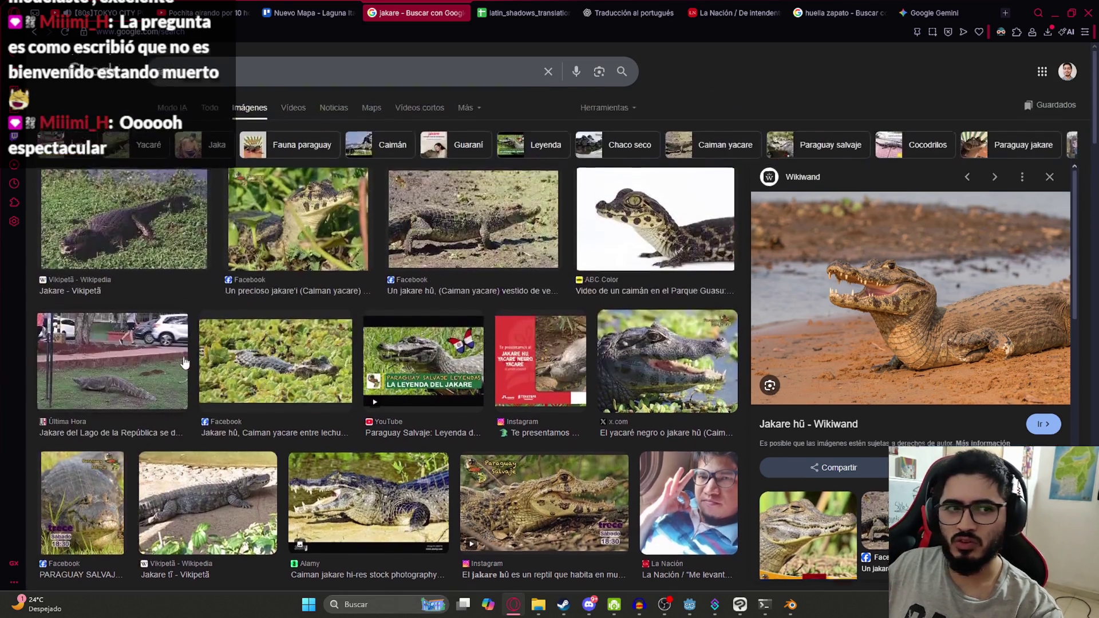
left_click(150, 237)
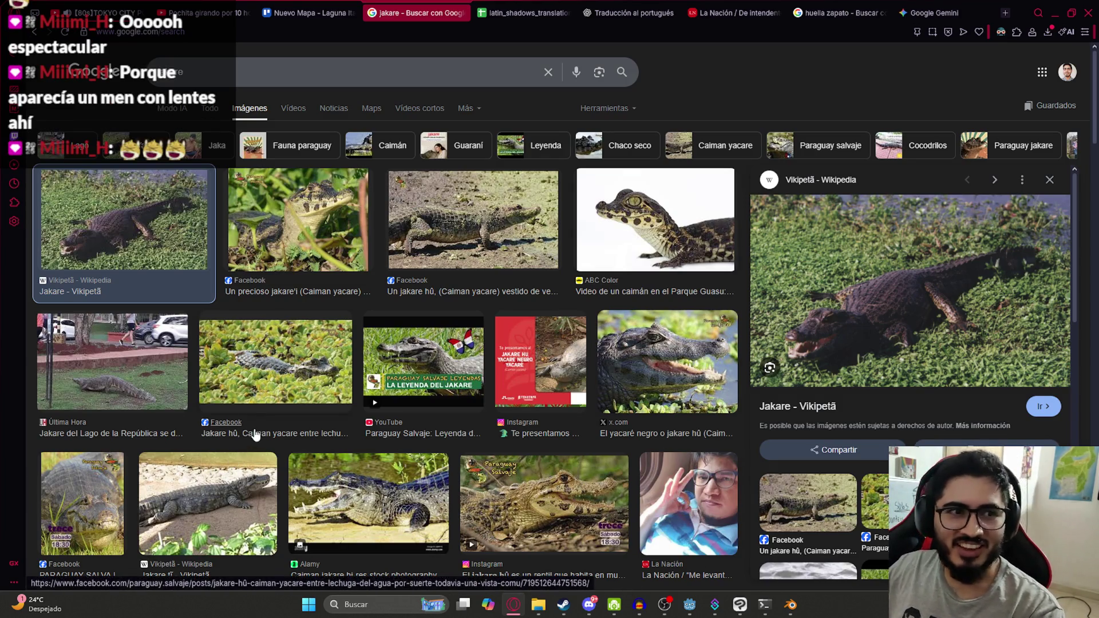
left_click(685, 478)
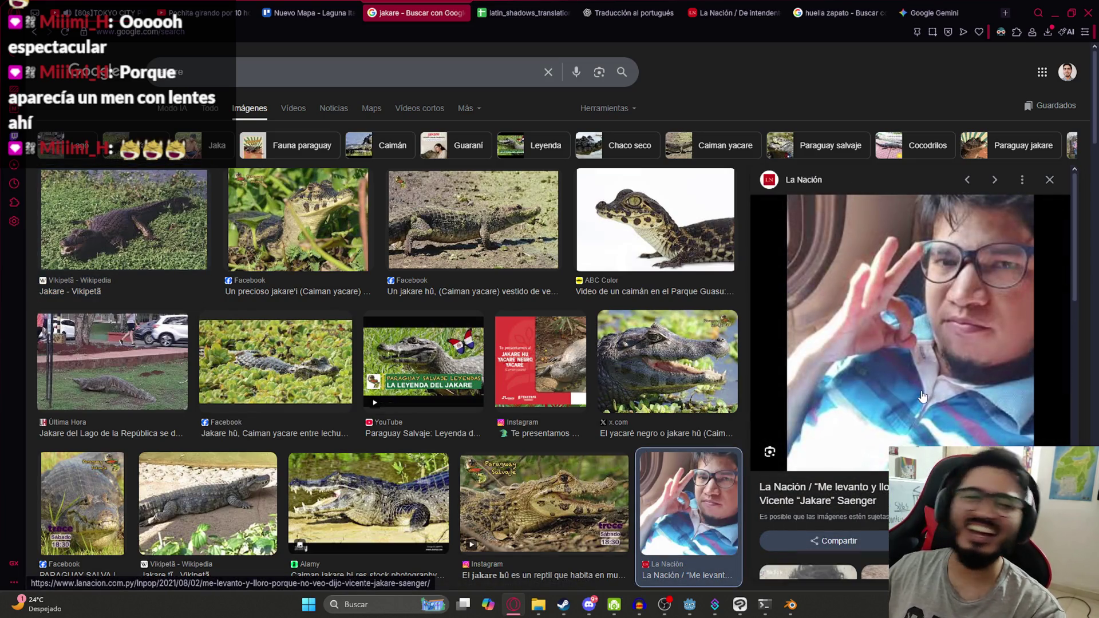
left_click(1050, 181)
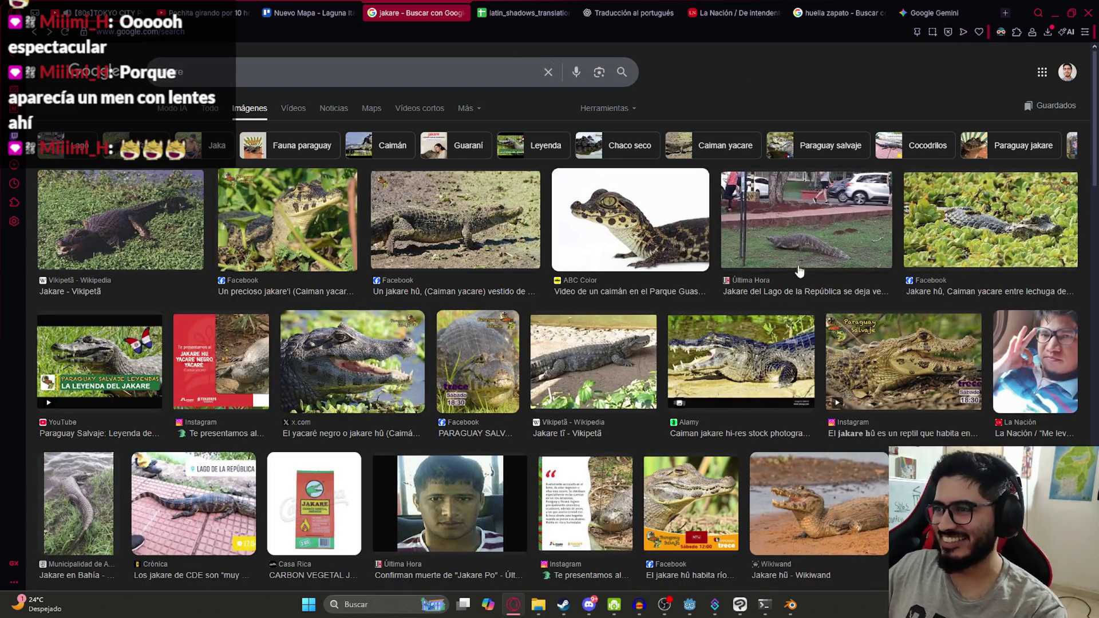
scroll(192, 347, "down", 3)
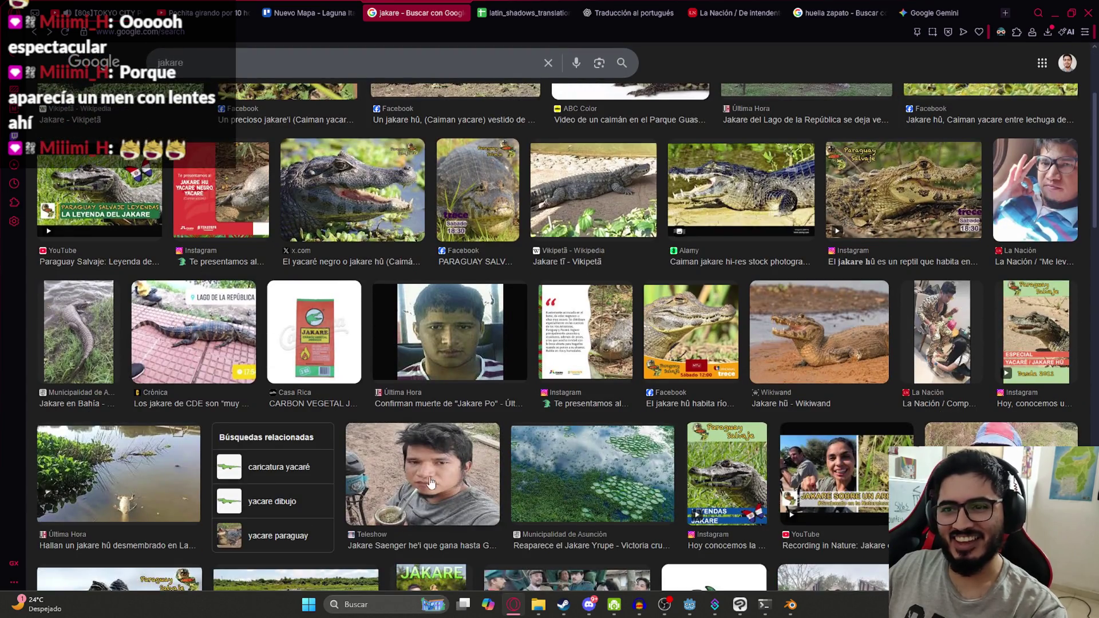
left_click(433, 480)
left_click(1049, 106)
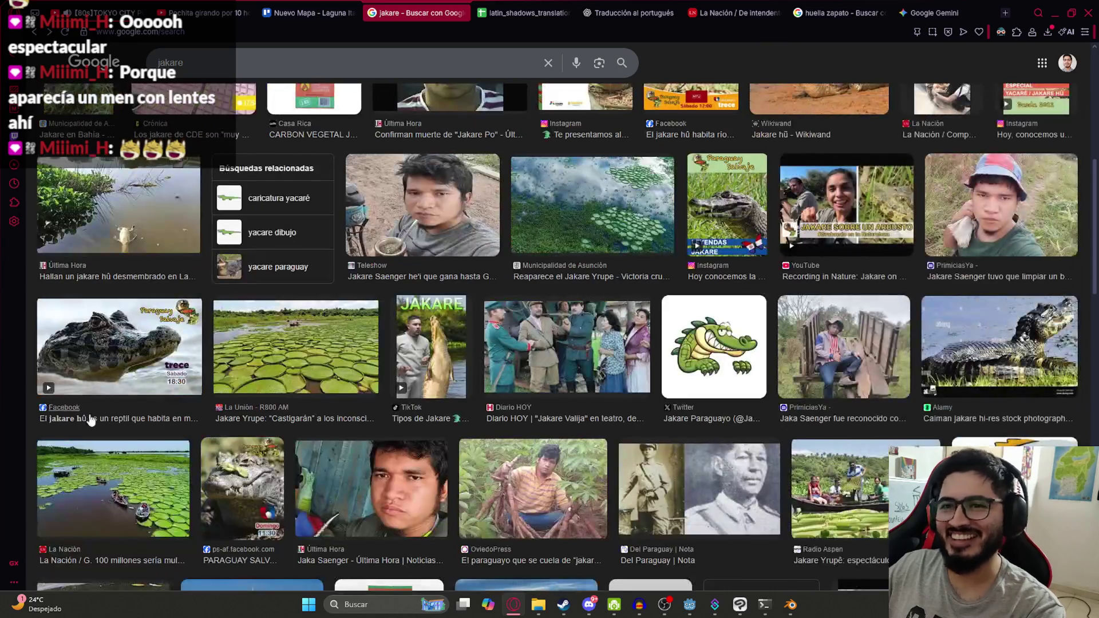
scroll(270, 390, "down", 4)
scroll(315, 376, "down", 2)
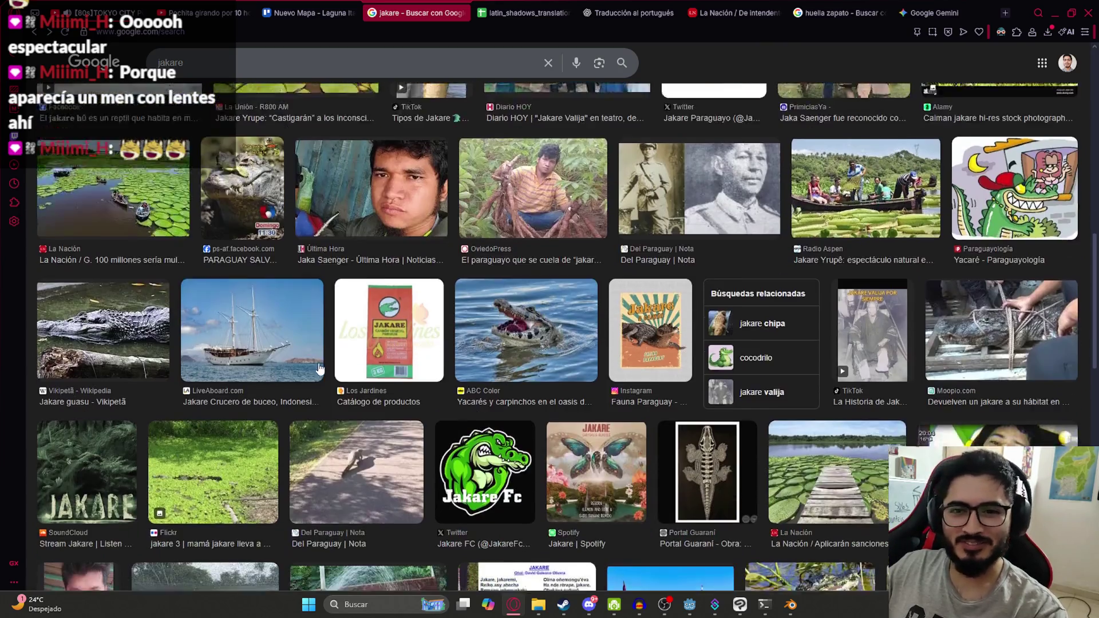
scroll(395, 390, "down", 4)
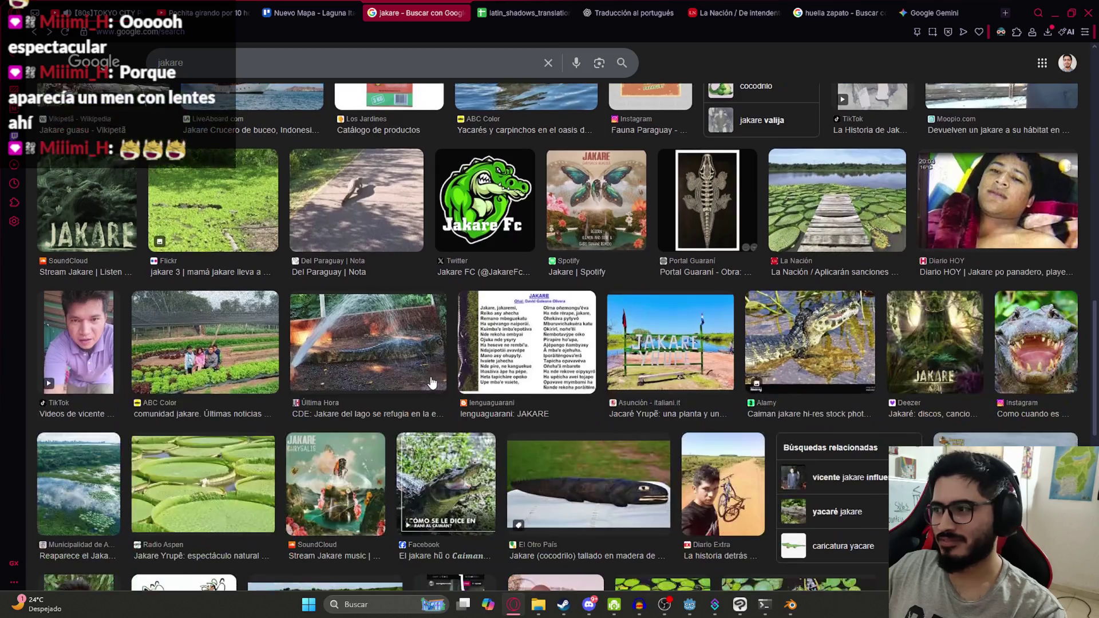
scroll(308, 450, "up", 3)
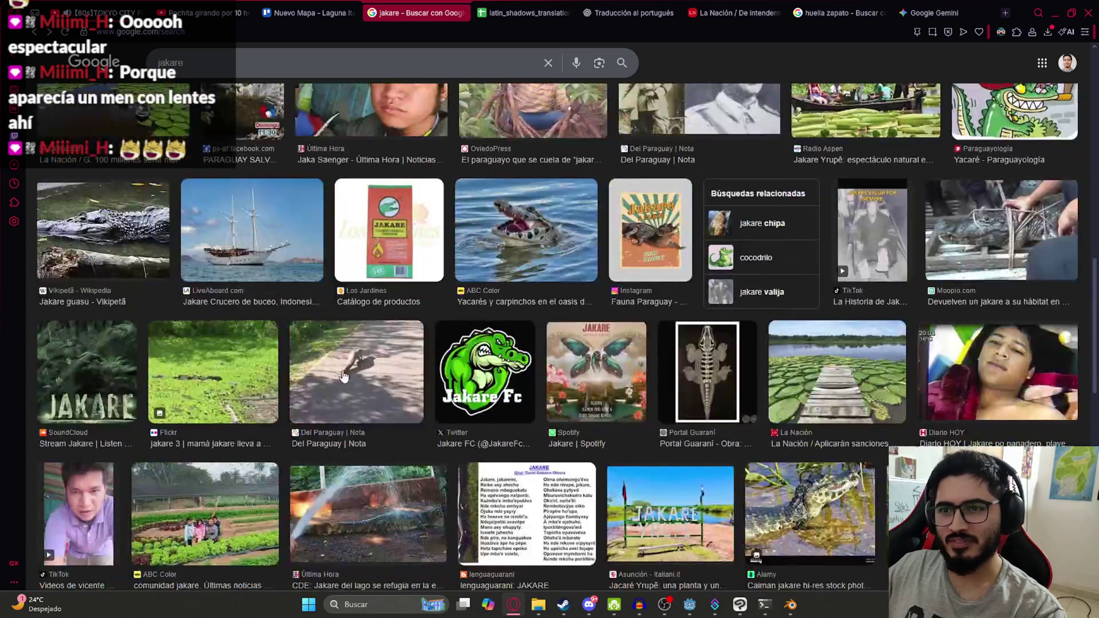
left_click(357, 502)
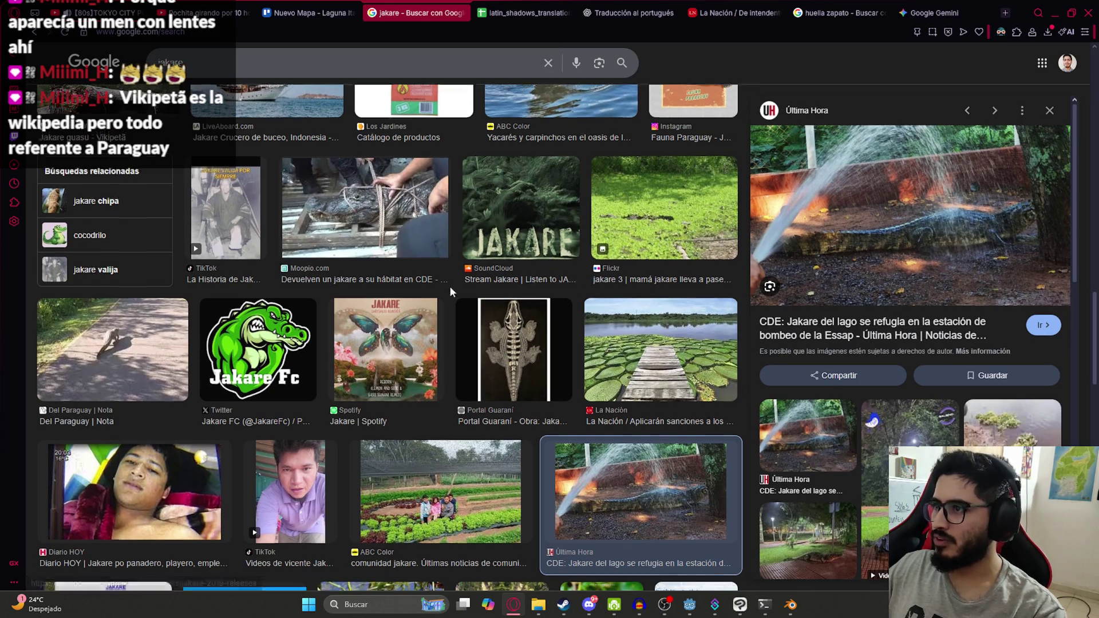
scroll(452, 286, "up", 10)
scroll(355, 346, "up", 1)
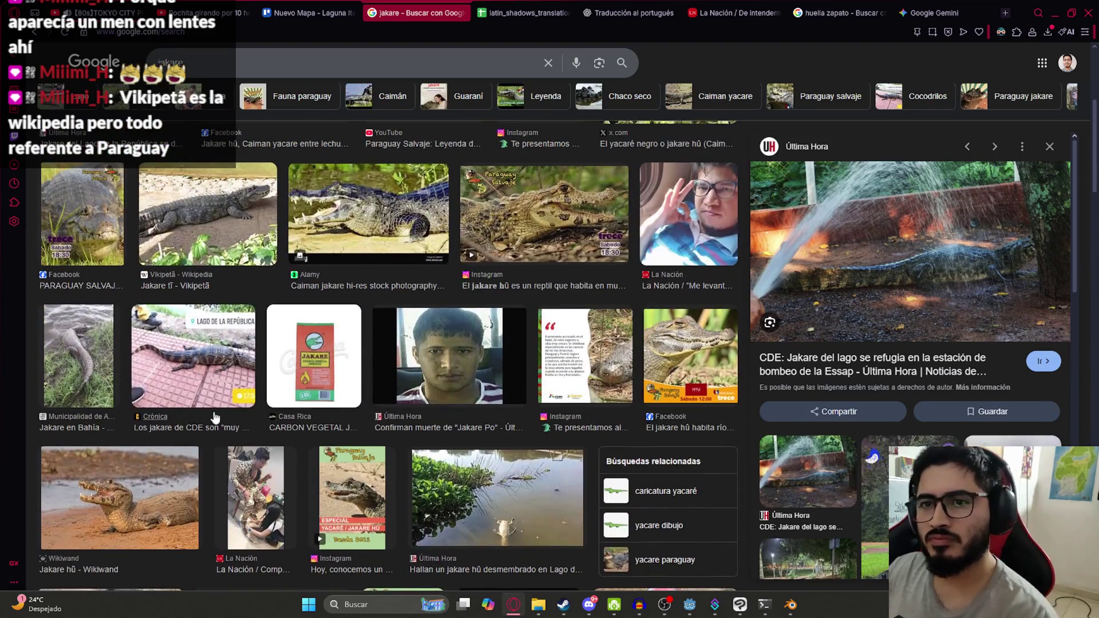
left_click(201, 225)
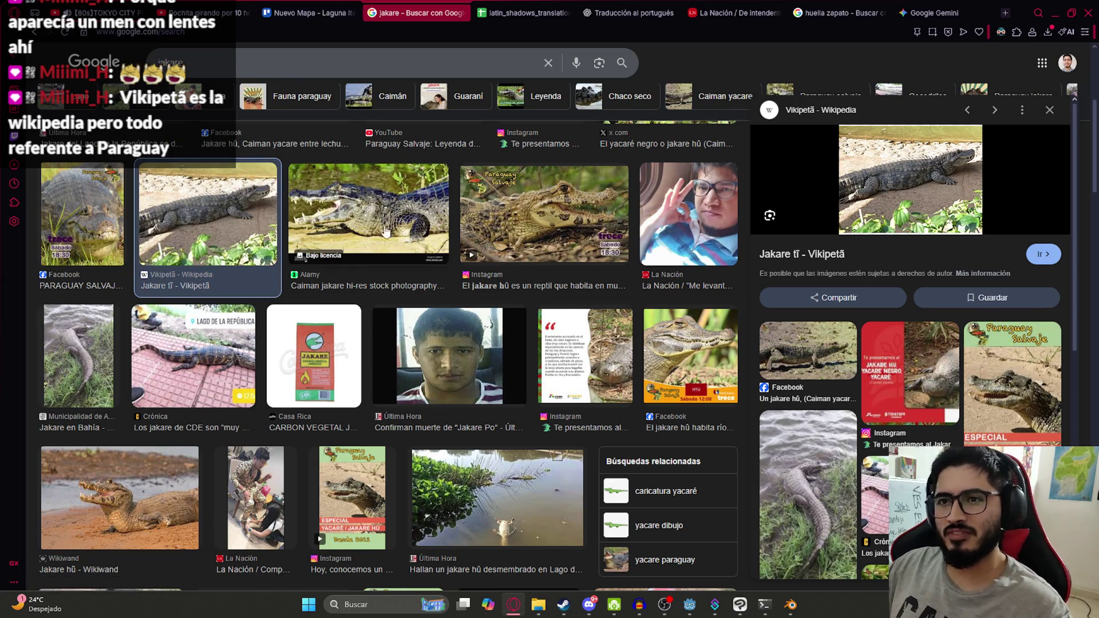
left_click(822, 382)
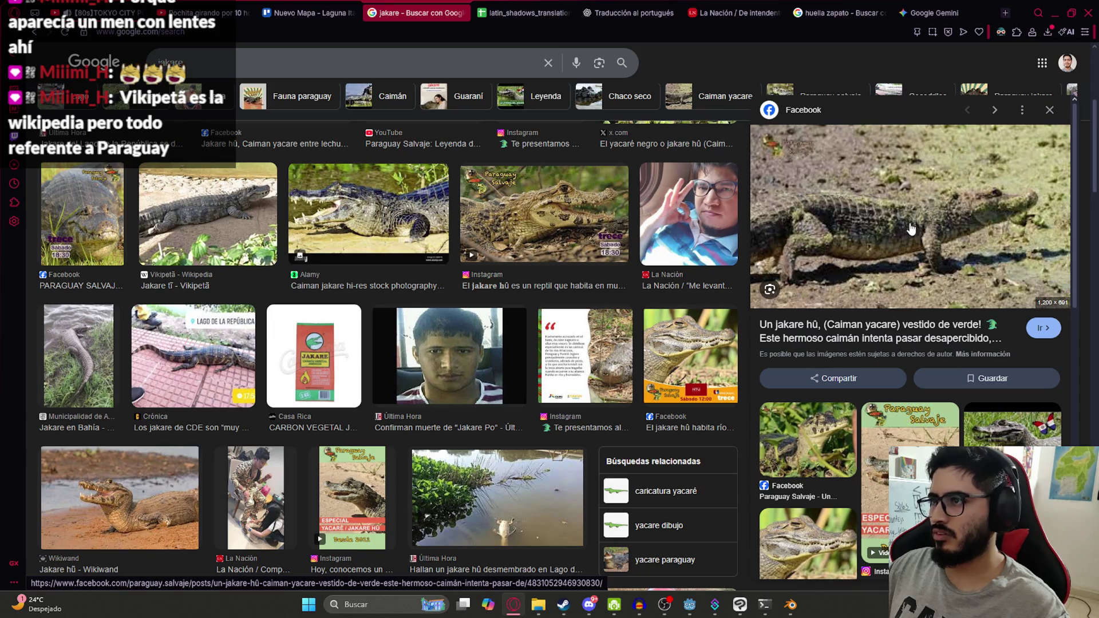
left_click(239, 219)
scroll(867, 393, "down", 3)
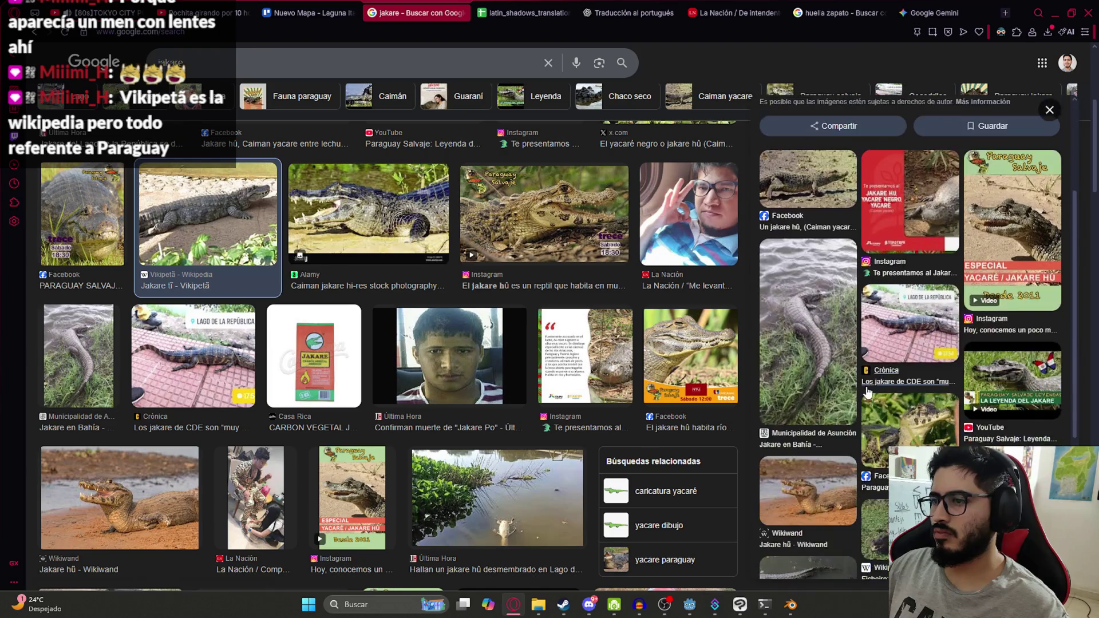
scroll(231, 462, "down", 5)
scroll(231, 461, "up", 2)
scroll(232, 461, "up", 5)
left_click(200, 80)
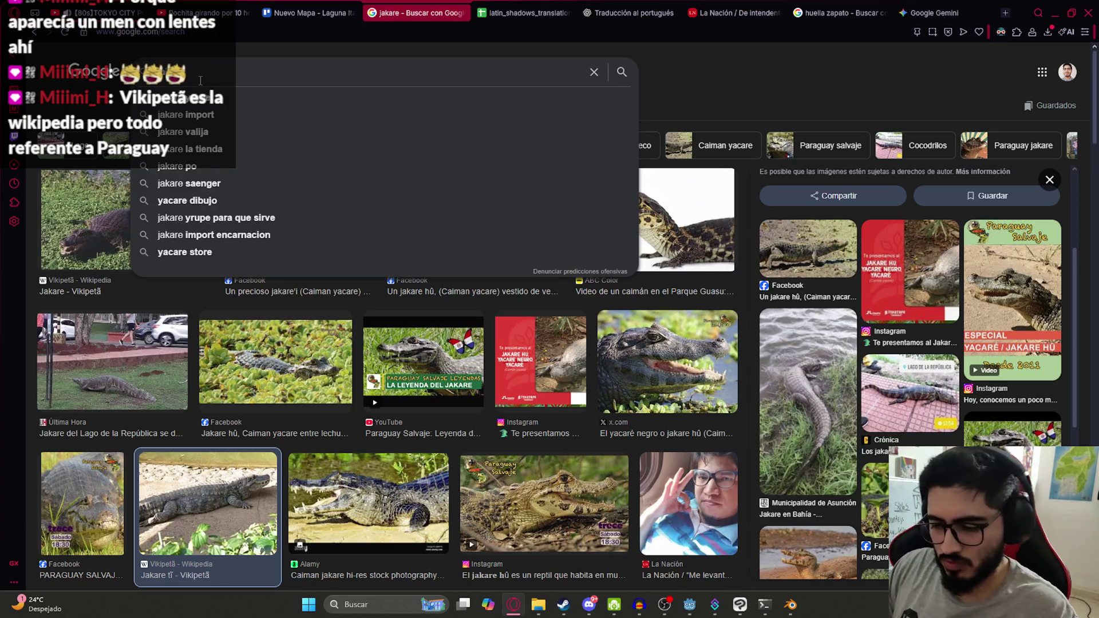
Refine the search to 'jakare paraguay' and preview the three caimans lying on sand.
type("paraguay")
key("Return")
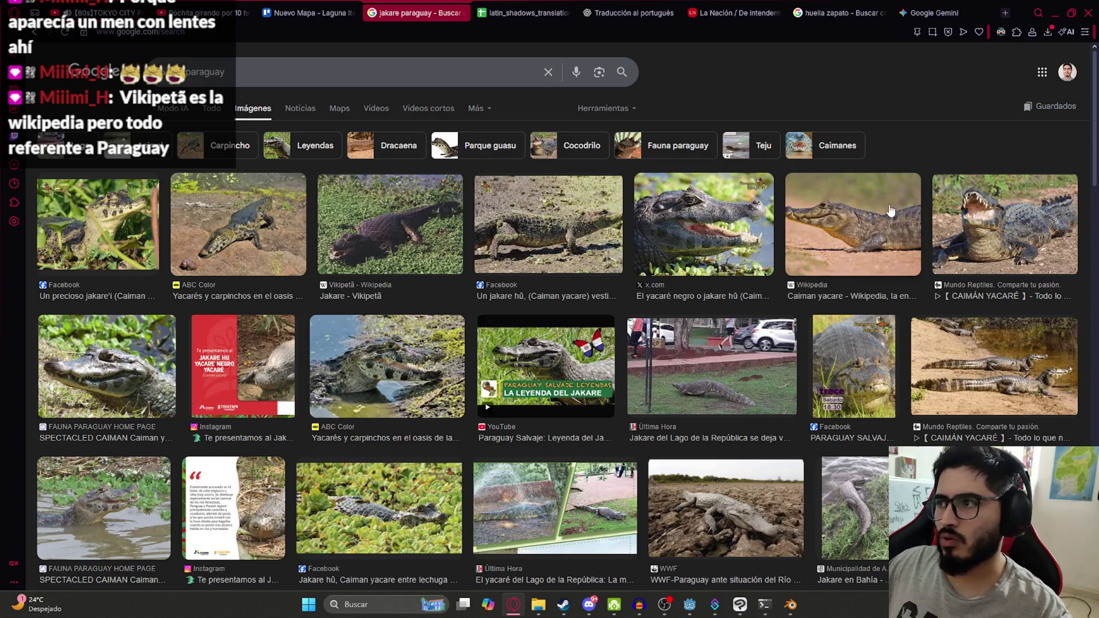
left_click(955, 232)
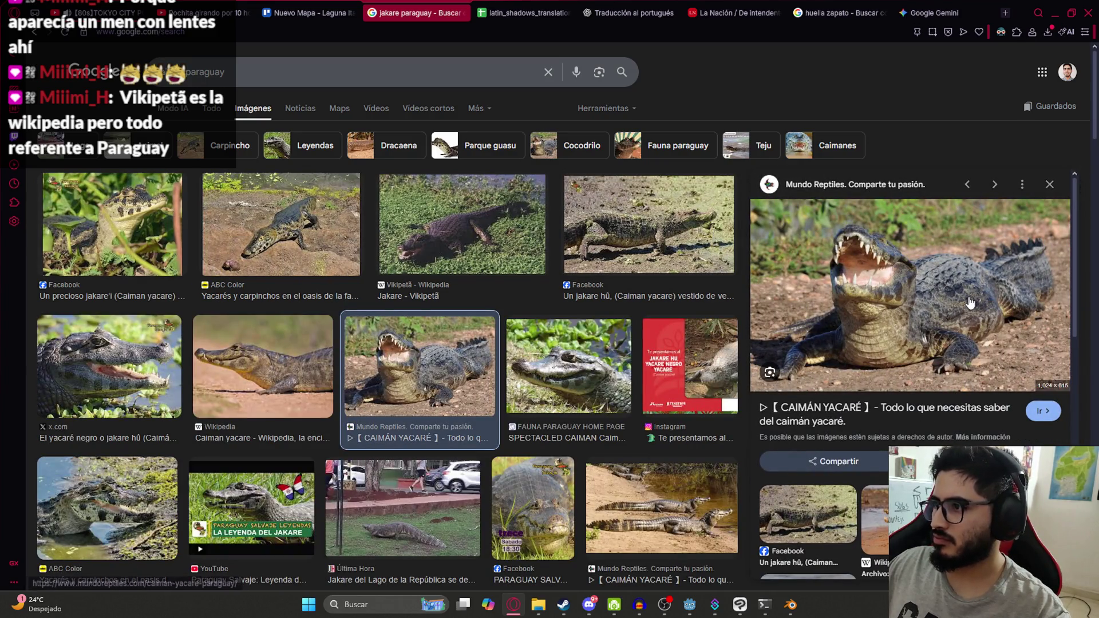
left_click(1050, 185)
left_click(946, 373)
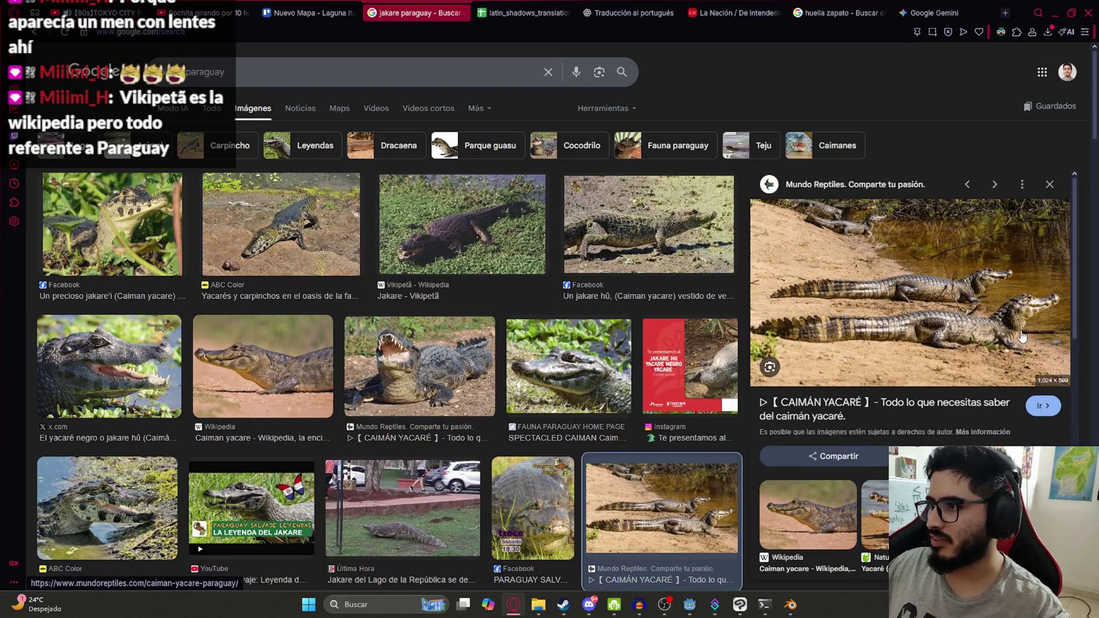
right_click(873, 263)
Save the three-caimans photo as jakarereference in Mis Videojuegos and return to Blender.
left_click(898, 330)
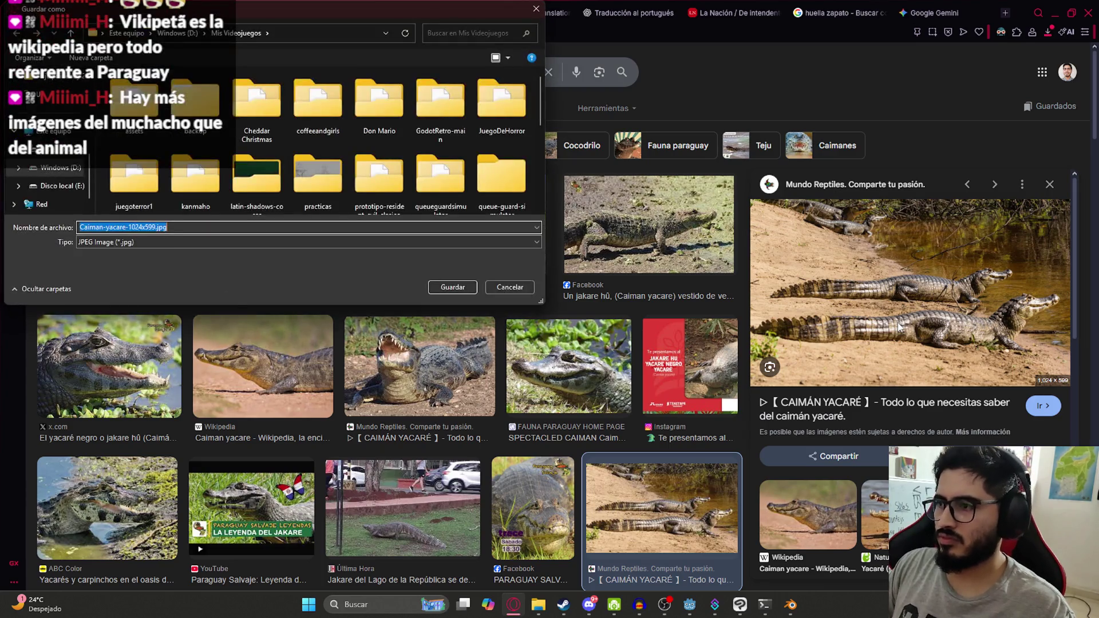
type("jakarereference")
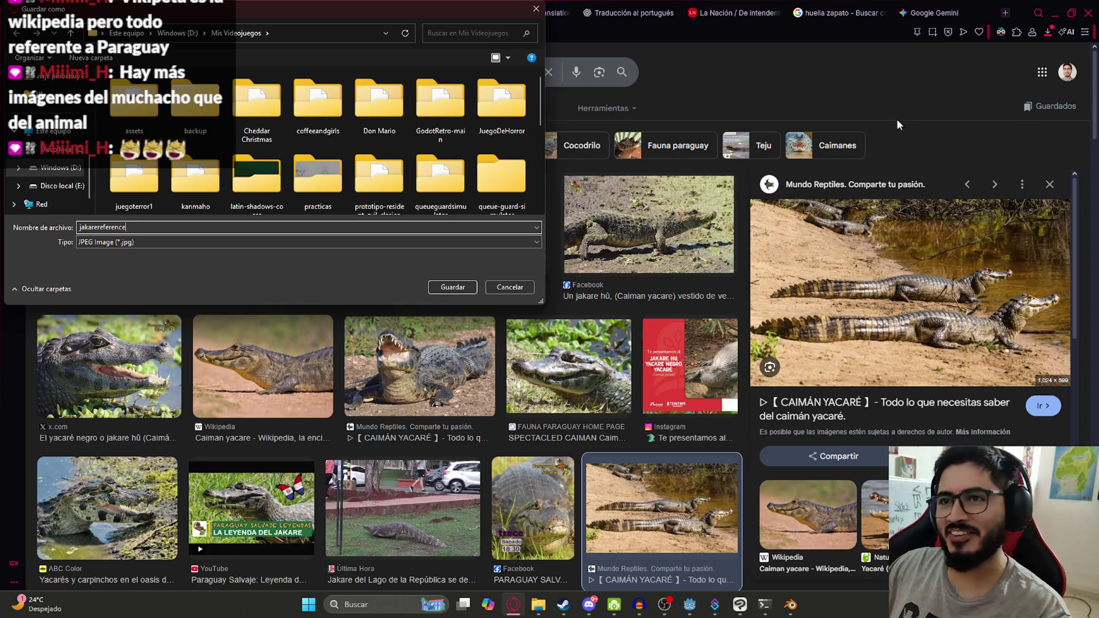
key("Return")
mouse_move(790, 605)
left_click(840, 534)
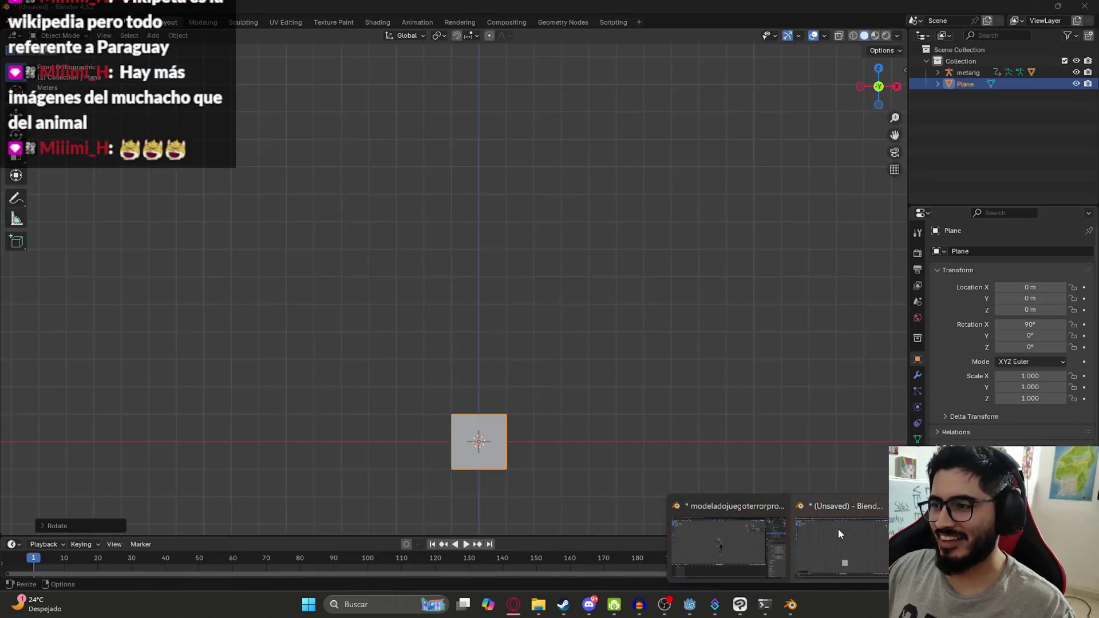
Start adding an Image > Reference empty to the Blender scene.
left_click(840, 534)
key("x")
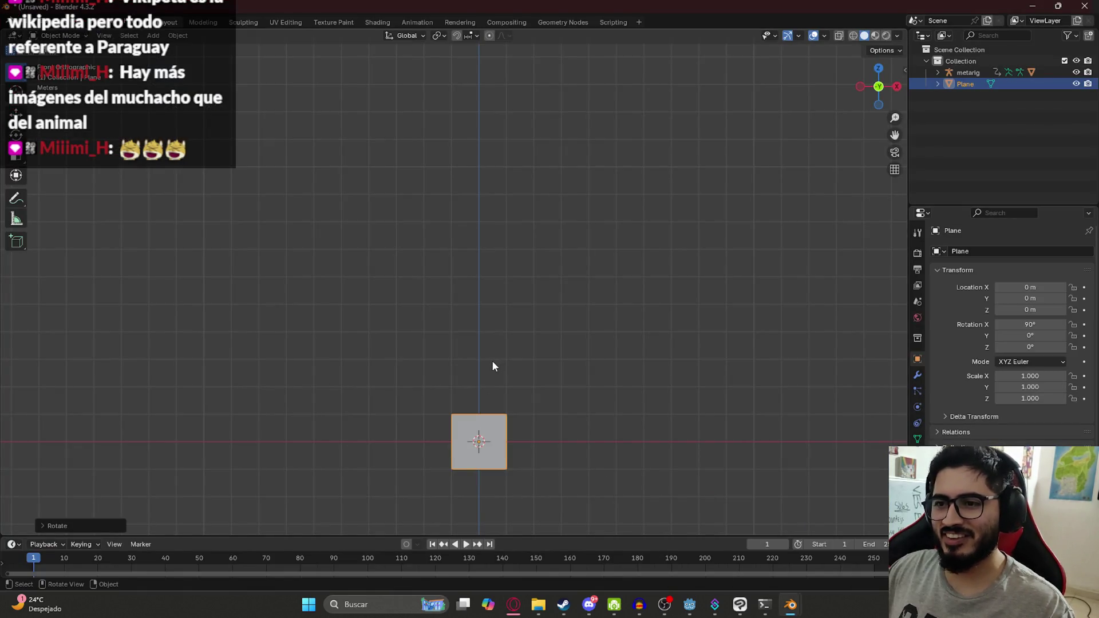
key("shift+a")
mouse_move(493, 362)
type("refer3")
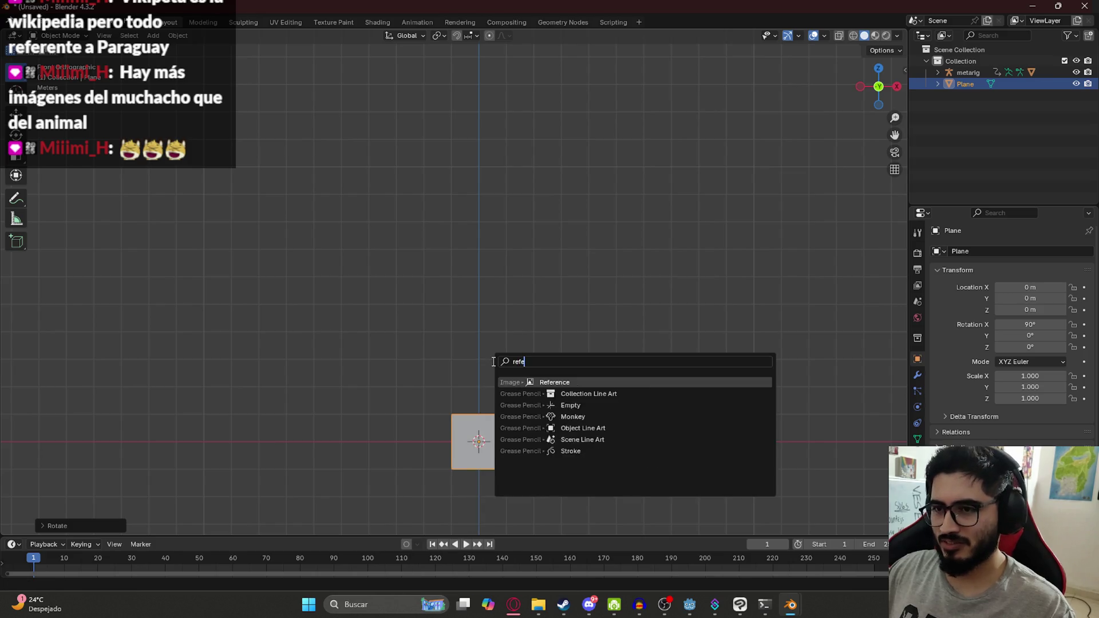
left_click(526, 384)
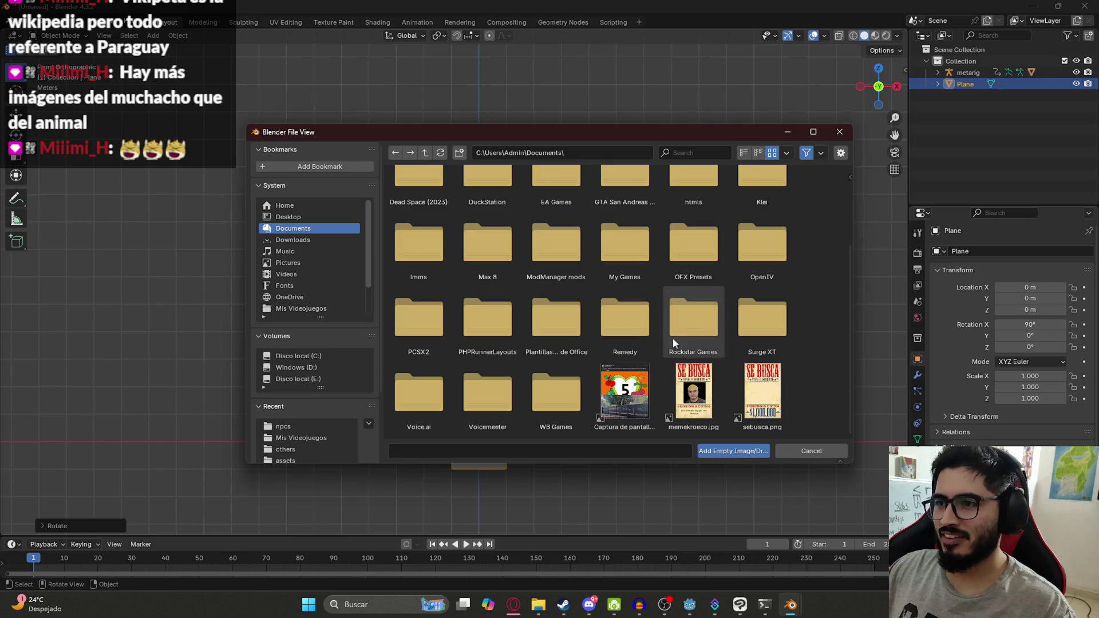
Browse the file picker to the D:\Mis Videojuegos folder.
left_click(425, 153)
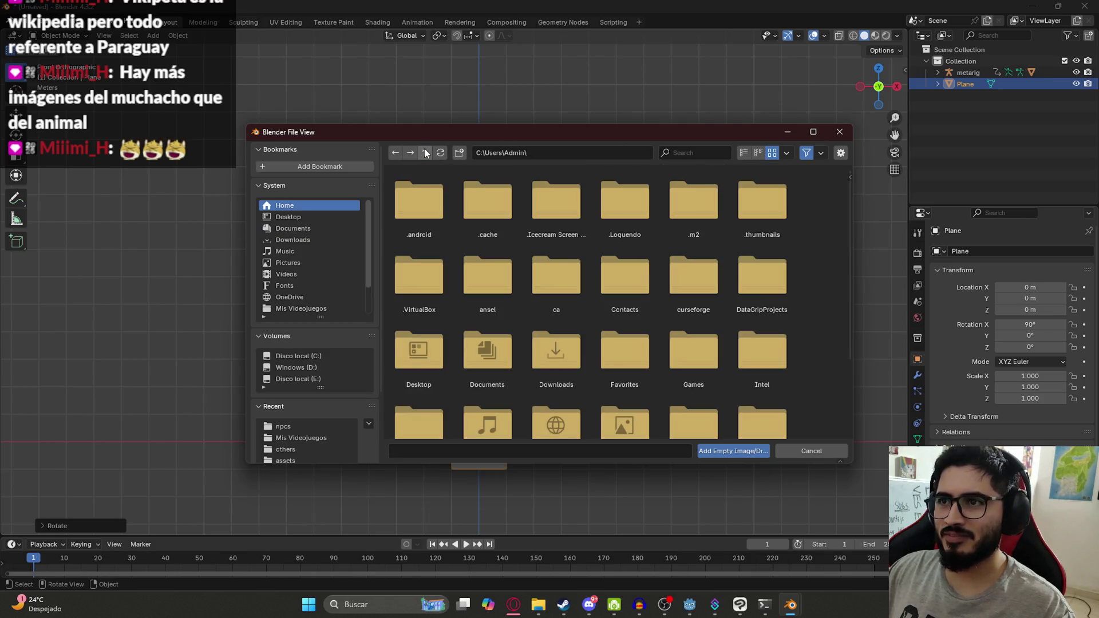
left_click(427, 153)
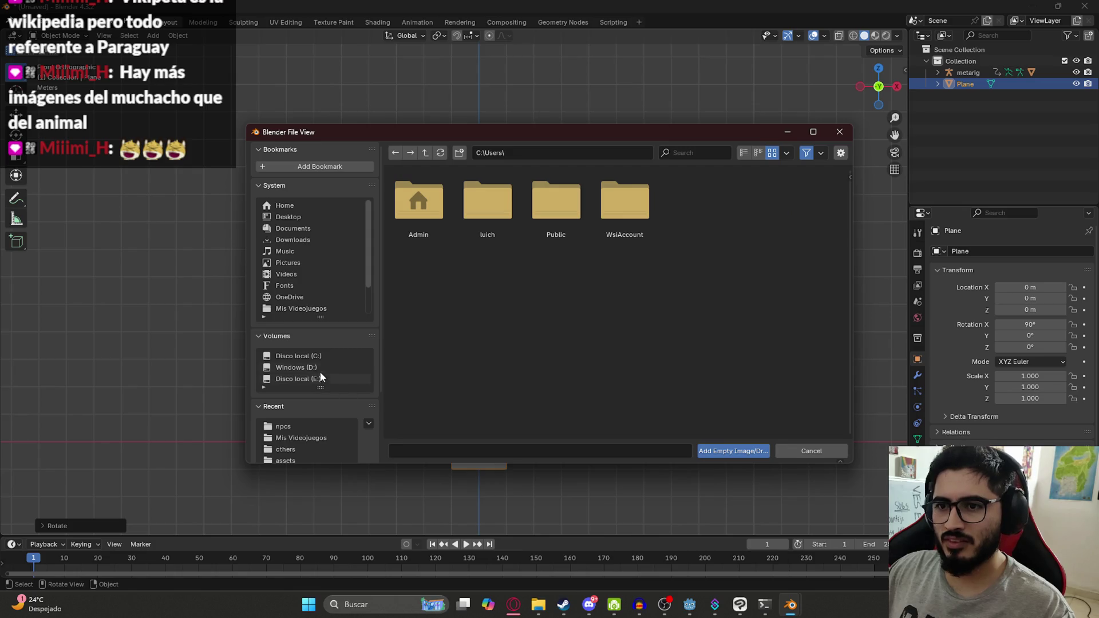
left_click(321, 369)
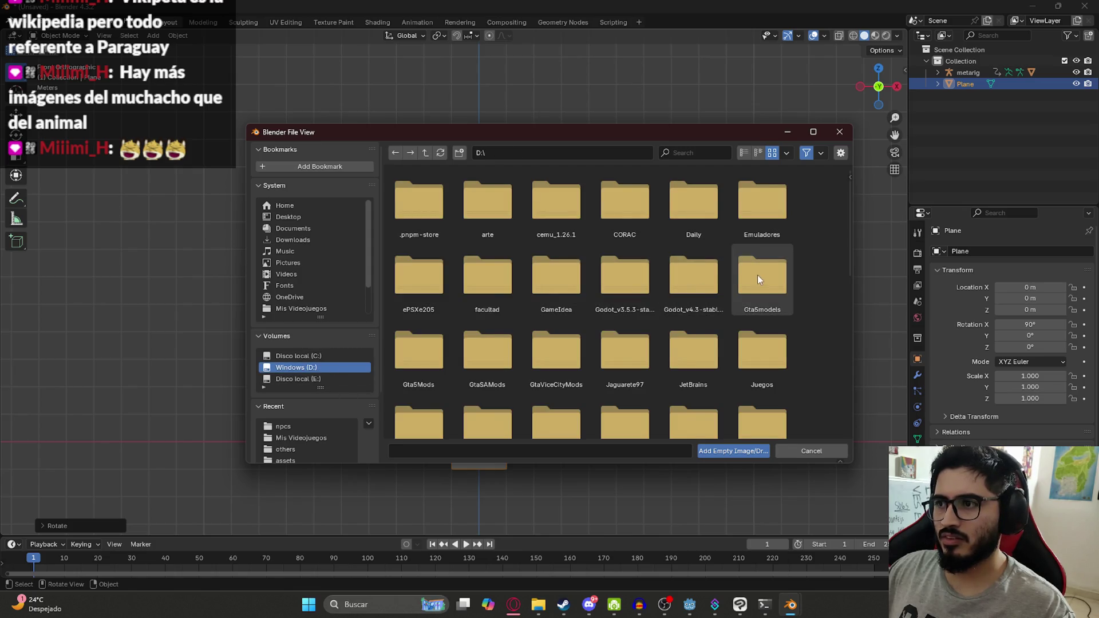
left_click(754, 273)
scroll(754, 280, "down", 1)
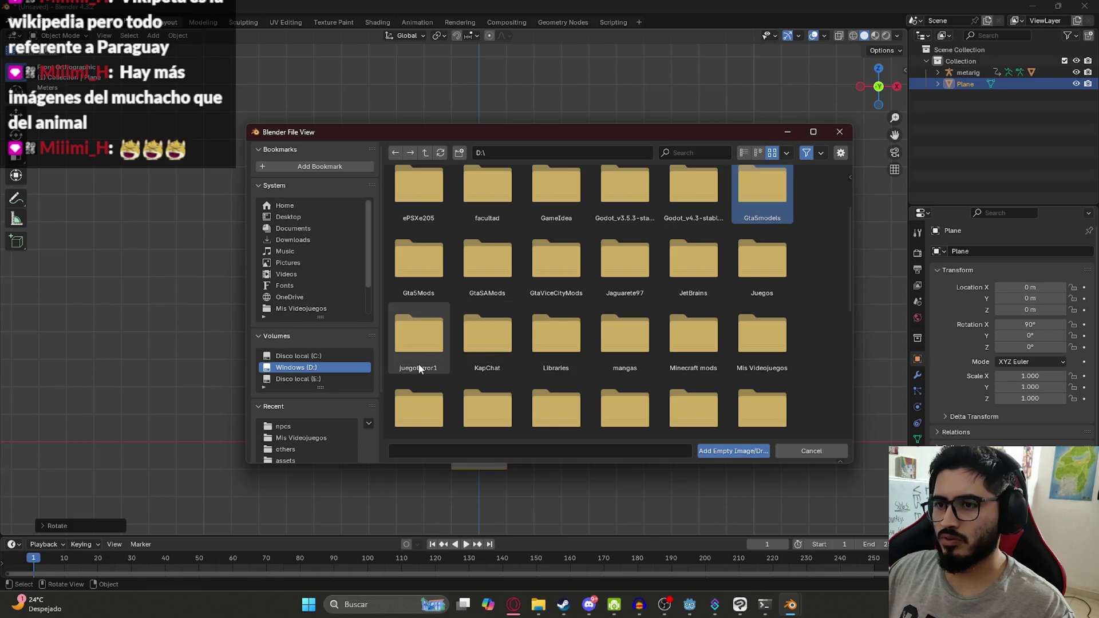
scroll(510, 360, "down", 5)
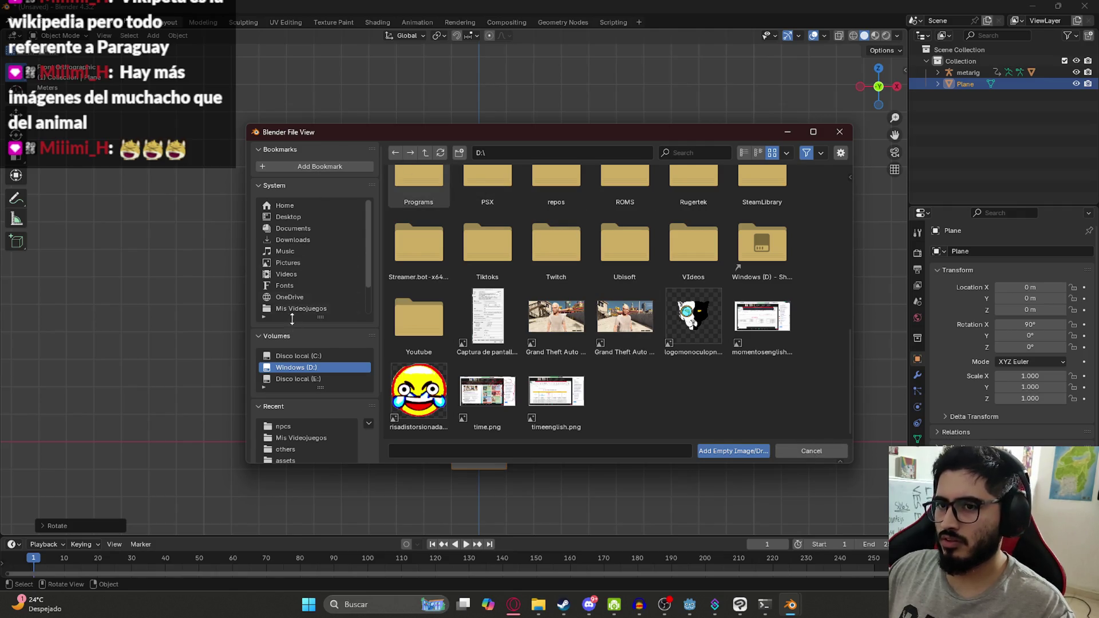
scroll(586, 256, "up", 5)
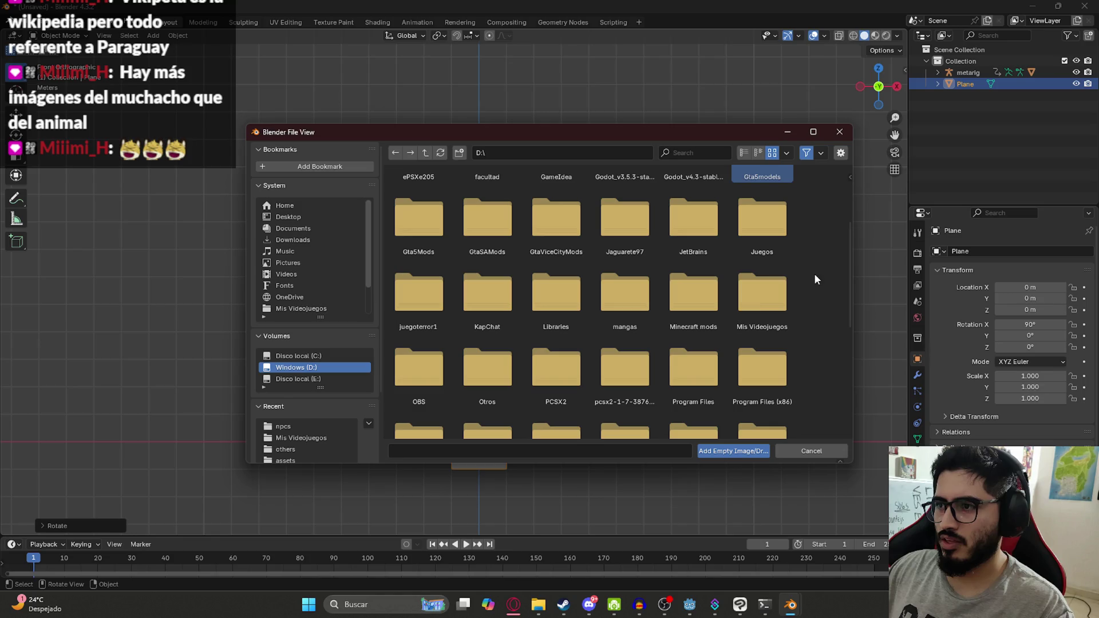
double_click(759, 298)
Load jakarereference.jpg as the reference image.
scroll(644, 321, "down", 5)
scroll(651, 338, "down", 15)
scroll(651, 332, "down", 15)
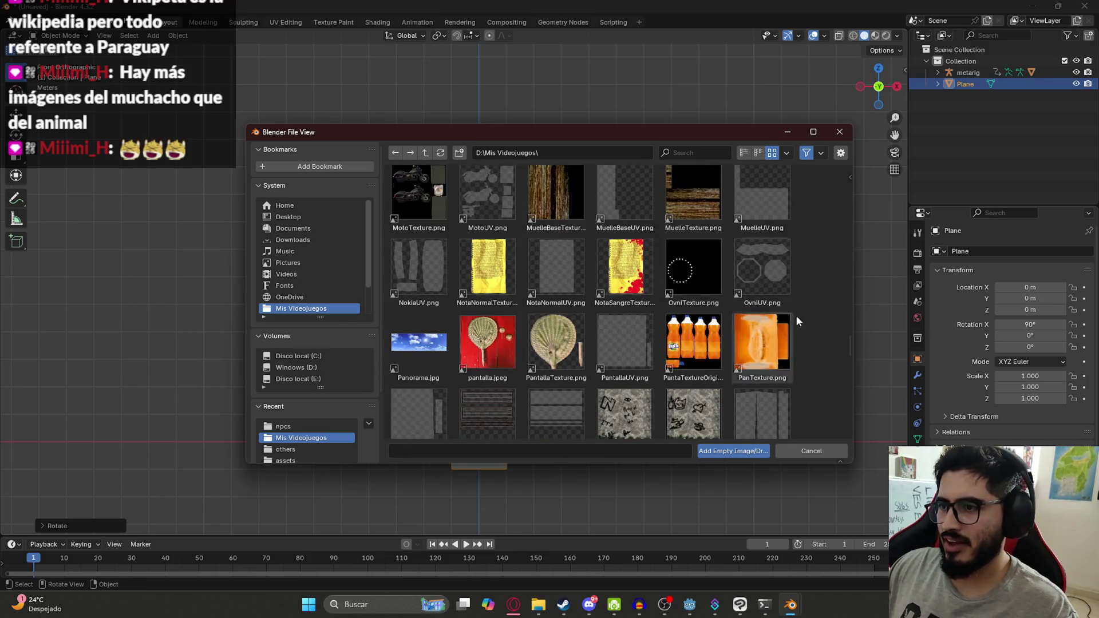
mouse_move(851, 344)
left_mouse_down()
mouse_move(850, 271)
mouse_move(850, 296)
left_mouse_up()
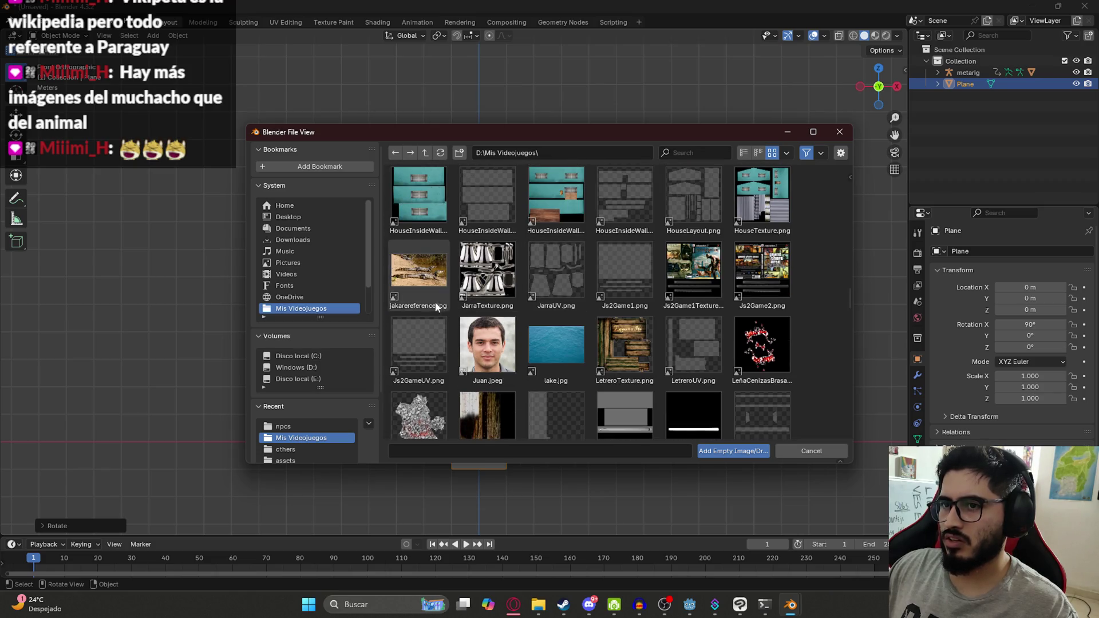
double_click(419, 297)
scroll(495, 284, "down", 6)
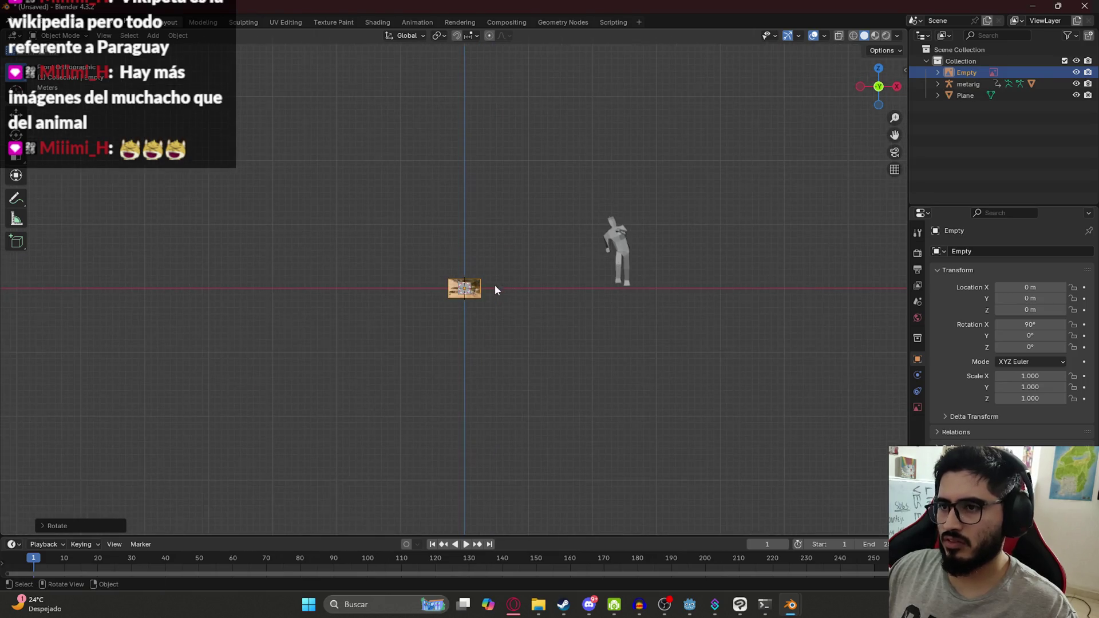
scroll(494, 284, "up", 4)
Scale the reference image to 3.19 and move it to the right of the figure.
key("s")
left_click(567, 259)
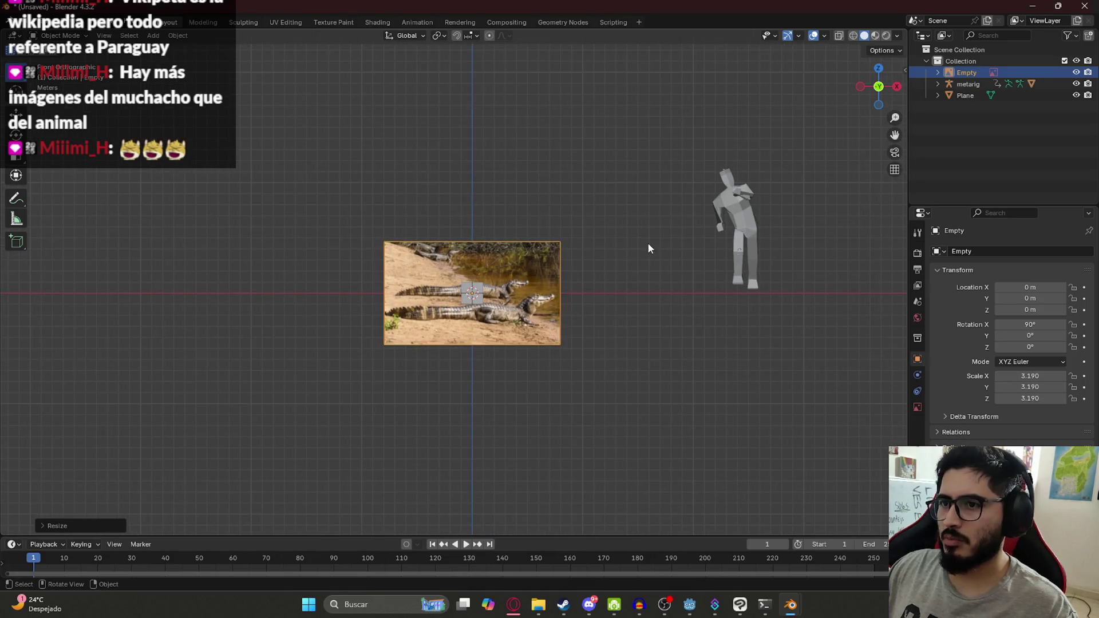
middle_click_drag(647, 245, 515, 255, "shift")
key("g")
left_click(742, 314)
middle_click_drag(710, 253, 556, 276, "shift")
key("alt+Tab")
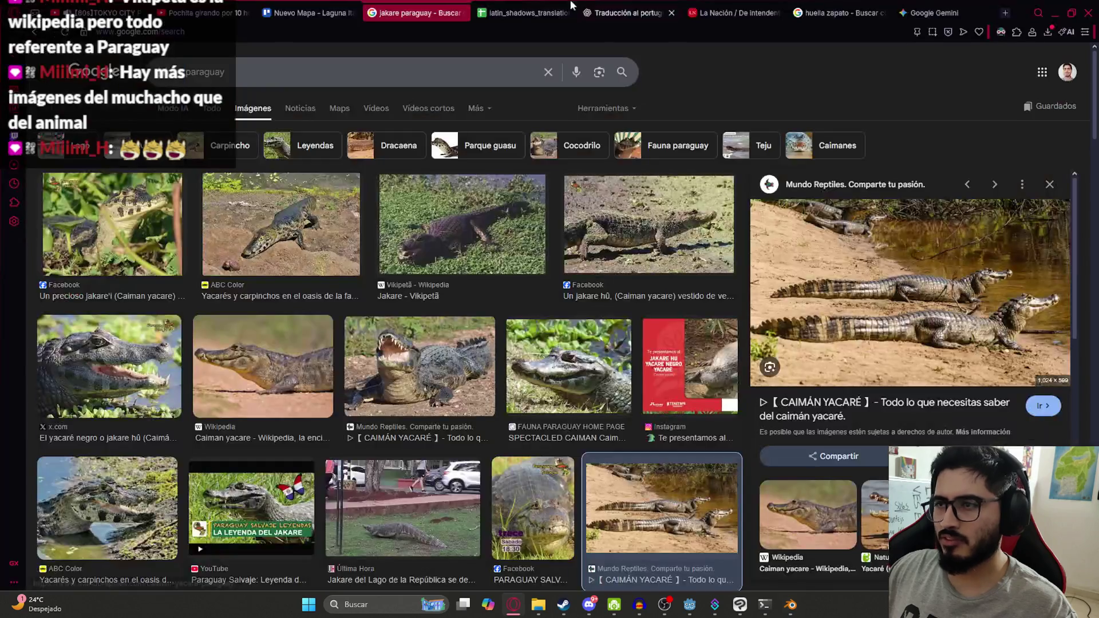
Look up 'jakare medida' to learn adult caimans measure 1.5–2.5 m, then return to Blender.
left_click(1005, 16)
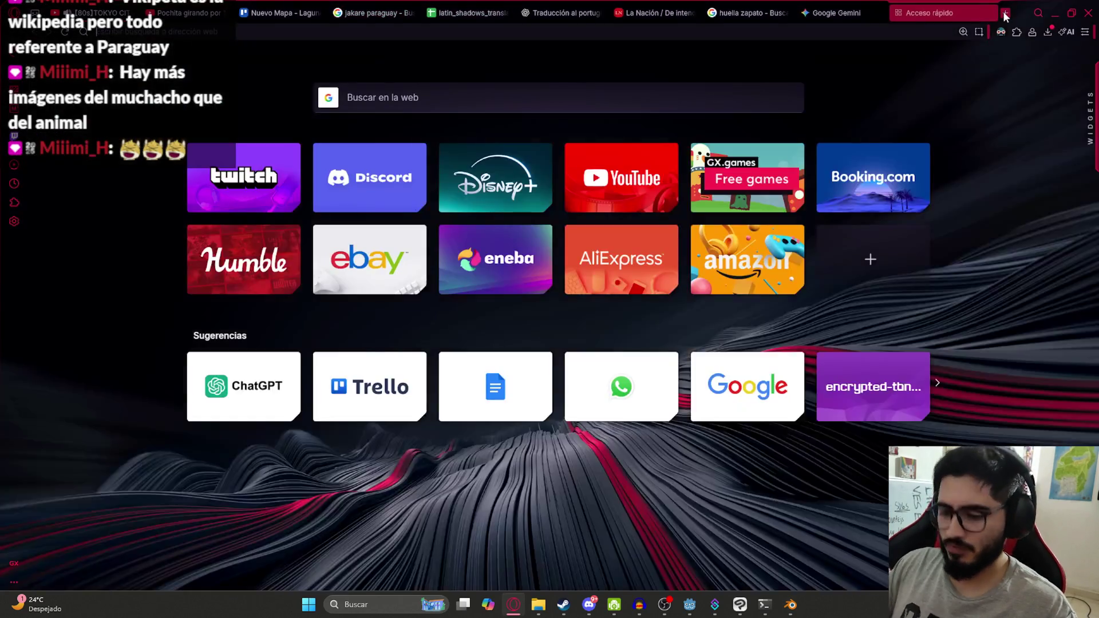
type("jakare medida")
key("Return")
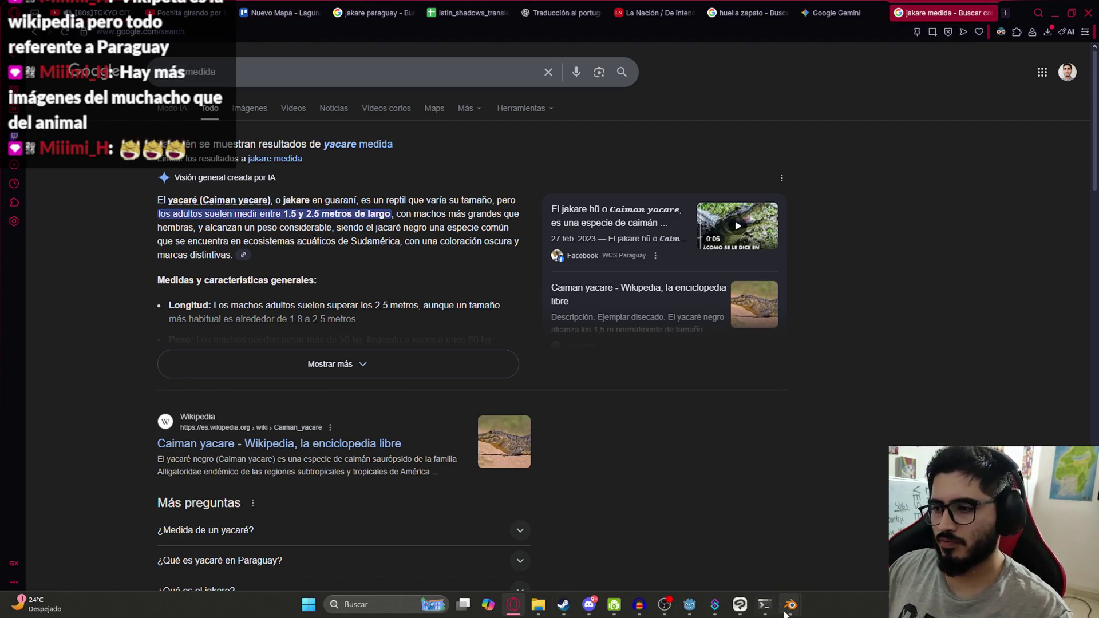
mouse_move(789, 605)
left_click(800, 532)
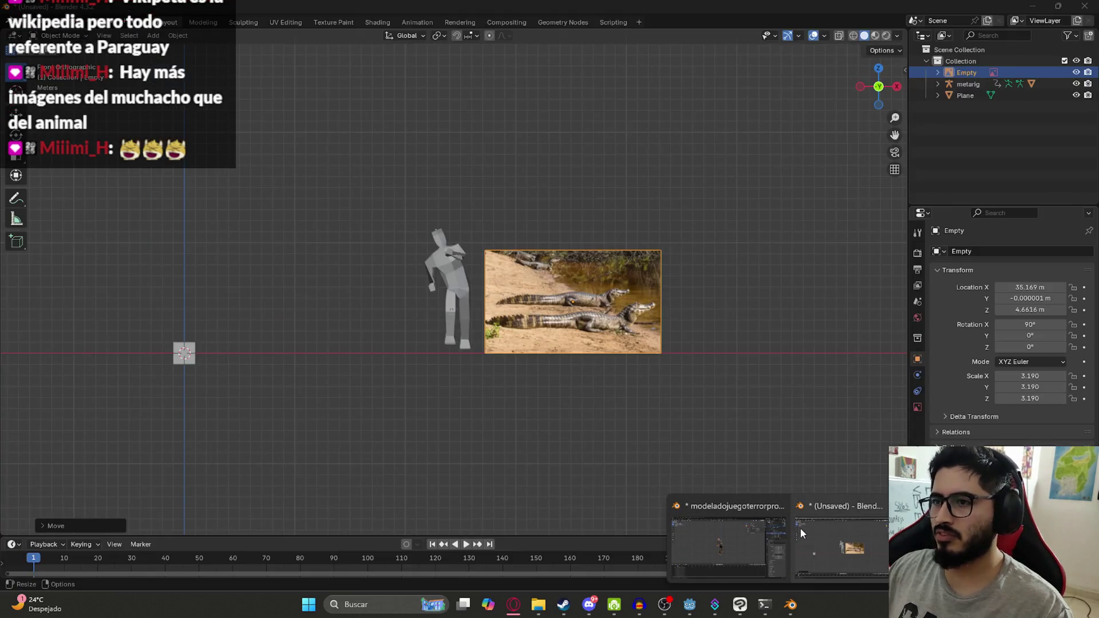
Rotate the reference image to portrait, move it beside the figure, and scale it to 3.004.
key("r")
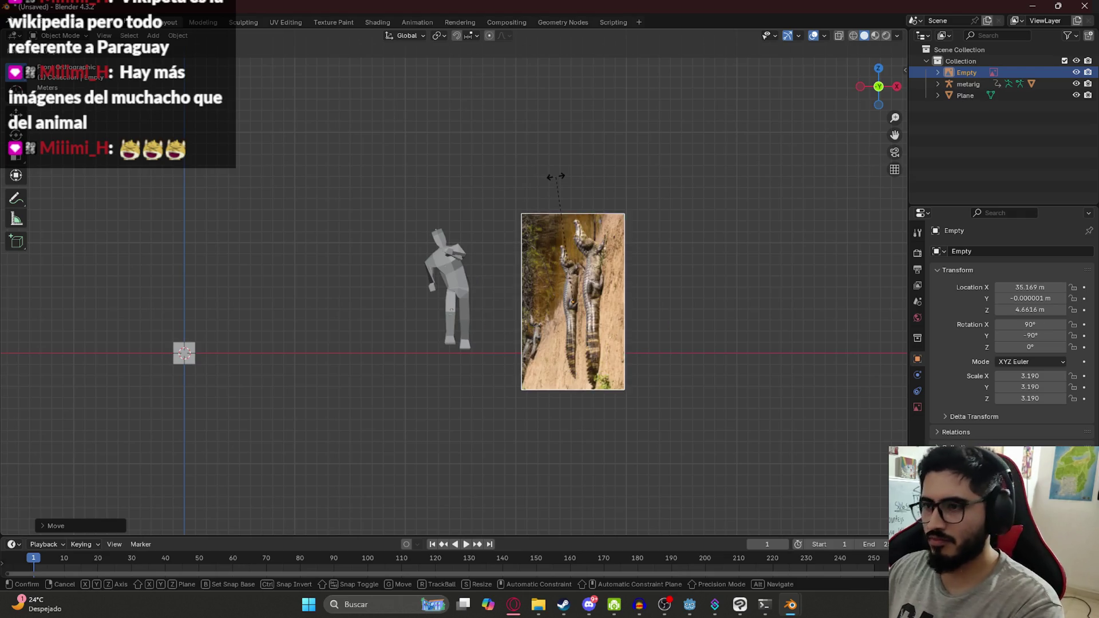
left_click(549, 170)
scroll(475, 346, "up", 2)
key("g")
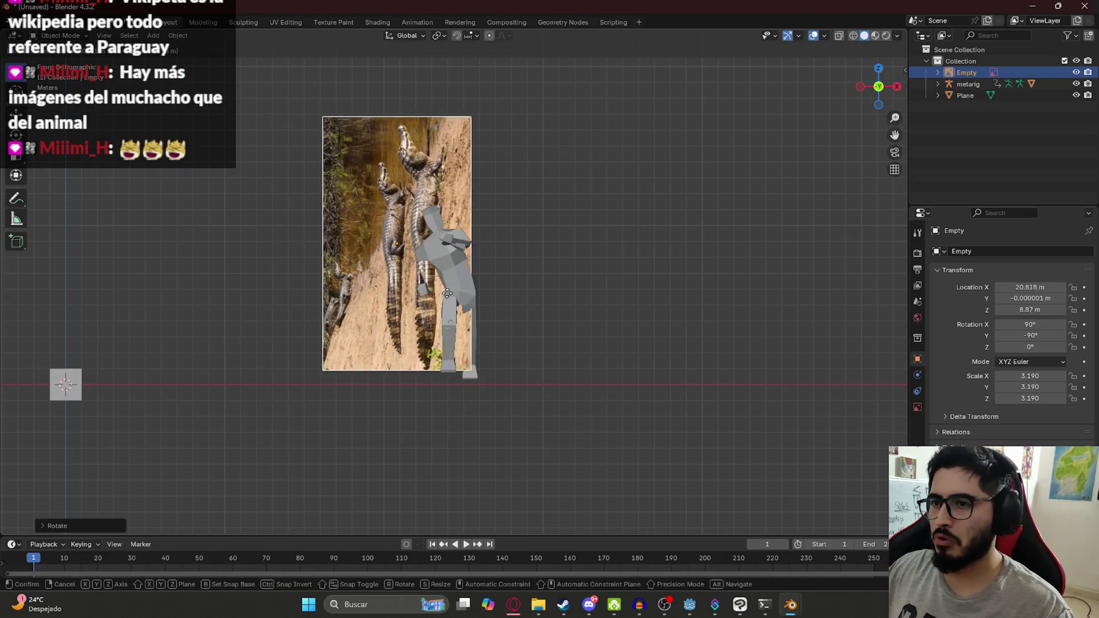
left_click(416, 306)
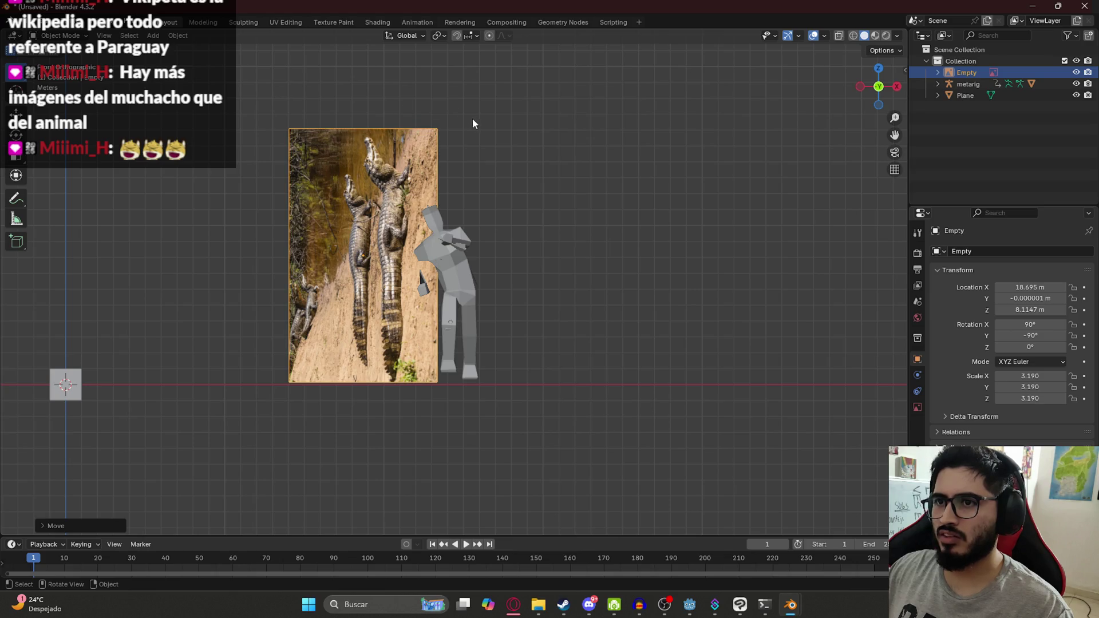
key("s")
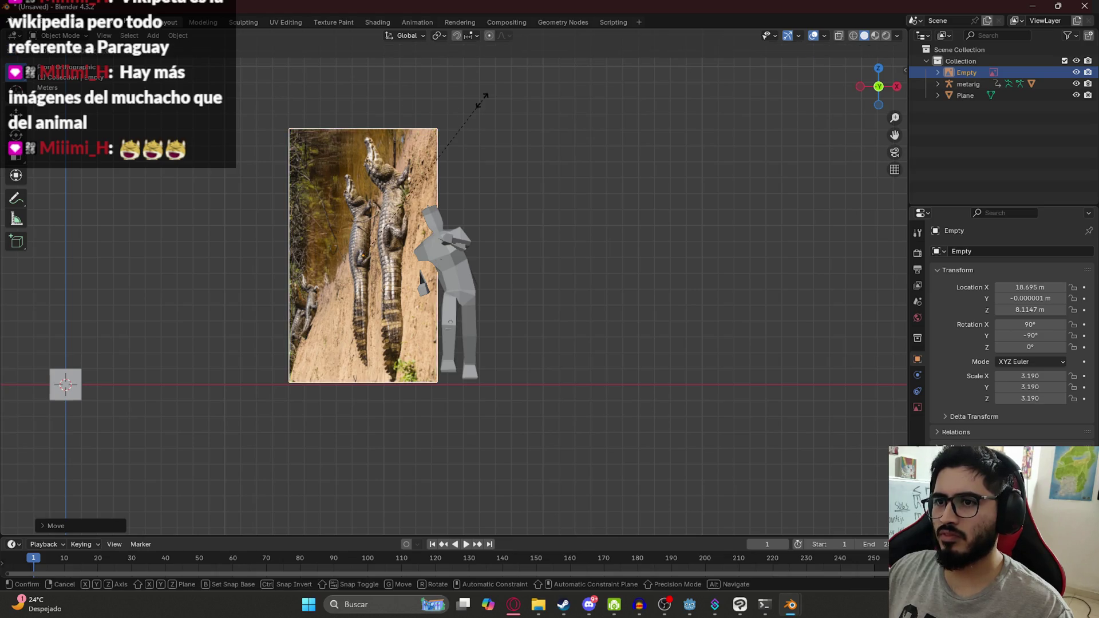
left_click(479, 115)
Lower the image along Z and turn it back to landscape.
key("s")
key("z")
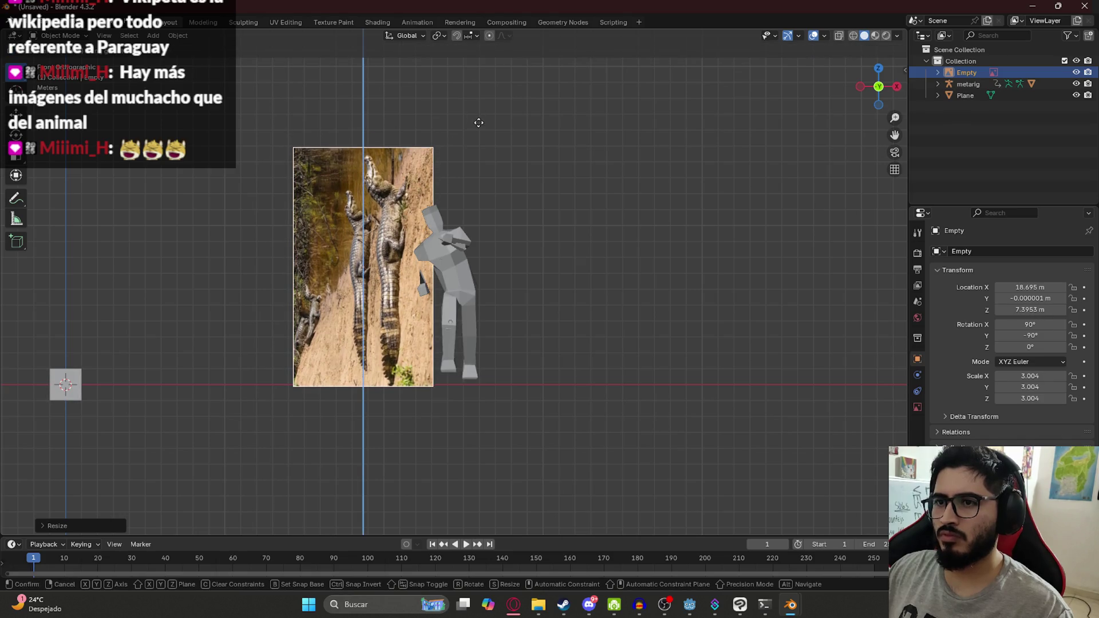
key("Escape")
key("g")
key("z")
left_click(519, 193)
middle_click_drag(278, 196, 501, 184, "shift")
key("s")
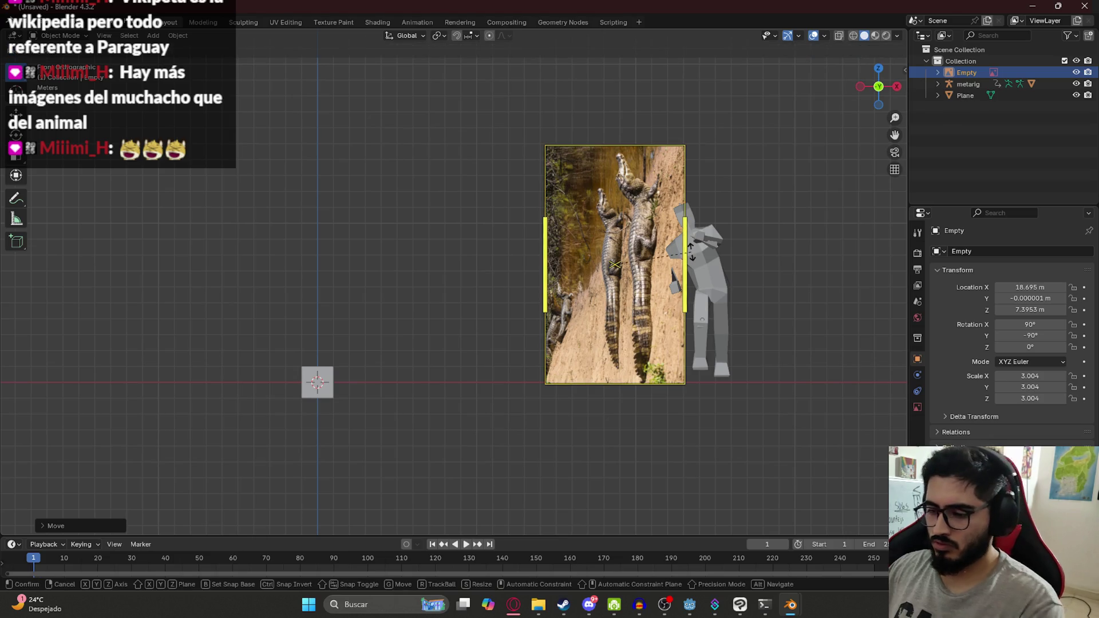
left_click(721, 247)
Place the image near the origin with a slight tilt, then select the Plane.
middle_click_drag(466, 293, 500, 286, "shift")
key("g")
left_click(297, 407)
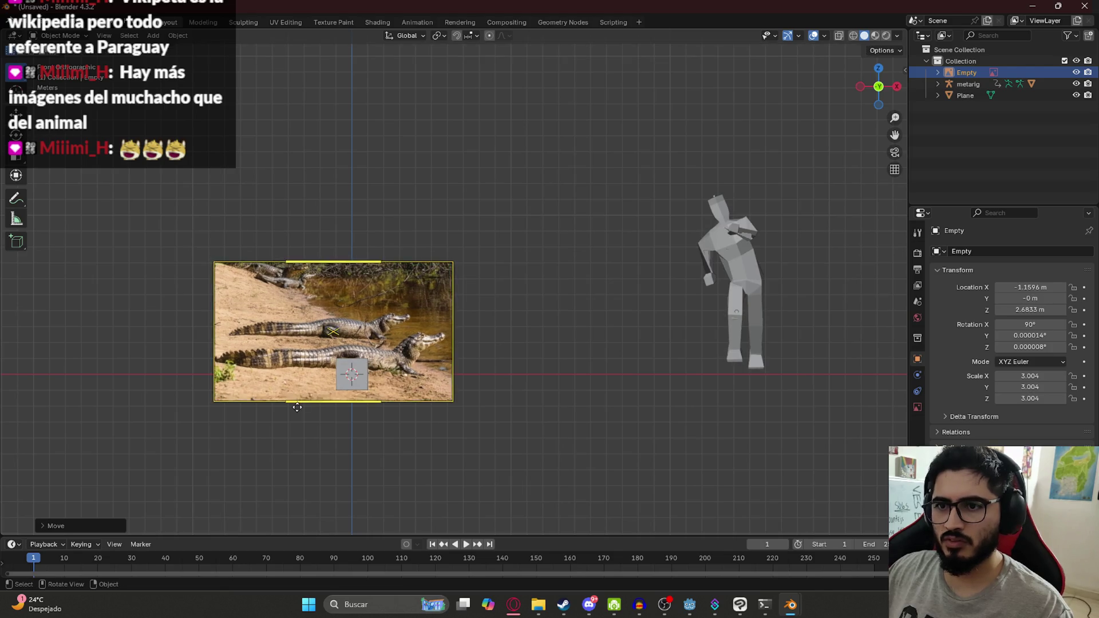
scroll(369, 430, "up", 2)
middle_click_drag(370, 429, 524, 337, "shift")
key("r")
left_click(727, 429)
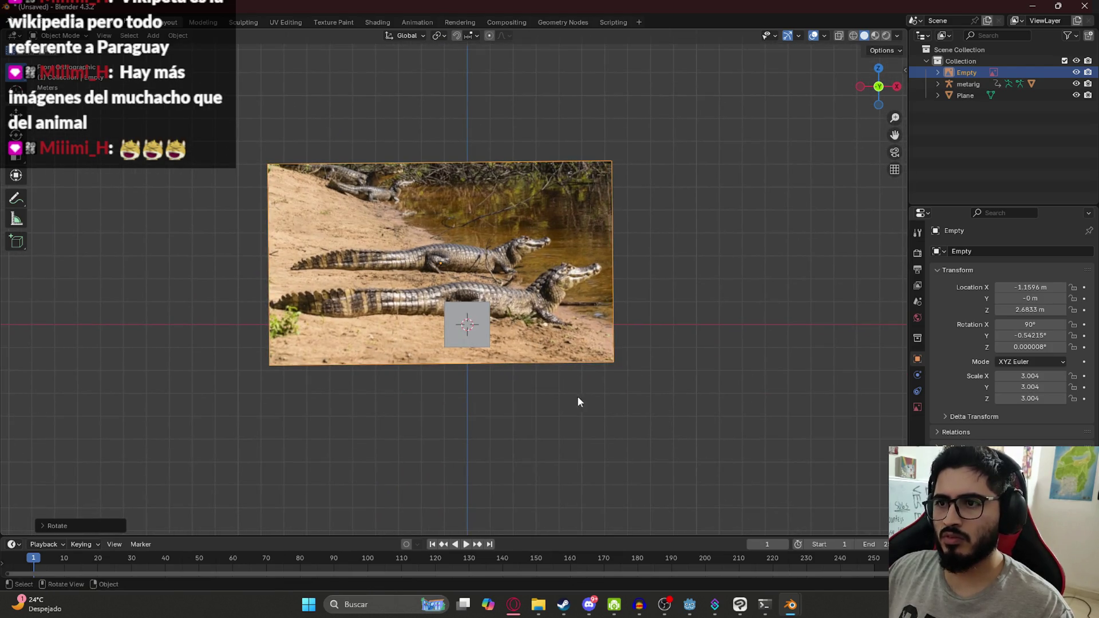
key("g")
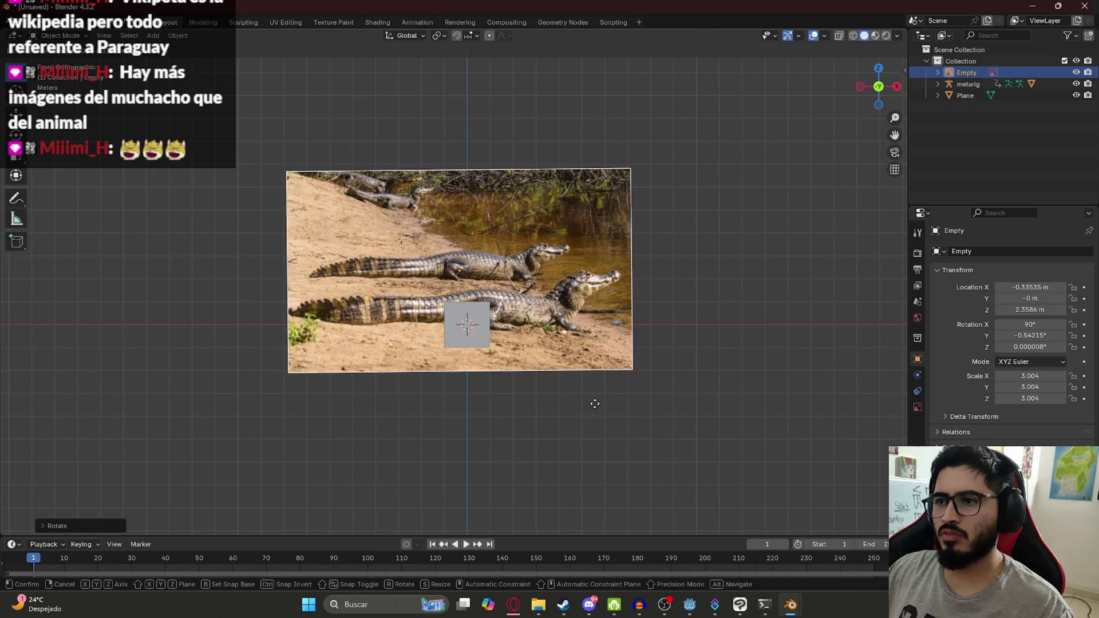
left_click(598, 402)
left_click(455, 333)
scroll(456, 332, "up", 3)
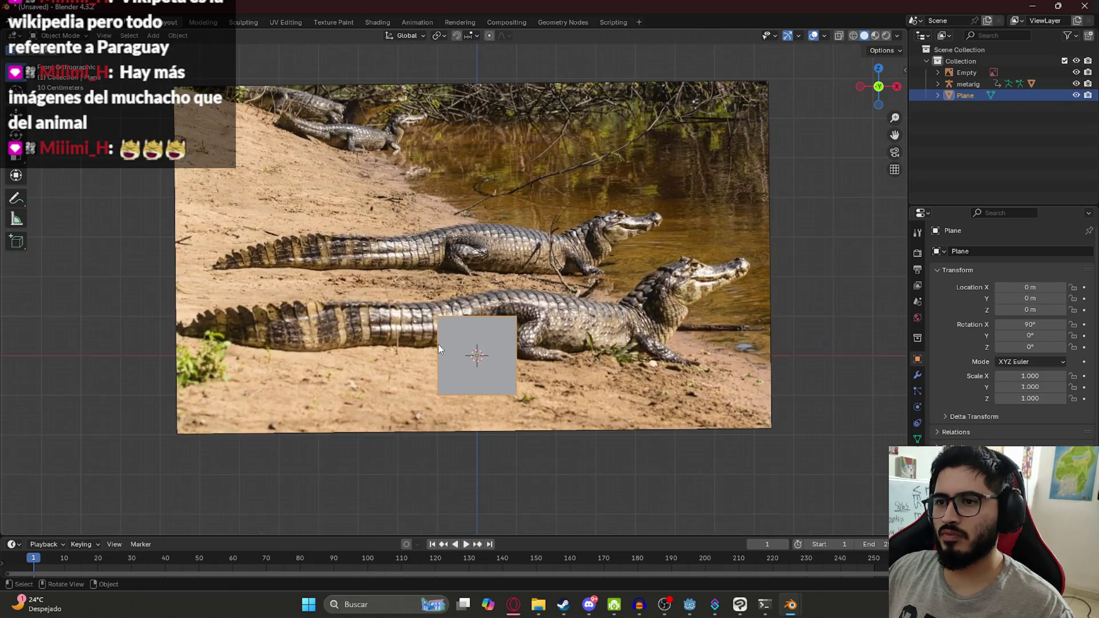
In Edit Mode, move the plane's two left corners onto the top and bottom of the tail.
key("Tab")
left_click(438, 316)
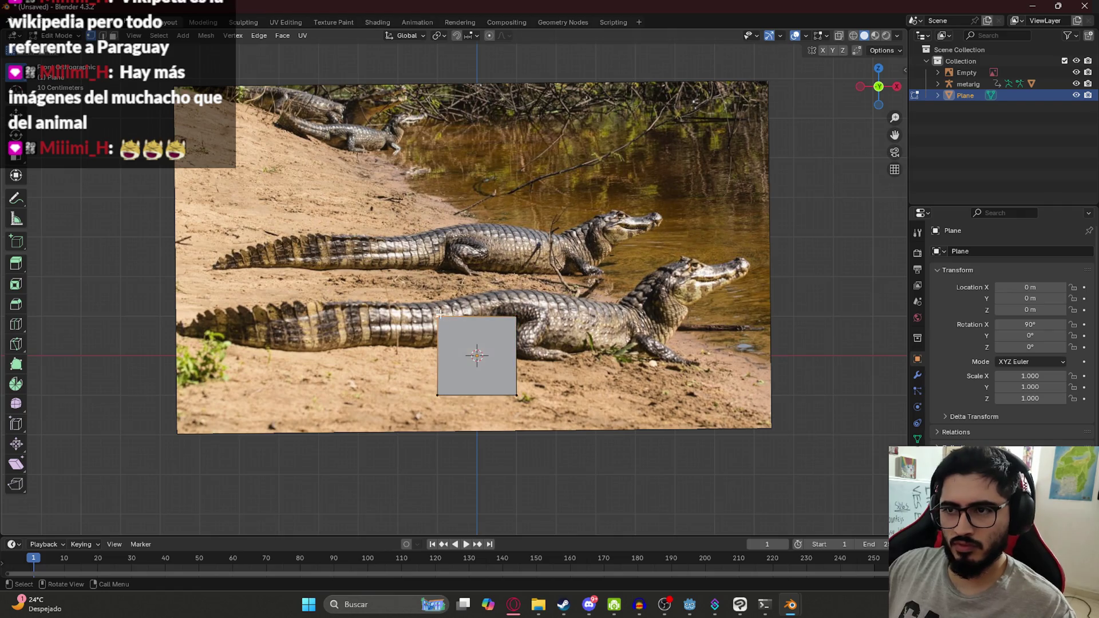
key("g")
left_click(316, 300)
left_click(438, 395)
key("g")
left_click(317, 351)
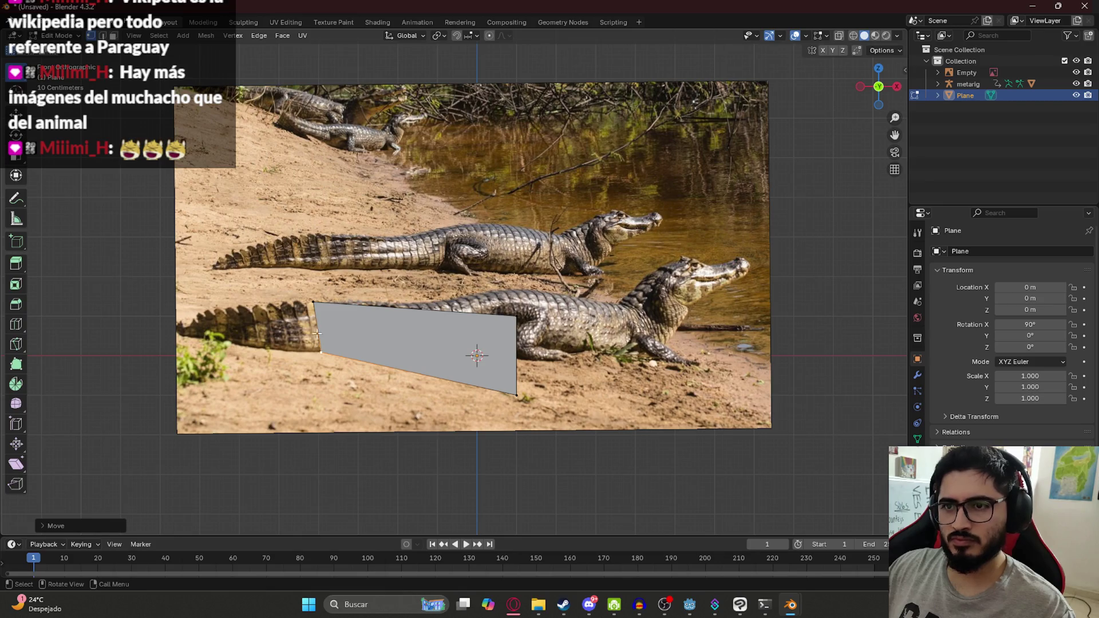
Move the right corners onto the caiman's back and belly, using wireframe shading.
left_click(515, 310)
key("g")
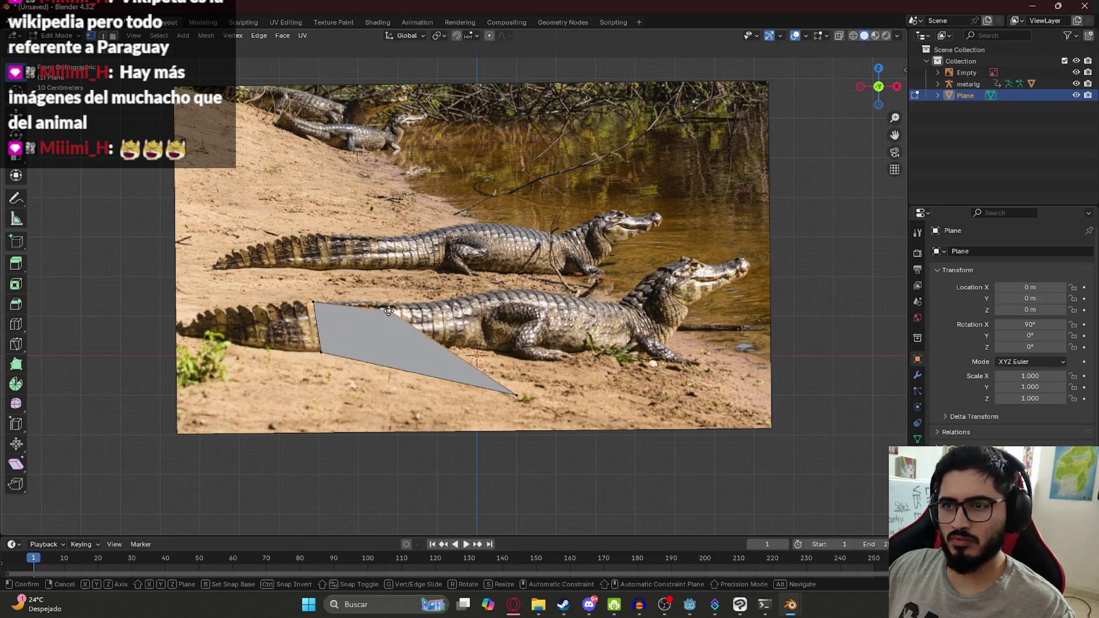
left_click(394, 297)
left_click(506, 390)
key("z")
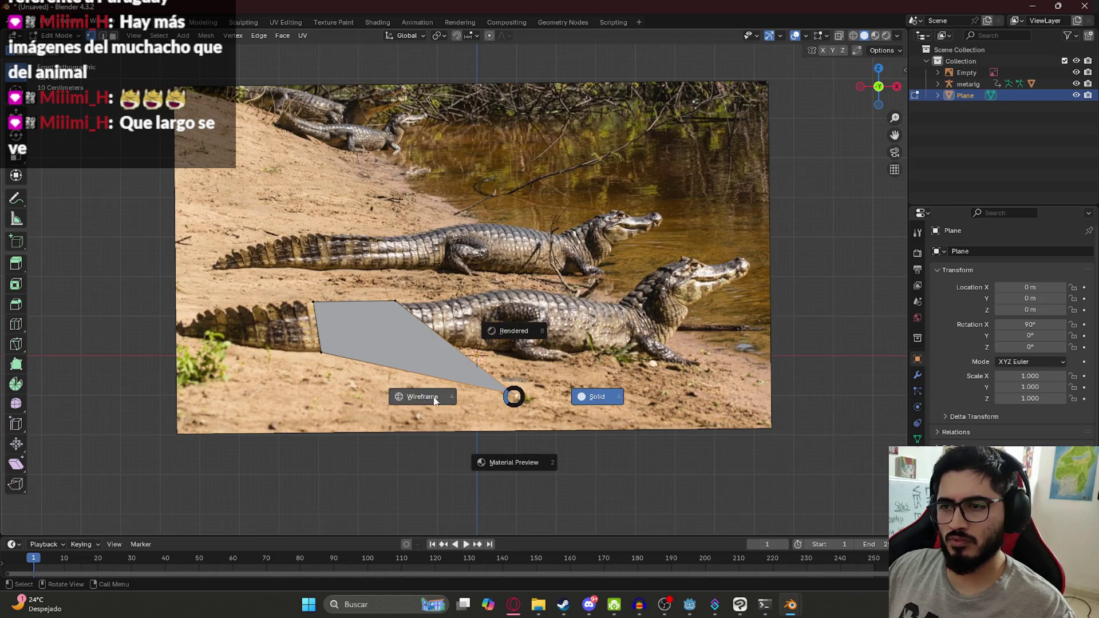
left_click(422, 395)
key("g")
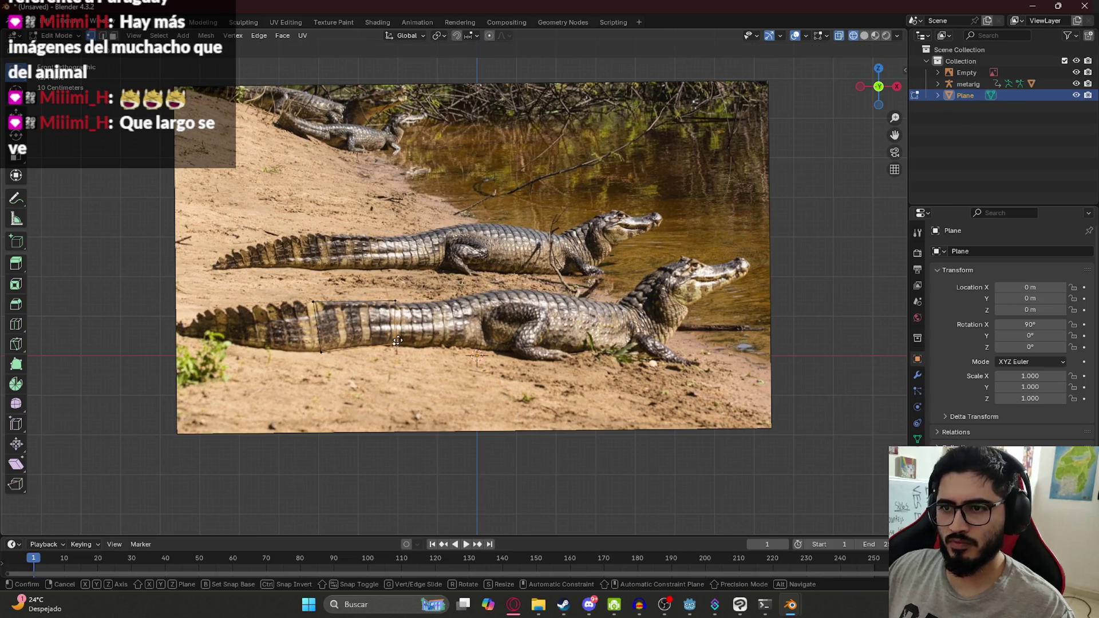
left_click(398, 341)
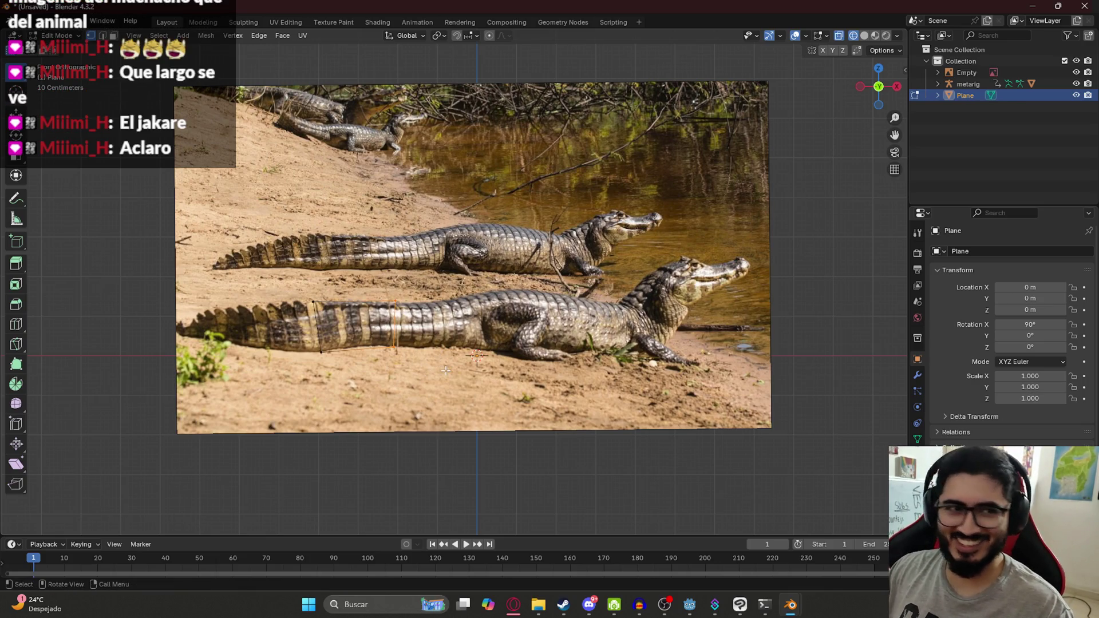
scroll(371, 366, "up", 3)
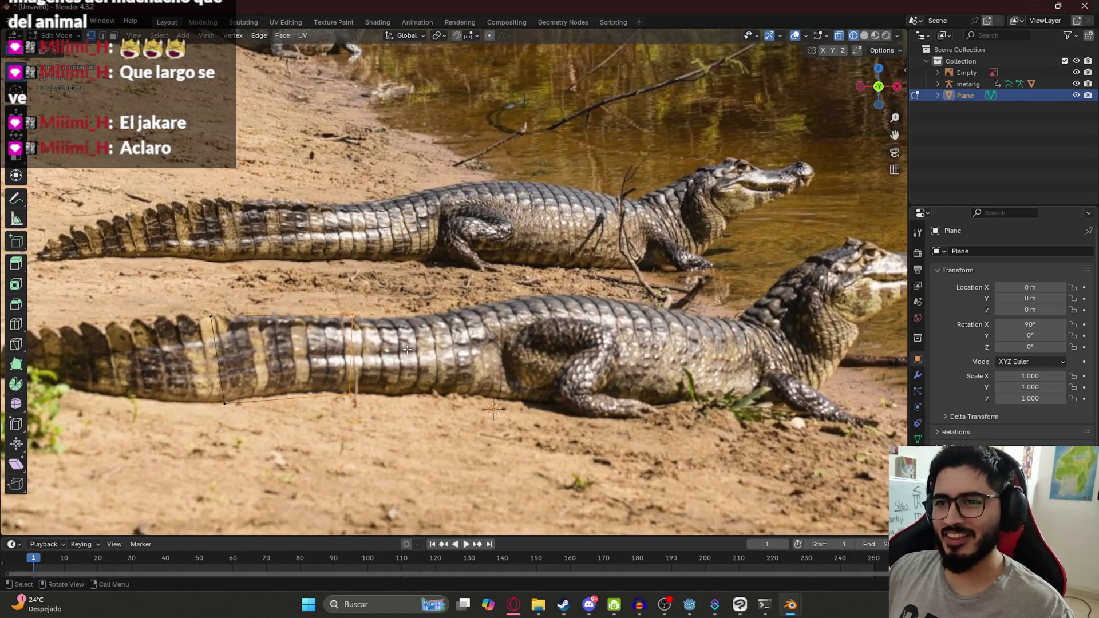
Extrude a new outline section forward, scaled to the body height and moved into place.
key("e")
left_click(514, 347)
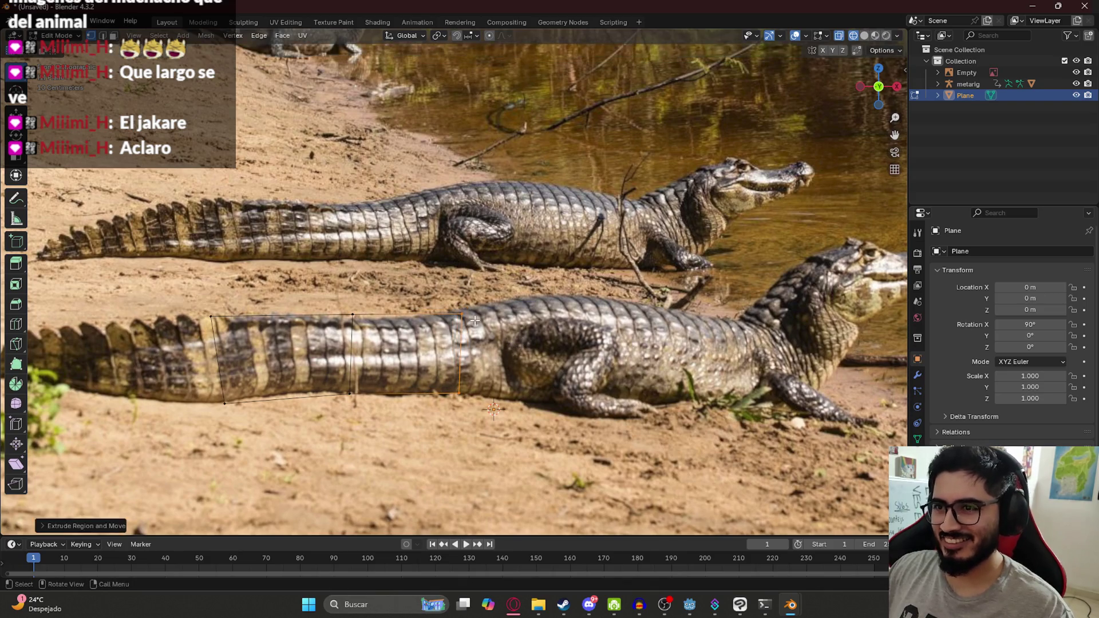
key("e")
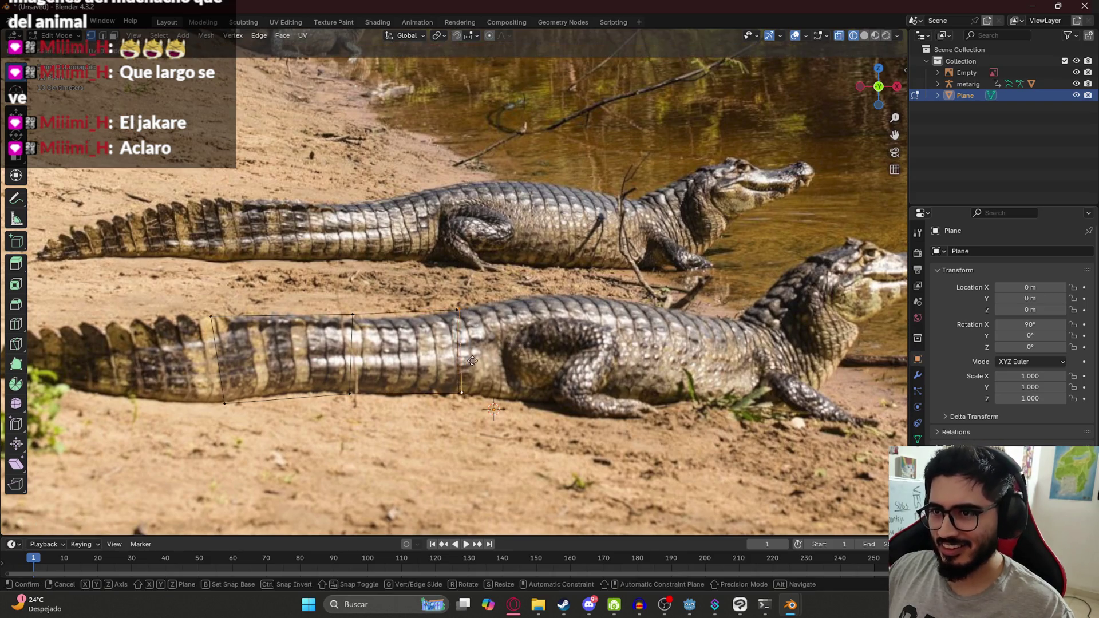
key("s")
left_click(509, 362)
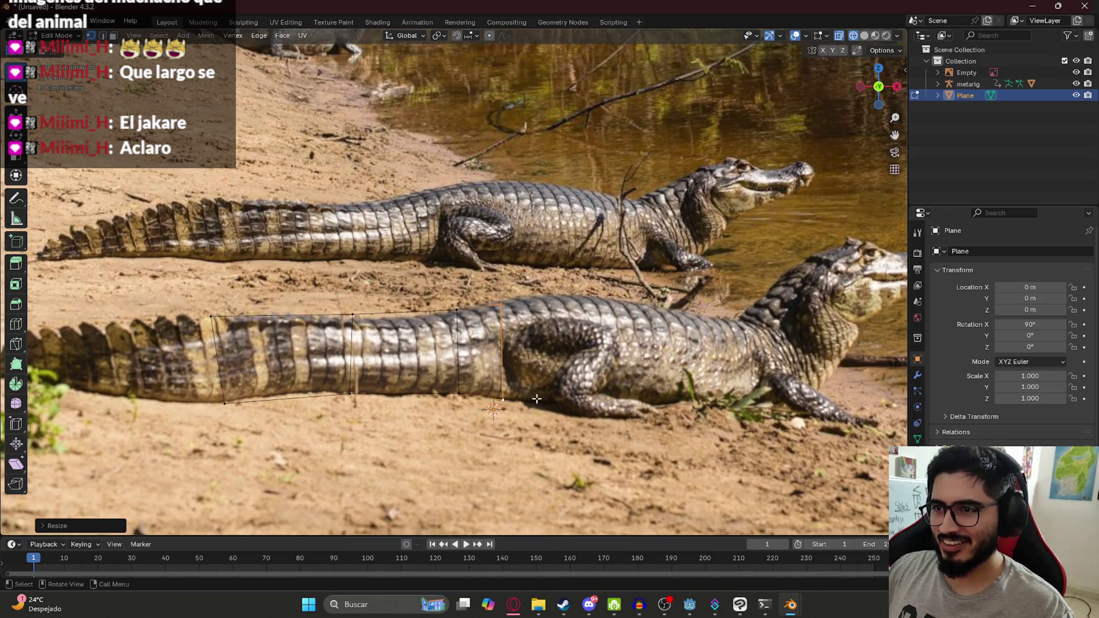
key("g")
left_click(505, 302)
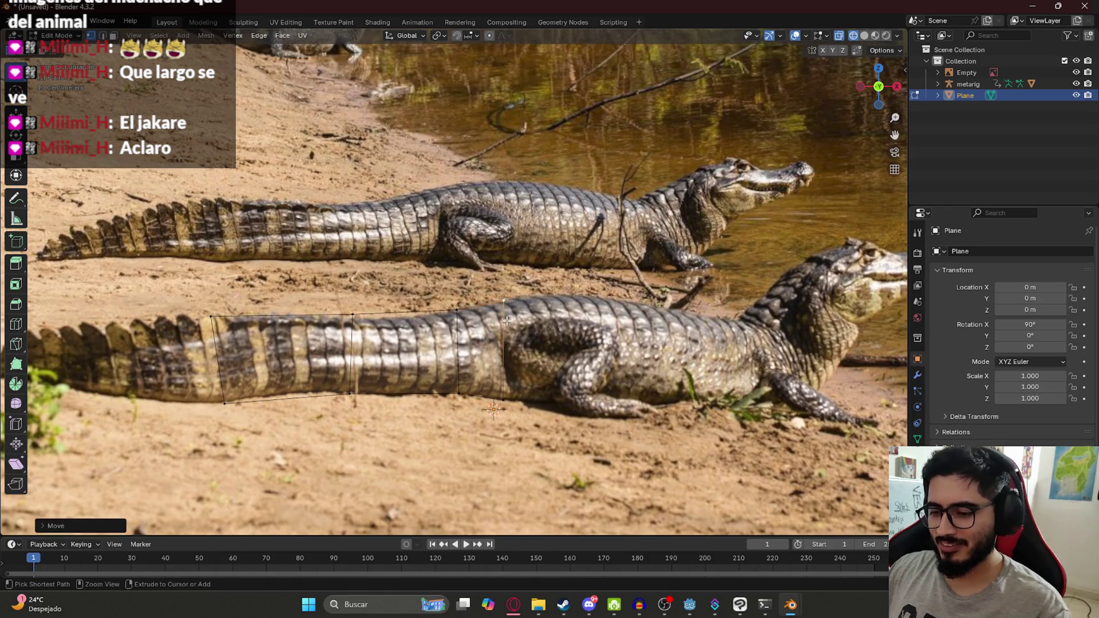
left_click(517, 406)
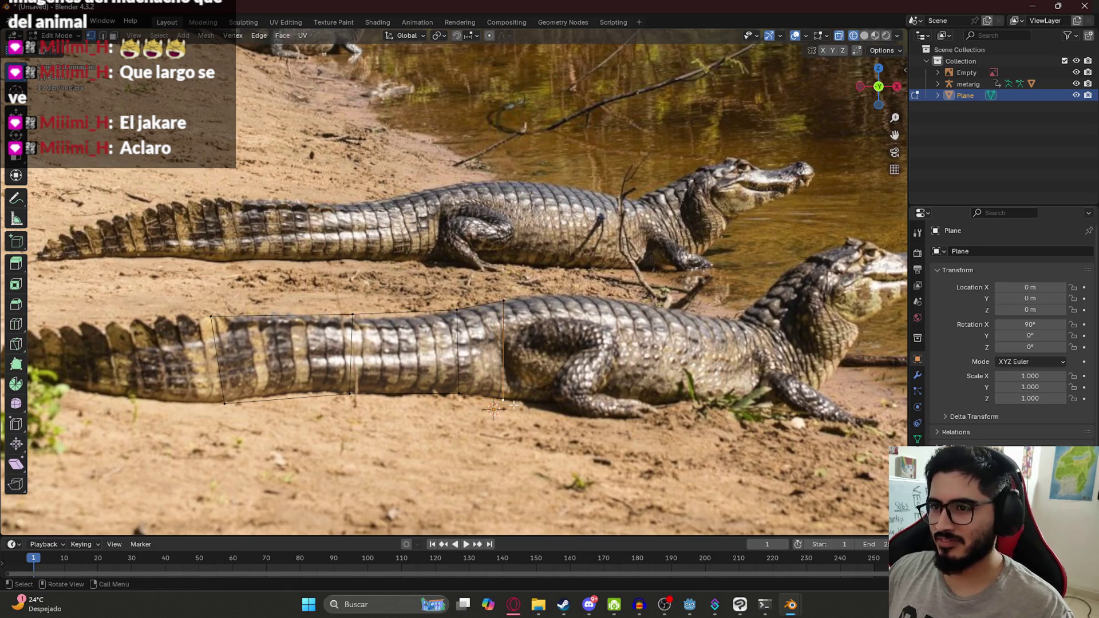
left_click(508, 299)
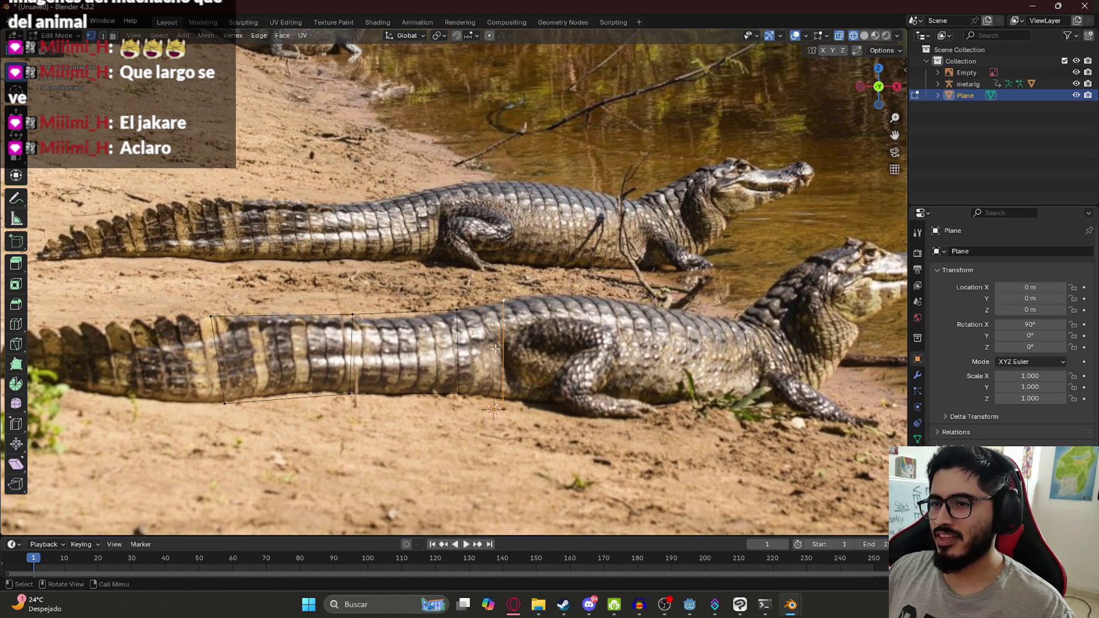
Extrude two more sections past the hind leg toward the front legs, fitting the belly vertex.
key("e")
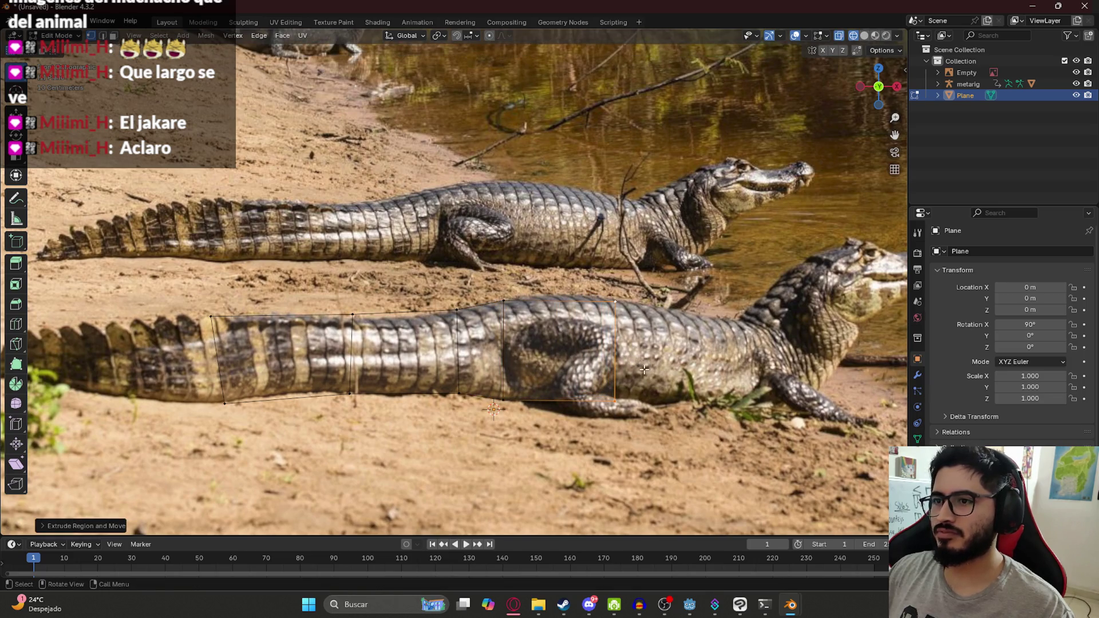
left_click(595, 371)
key("s")
left_click(598, 373)
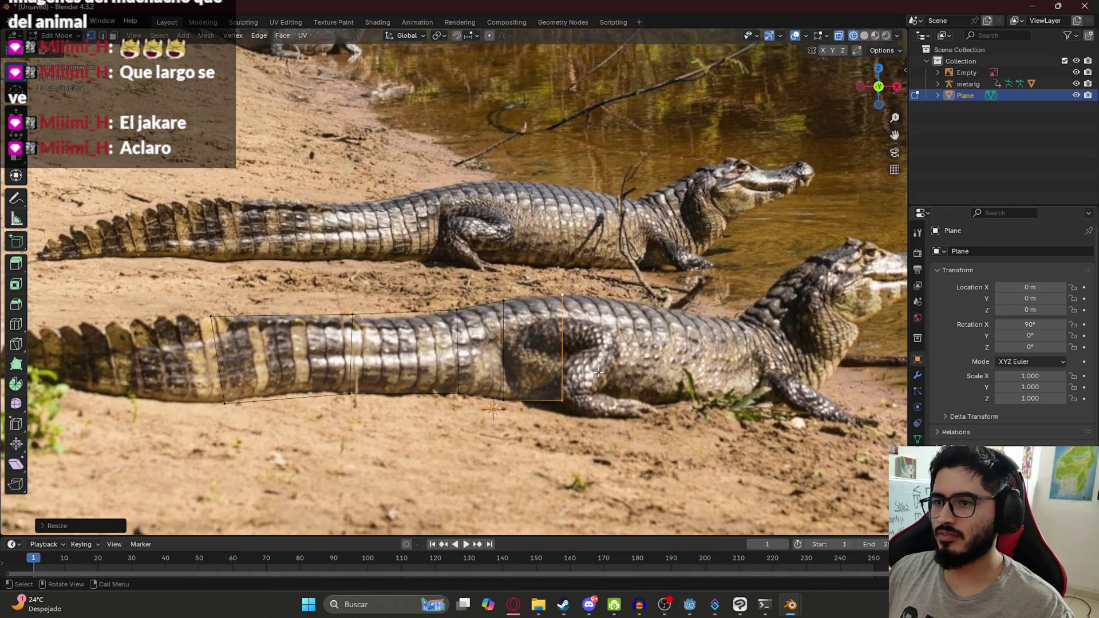
key("e")
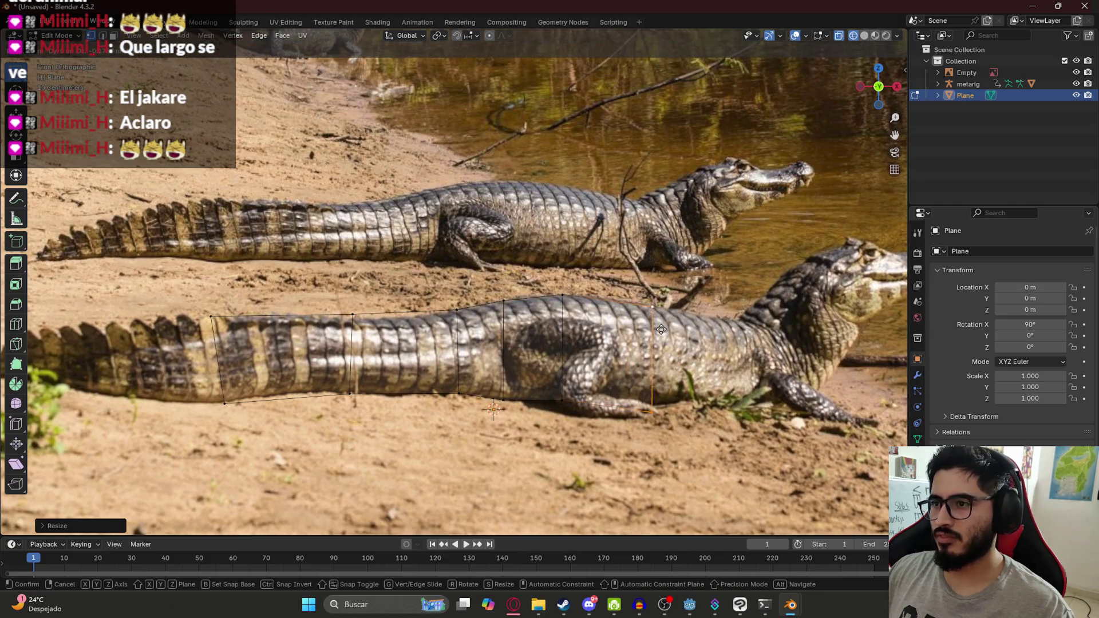
left_click(661, 330)
left_click(653, 409)
key("g")
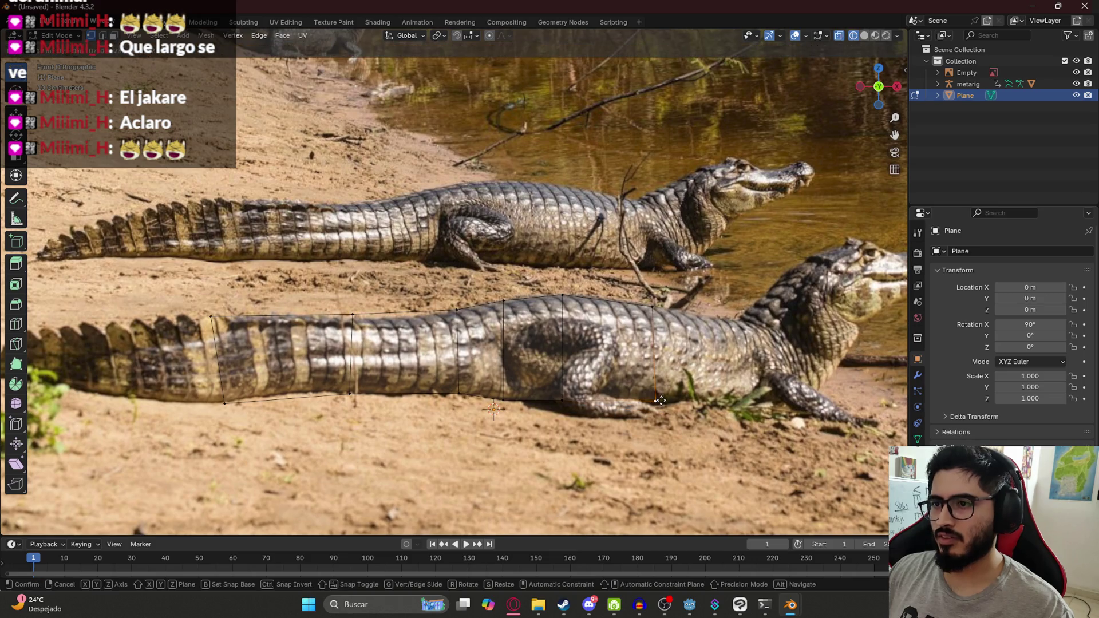
left_click(660, 400)
Fit the rear tail vertices onto the tail's underside and upper edge.
scroll(495, 327, "up", 5, "ctrl")
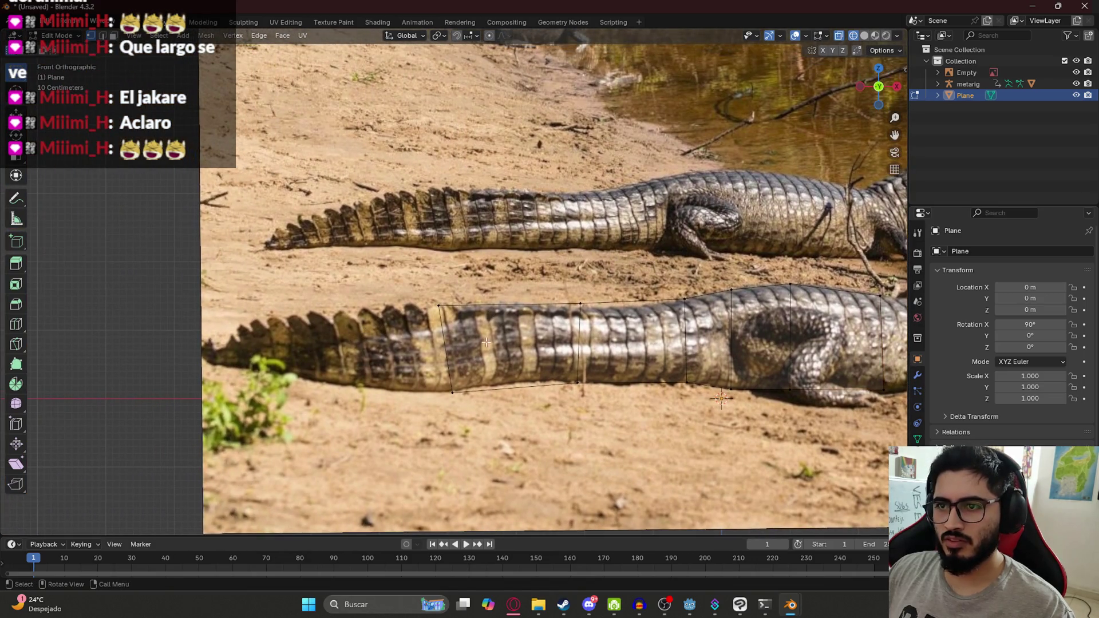
left_click(453, 393)
key("g")
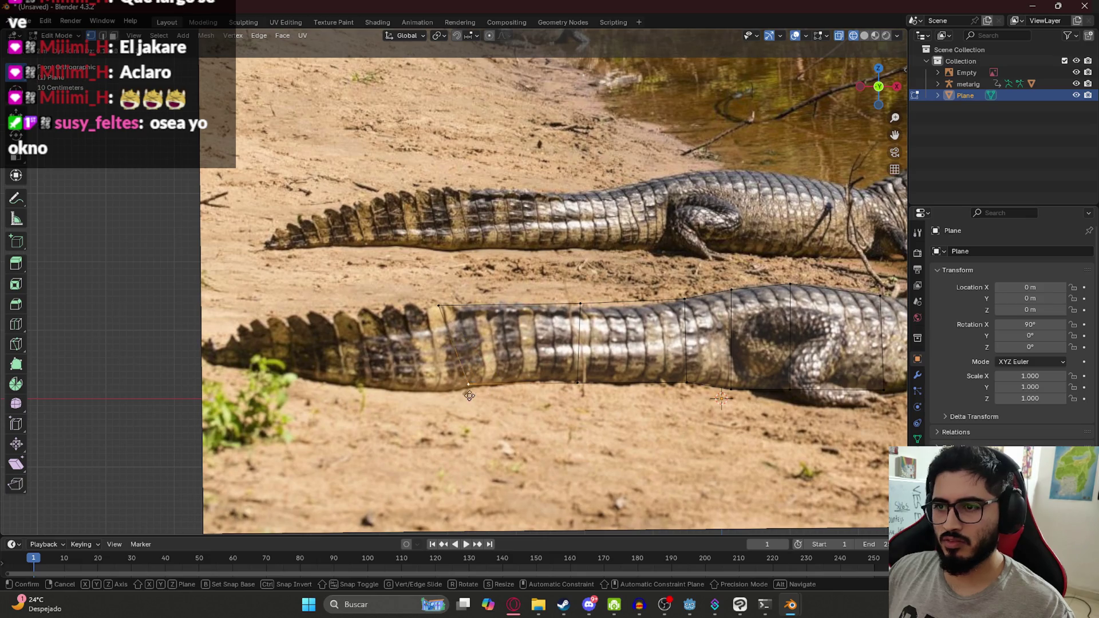
left_click(491, 395)
left_click(452, 307)
key("g")
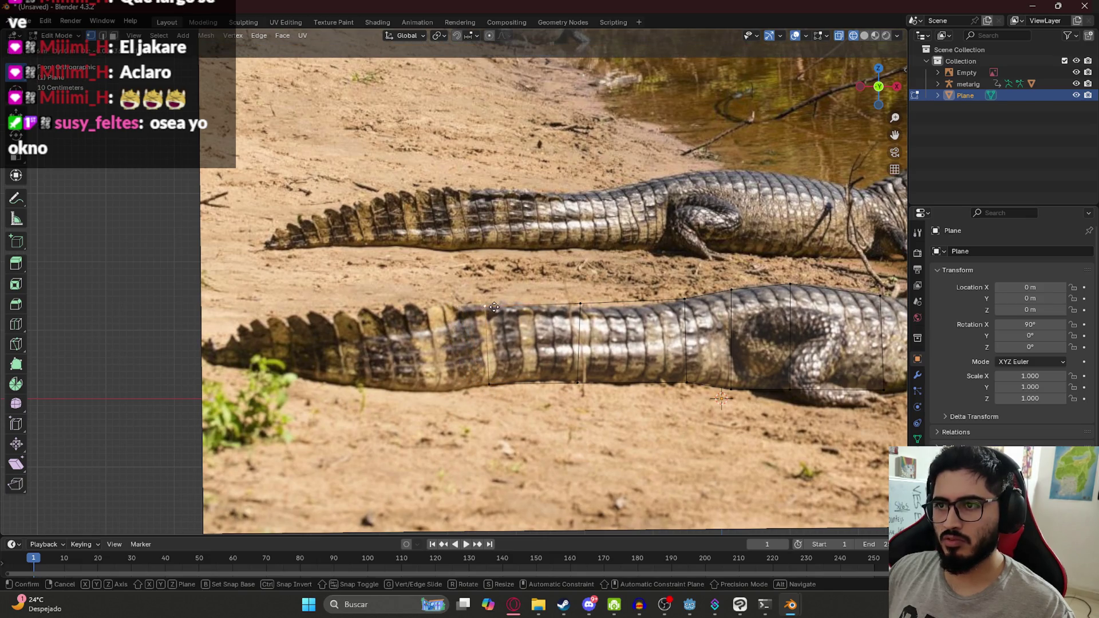
left_click(491, 309)
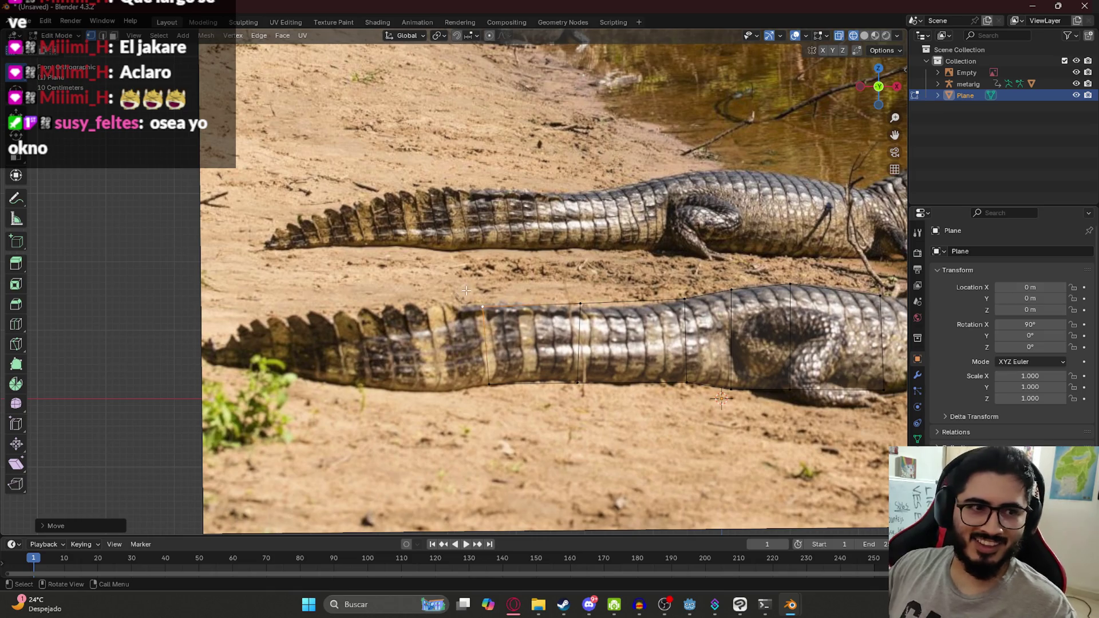
Extrude the rear edge back along the tail and fit its top and bottom vertices.
left_click(490, 384, "ctrl")
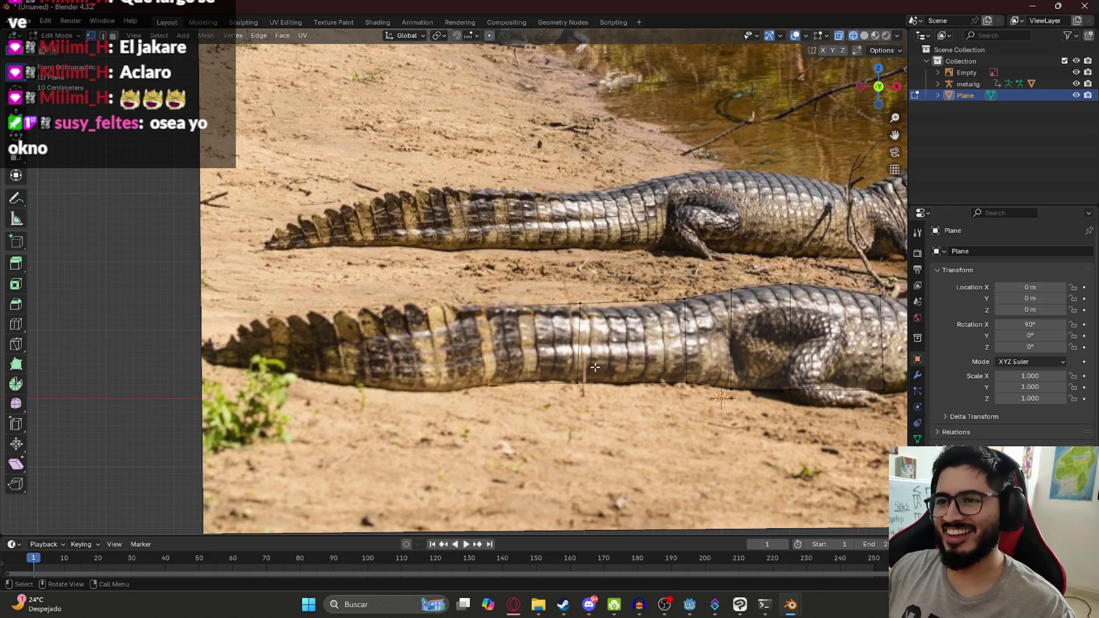
key("e")
left_click(408, 367)
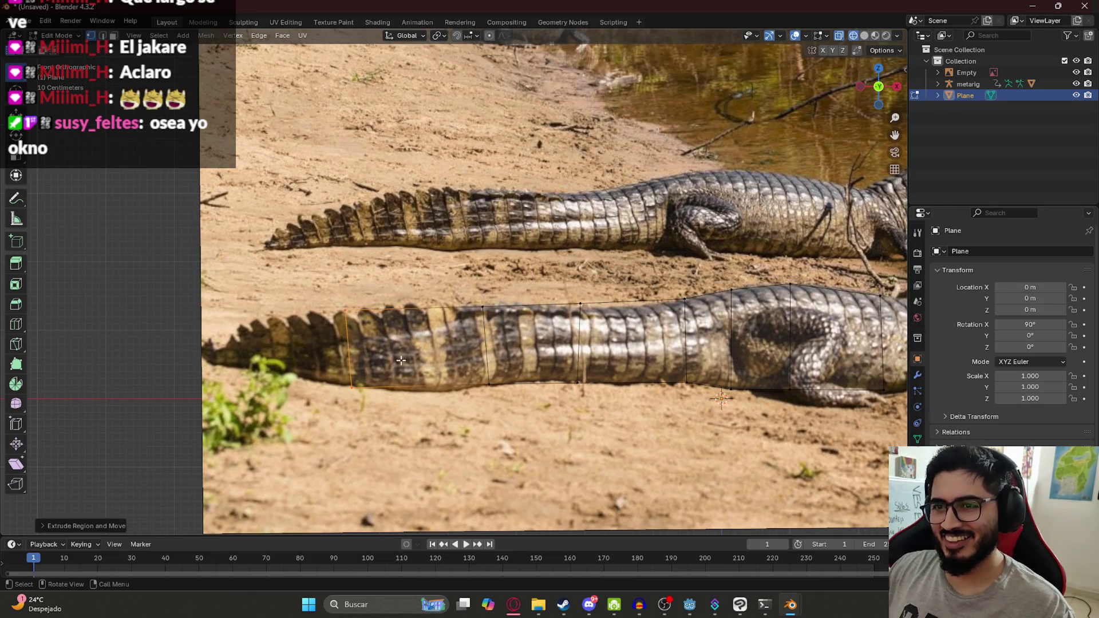
left_click(356, 310)
left_click(351, 388)
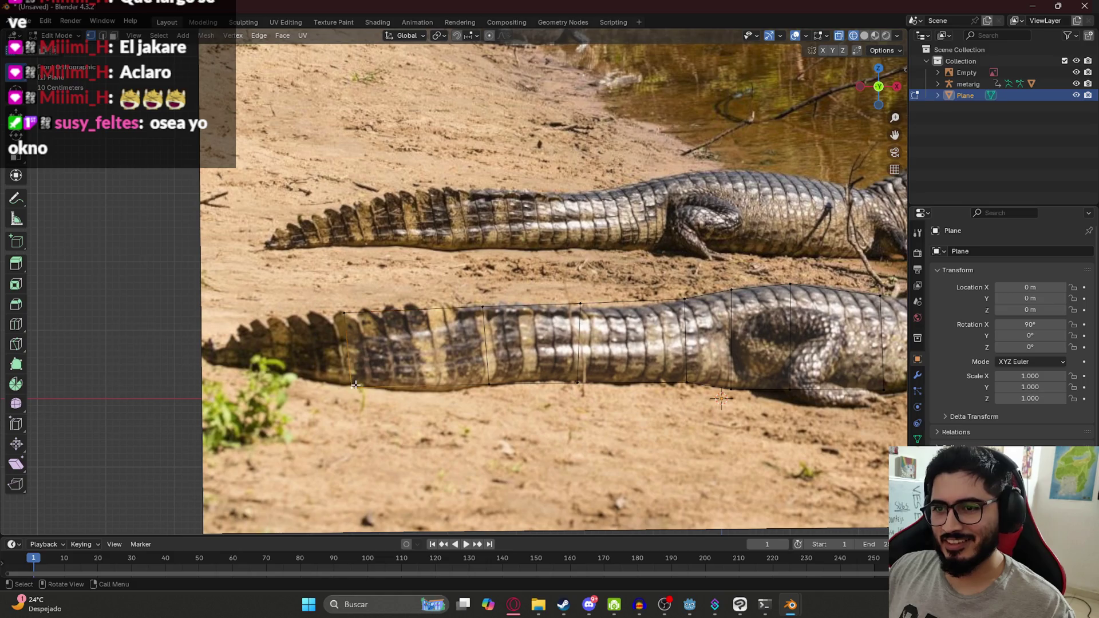
key("g")
left_click(477, 389)
left_click(362, 313)
key("g")
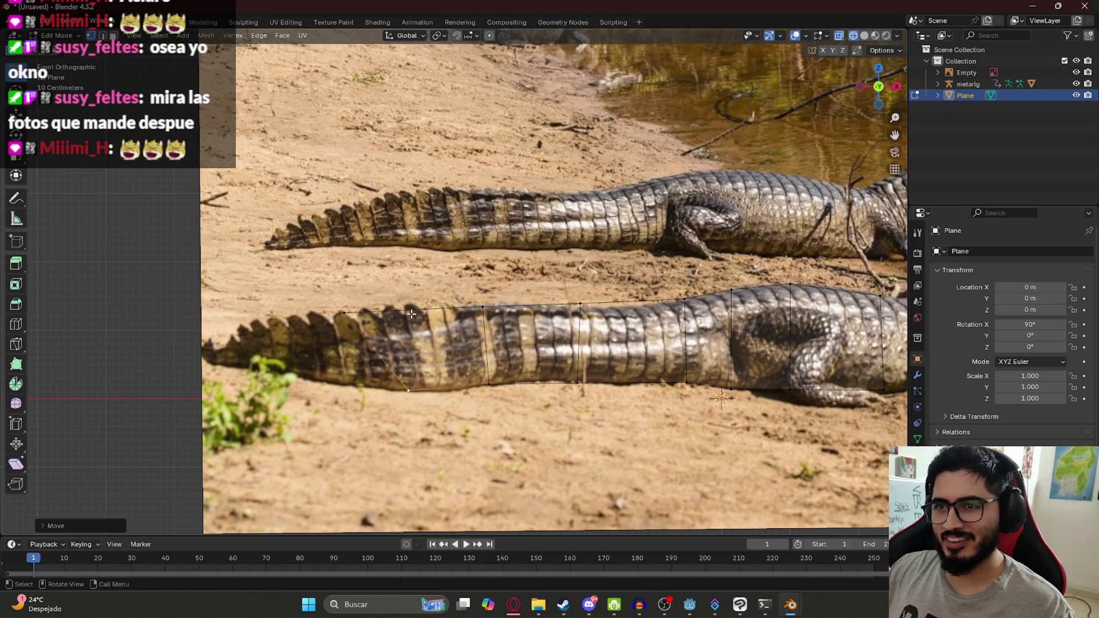
left_click(414, 309)
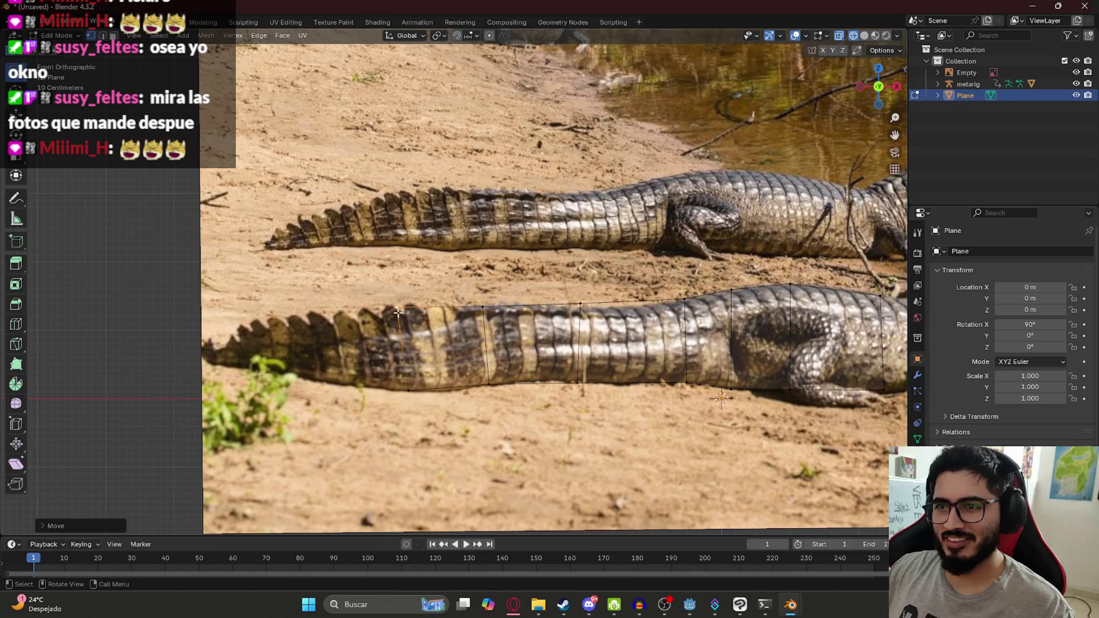
Extrude another tail section, raise its bottom vertex, and narrow the edge toward the tail tip.
key("e")
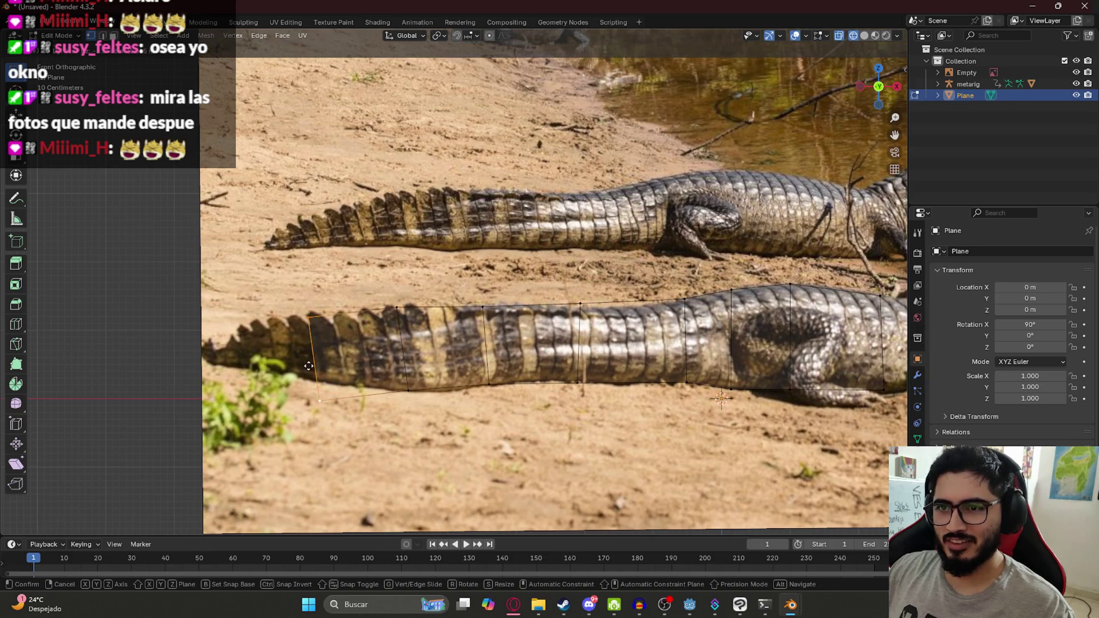
left_click(319, 418)
left_click(319, 396)
key("g")
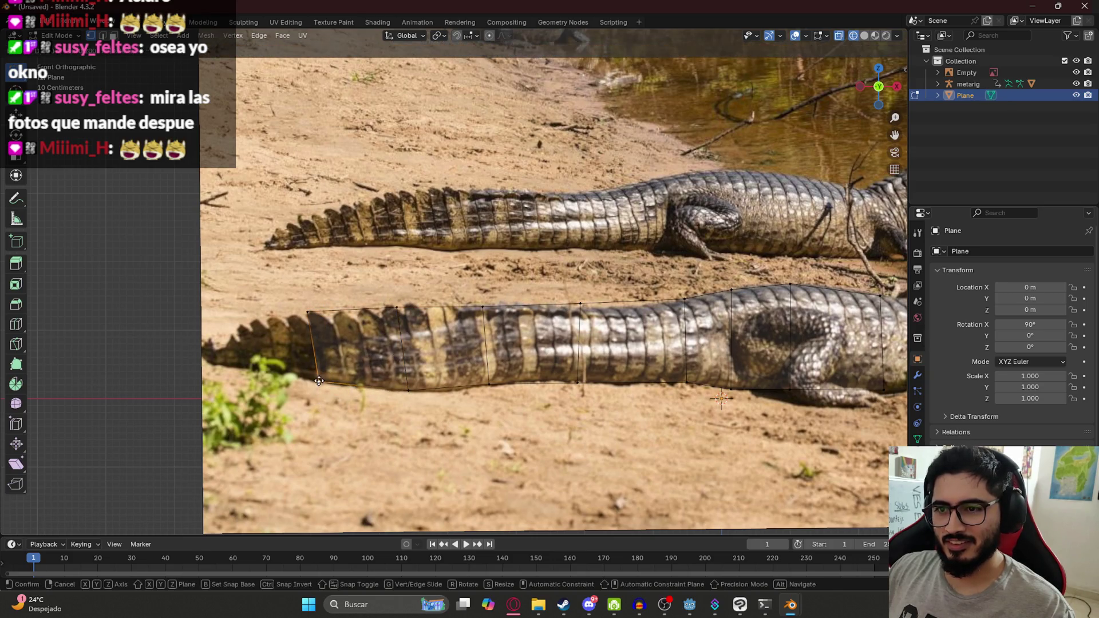
left_click(319, 383)
middle_click_drag(319, 345, 498, 327, "shift")
key("g")
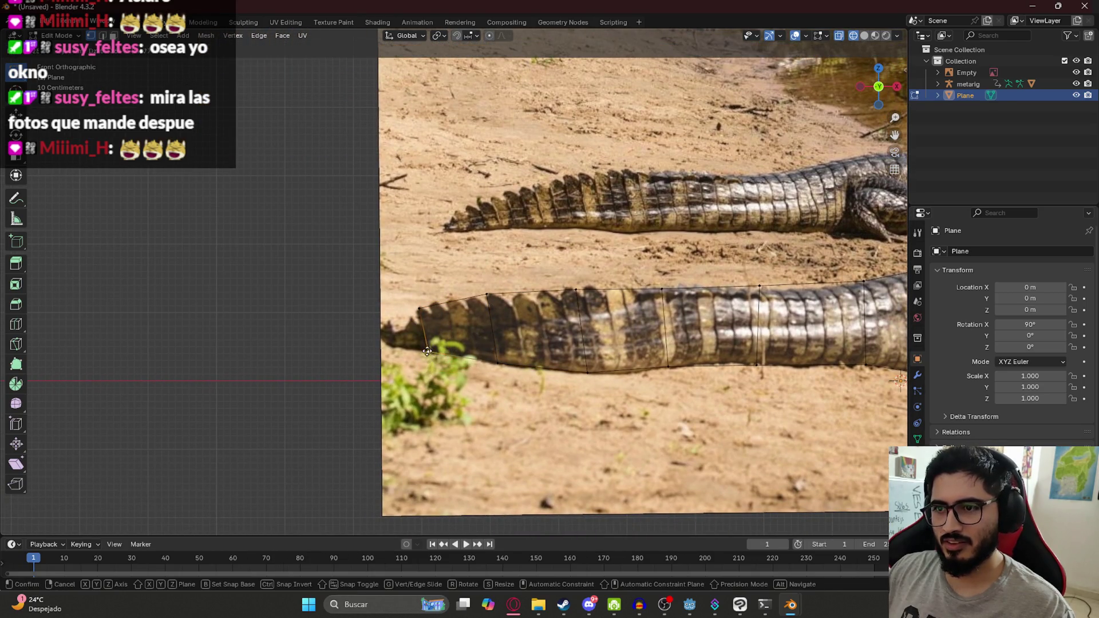
scroll(424, 354, "up", 2, "alt")
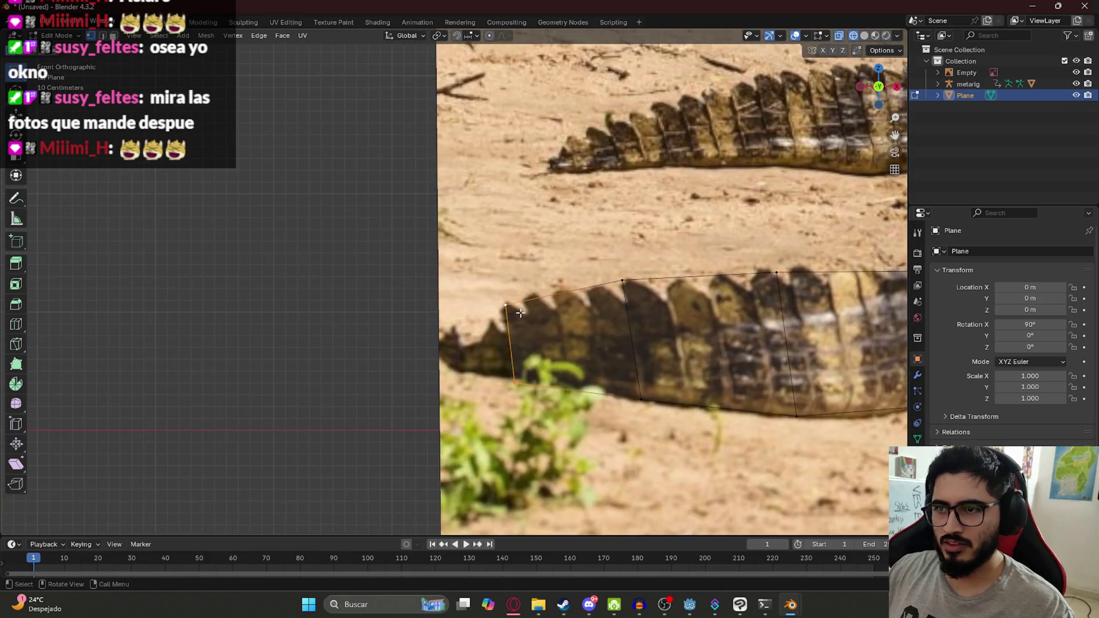
left_click(455, 329)
Scale the last section to the very tail tip and fine-tune the tip vertices.
key("s")
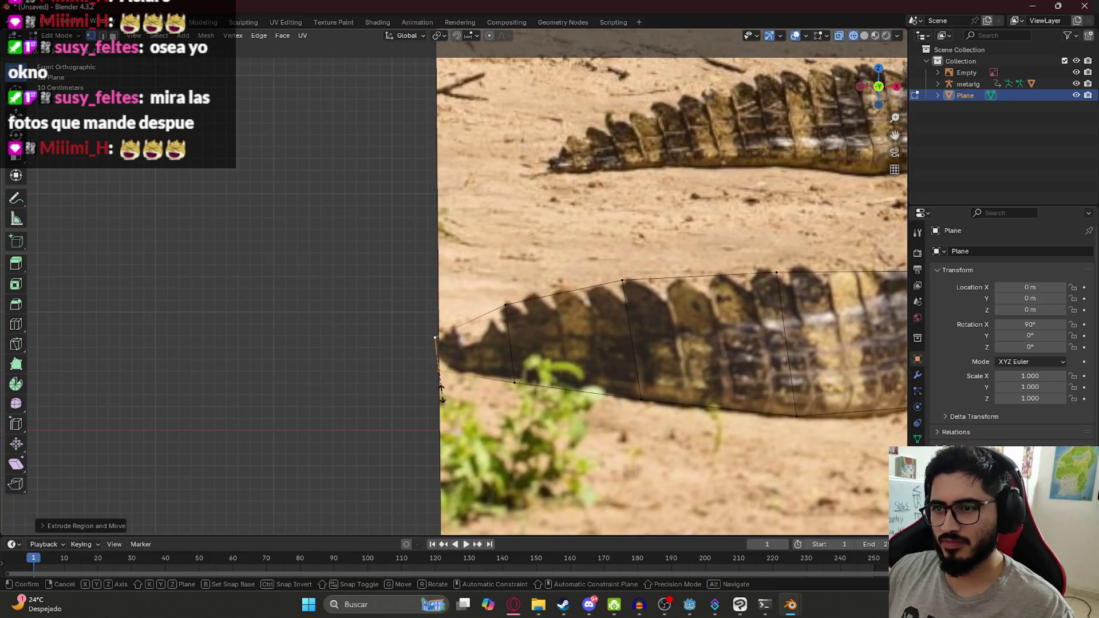
left_click(440, 384)
scroll(458, 344, "down", 3)
scroll(493, 315, "up", 3)
left_click(499, 308)
left_click_drag(499, 308, 509, 319)
left_click_drag(438, 338, 441, 332)
scroll(519, 358, "down", 6)
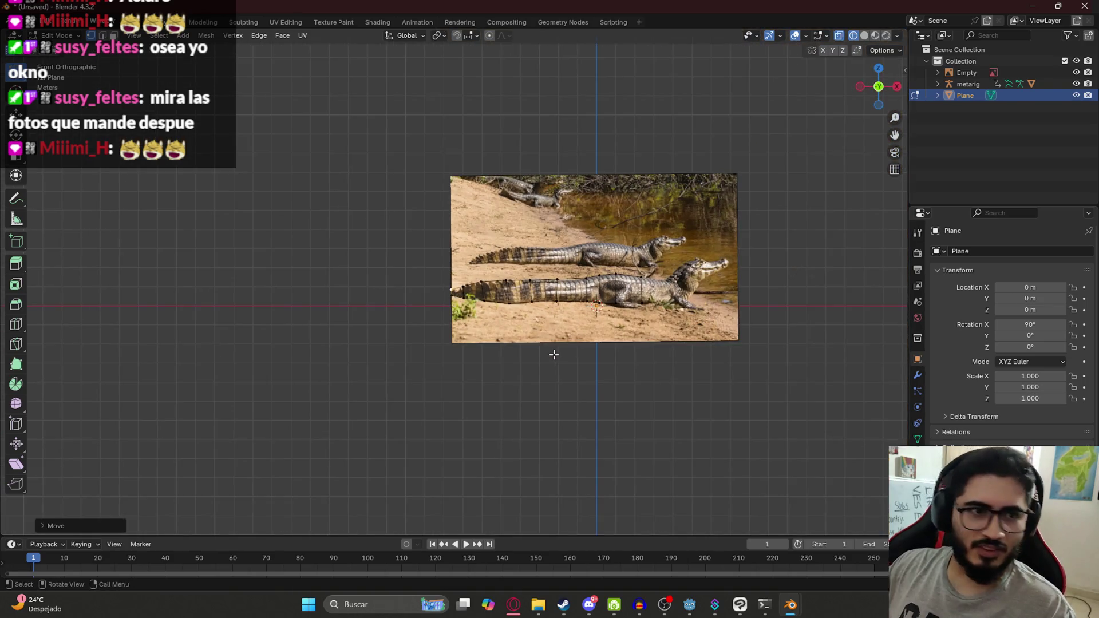
Browse the shared black-cat photos in Discord, then bring Clip Studio Paint's footprint canvas forward.
left_click(589, 605)
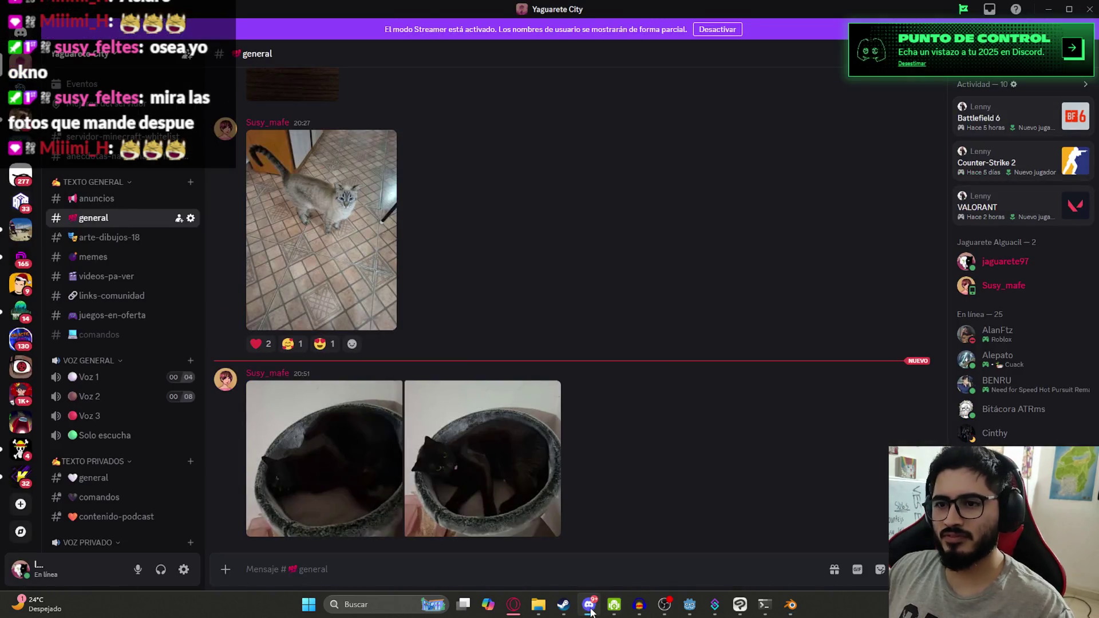
left_click(368, 481)
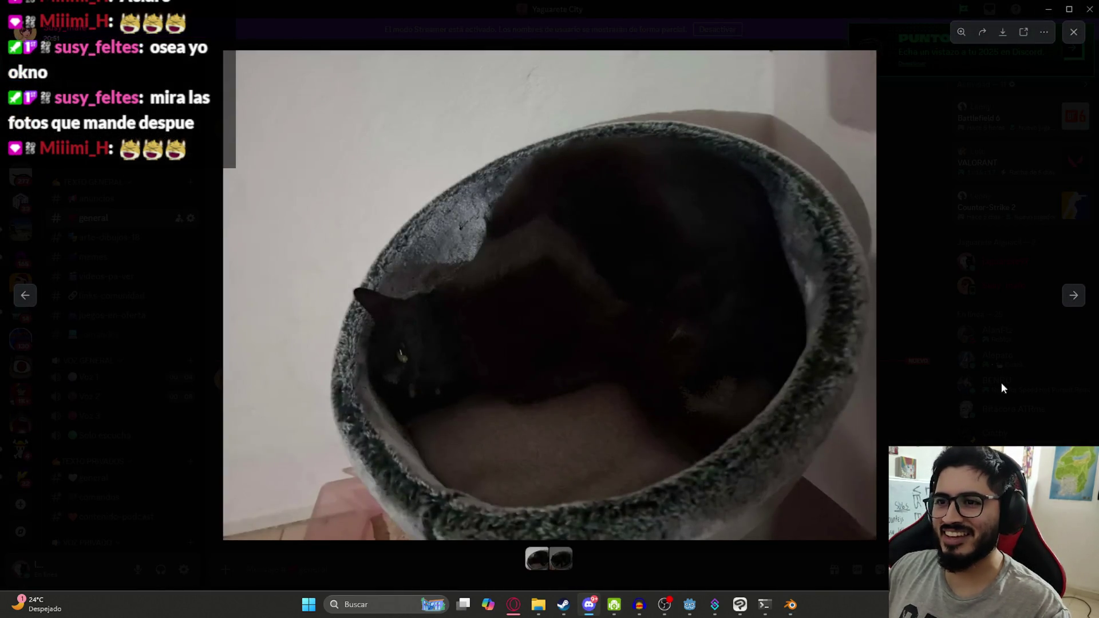
left_click(1076, 299)
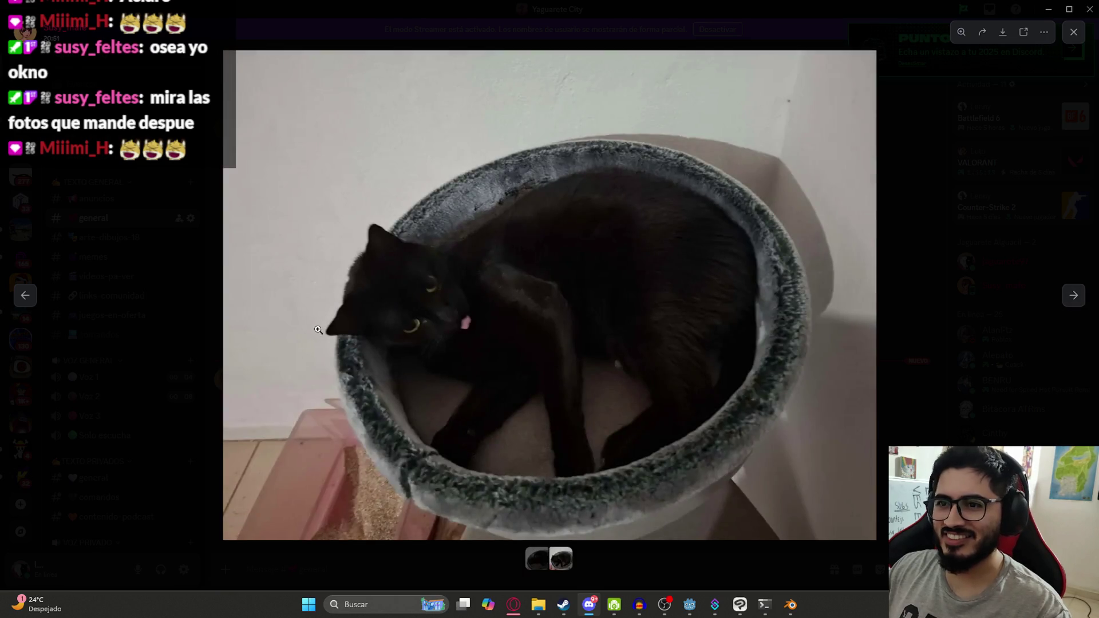
left_click(25, 302)
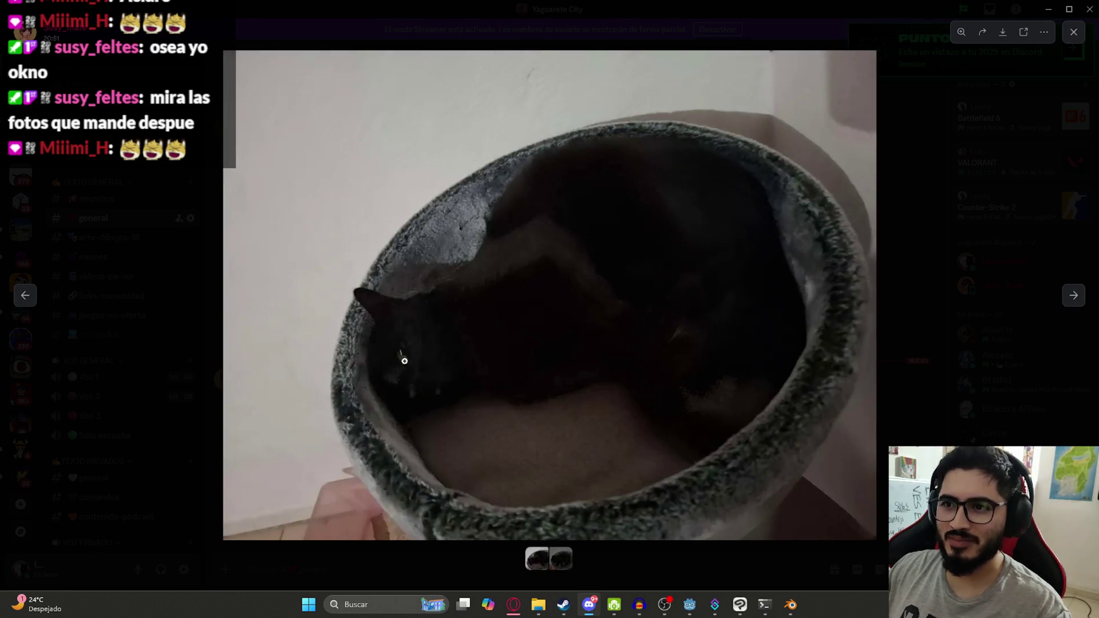
left_click(343, 379)
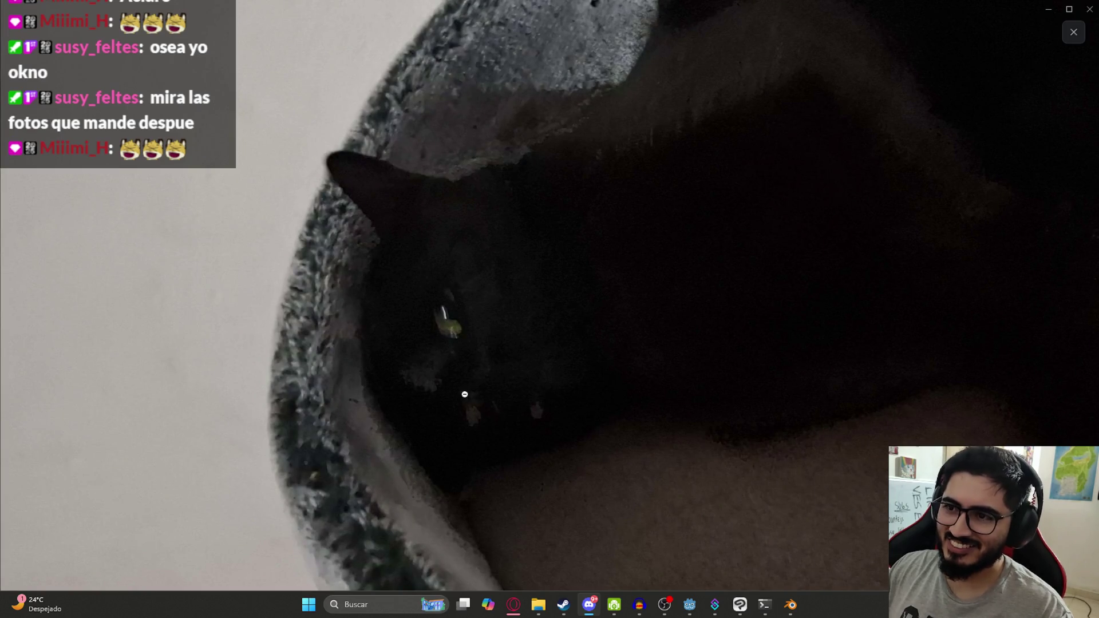
left_click(540, 349)
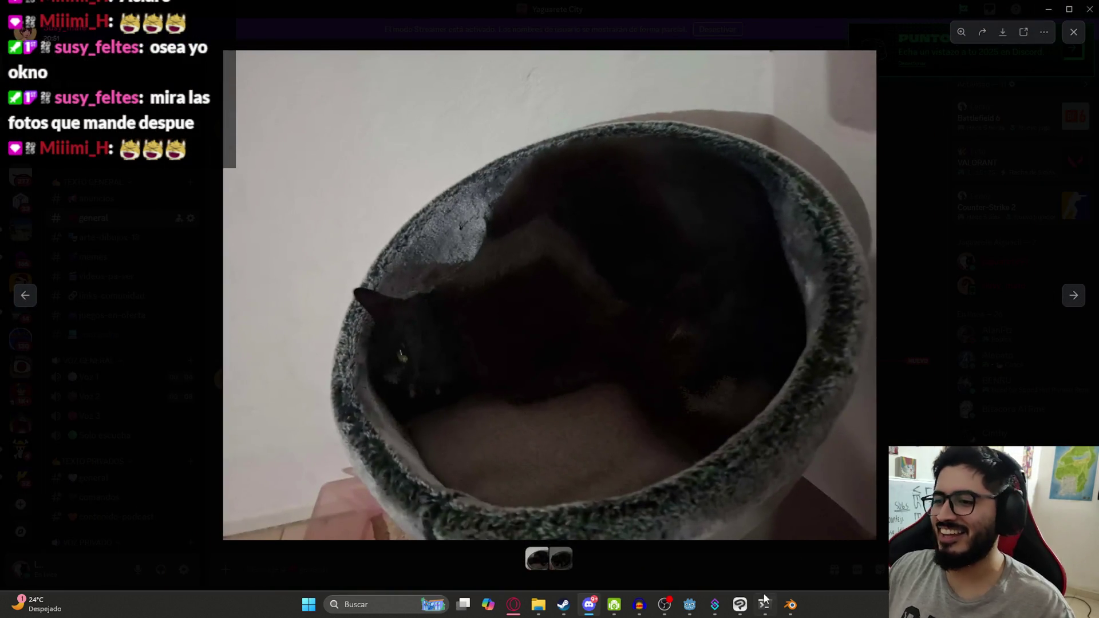
mouse_move(738, 612)
left_click(740, 608)
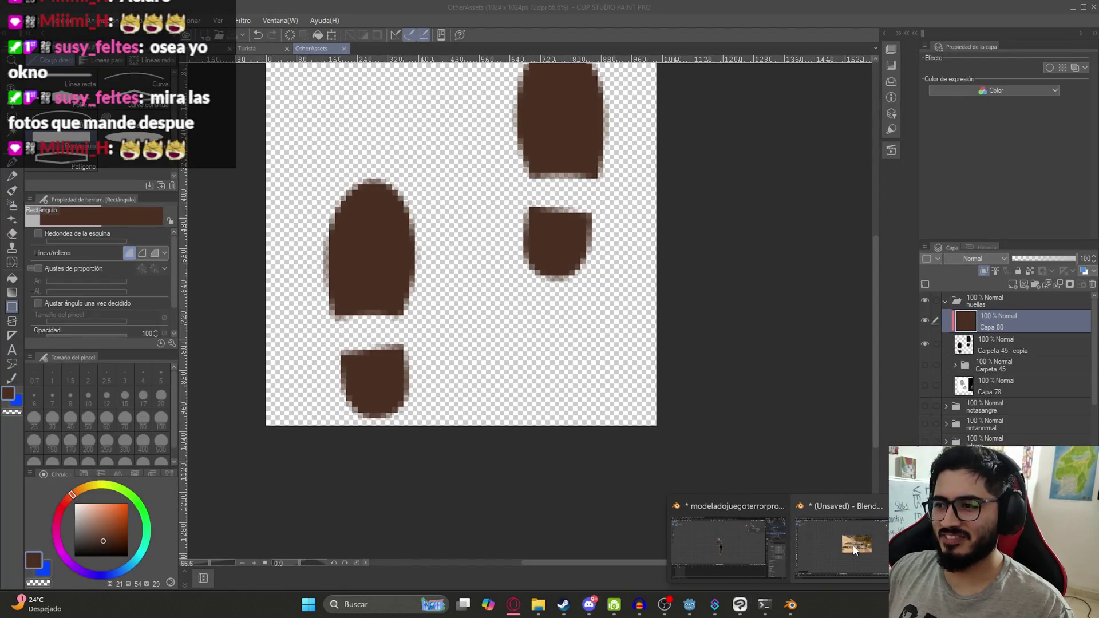
Return to Blender, frame the caiman's body, and extrude the end edge further forward.
left_click(842, 547)
scroll(794, 293, "up", 3)
scroll(794, 294, "up", 3)
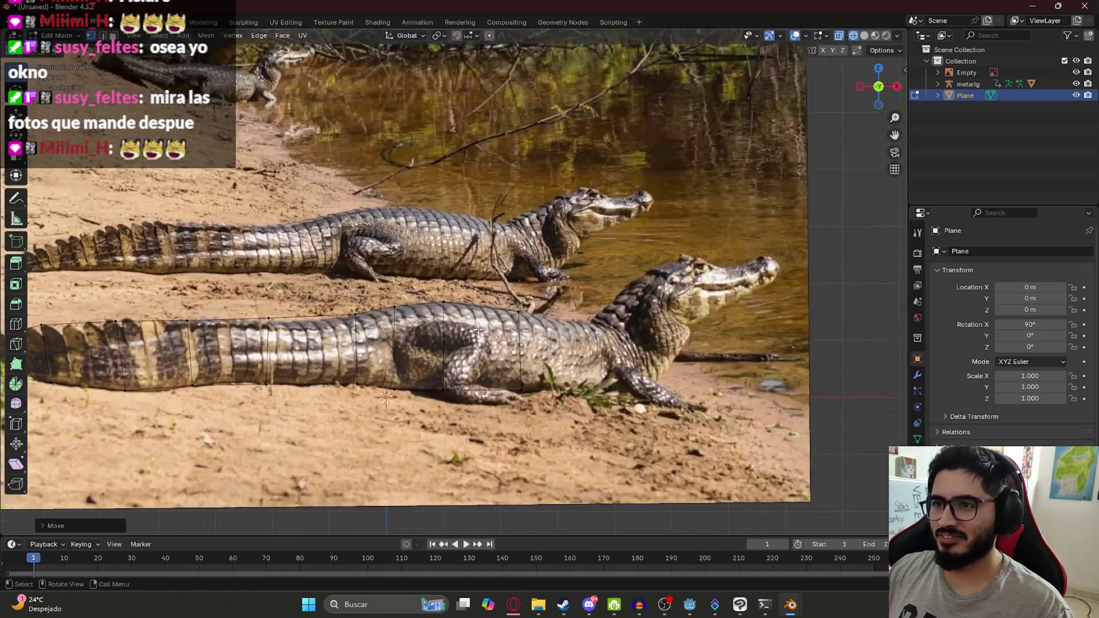
middle_click_drag(794, 293, 427, 316, "shift")
key("e")
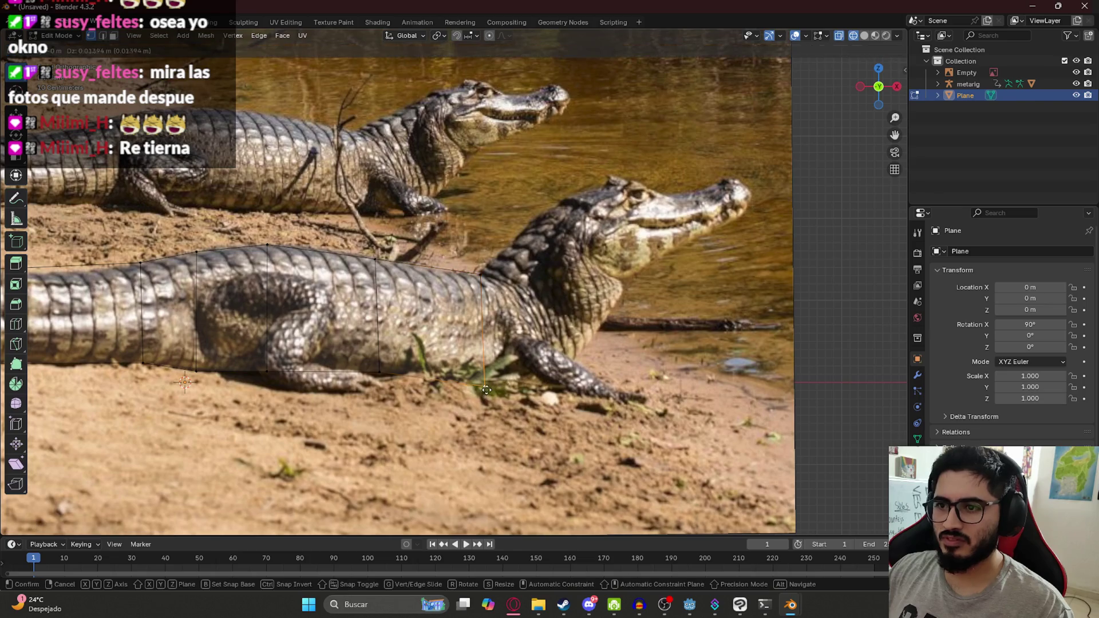
left_click(483, 373)
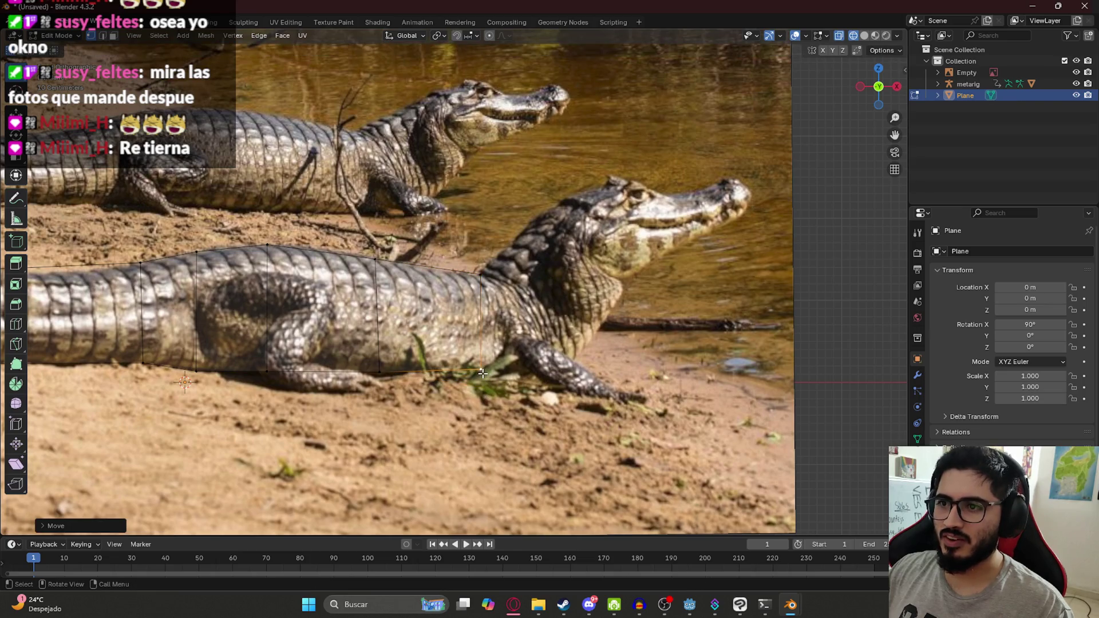
Extrude a section to the shoulder, moving its corners onto the belly and back.
left_click(477, 274, "shift")
key("e")
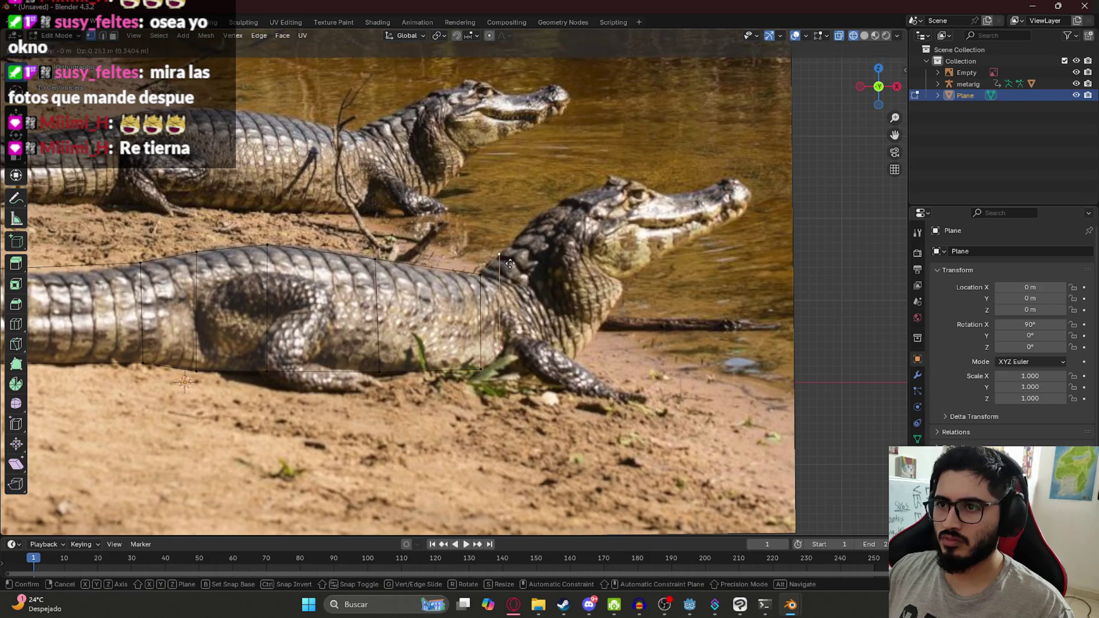
left_click(550, 334)
left_click(524, 332)
key("g")
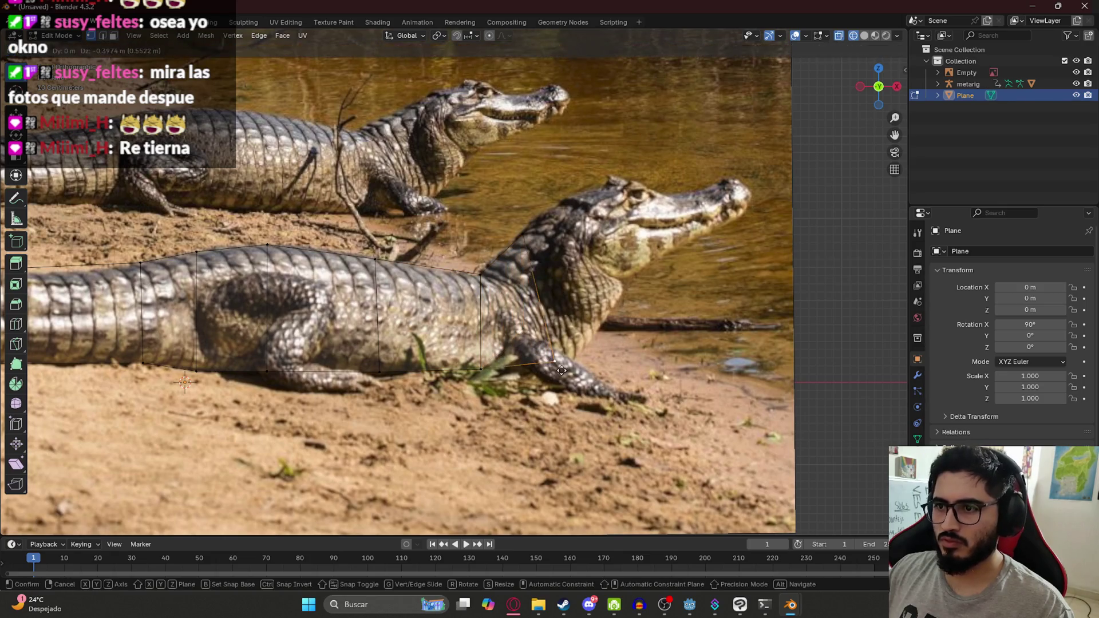
left_click(558, 376)
left_click(531, 259)
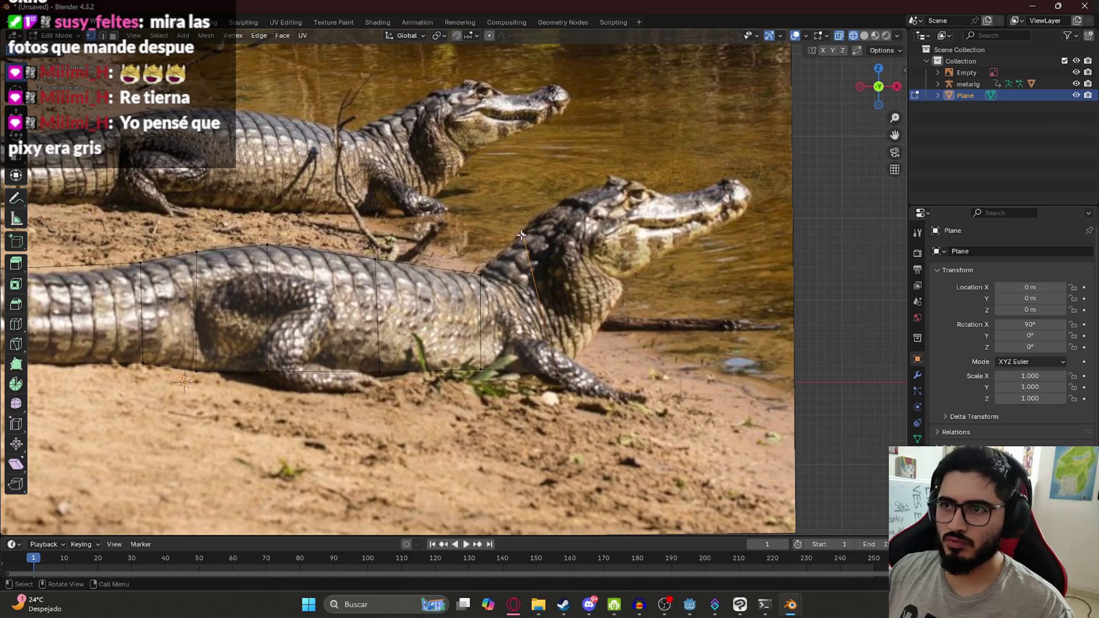
key("g")
left_click(525, 231)
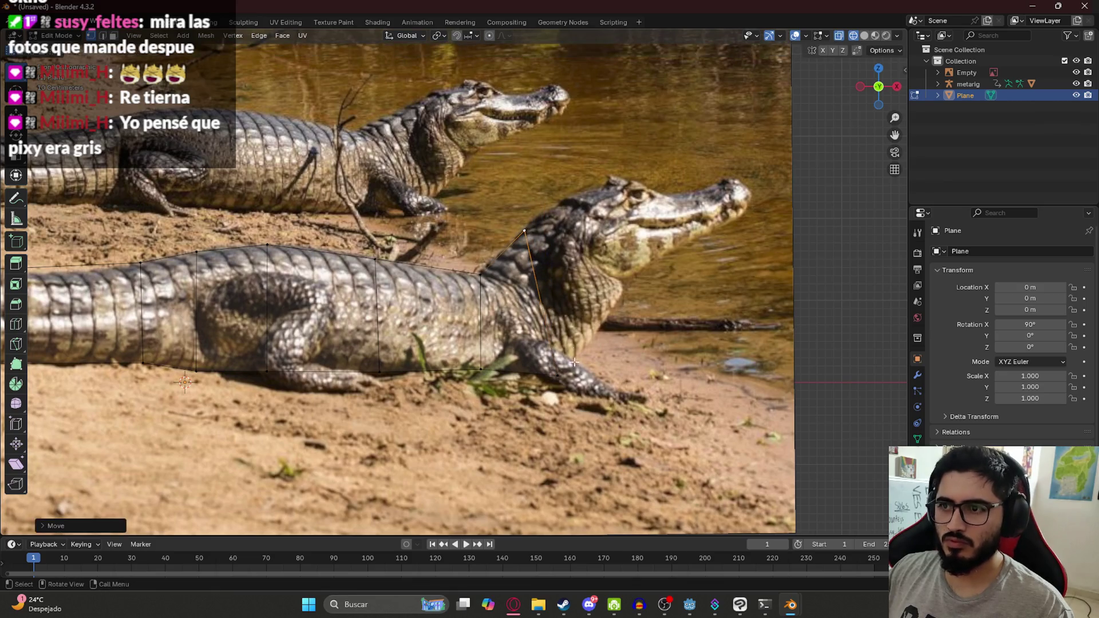
left_click(554, 375)
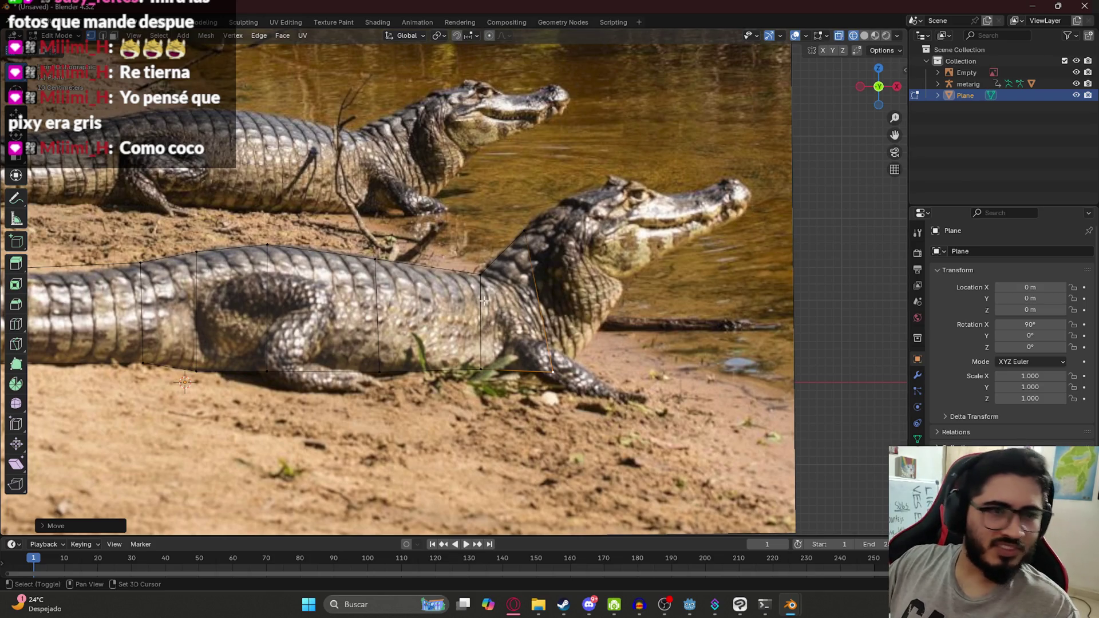
Move the bottom corner to the front leg and extrude a new point under the jaw.
scroll(503, 245, "up", 3)
scroll(503, 245, "up", 2)
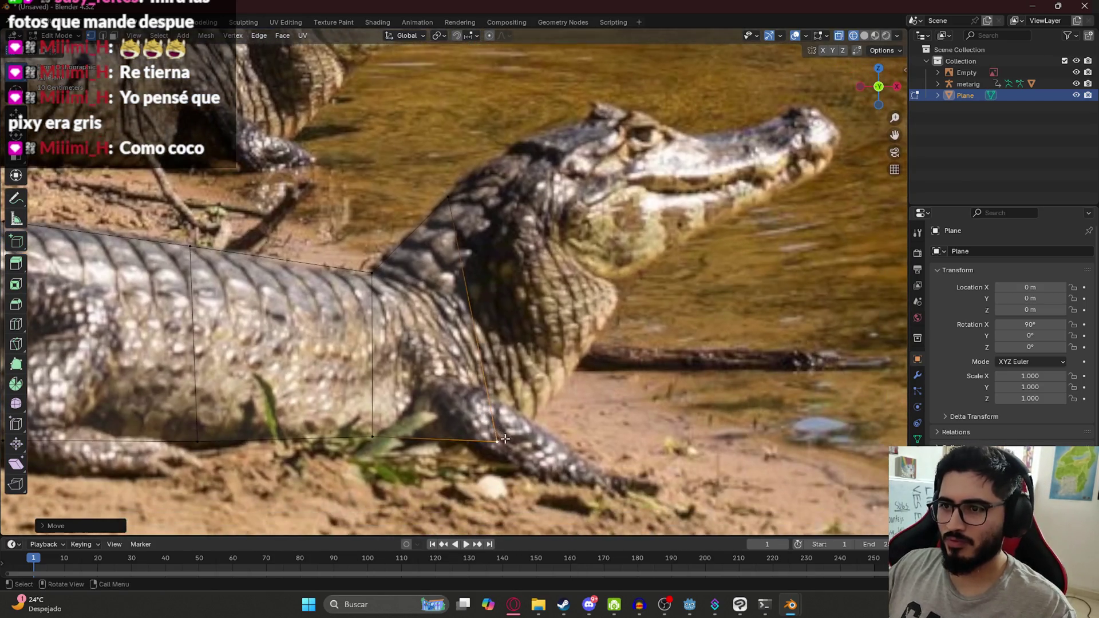
key("g")
left_click(569, 380)
key("e")
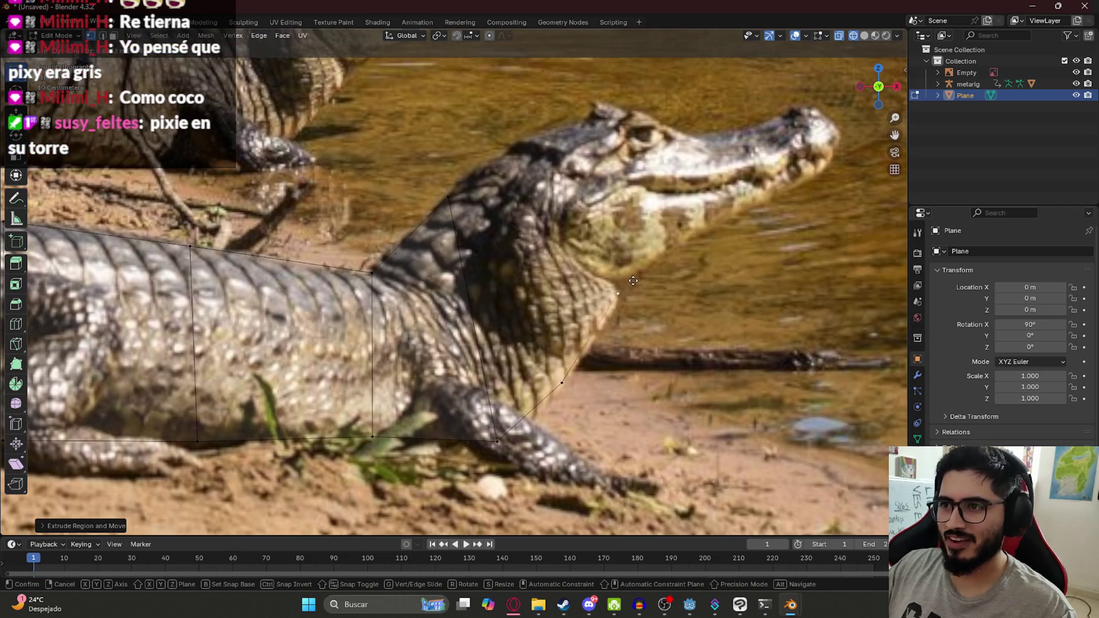
left_click(633, 282)
Extrude a point onto the back of the neck and join it to the throat point.
middle_click_drag(609, 254, 453, 395, "shift")
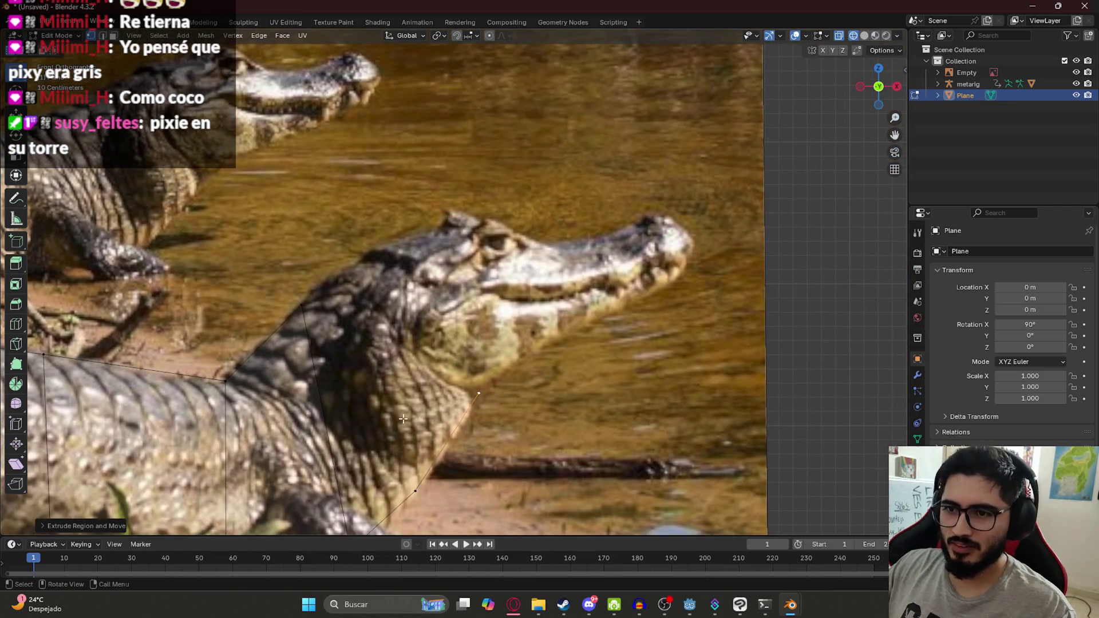
left_click(309, 296)
key("e")
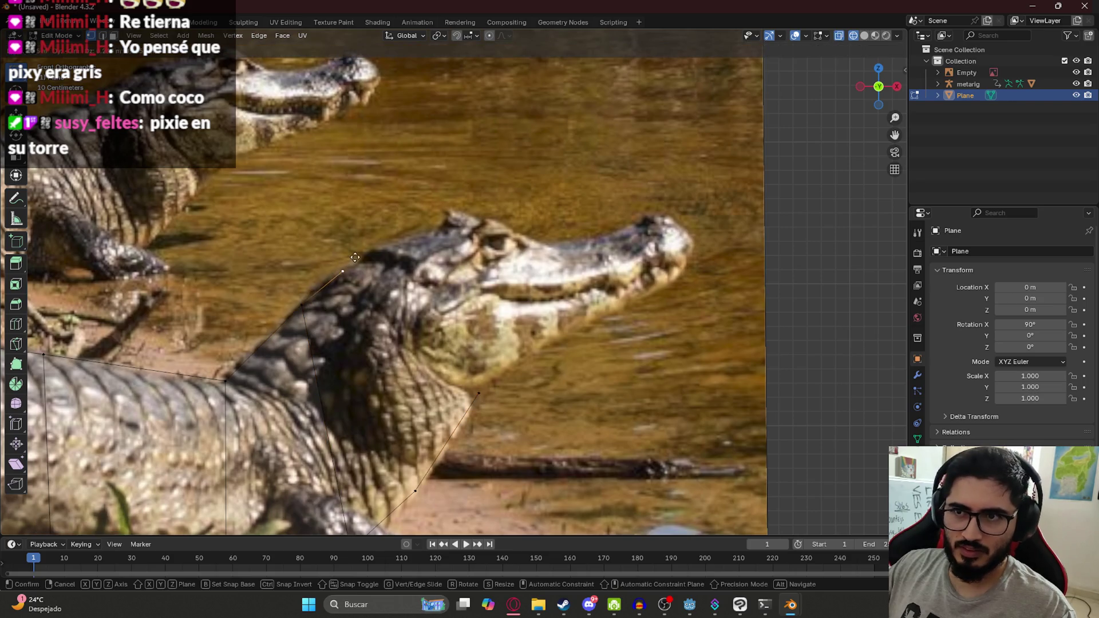
left_click(360, 253)
left_click(417, 493, "shift")
key("f")
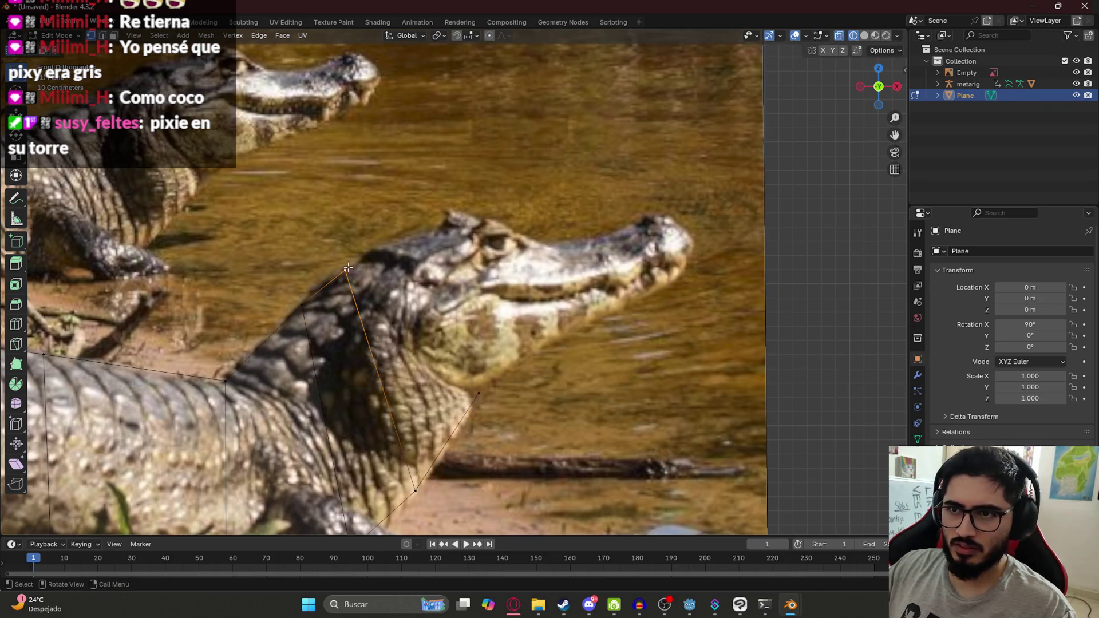
Add a top-of-head point, join it to the lower throat point, and adjust both.
left_click(361, 277)
key("e")
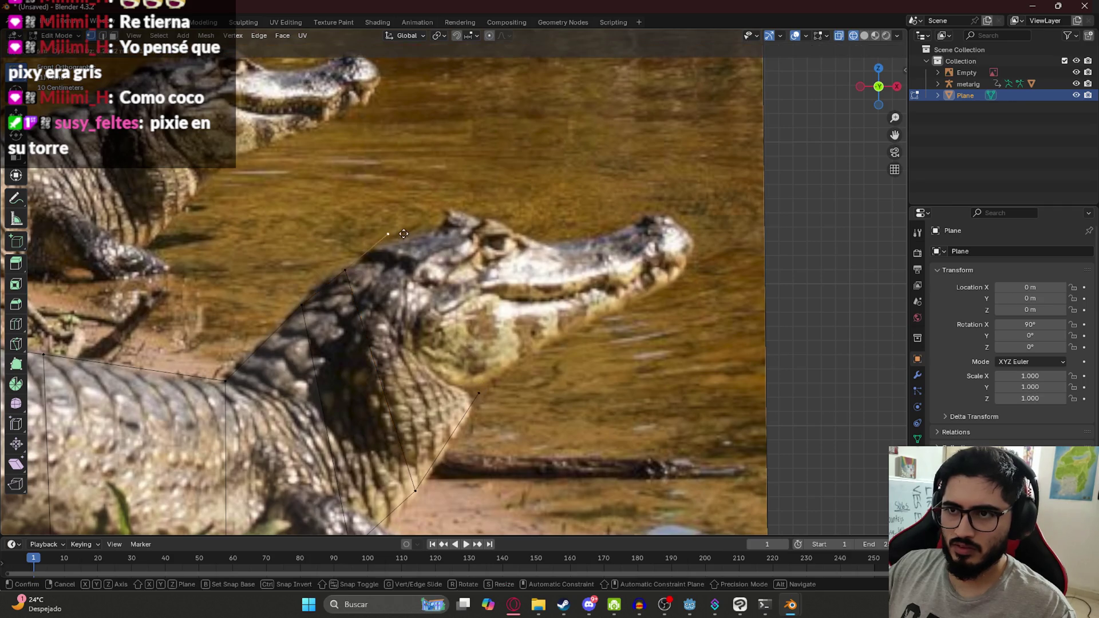
left_click(427, 239)
left_click(488, 391, "shift")
key("f")
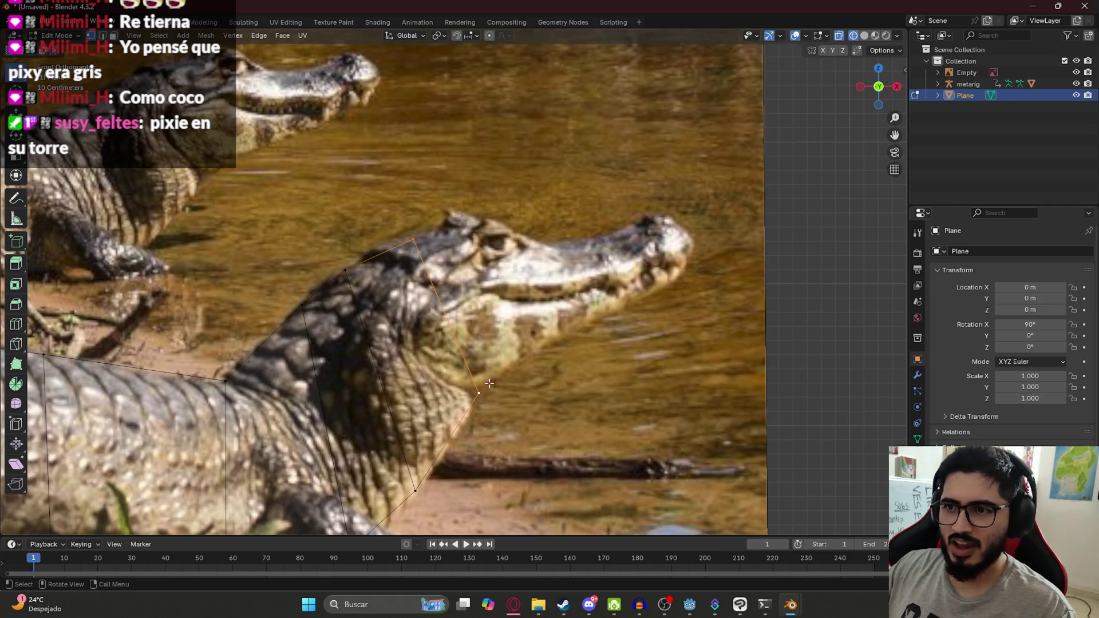
key("g")
left_click(478, 395)
left_click(426, 235)
key("g")
left_click(421, 227)
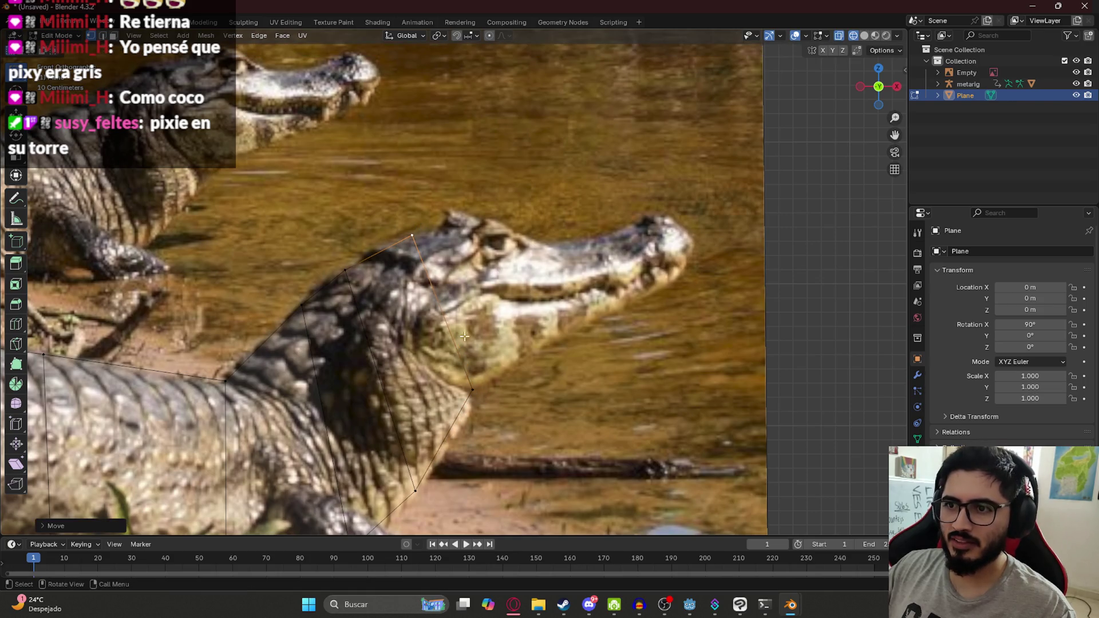
Extrude the head edge to a section behind the eye, fitting its corners to the eye ridge.
left_click(473, 390, "shift")
key("e")
left_click(525, 272)
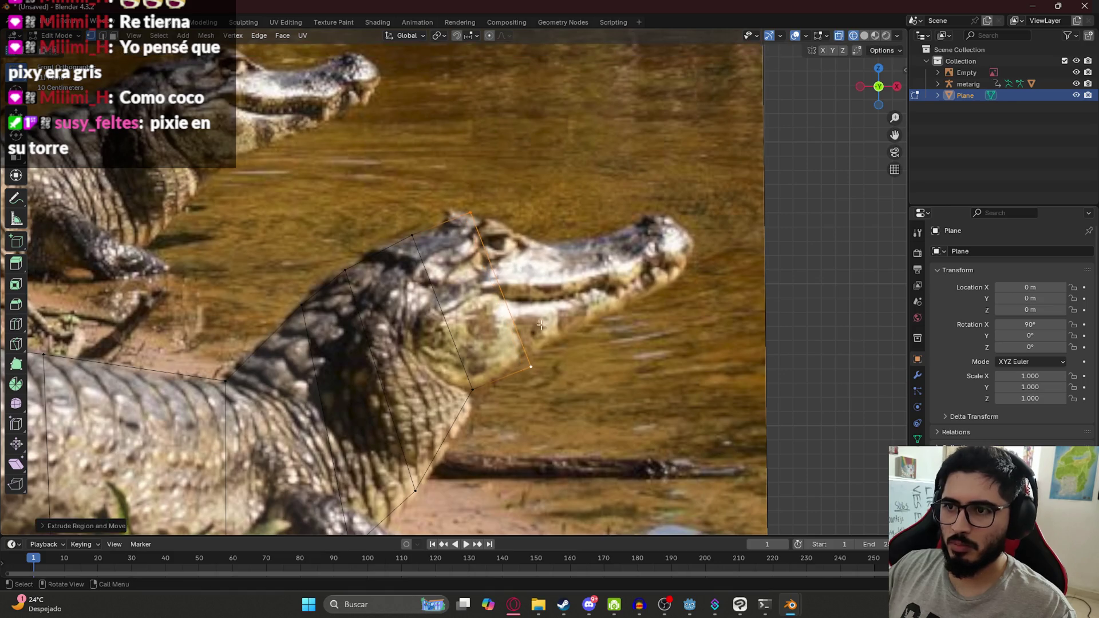
left_click_drag(533, 367, 529, 358)
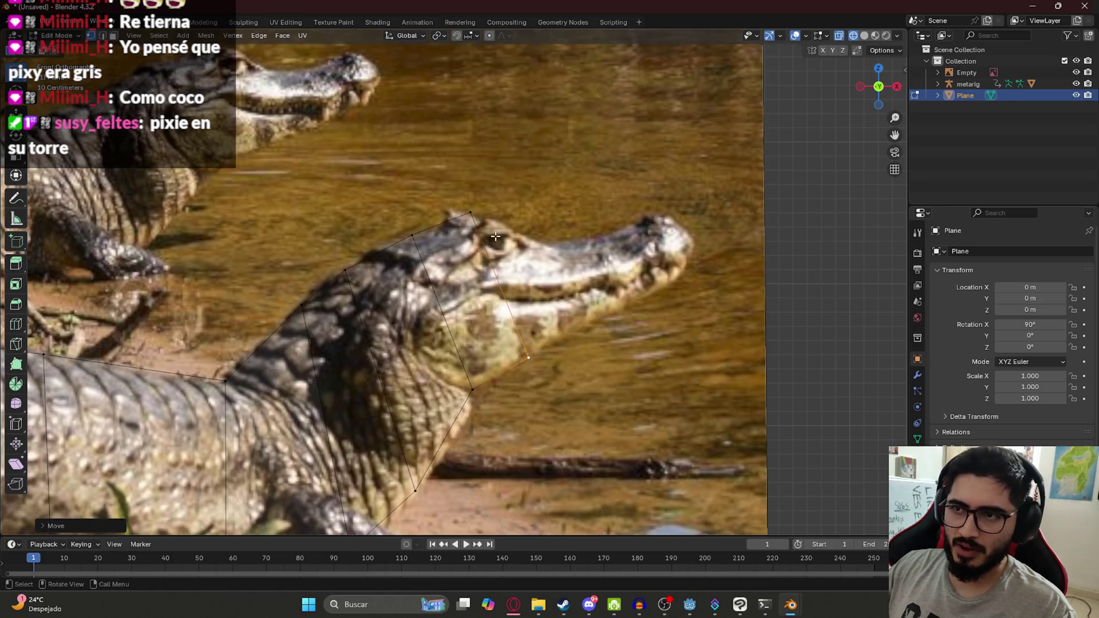
left_click(471, 214)
key("g")
left_click(472, 215)
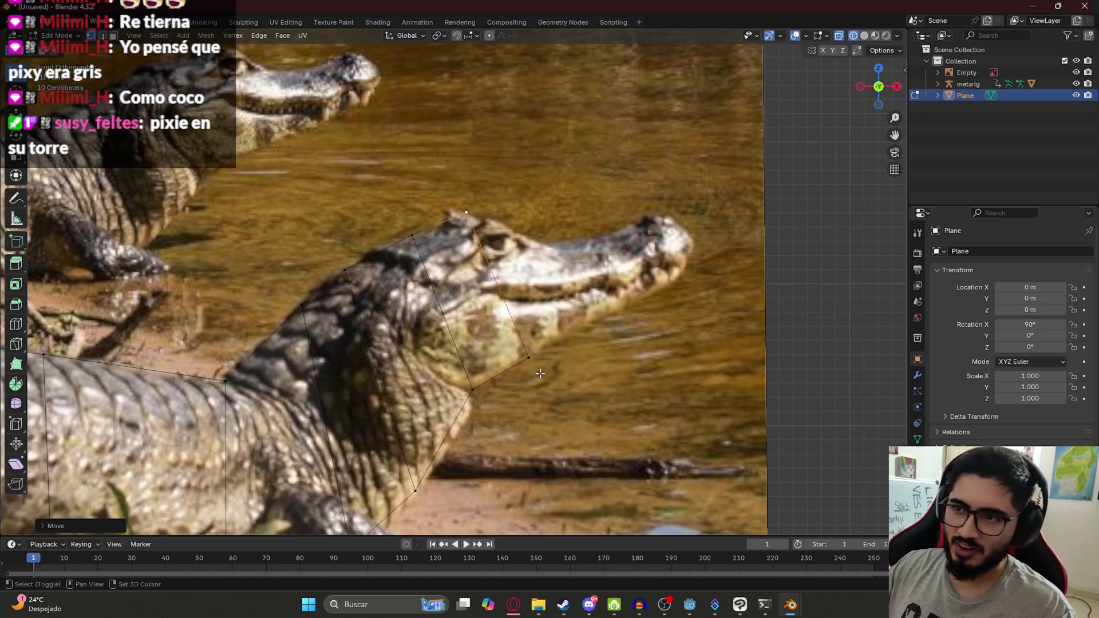
Extrude two sections along the snout, fitting the lower corner under the jaw and shortening the edge.
left_click(529, 358, "shift")
key("e")
left_click(625, 314)
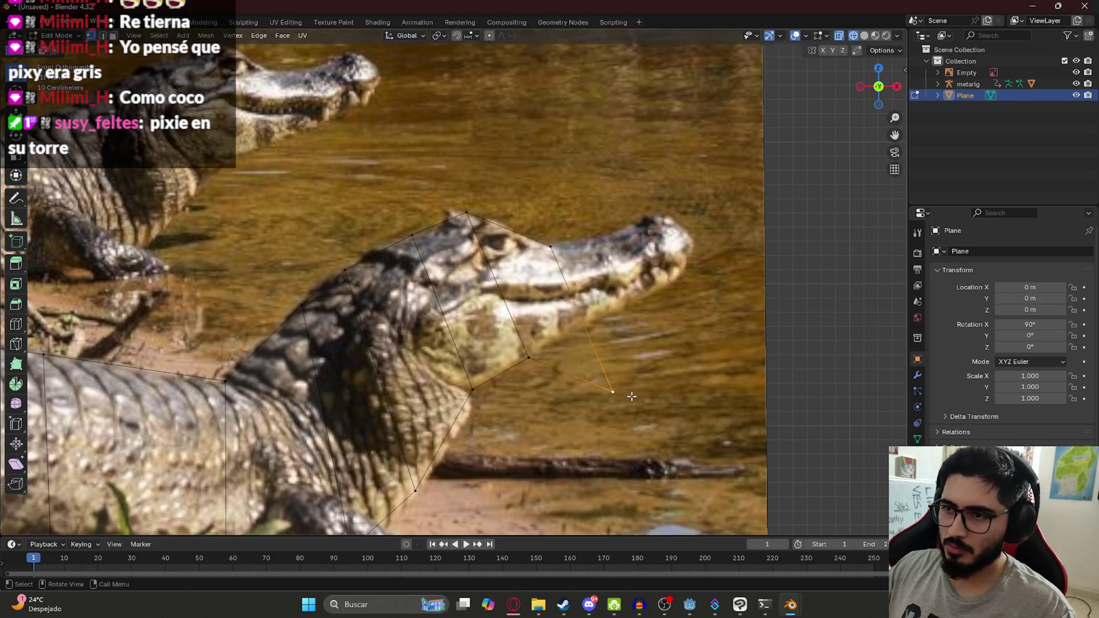
key("g")
left_click(592, 337)
left_click(550, 246, "shift")
key("e")
left_click(635, 265)
key("s")
left_click(635, 254)
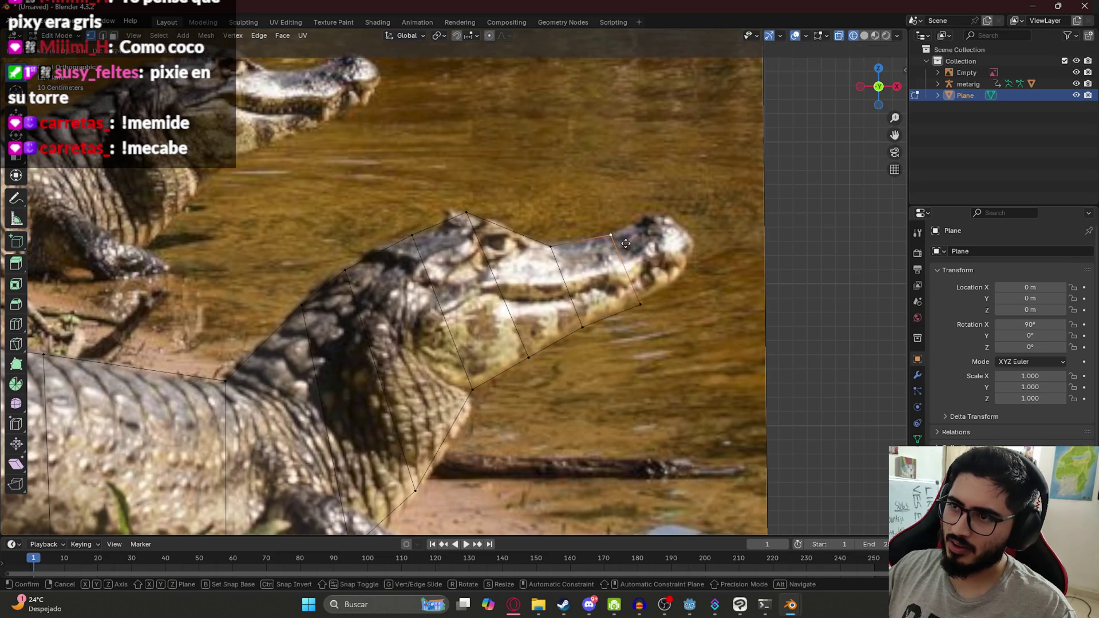
Extrude the final section to the snout tip, shrink it, and nudge its bottom corner.
key("e")
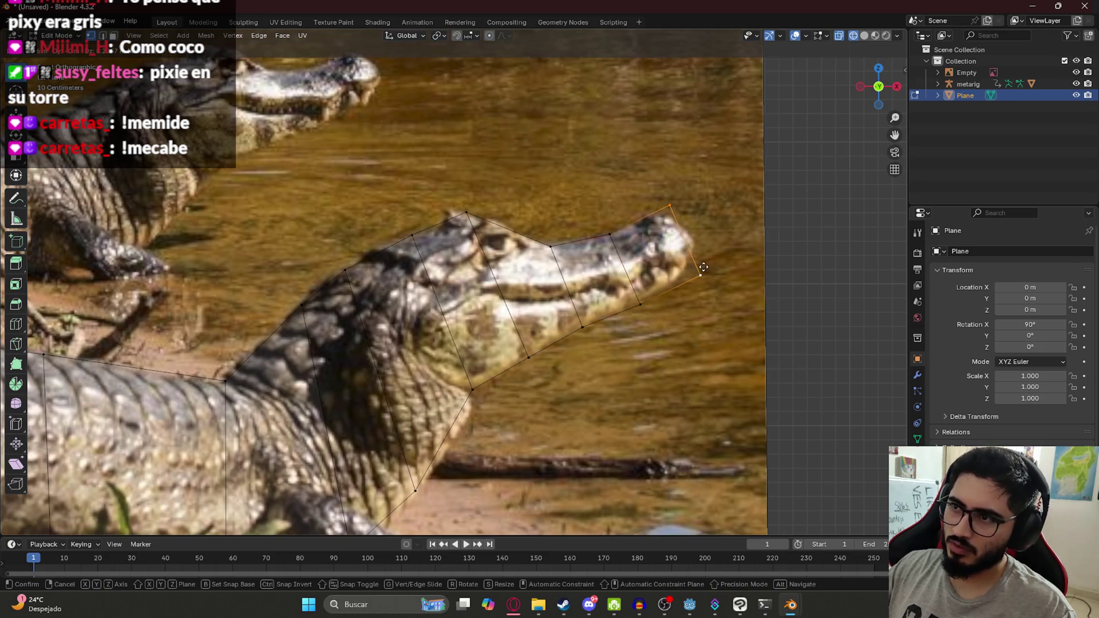
left_click(704, 286)
key("s")
left_click(709, 292)
left_click_drag(699, 271, 690, 270)
scroll(646, 239, "down", 5)
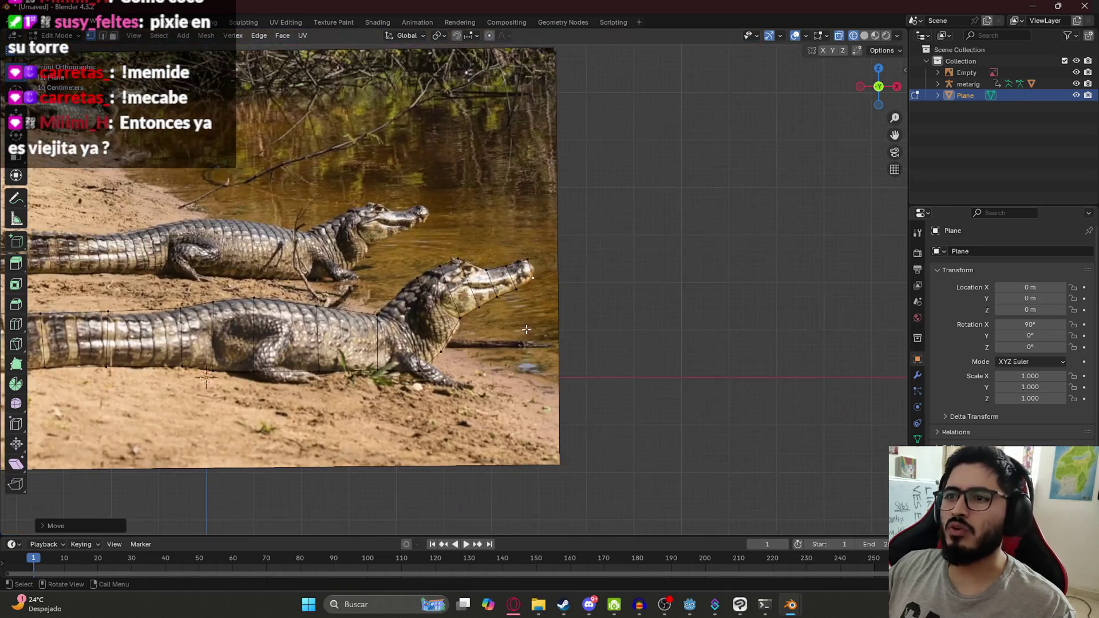
scroll(401, 258, "up", 1)
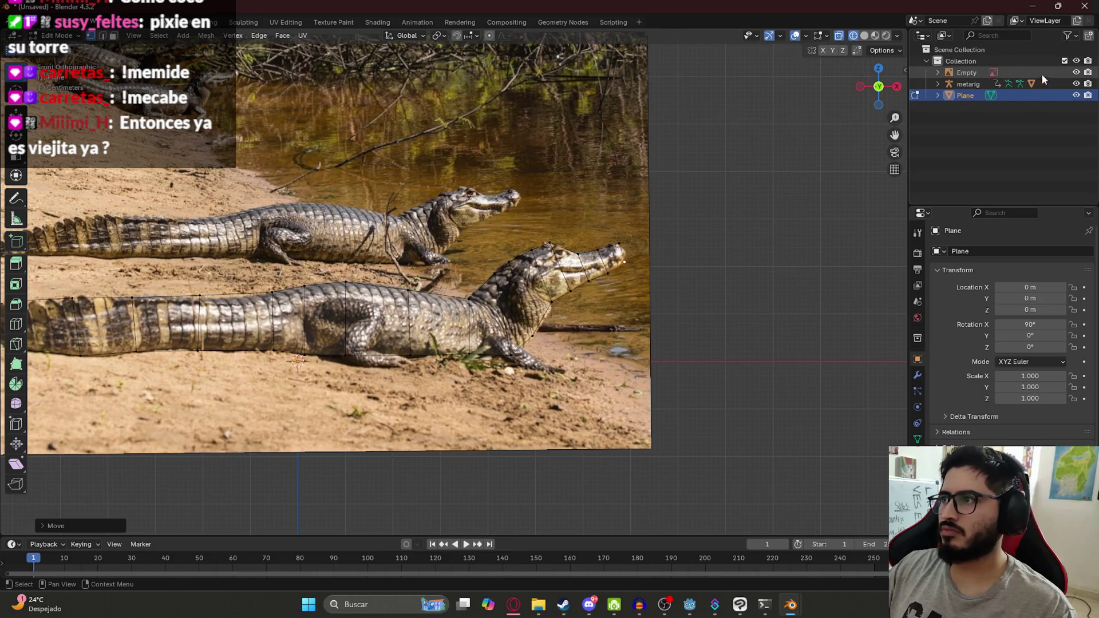
left_click(1080, 84)
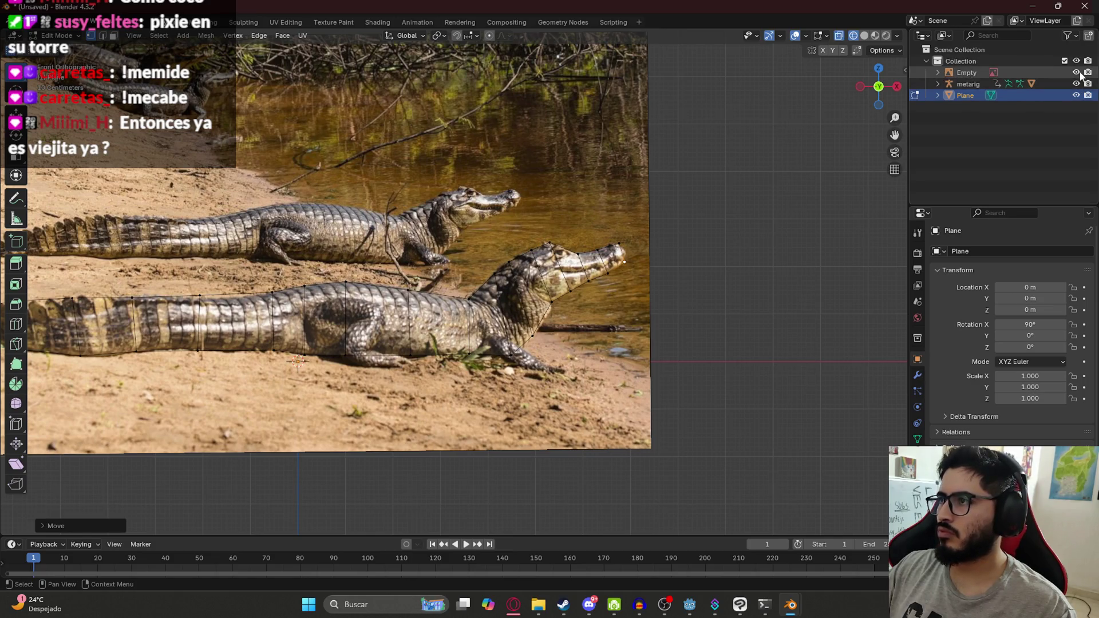
left_click(1080, 72)
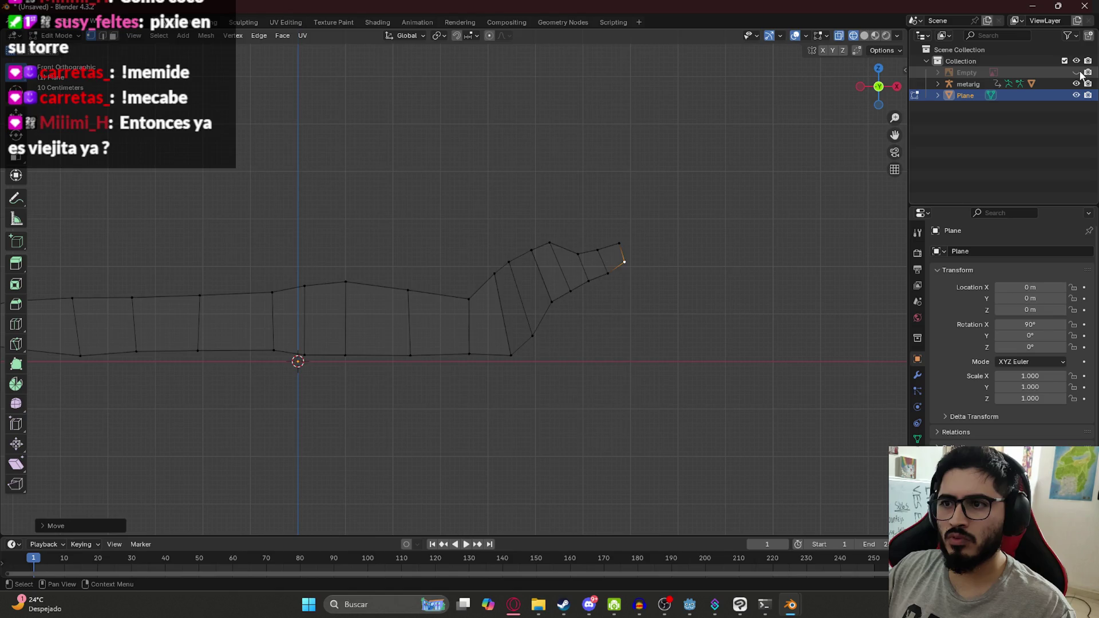
left_click(1081, 73)
scroll(534, 344, "up", 3)
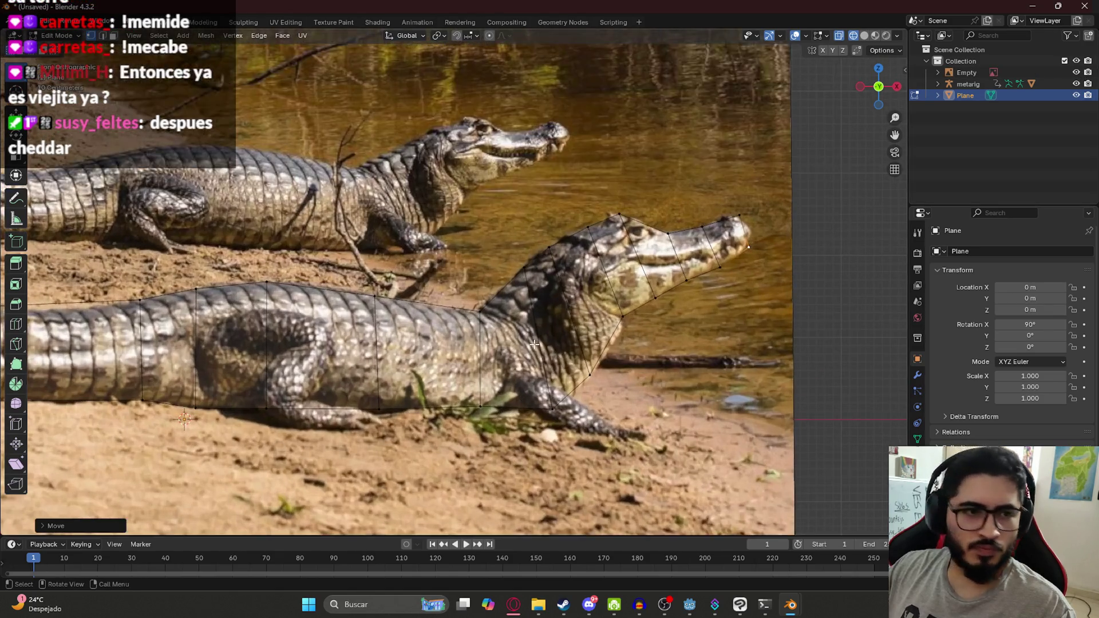
middle_click_drag(579, 307, 516, 342, "shift")
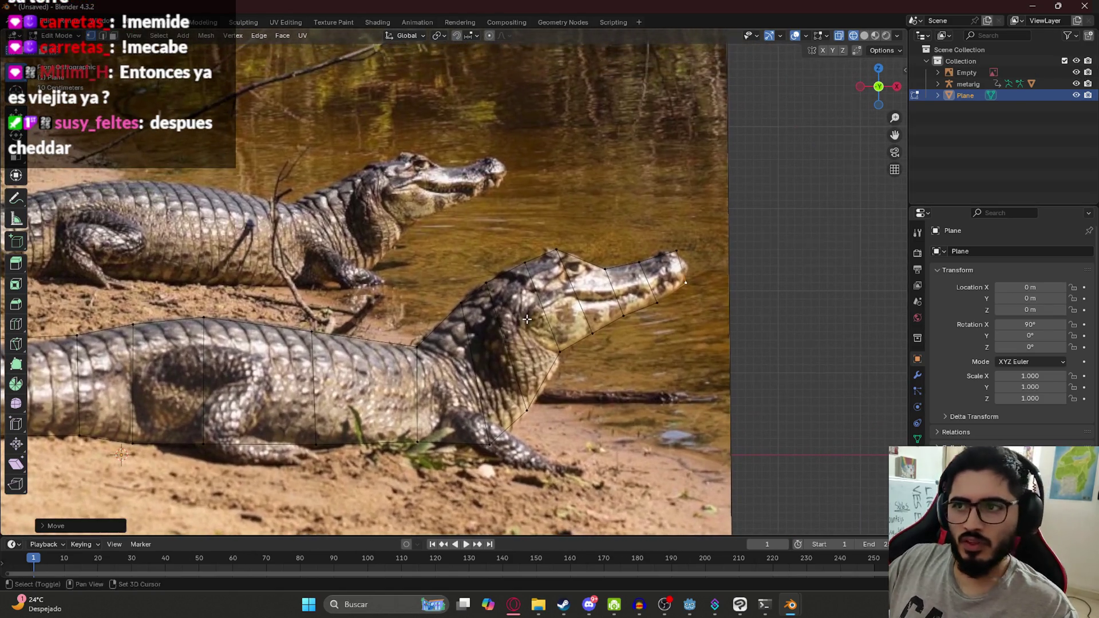
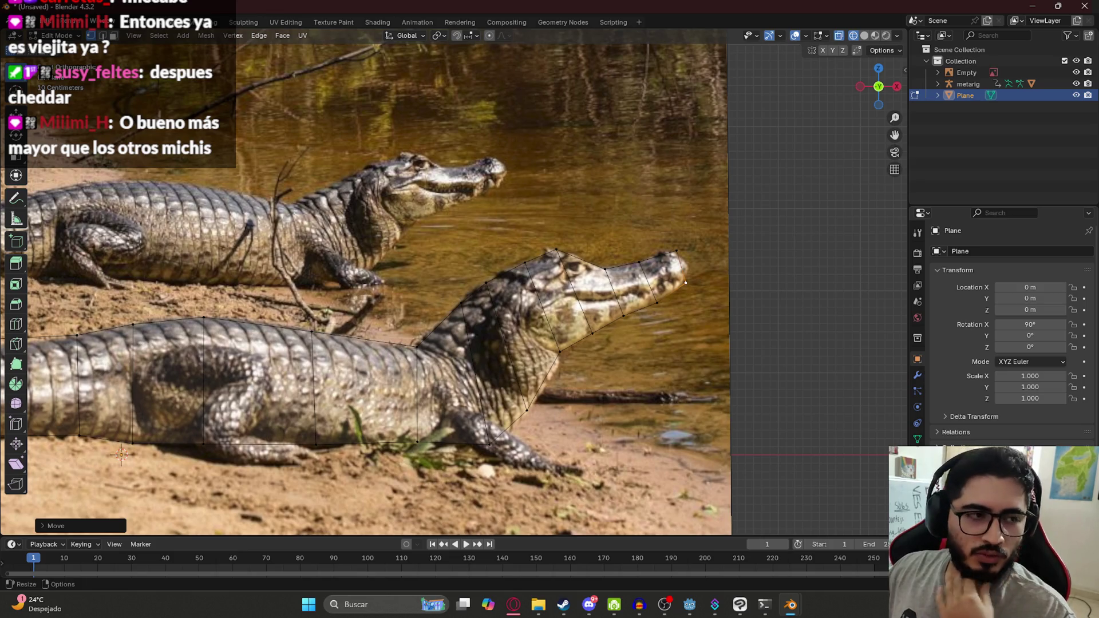
Switch to the front view and hide the crocodile reference image.
scroll(489, 111, "down", 2)
scroll(543, 292, "up", 2, "ctrl")
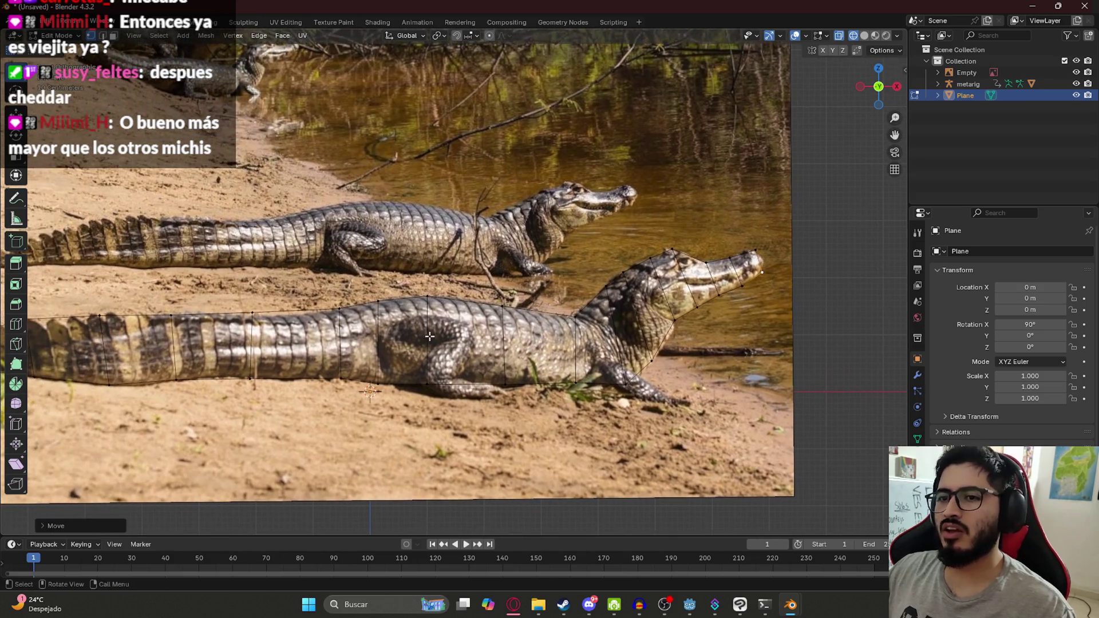
scroll(549, 295, "down", 1)
scroll(567, 302, "up", 5)
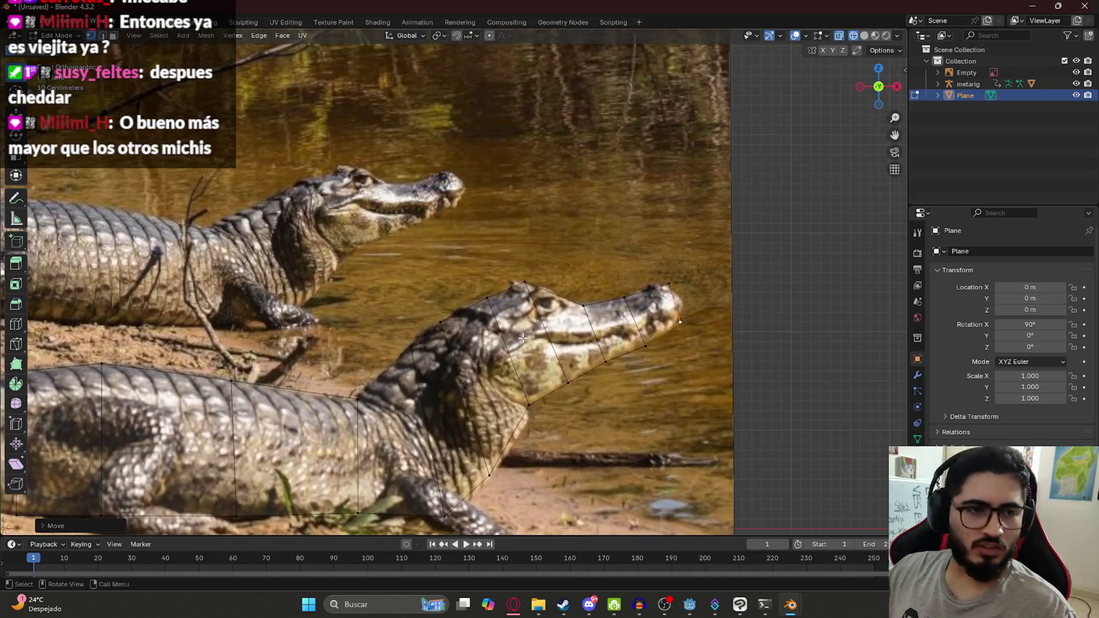
scroll(569, 191, "up", 4)
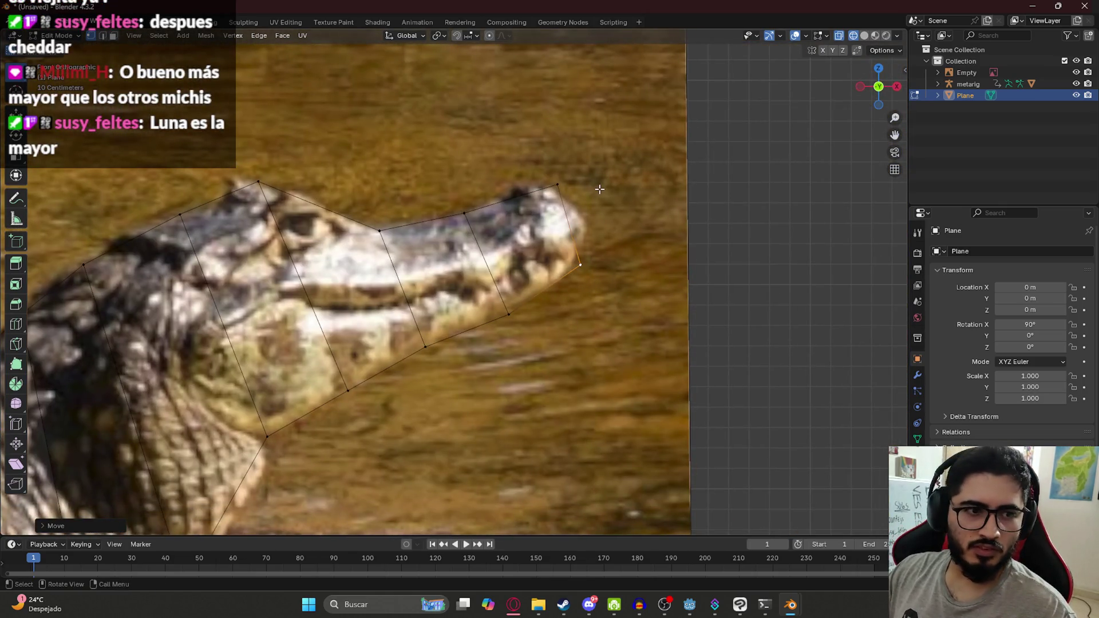
scroll(624, 189, "down", 6)
scroll(636, 229, "up", 5)
scroll(630, 269, "down", 1)
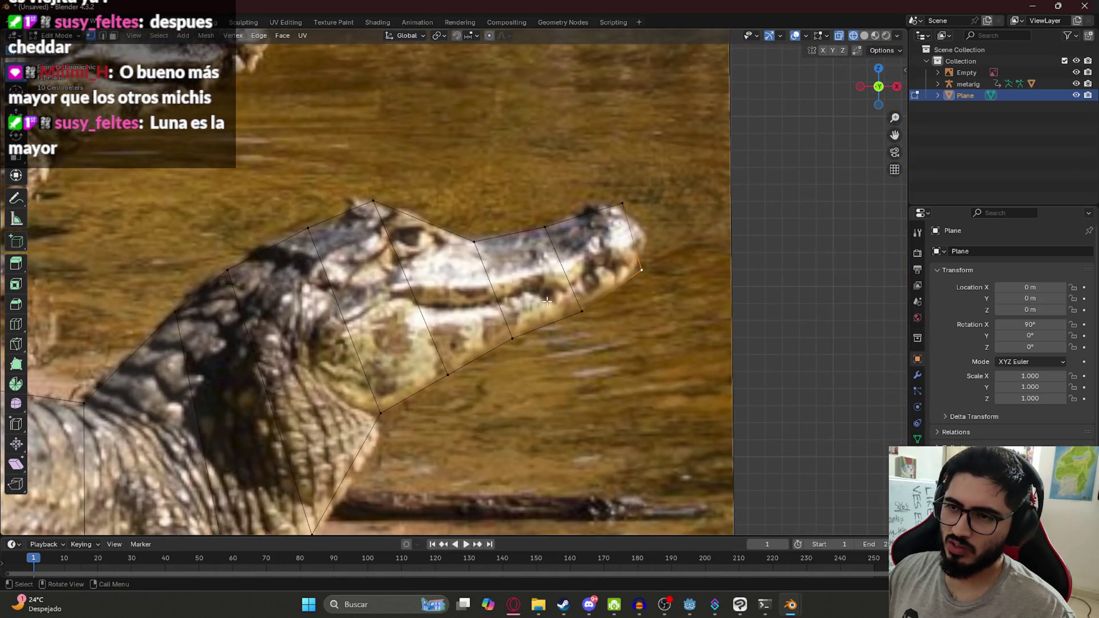
scroll(653, 286, "down", 7)
scroll(641, 257, "up", 9)
scroll(557, 190, "down", 8)
scroll(557, 190, "up", 6)
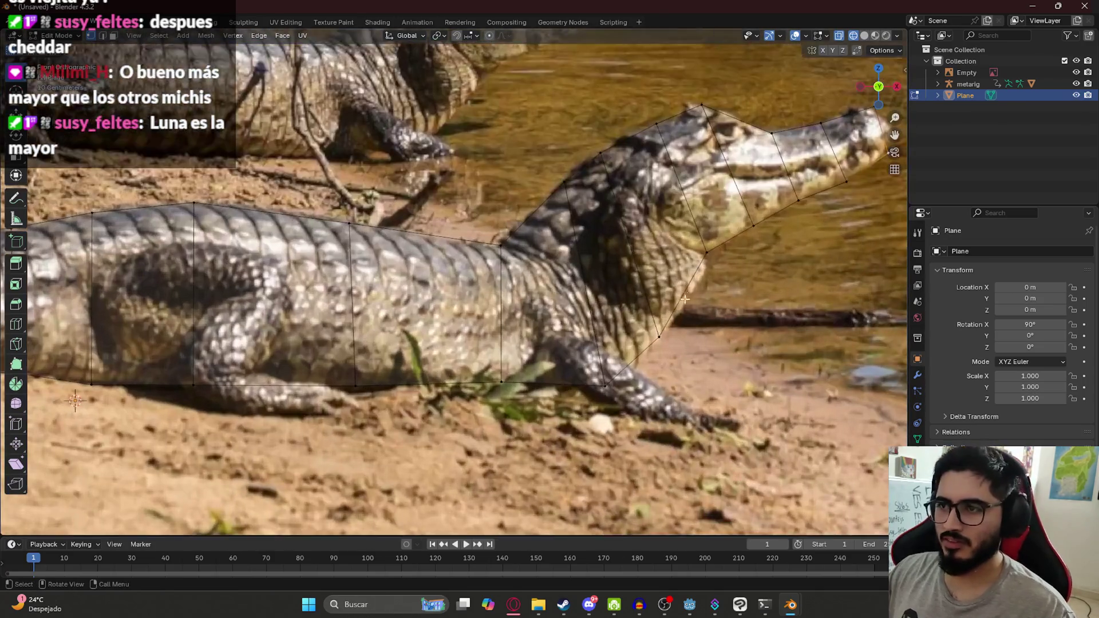
scroll(632, 271, "down", 6)
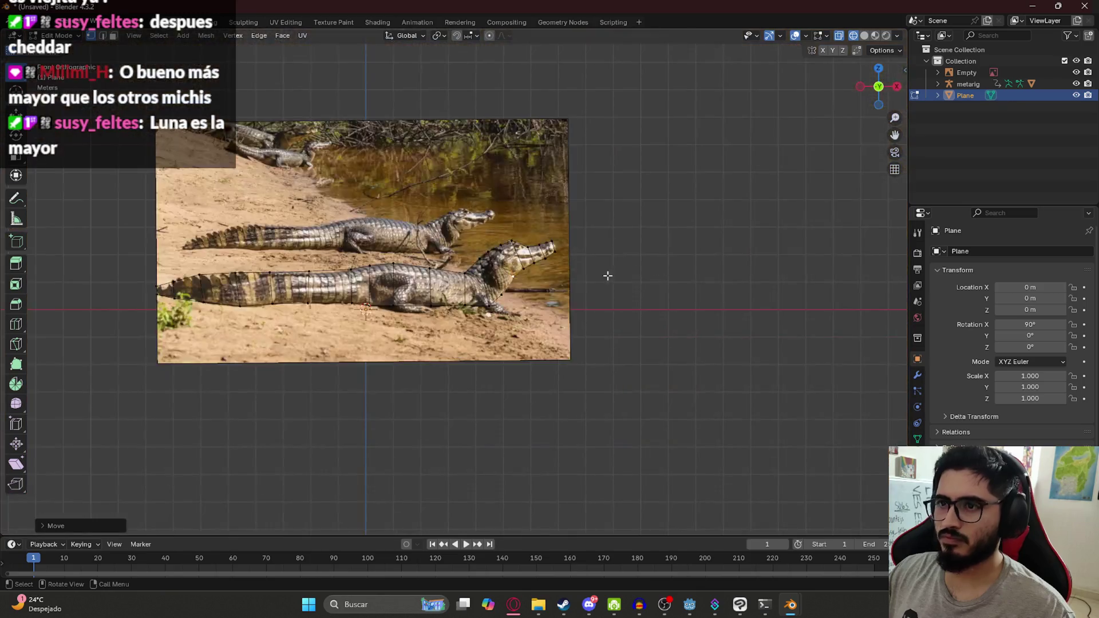
scroll(319, 300, "up", 3)
scroll(383, 290, "down", 5)
middle_click_drag(384, 291, 498, 314)
key("KP_1")
scroll(428, 302, "up", 8)
left_click(1077, 72)
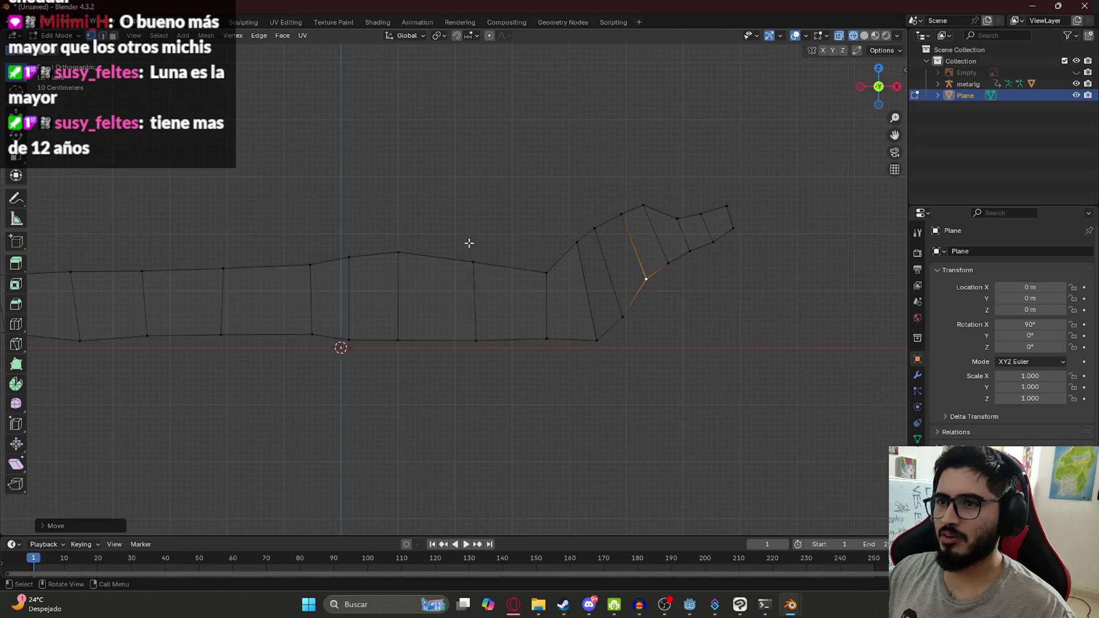
scroll(467, 249, "down", 2)
Extrude the caiman outline edges upward into a tall strip of faces.
key("Tab")
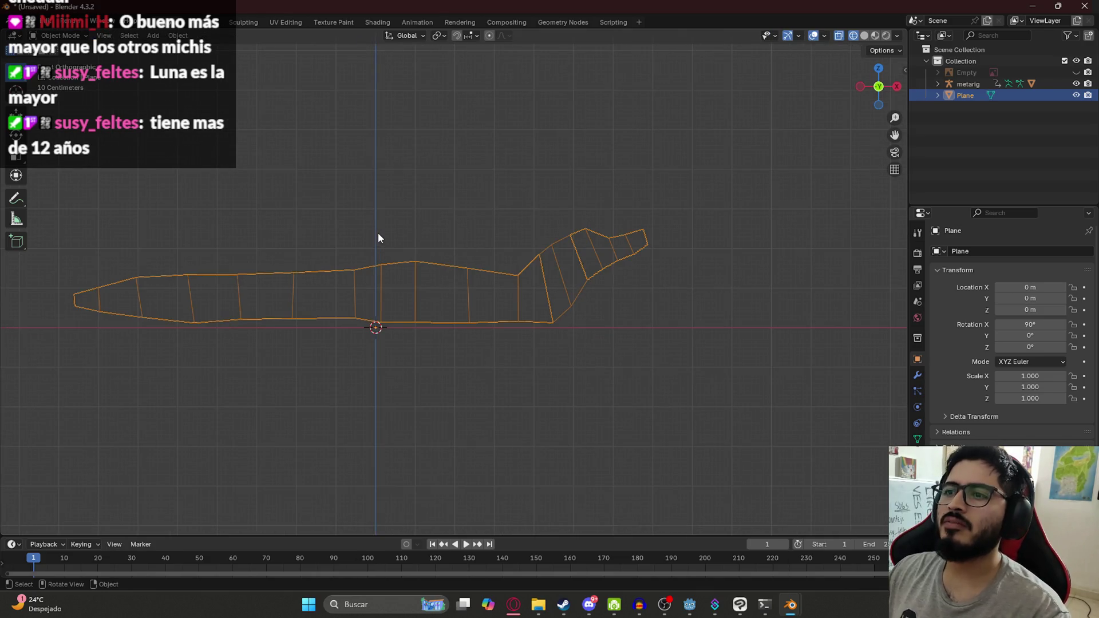
key("Tab")
mouse_move(380, 230)
middle_mouse_down()
mouse_move(466, 253)
mouse_move(449, 265)
mouse_move(473, 331)
mouse_move(502, 305)
middle_mouse_up()
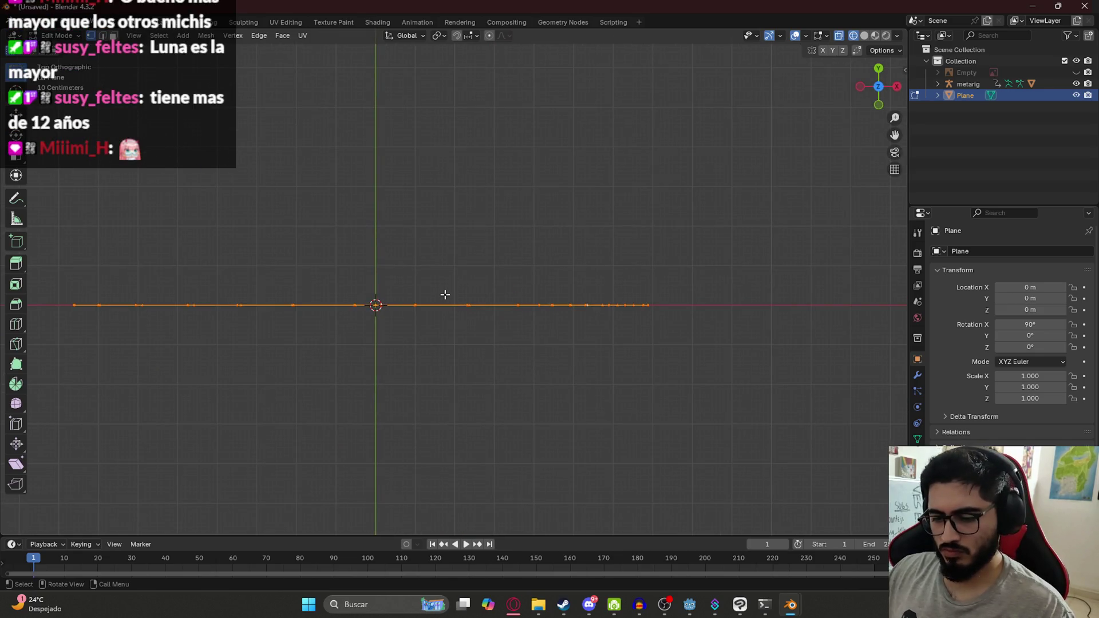
key("e")
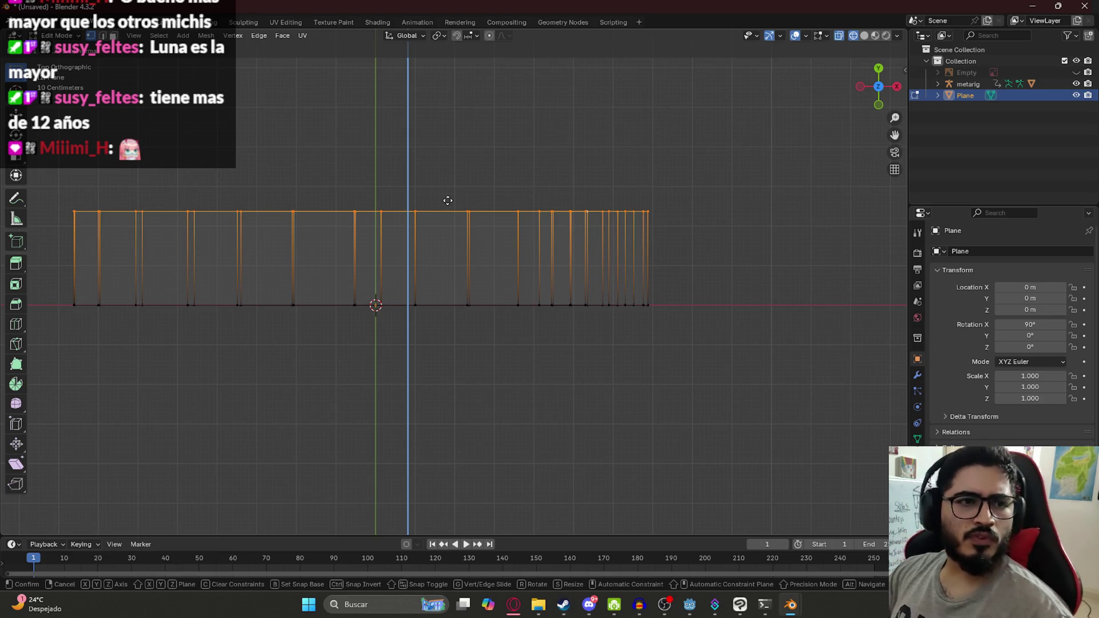
left_click(448, 200)
key("g")
mouse_move(408, 290)
middle_mouse_down()
mouse_move(392, 300)
mouse_move(425, 197)
mouse_move(436, 213)
mouse_move(515, 223)
mouse_move(533, 213)
mouse_move(520, 194)
mouse_move(613, 238)
mouse_move(628, 231)
mouse_move(580, 230)
mouse_move(658, 233)
mouse_move(632, 254)
middle_mouse_up()
Delete the extruded upper row of faces and switch to Material Preview shading.
scroll(634, 267, "down", 3)
scroll(636, 252, "up", 4)
key("h")
key("a")
key("KP_1")
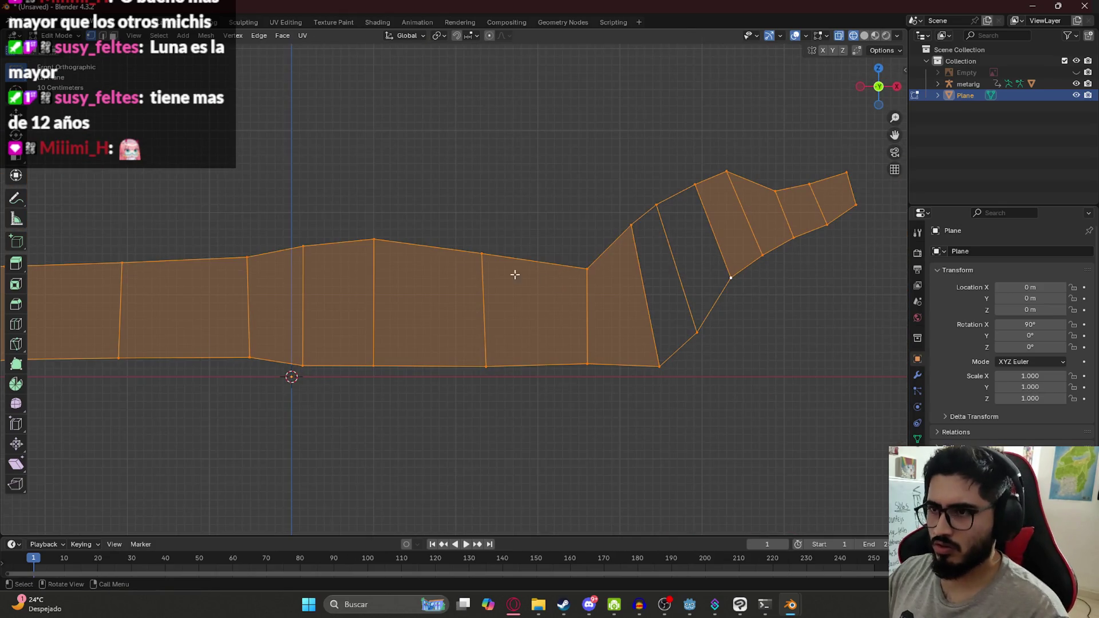
scroll(501, 225, "down", 4)
key("z")
left_click(429, 342)
mouse_move(416, 312)
middle_mouse_down()
mouse_move(589, 339)
mouse_move(560, 322)
middle_mouse_up()
Fill the wedge gap between the caiman's body and head with a new face.
left_click(589, 339)
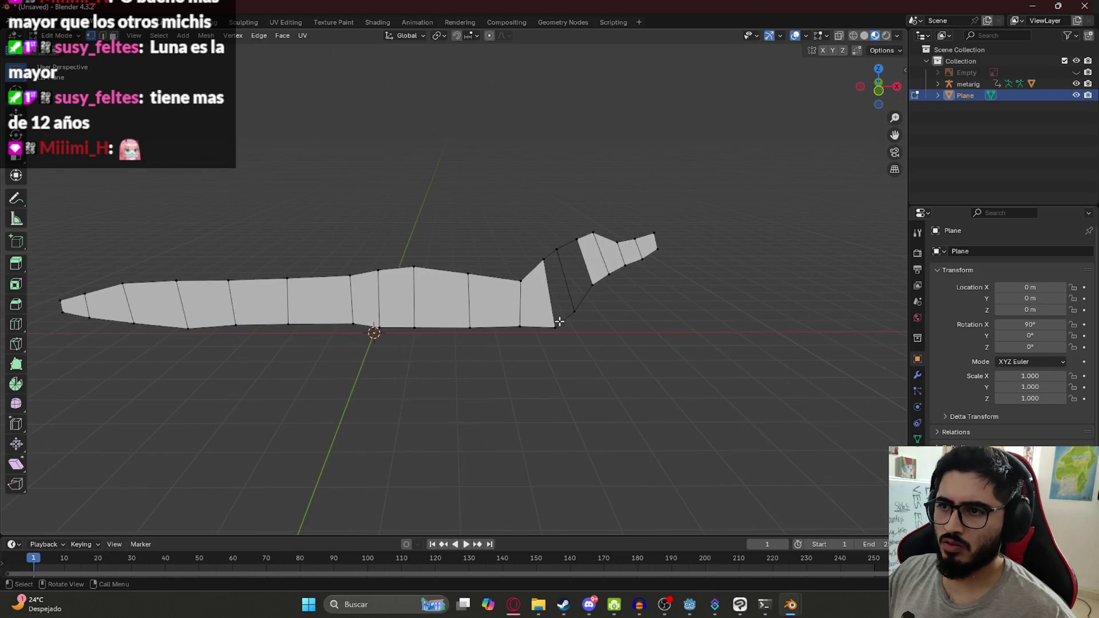
mouse_move(555, 327)
left_mouse_down()
mouse_move(359, 284)
mouse_move(589, 483)
left_mouse_up()
right_click(590, 484)
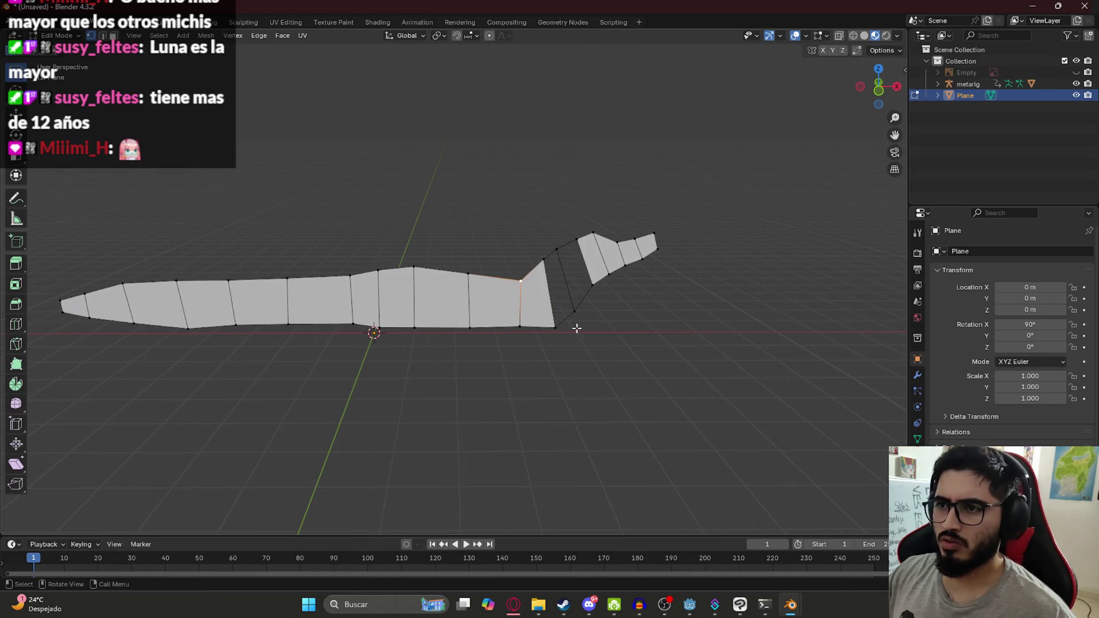
left_click(580, 304, "shift")
key("f")
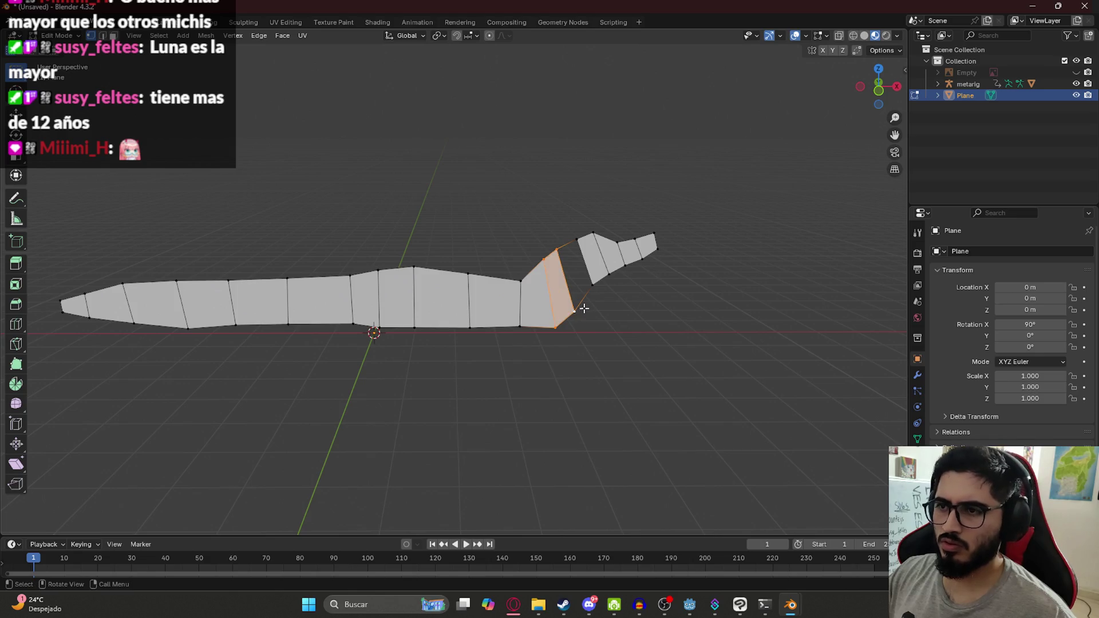
left_click(579, 240, "shift")
left_click(592, 313)
Select the mesh's top edge loop and begin moving it outward.
mouse_move(238, 258)
middle_mouse_down()
mouse_move(216, 287)
mouse_move(177, 292)
mouse_move(338, 240)
mouse_move(395, 165)
mouse_move(256, 270)
middle_mouse_up()
key("g")
right_click(287, 236)
left_click(256, 270, "alt")
mouse_move(346, 253)
middle_mouse_down()
mouse_move(423, 261)
mouse_move(437, 275)
middle_mouse_up()
key("g")
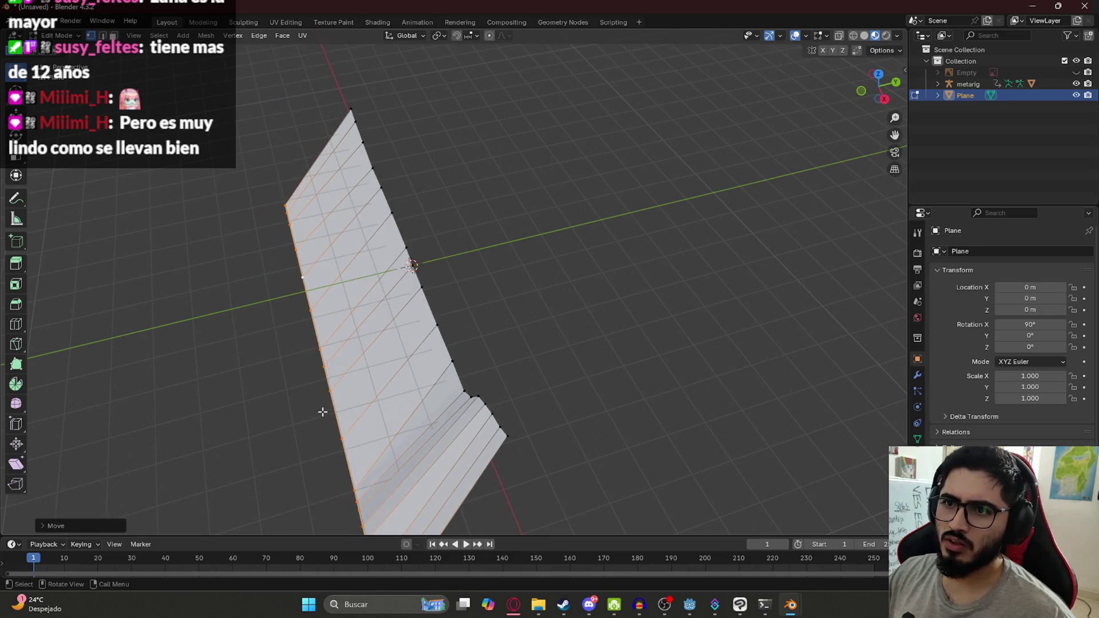
Select and test-move several vertices along the strip, cancelling each move.
key("Escape")
left_click(446, 278)
key("g")
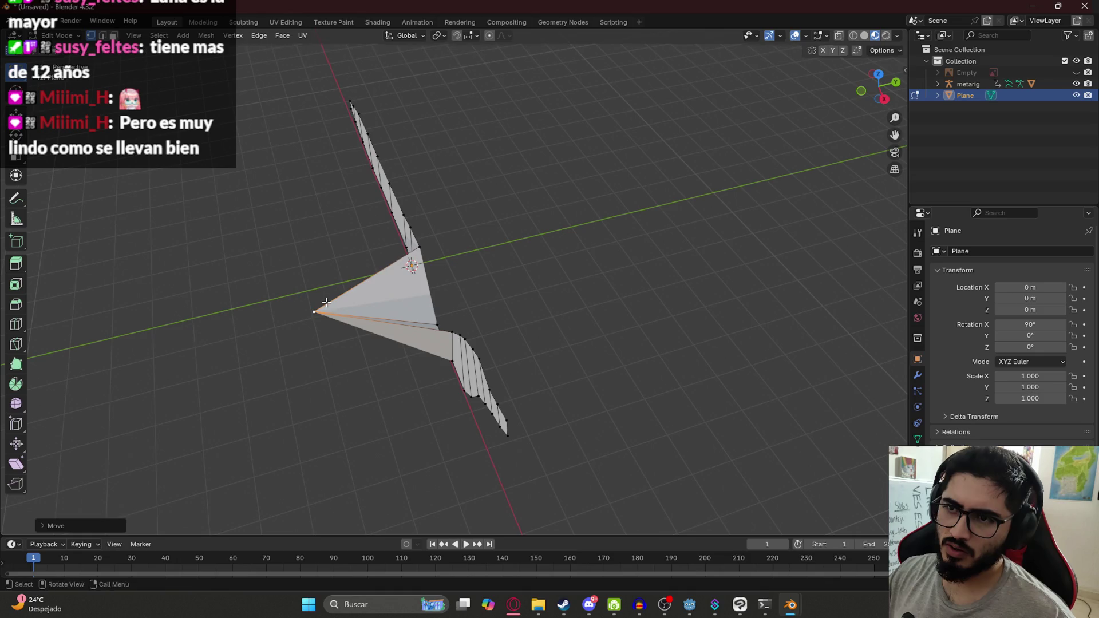
key("Escape")
key("g")
key("Escape")
left_click(404, 209)
key("g")
key("Escape")
left_click(391, 173)
key("g")
key("Escape")
left_click(378, 148)
key("g")
key("Escape")
left_click(371, 132)
key("g")
key("Escape")
From the orthographic top view, extrude the whole outline into a thick slab.
key("a")
key("KP_5")
key("KP_7")
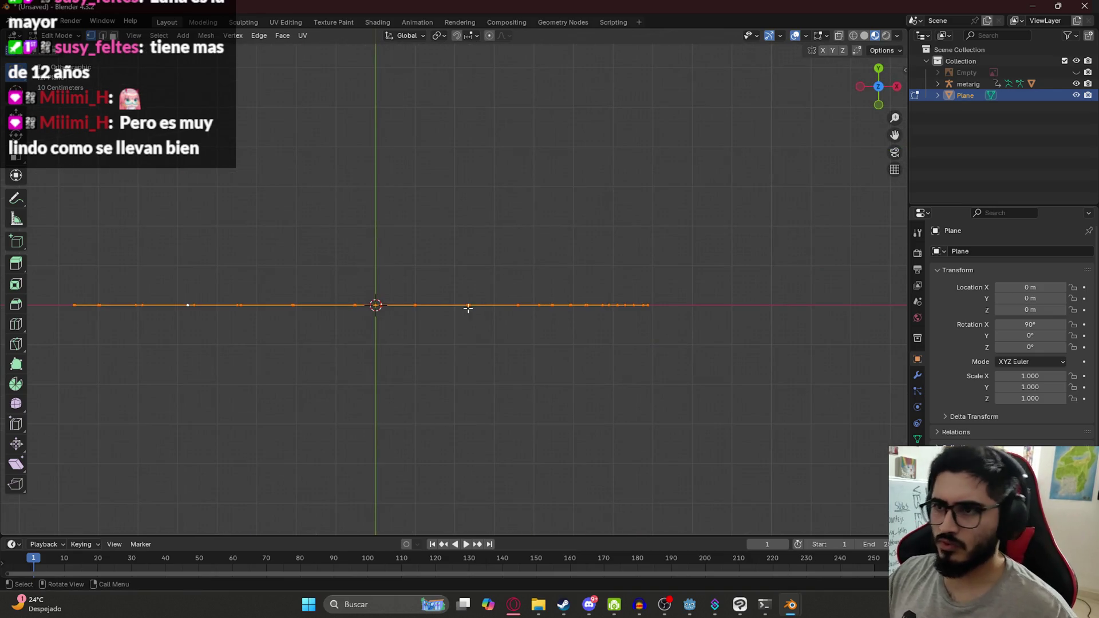
key("e")
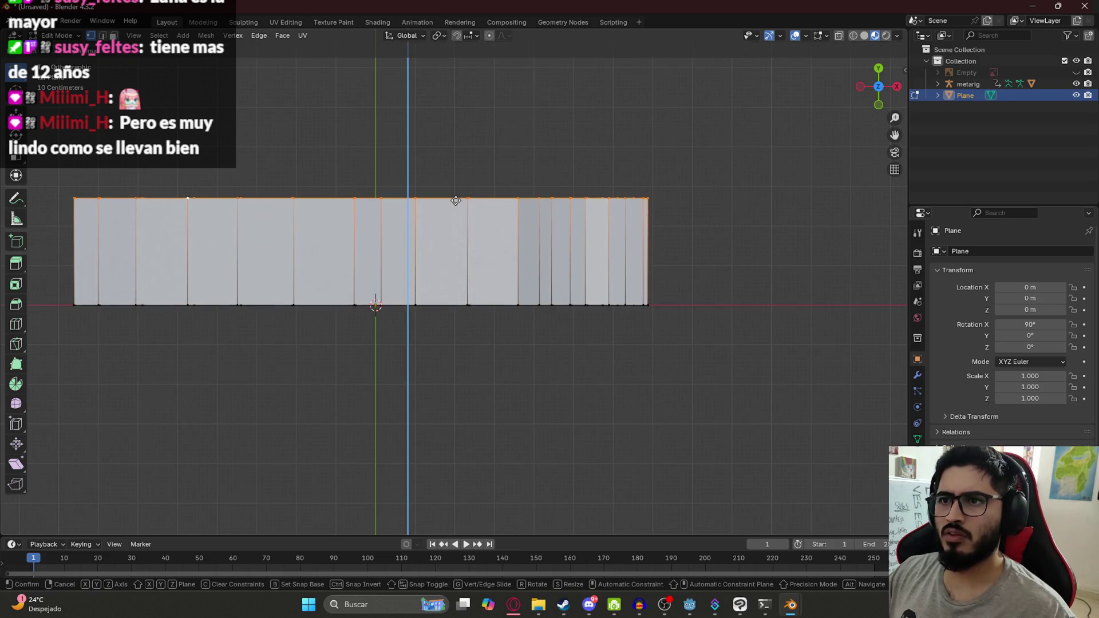
left_click(456, 200)
mouse_move(445, 371)
middle_mouse_down()
mouse_move(574, 248)
mouse_move(579, 273)
mouse_move(311, 212)
middle_mouse_up()
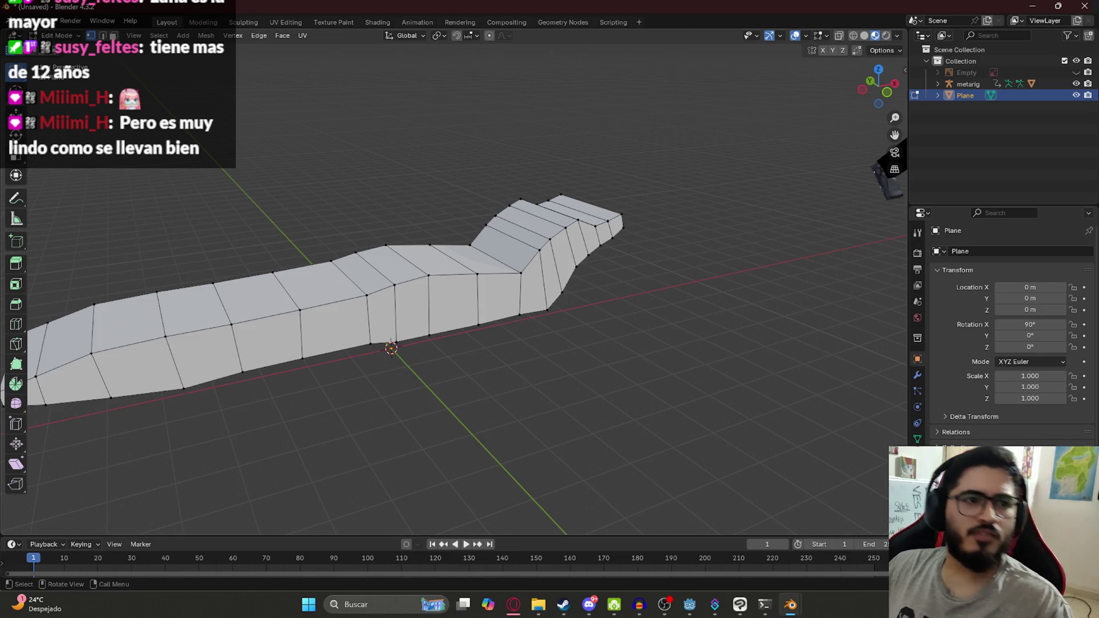
mouse_move(381, 263)
middle_mouse_down()
mouse_move(395, 269)
mouse_move(485, 230)
mouse_move(499, 240)
middle_mouse_up()
Show the reference image, switch to wireframe and box-select the snout vertices in top view.
left_click(1077, 72)
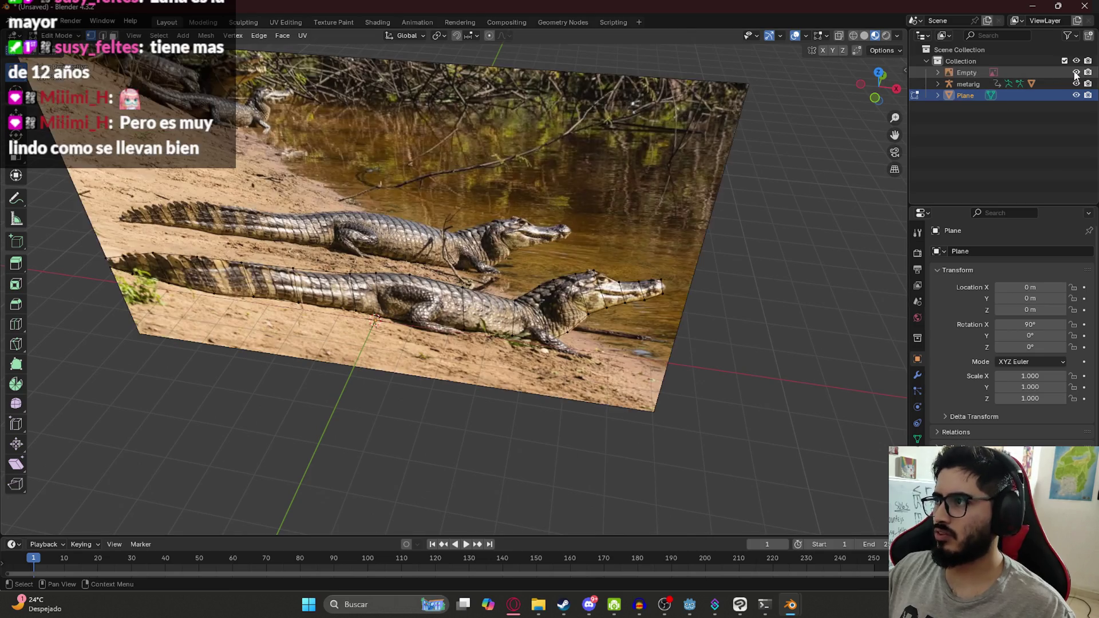
mouse_move(680, 231)
middle_mouse_down()
mouse_move(555, 255)
mouse_move(562, 277)
mouse_move(488, 361)
mouse_move(462, 363)
mouse_move(458, 321)
mouse_move(485, 223)
mouse_move(381, 257)
middle_mouse_up()
key("z")
left_click(290, 258)
middle_click_drag(290, 258, 361, 236)
mouse_move(376, 194)
left_mouse_down()
mouse_move(522, 368)
mouse_move(556, 369)
left_mouse_up()
mouse_move(388, 304)
middle_mouse_down()
mouse_move(383, 247)
mouse_move(423, 259)
middle_mouse_up()
key("KP_7")
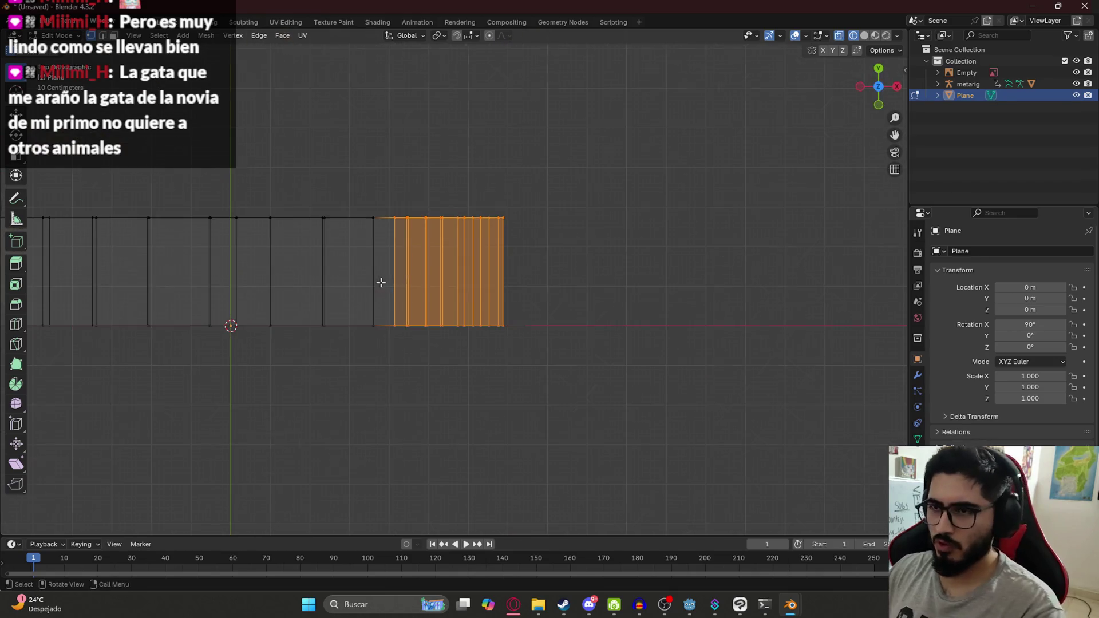
Scale the selected snout vertices narrower along the Y axis.
key("s")
key("y")
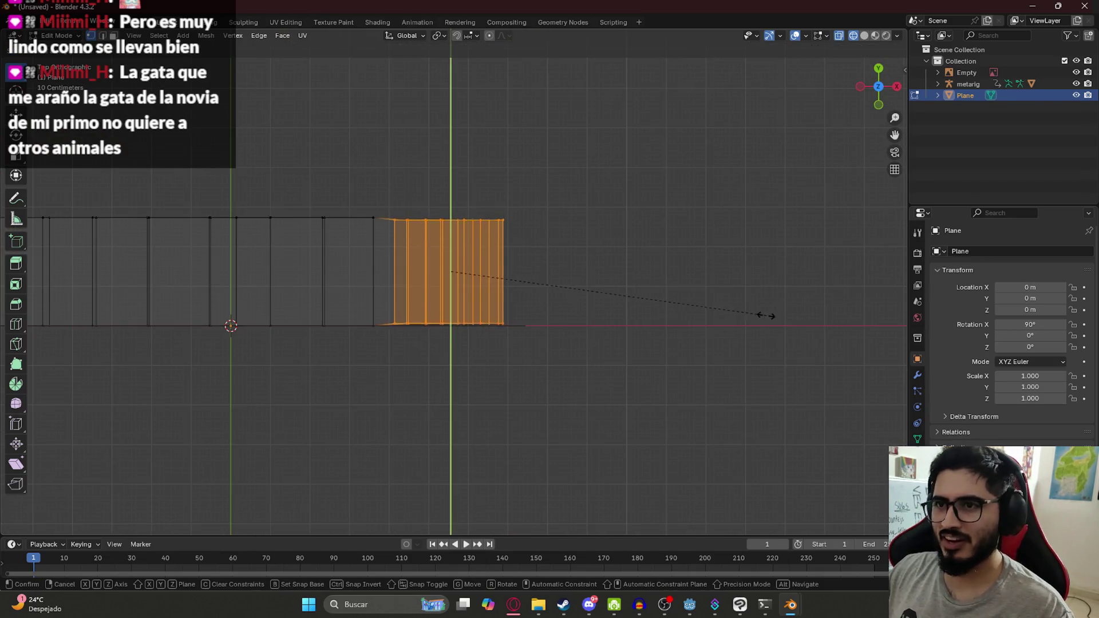
left_click(682, 302)
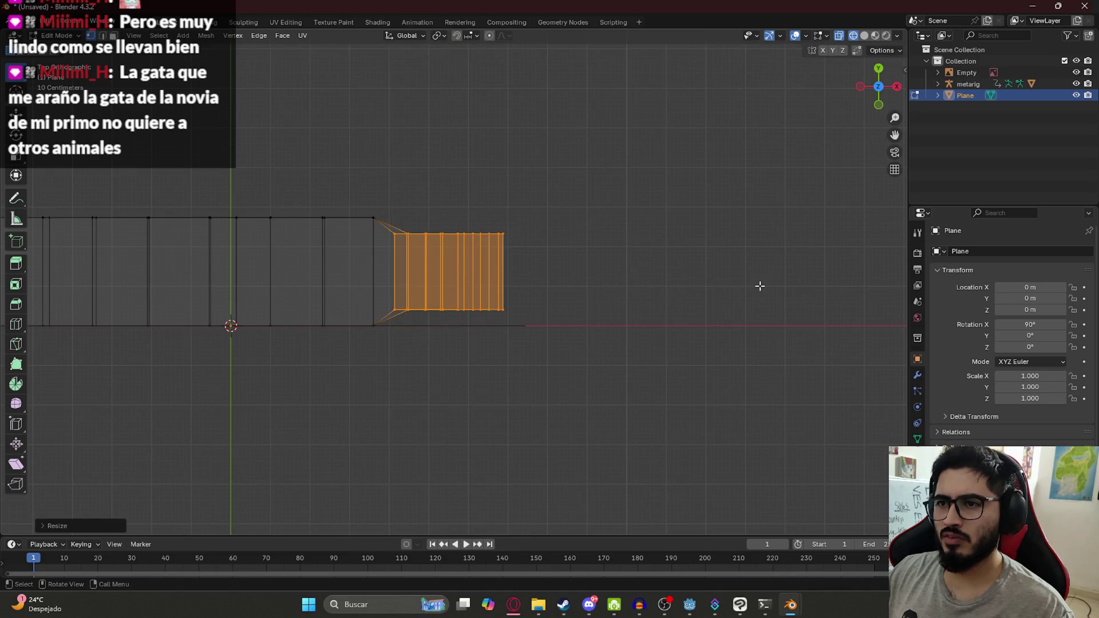
key("r")
key("Escape")
mouse_move(675, 315)
middle_mouse_down()
mouse_move(566, 298)
mouse_move(469, 314)
mouse_move(412, 358)
mouse_move(377, 333)
mouse_move(376, 344)
middle_mouse_up()
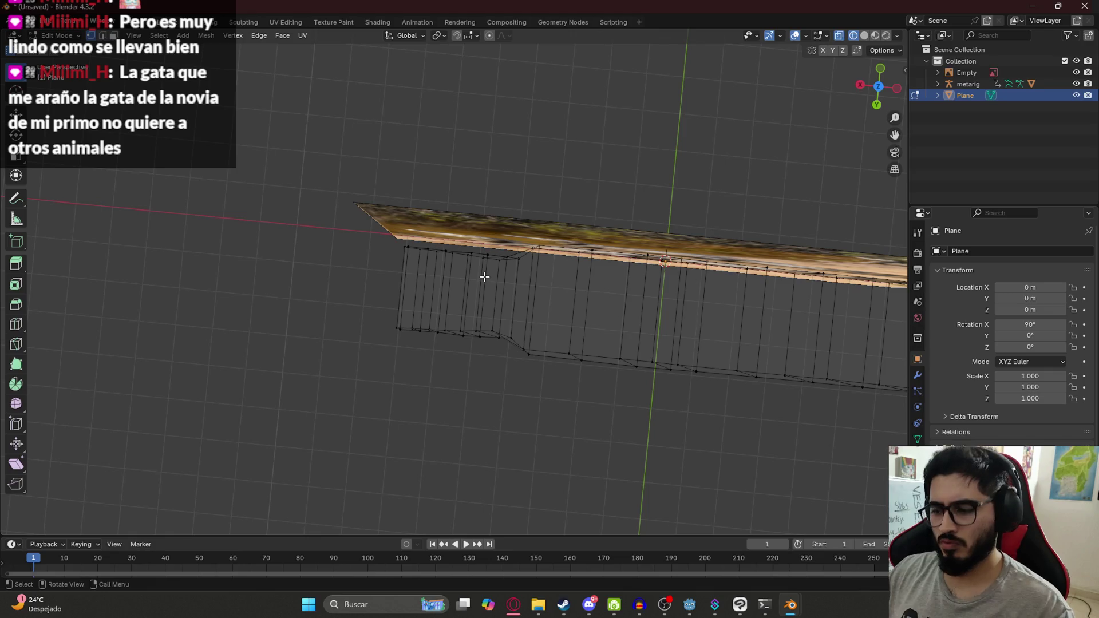
key("KP_7")
Narrow the next two groups of vertex columns toward the snout tip along Y.
scroll(442, 275, "up", 2)
key("b")
left_click_drag(615, 379, 405, 166)
key("s")
key("y")
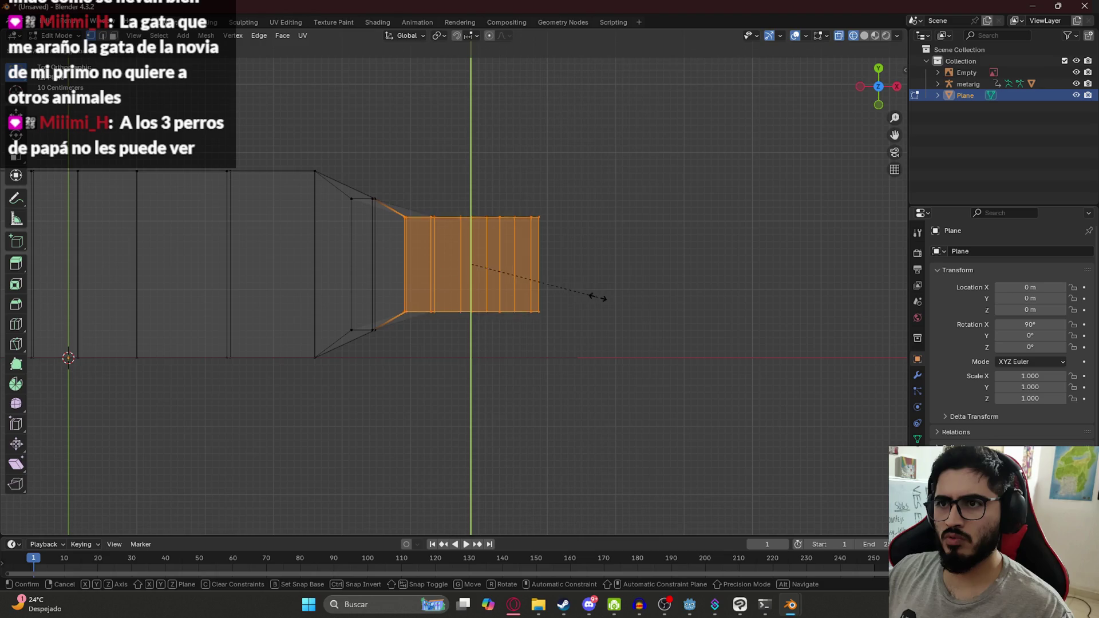
left_click(607, 299)
left_click(599, 359)
mouse_move(640, 373)
left_mouse_down()
mouse_move(559, 326)
mouse_move(429, 184)
left_mouse_up()
key("s")
key("y")
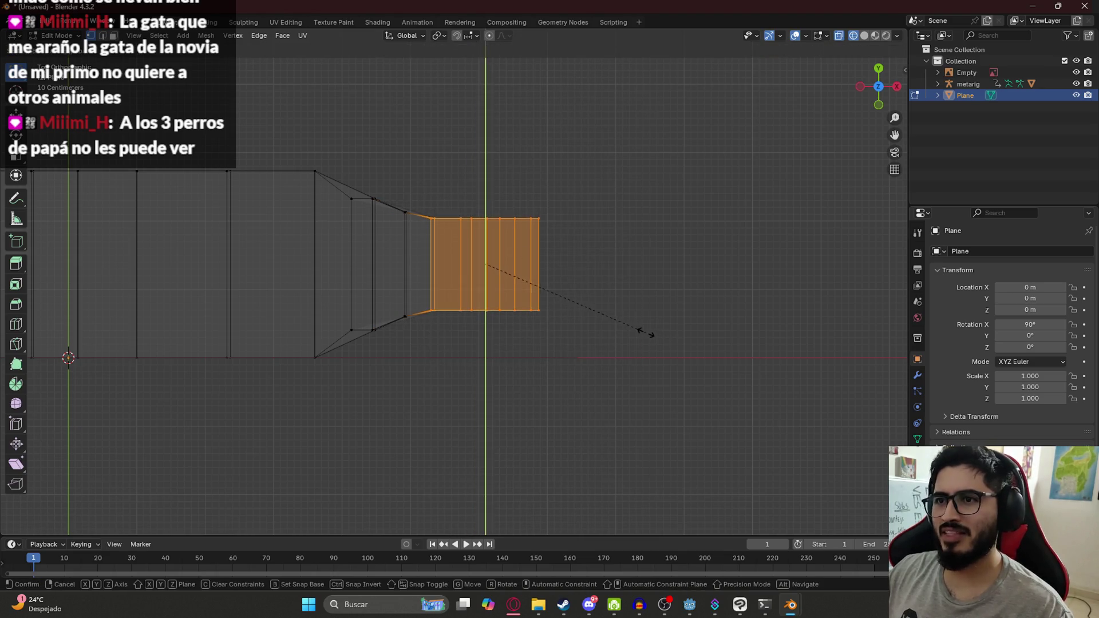
left_click(652, 334)
Narrow the last vertex columns at the tip along Y to finish the taper.
mouse_move(681, 385)
left_mouse_down()
mouse_move(459, 238)
mouse_move(456, 187)
left_mouse_up()
key("s")
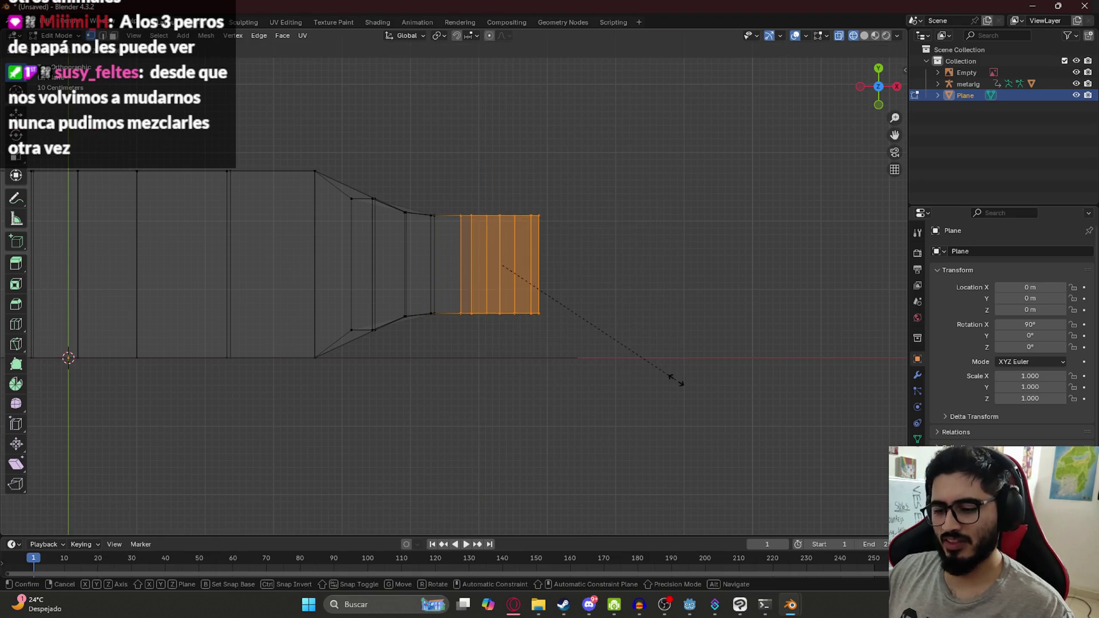
key("y")
left_click(644, 356)
left_click_drag(685, 395, 482, 175)
key("s")
key("y")
left_click(650, 325)
Return to the front view, exit Edit Mode and select the reference image.
mouse_move(601, 339)
middle_mouse_down()
mouse_move(569, 196)
mouse_move(581, 212)
middle_mouse_up()
key("KP_1")
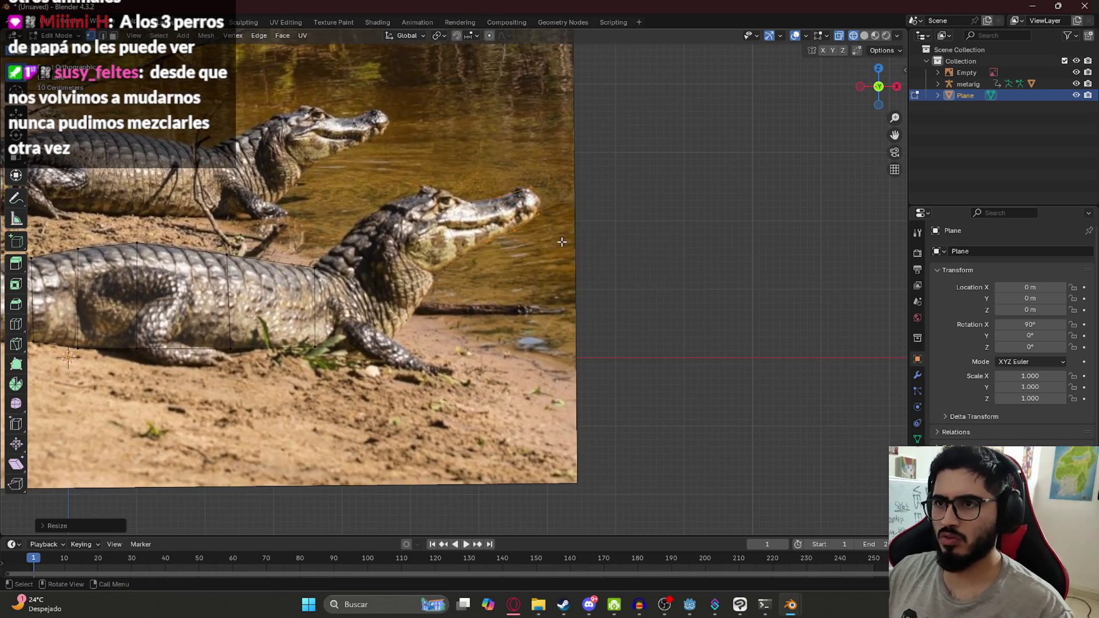
scroll(491, 244, "down", 3)
key("Tab")
left_click(479, 331)
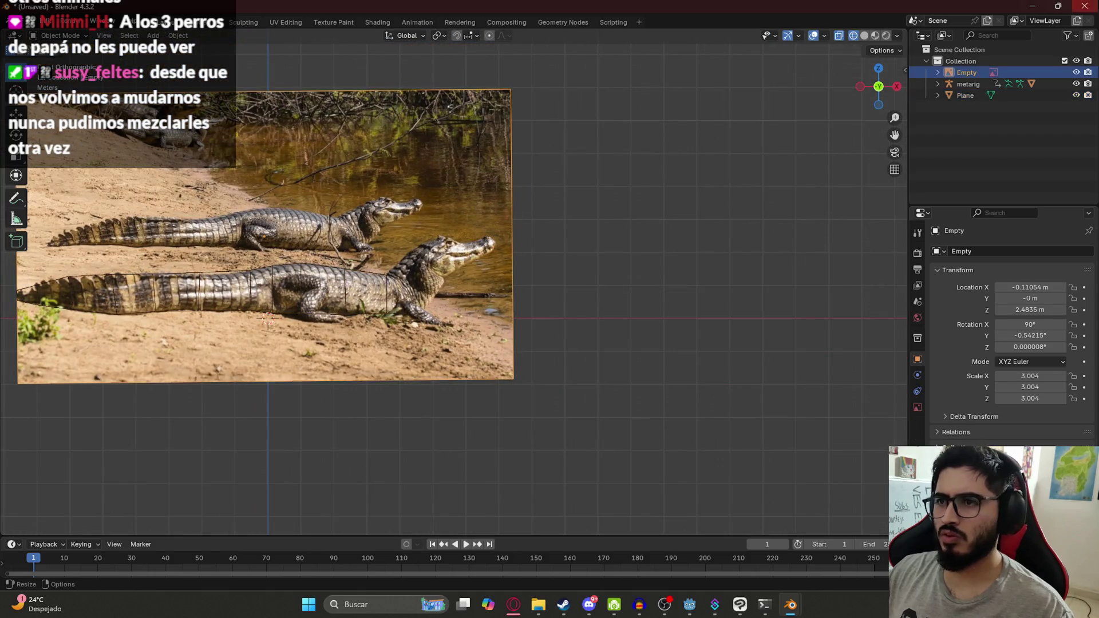
Hide the crocodile image, set Material Preview shading on the caiman mesh, and return to Object Mode.
left_click(1076, 73)
left_click(407, 265)
key("Tab")
middle_click_drag(488, 172, 531, 287)
key("alt+a")
key("z")
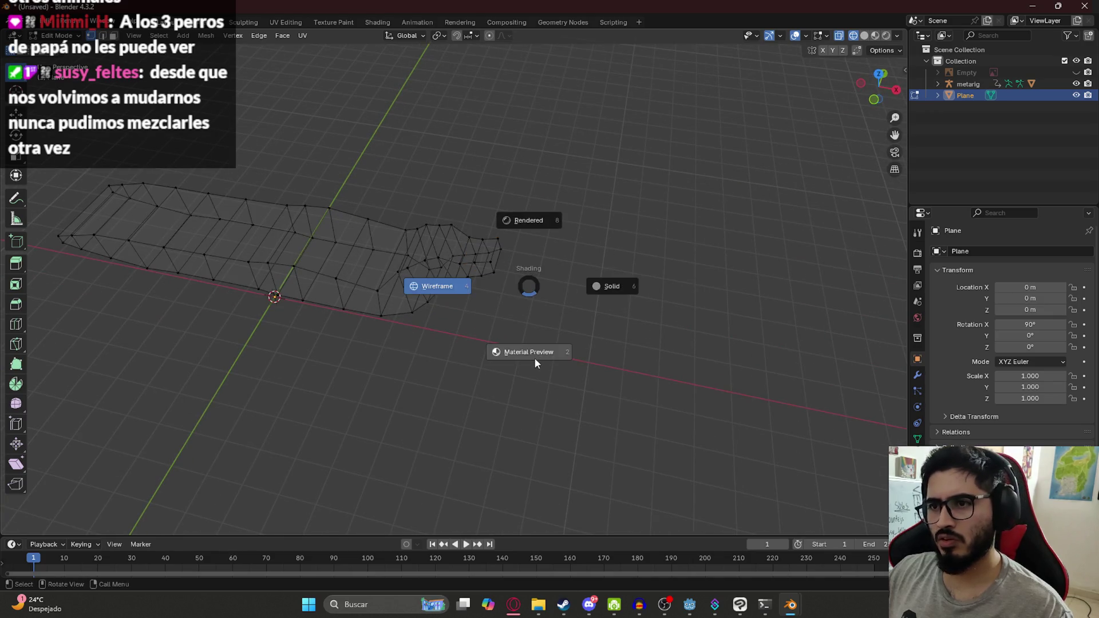
left_click(537, 364)
mouse_move(516, 327)
middle_mouse_down()
mouse_move(481, 309)
mouse_move(638, 300)
mouse_move(433, 298)
mouse_move(328, 263)
mouse_move(155, 253)
mouse_move(140, 300)
mouse_move(214, 351)
mouse_move(252, 307)
middle_mouse_up()
key("Tab")
scroll(459, 215, "up", 3)
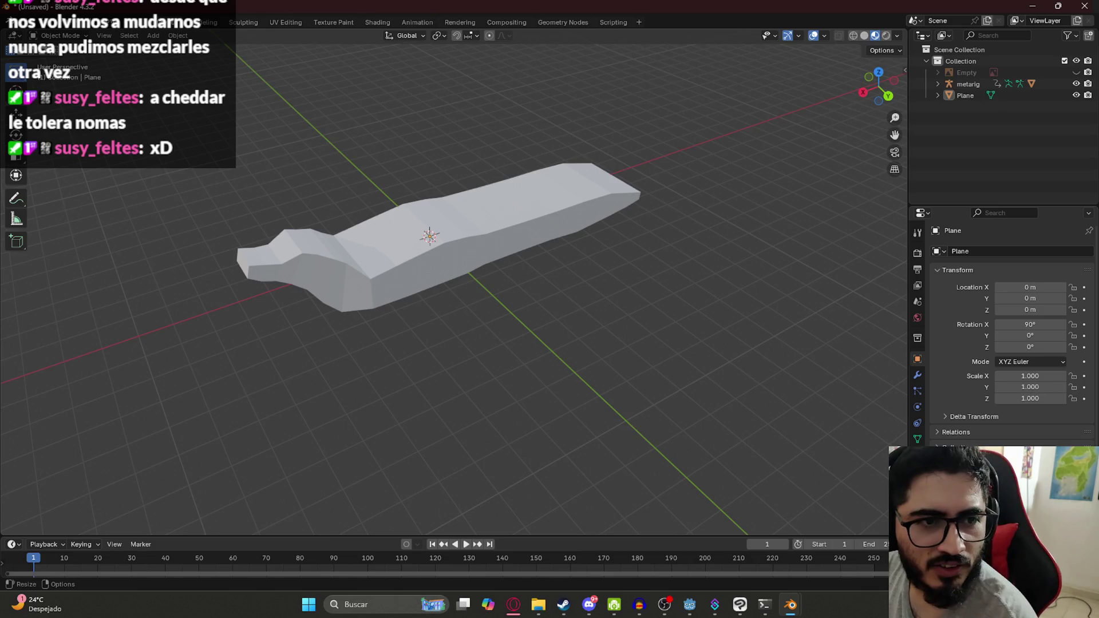
In Edit Mode, box-select the tail-end faces using see-through wireframe shading.
mouse_move(516, 160)
middle_mouse_down()
mouse_move(545, 157)
mouse_move(508, 210)
middle_mouse_up()
key("Tab")
key("KP_1")
key("KP_7")
mouse_move(519, 196)
middle_mouse_down()
mouse_move(356, 287)
mouse_move(399, 213)
middle_mouse_up()
key("z")
left_click(110, 208)
left_click_drag(147, 184, 364, 373)
key("z")
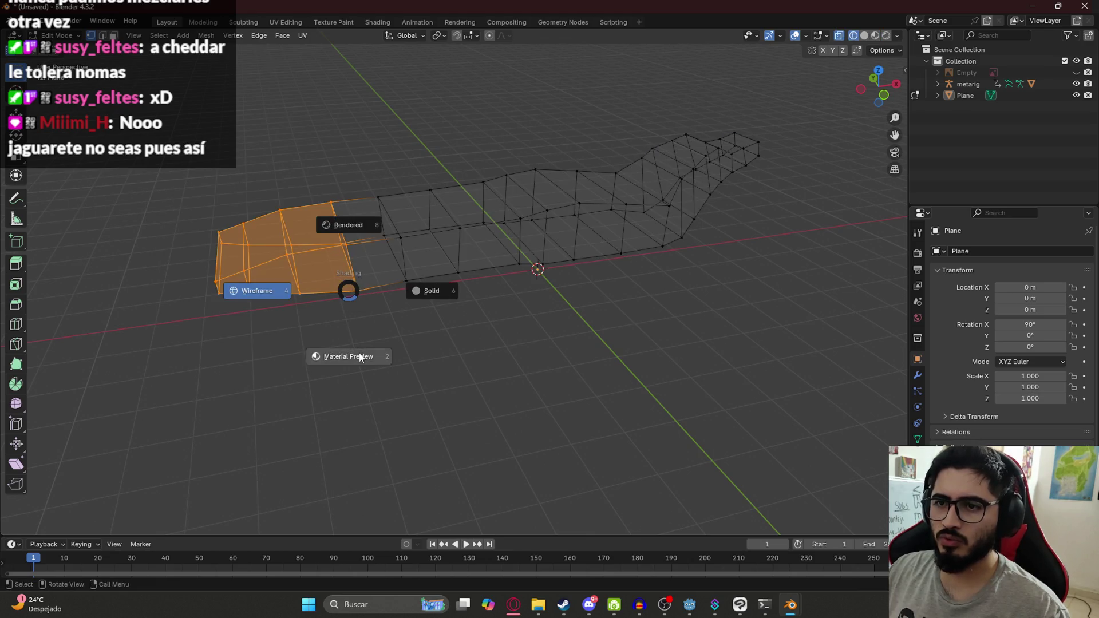
left_click(359, 356)
middle_click_drag(359, 357, 873, 27)
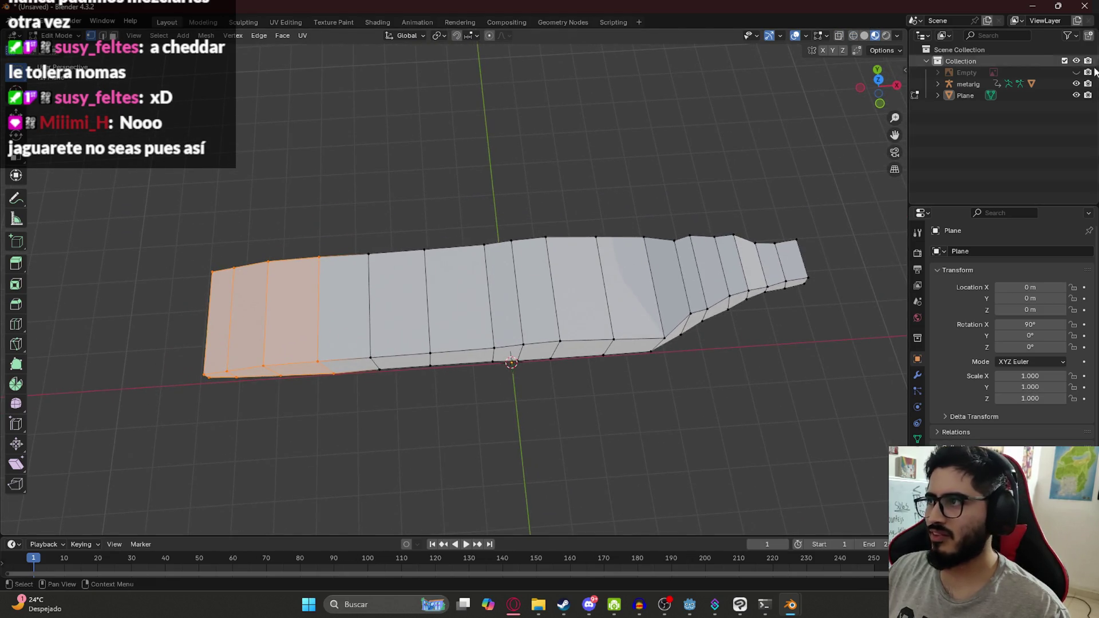
Show the crocodile reference again and add more face columns to the tail selection.
left_click(1076, 72)
mouse_move(496, 228)
middle_mouse_down()
mouse_move(491, 204)
mouse_move(394, 295)
middle_mouse_up()
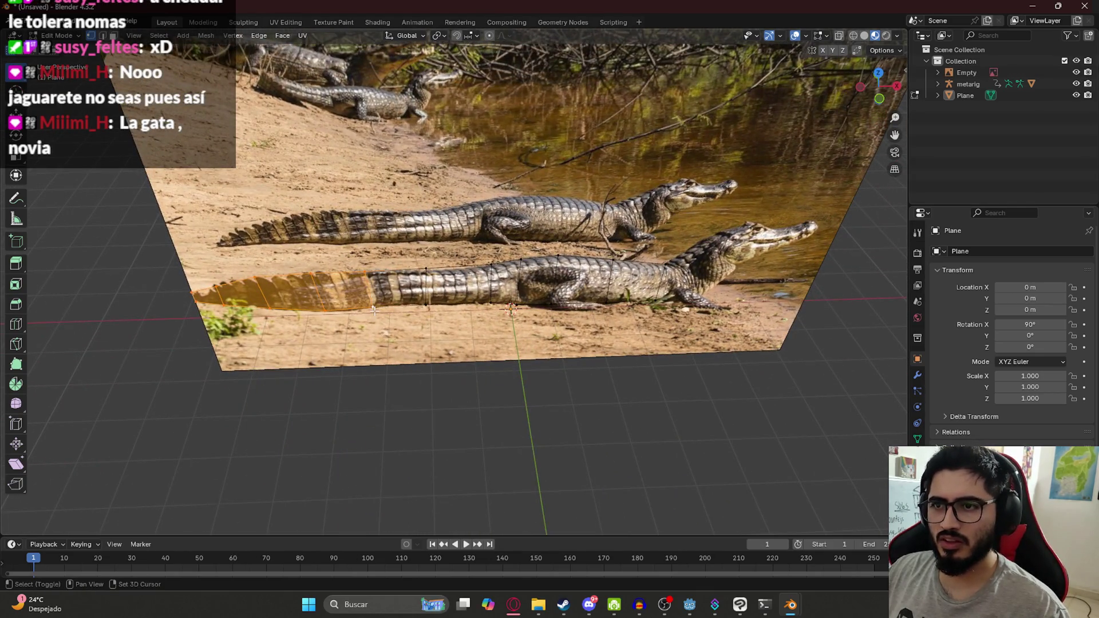
left_click(426, 294, "shift")
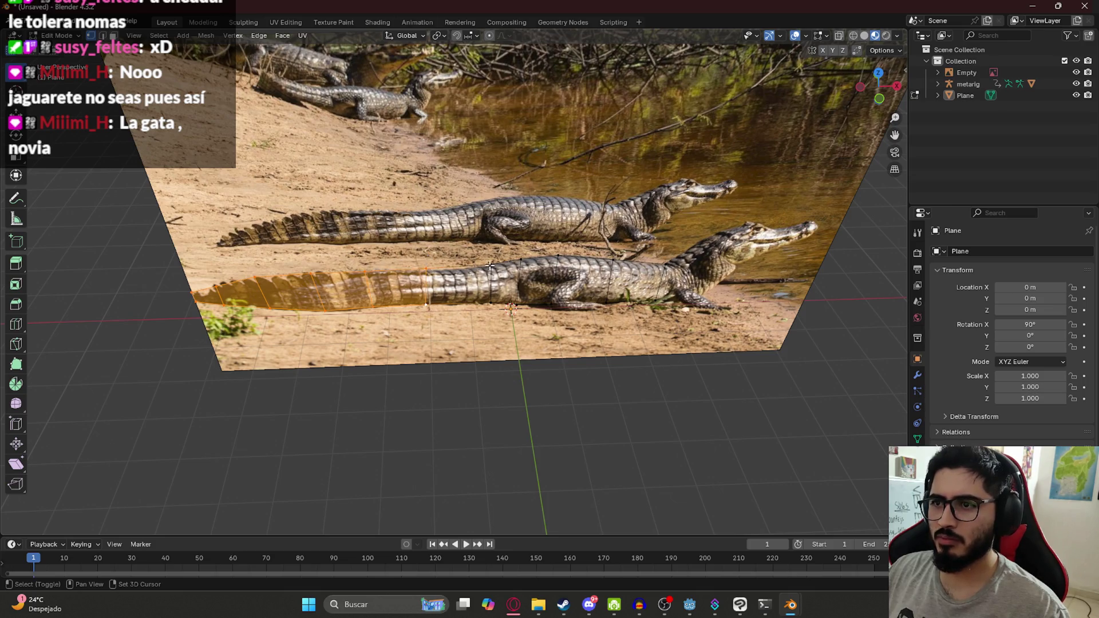
key("KP_7")
middle_click_drag(452, 248, 464, 260)
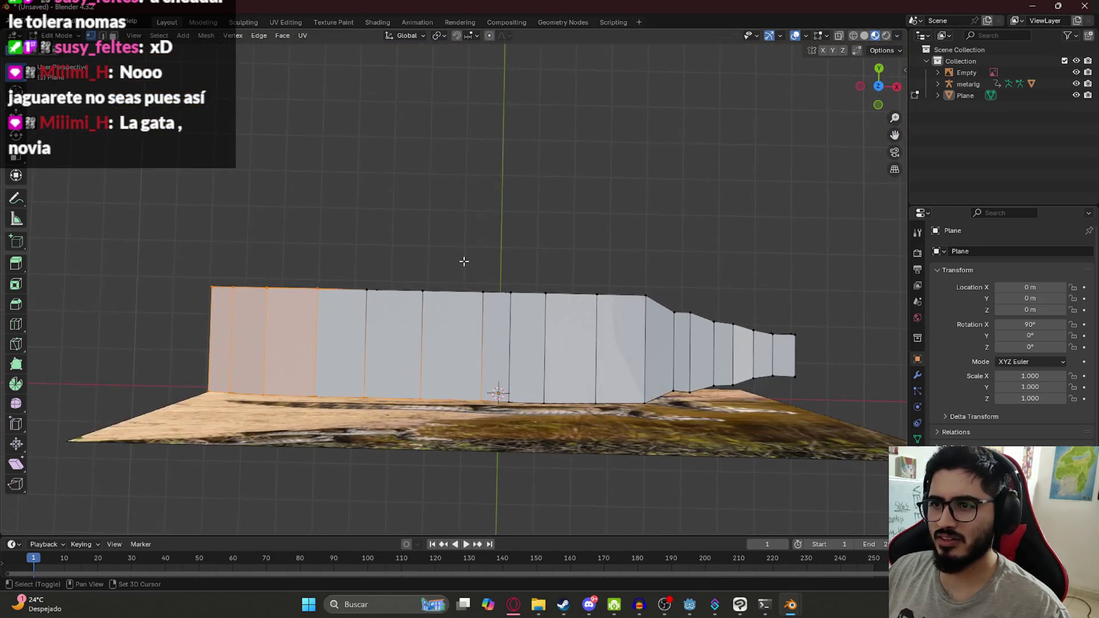
middle_click_drag(565, 299, 424, 193)
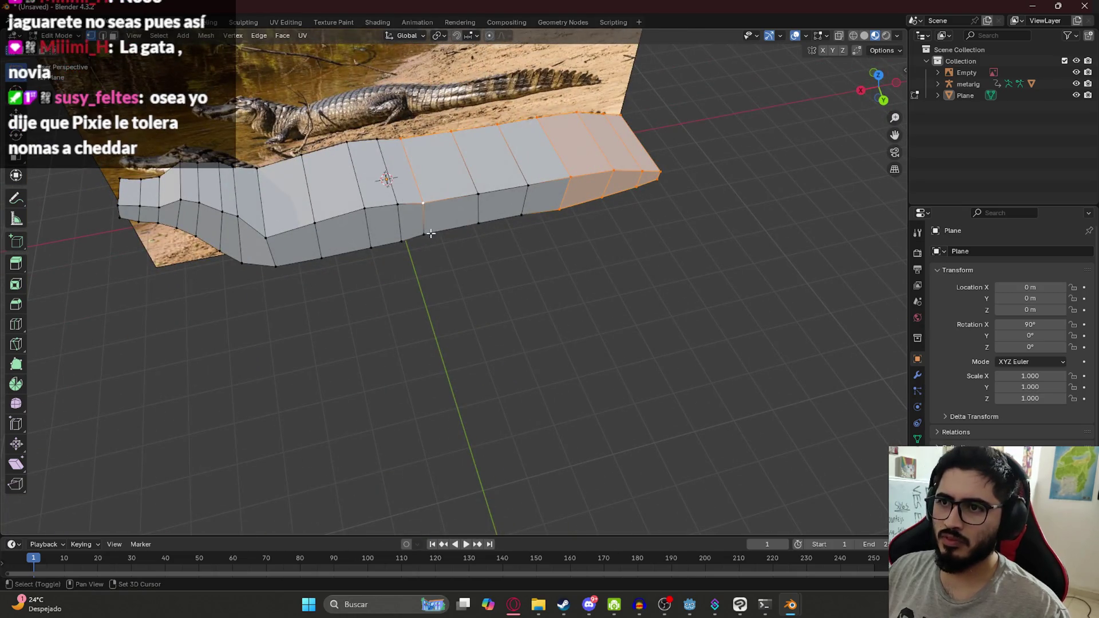
left_click(486, 228, "shift")
left_click(528, 209, "shift")
mouse_move(527, 209)
middle_mouse_down()
mouse_move(506, 200)
mouse_move(583, 235)
middle_mouse_up()
Scale the selected tail faces narrower along the Y axis.
key("s")
key("y")
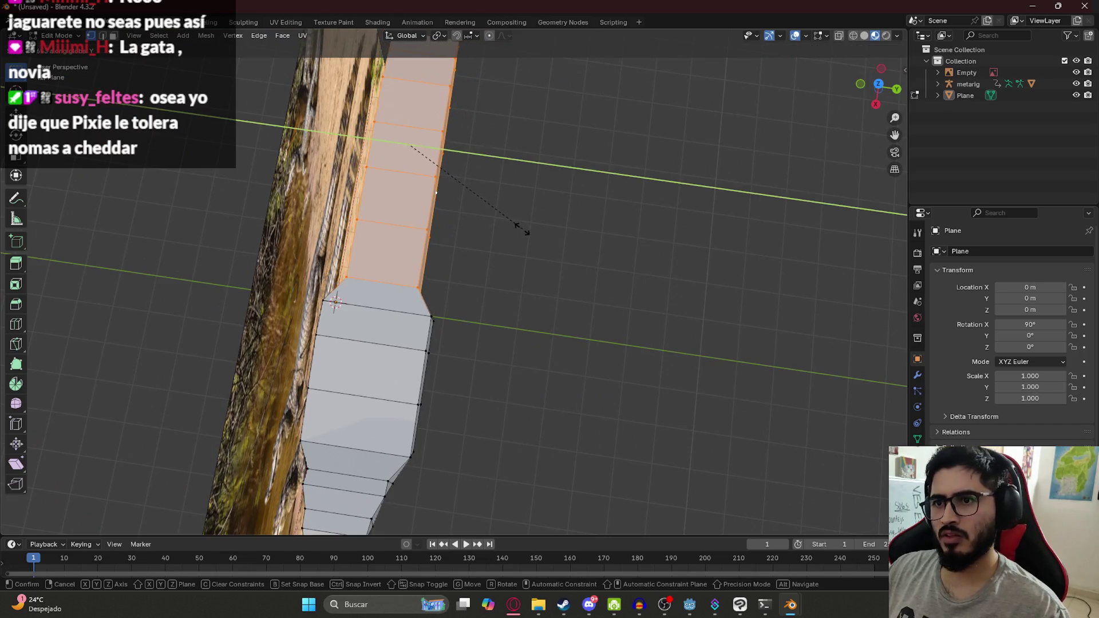
left_click(538, 236)
mouse_move(538, 236)
middle_mouse_down()
mouse_move(407, 188)
mouse_move(602, 265)
mouse_move(516, 259)
middle_mouse_up()
key("s")
left_click(552, 251)
key("s")
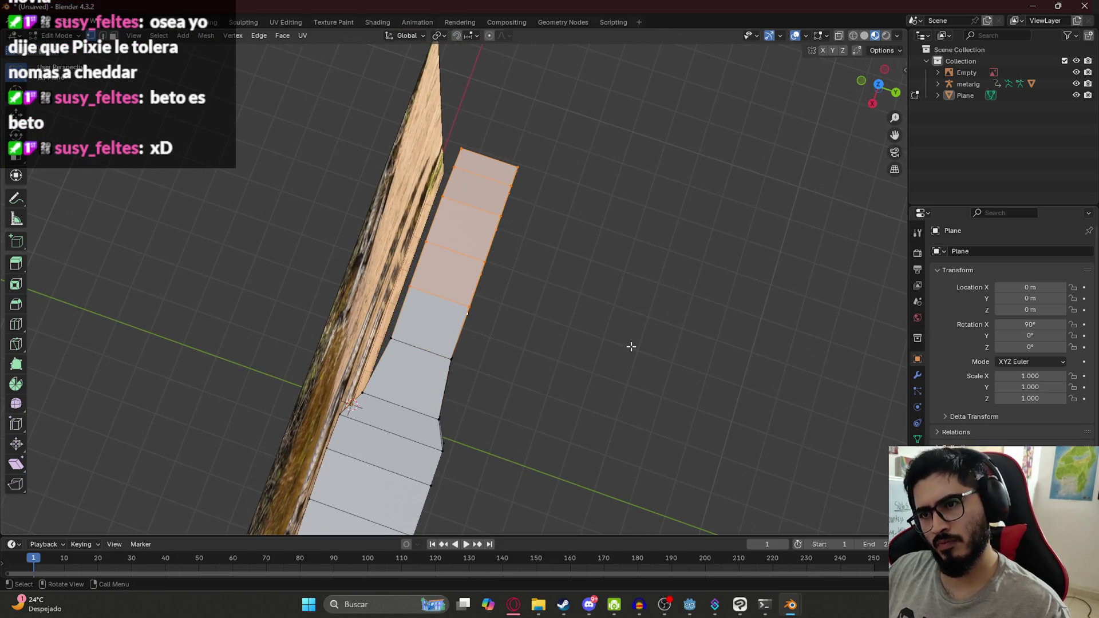
key("y")
left_click(616, 340)
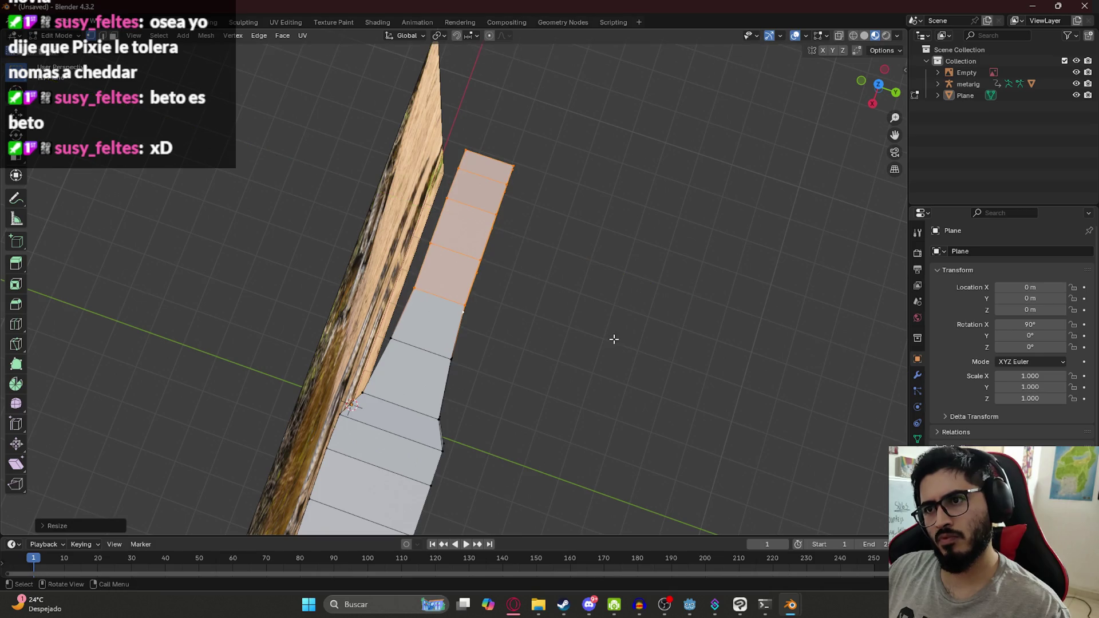
Taper the tail further by scaling the end faces and the tip thinner along Y.
left_click(495, 248, "shift")
left_click(467, 261, "shift")
key("s")
key("y")
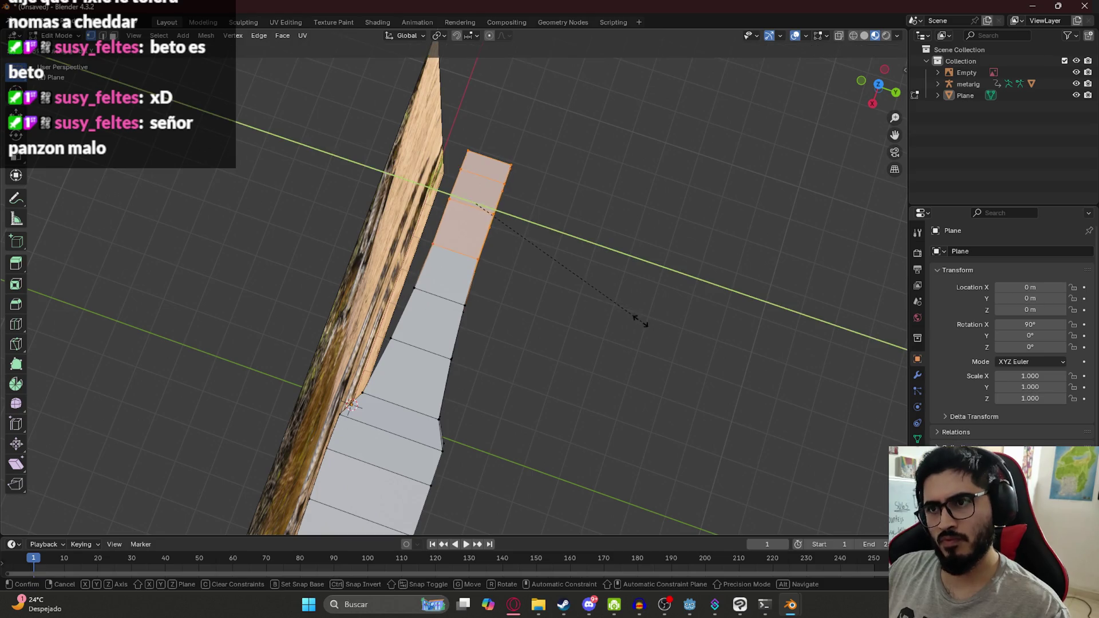
left_click(618, 319)
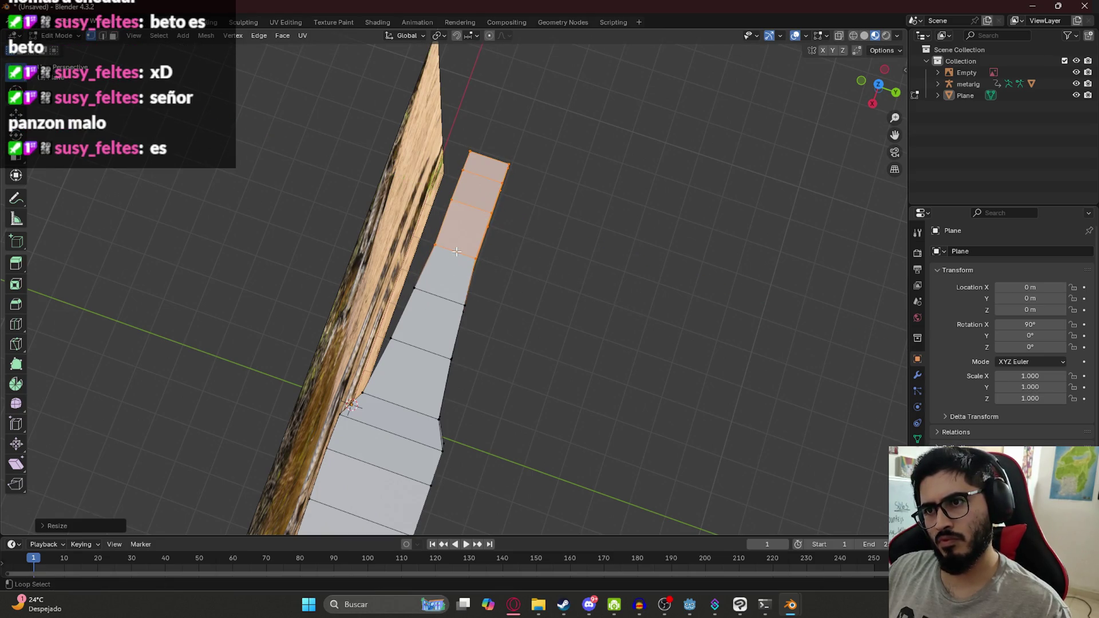
left_click(456, 252, "shift")
key("s")
key("y")
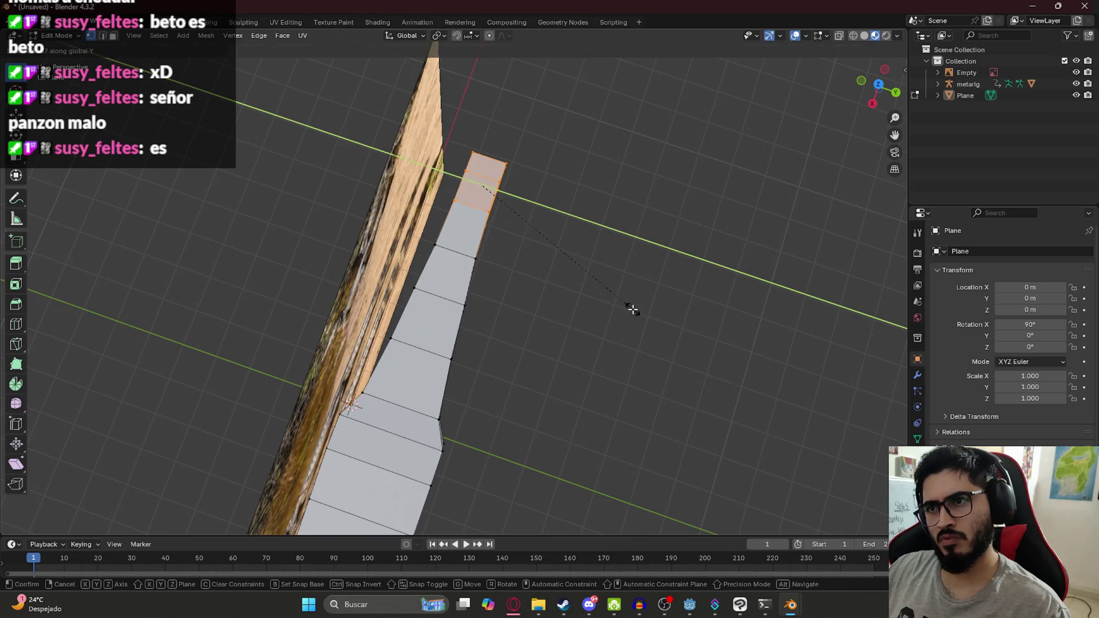
left_click(627, 315)
Clear the selection, check the shape in Object Mode, and hide the reference image.
key("alt+a")
mouse_move(618, 321)
middle_mouse_down()
mouse_move(496, 284)
mouse_move(545, 267)
mouse_move(469, 264)
mouse_move(483, 258)
mouse_move(358, 338)
mouse_move(255, 300)
mouse_move(329, 268)
mouse_move(403, 277)
mouse_move(355, 256)
mouse_move(522, 219)
mouse_move(486, 200)
mouse_move(499, 209)
mouse_move(290, 166)
middle_mouse_up()
key("Tab")
left_click(252, 164)
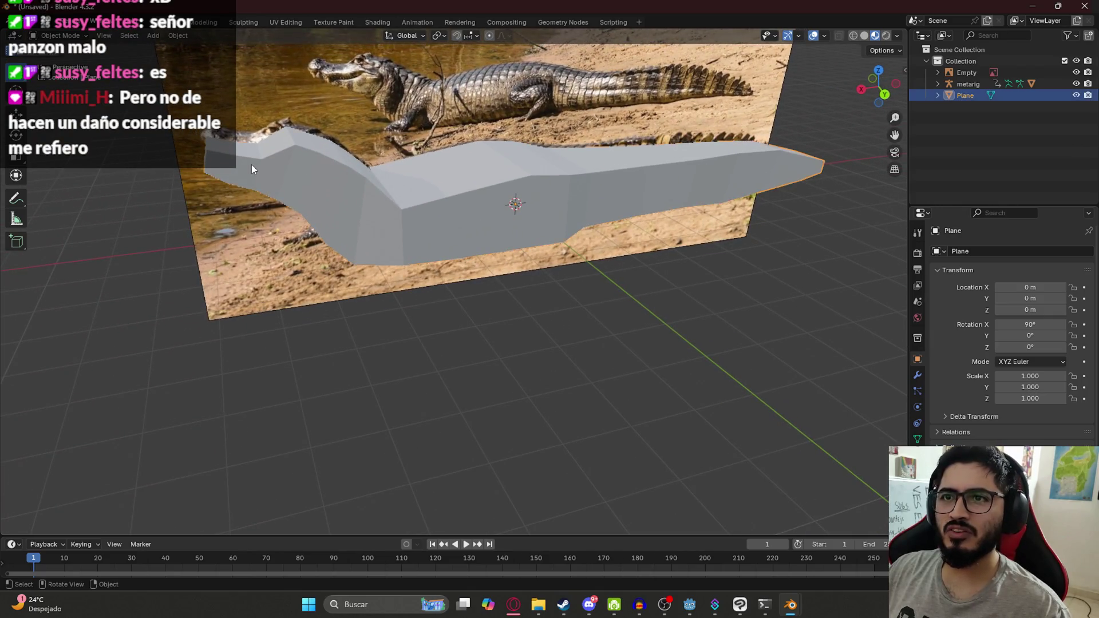
key("KP_1")
left_click(1076, 73)
key("Tab")
mouse_move(643, 64)
middle_mouse_down("shift")
mouse_move(664, 119)
mouse_move(506, 215)
middle_mouse_up("shift")
scroll(524, 209, "up", 5)
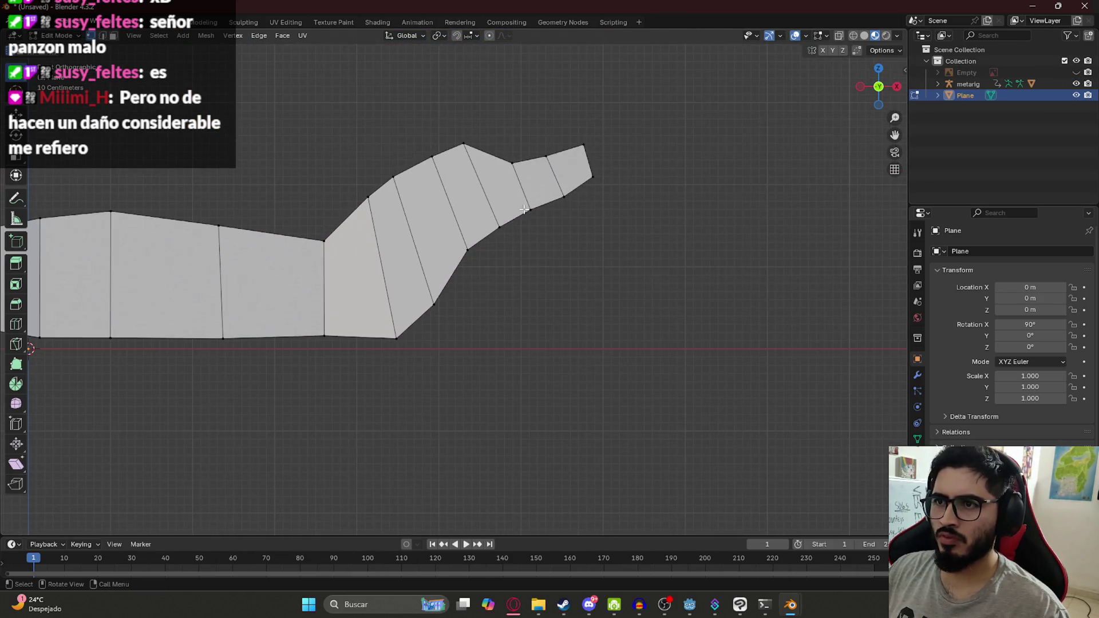
Compare the head against the reference, then switch to see-through wireframe shading.
left_click(1077, 73)
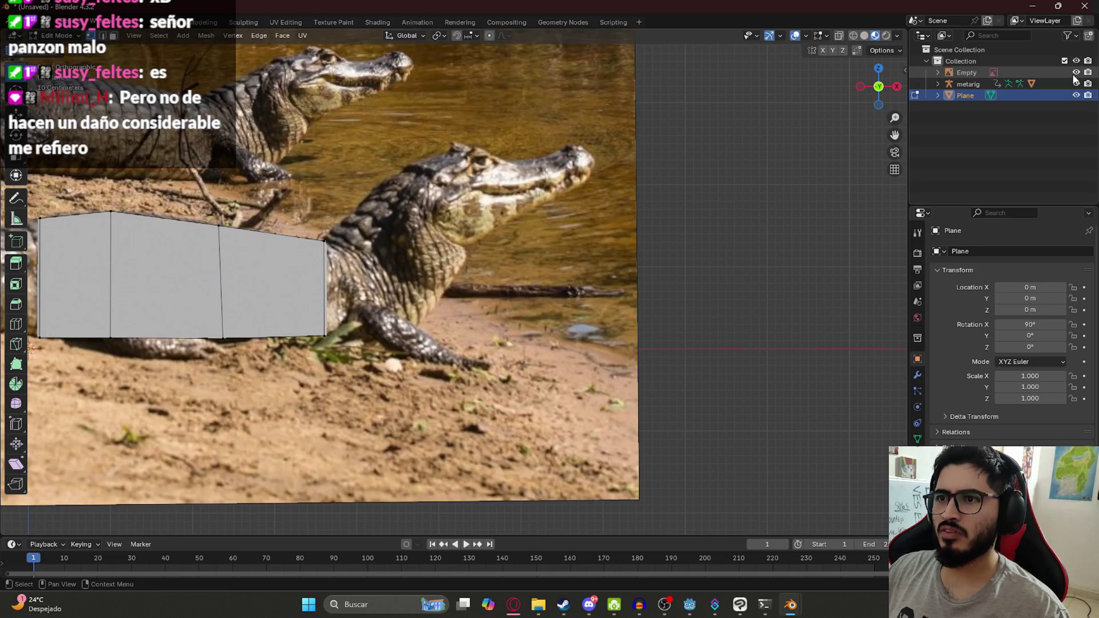
left_click(1075, 74)
key("z")
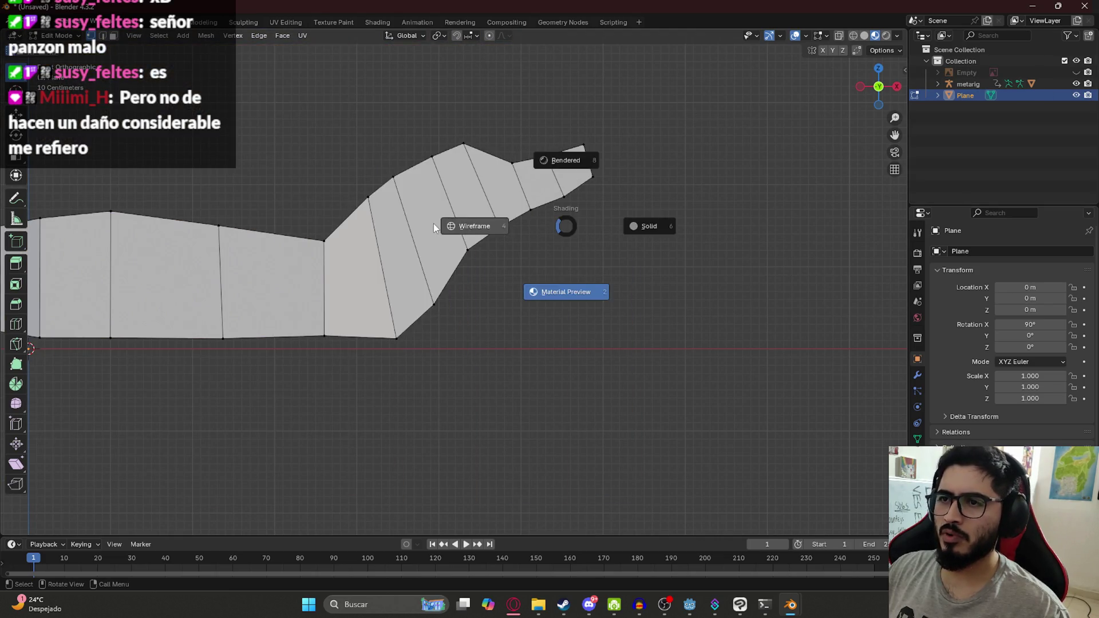
left_click(453, 224)
left_click_drag(550, 123, 659, 222)
key("g")
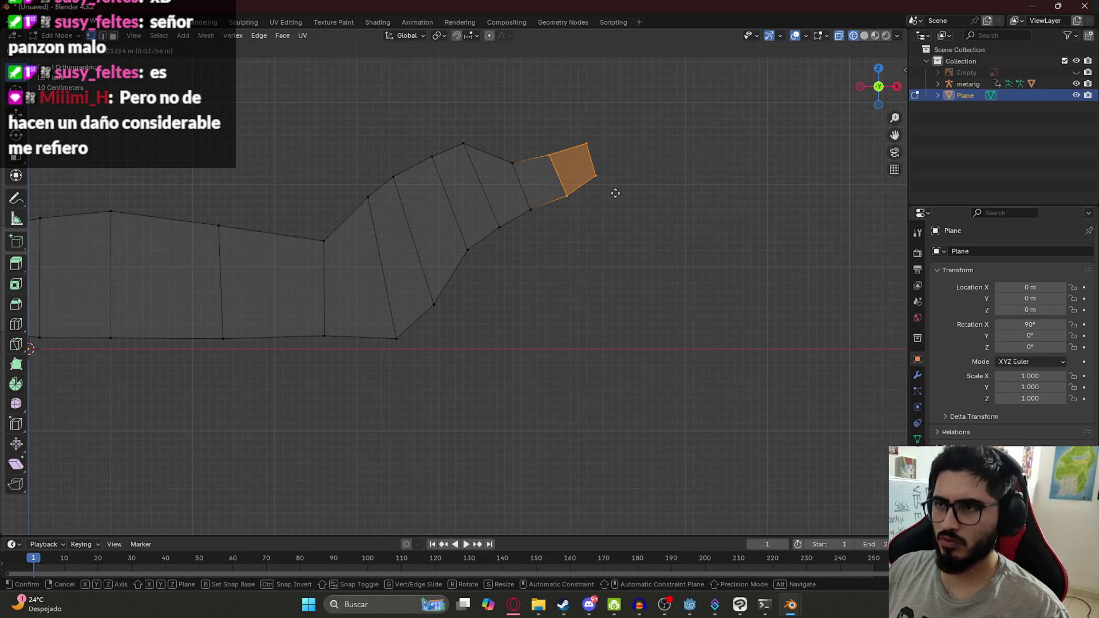
key("Escape")
Raise a top snout vertex and pull the snout tip edges outward.
left_click(513, 163)
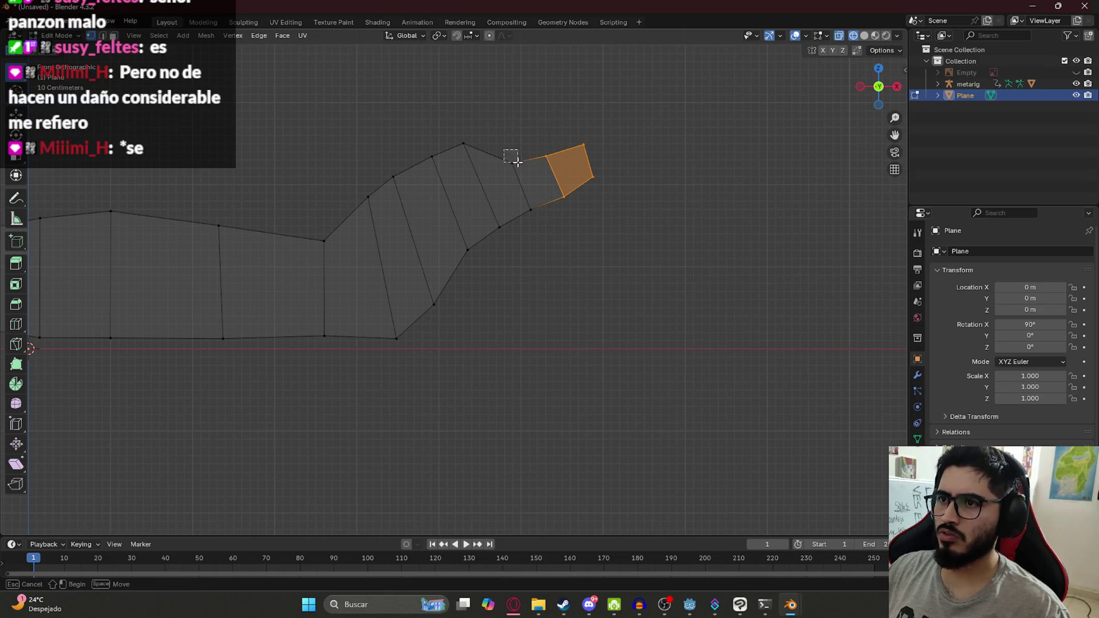
key("g")
left_click(517, 194)
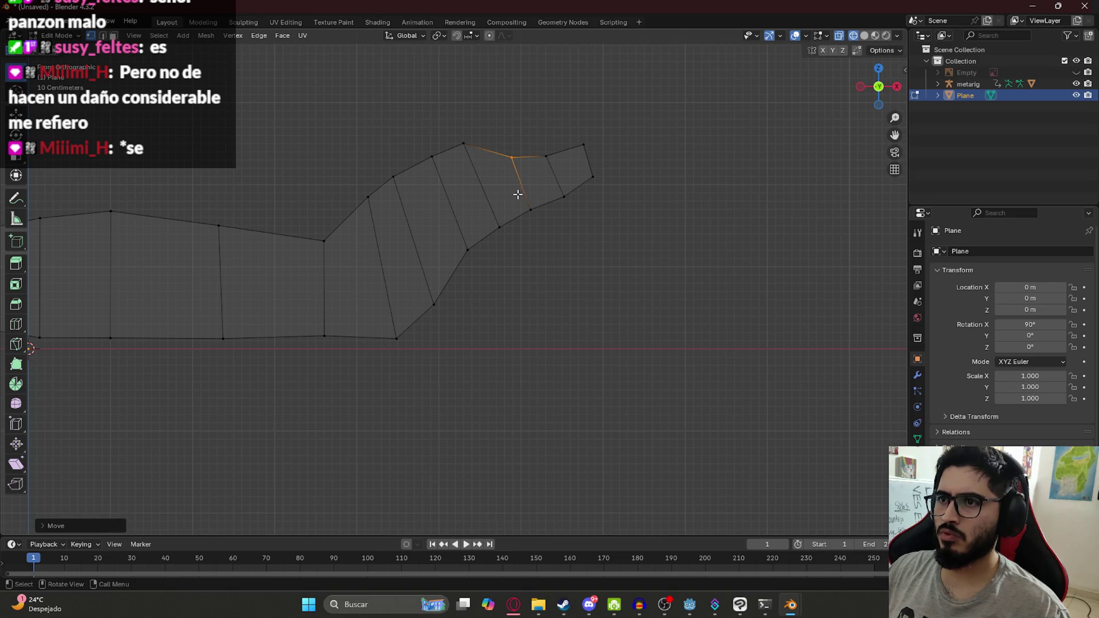
left_click(546, 155)
left_click(564, 196, "shift")
key("g")
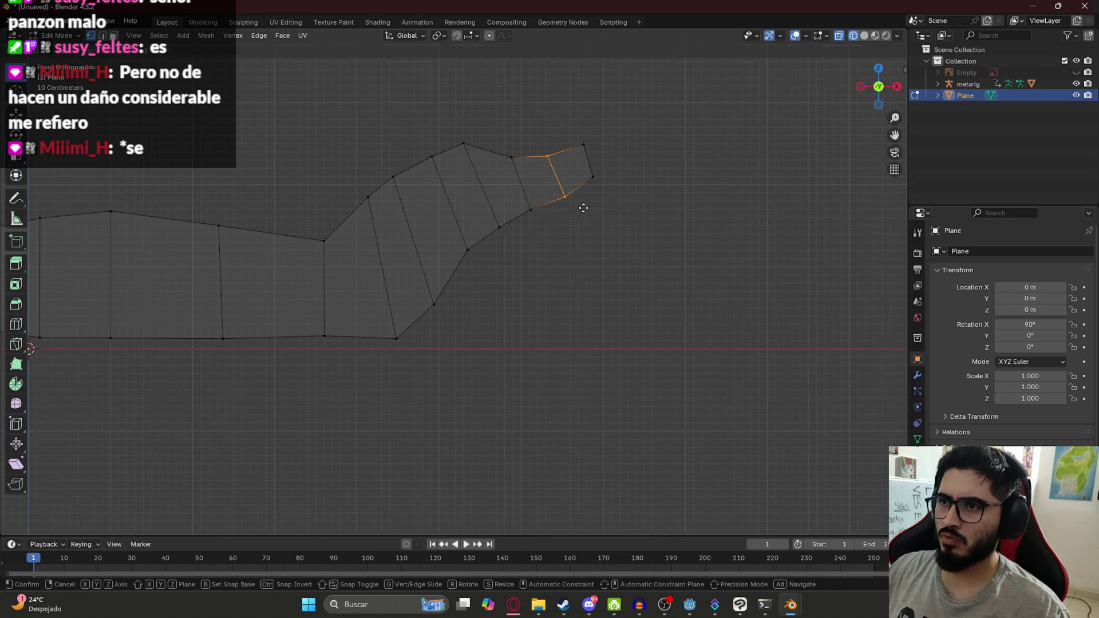
left_click(588, 208)
left_click(583, 144)
left_click(593, 177, "shift")
key("g")
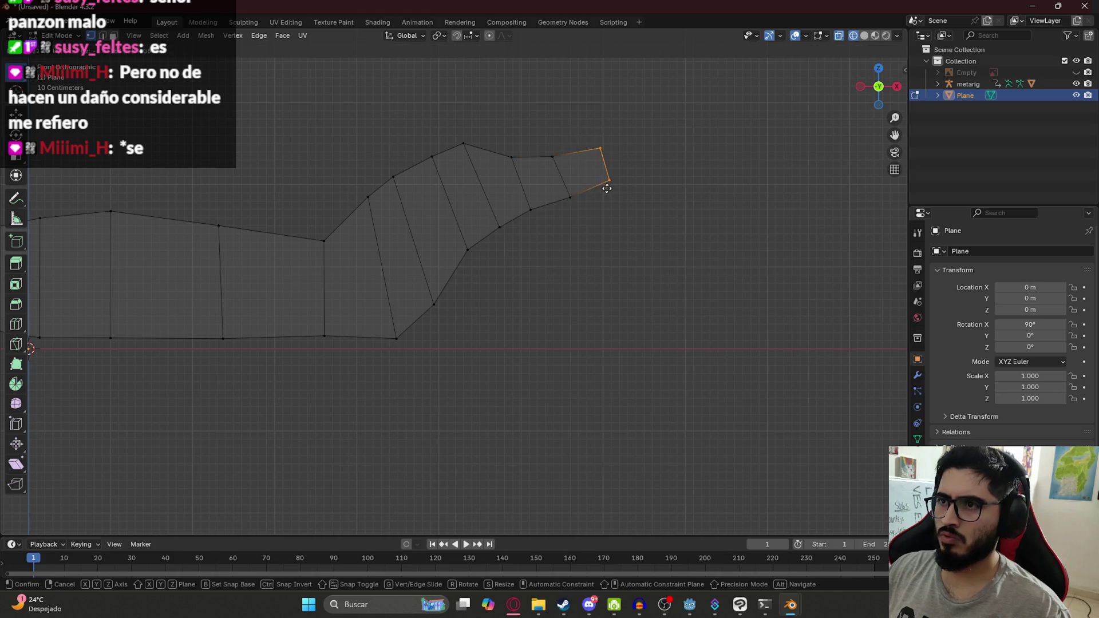
left_click(607, 185)
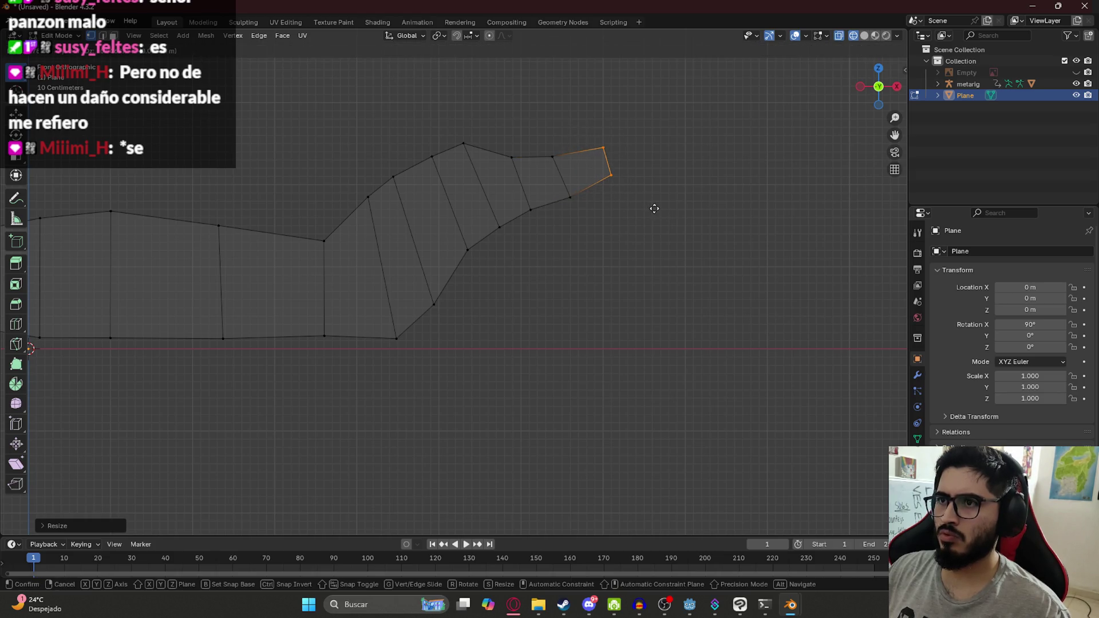
Return to Object Mode and view the reshaped mesh in Material Preview shading.
key("Tab")
mouse_move(513, 196)
middle_mouse_down()
mouse_move(562, 166)
mouse_move(545, 169)
middle_mouse_up()
key("z")
left_click(500, 262)
mouse_move(541, 213)
middle_mouse_down()
mouse_move(562, 333)
mouse_move(566, 288)
mouse_move(435, 260)
mouse_move(530, 221)
middle_mouse_up()
left_click(563, 333)
Save the file as 'jakare' instead of untitled.blend in the Mis Videojuegos folder.
key("ctrl+s")
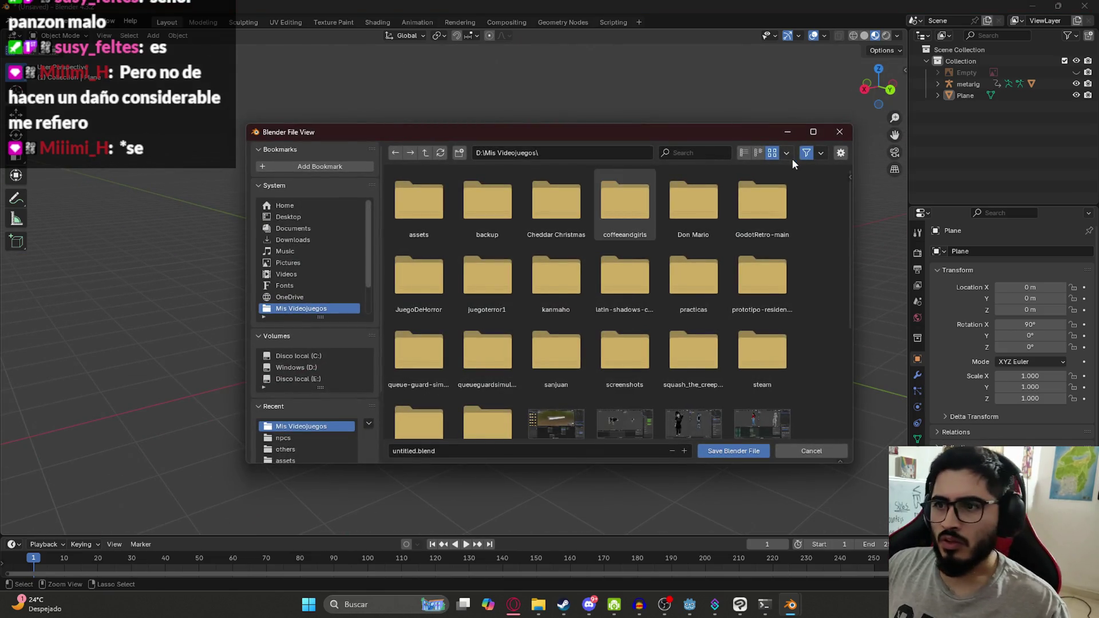
left_click(508, 448)
type("jakare")
key("Return")
left_click(733, 451)
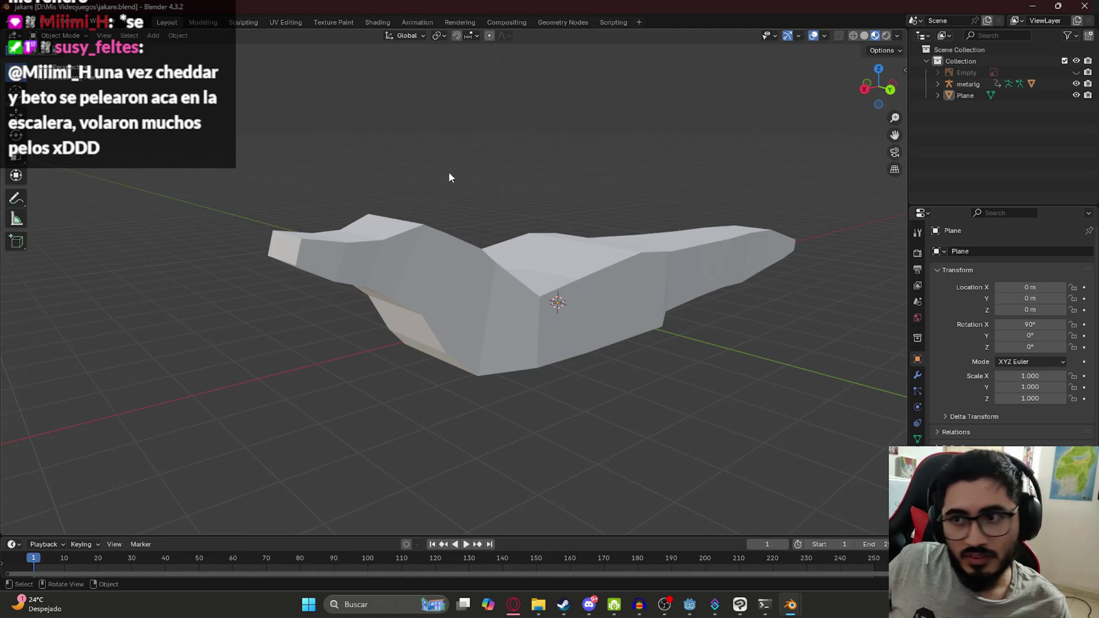
Select the caiman mesh and re-save the file.
scroll(471, 208, "down", 4)
left_click(524, 273)
mouse_move(525, 273)
middle_mouse_down()
mouse_move(625, 276)
mouse_move(522, 303)
middle_mouse_up()
scroll(383, 324, "up", 3)
key("ctrl+s")
mouse_move(389, 319)
middle_mouse_down()
mouse_move(424, 293)
mouse_move(432, 302)
mouse_move(376, 308)
mouse_move(347, 236)
mouse_move(442, 202)
mouse_move(458, 230)
mouse_move(505, 244)
mouse_move(338, 286)
middle_mouse_up()
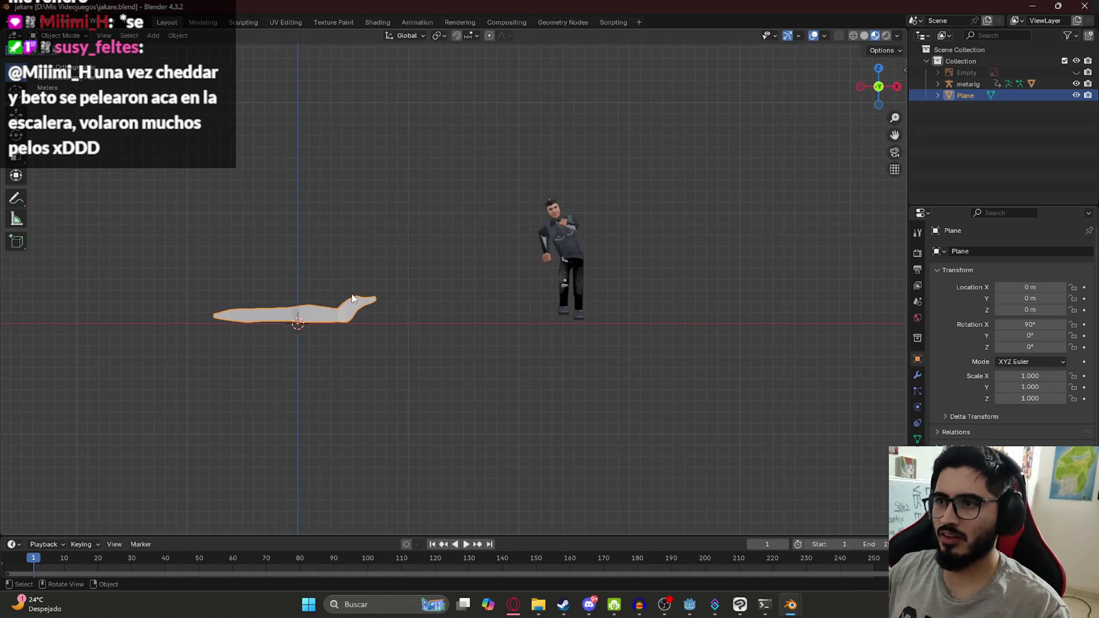
Reposition and enlarge the plane mesh beside the character.
key("g")
left_click(595, 295)
mouse_move(645, 238)
middle_mouse_down()
mouse_move(590, 318)
mouse_move(560, 284)
middle_mouse_up()
scroll(676, 252, "up", 5)
middle_click_drag(675, 251, 535, 376)
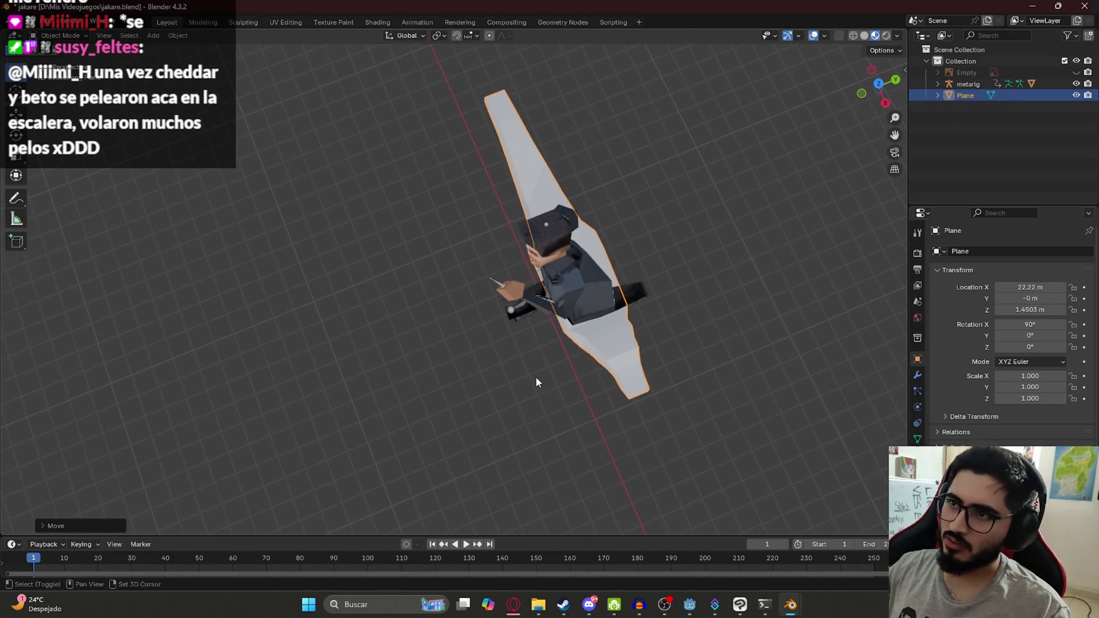
key("alt+g")
scroll(482, 363, "down", 3)
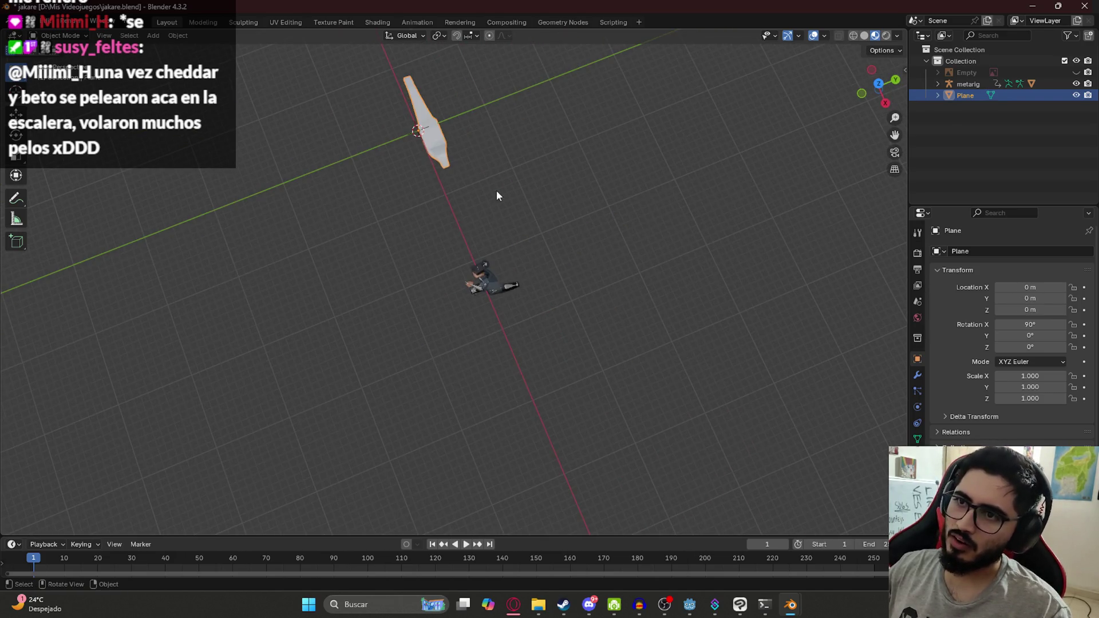
key("s")
left_click(504, 209)
key("g")
left_click(504, 365)
mouse_move(504, 365)
middle_mouse_down()
mouse_move(486, 304)
mouse_move(561, 240)
mouse_move(630, 301)
middle_mouse_up()
Reset the plane to the origin, scale it to 1.280, and shift it along Y.
key("alt+g")
key("s")
key("KP_1")
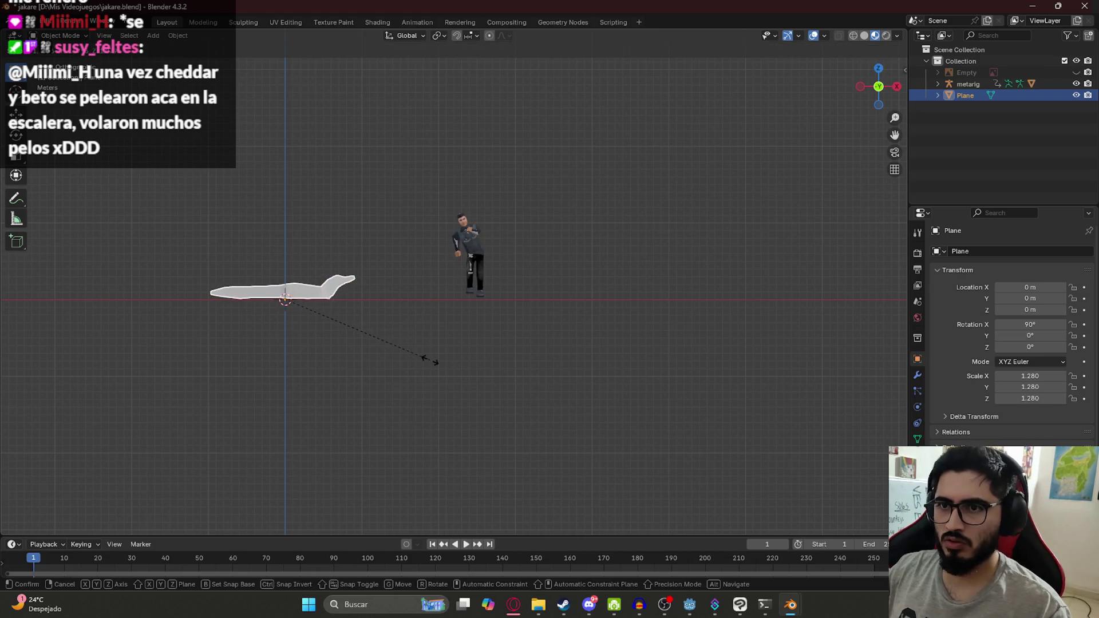
left_click(435, 362)
key("g")
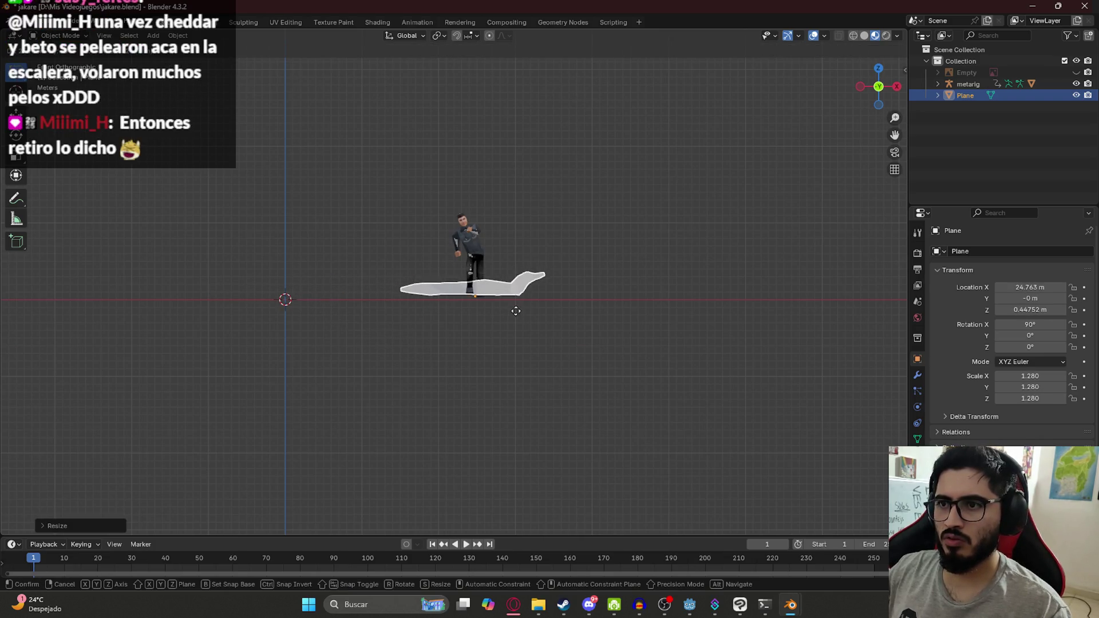
right_click(486, 310)
middle_click_drag(486, 310, 341, 330)
mouse_move(384, 373)
middle_mouse_down()
mouse_move(484, 285)
mouse_move(425, 218)
mouse_move(427, 245)
middle_mouse_up()
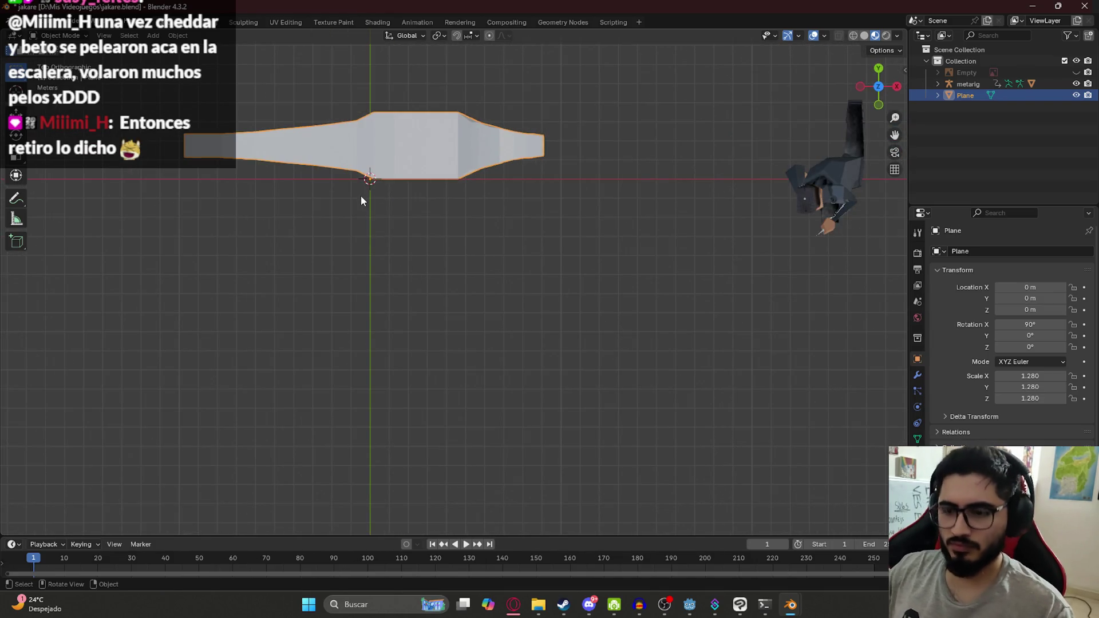
key("g")
key("y")
left_click(366, 229)
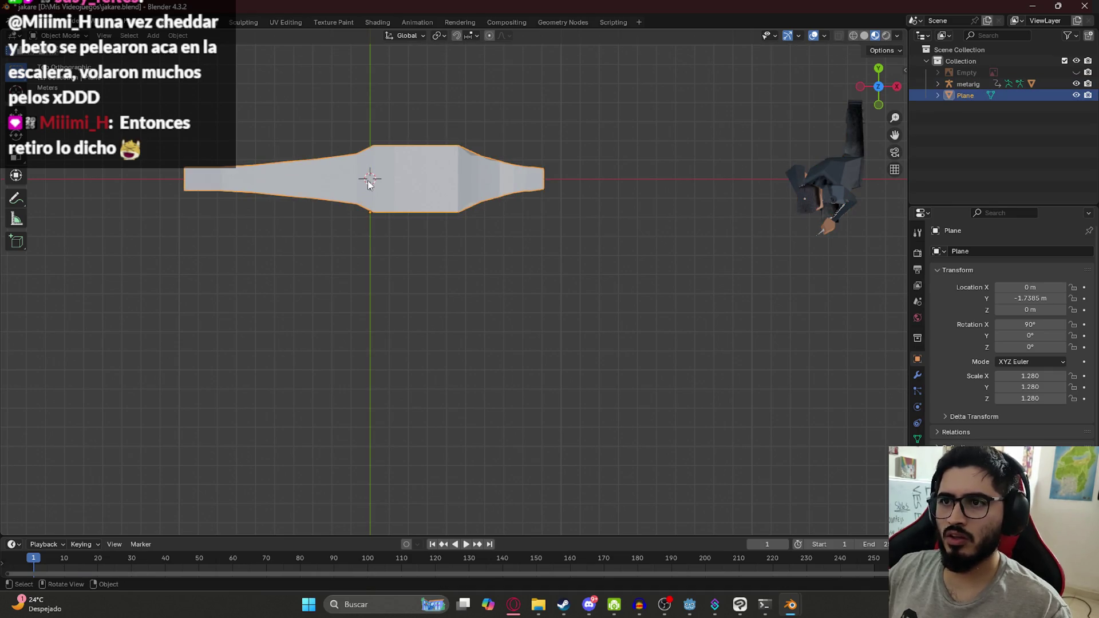
Apply all transforms to the plane, save jakare.blend, and unhide the reference image.
key("ctrl+a")
left_click(363, 215)
mouse_move(396, 268)
middle_mouse_down()
mouse_move(363, 157)
mouse_move(403, 269)
mouse_move(430, 269)
middle_mouse_up()
key("ctrl+s")
scroll(428, 271, "up", 5)
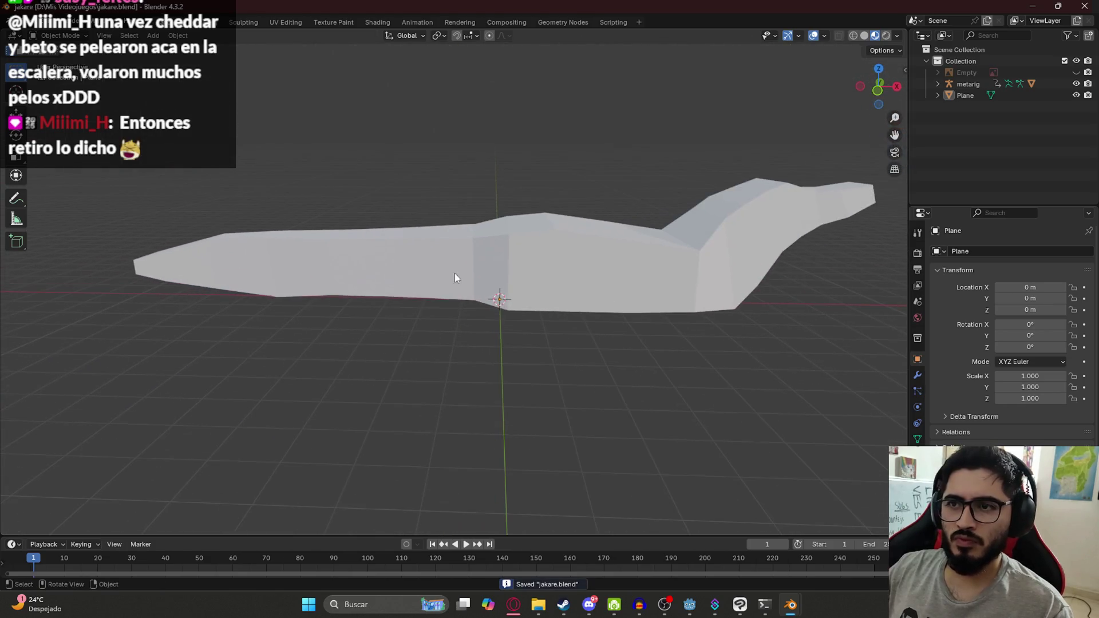
left_click(1076, 72)
Switch to wireframe shading and check the plane from the front in Edit Mode.
key("z")
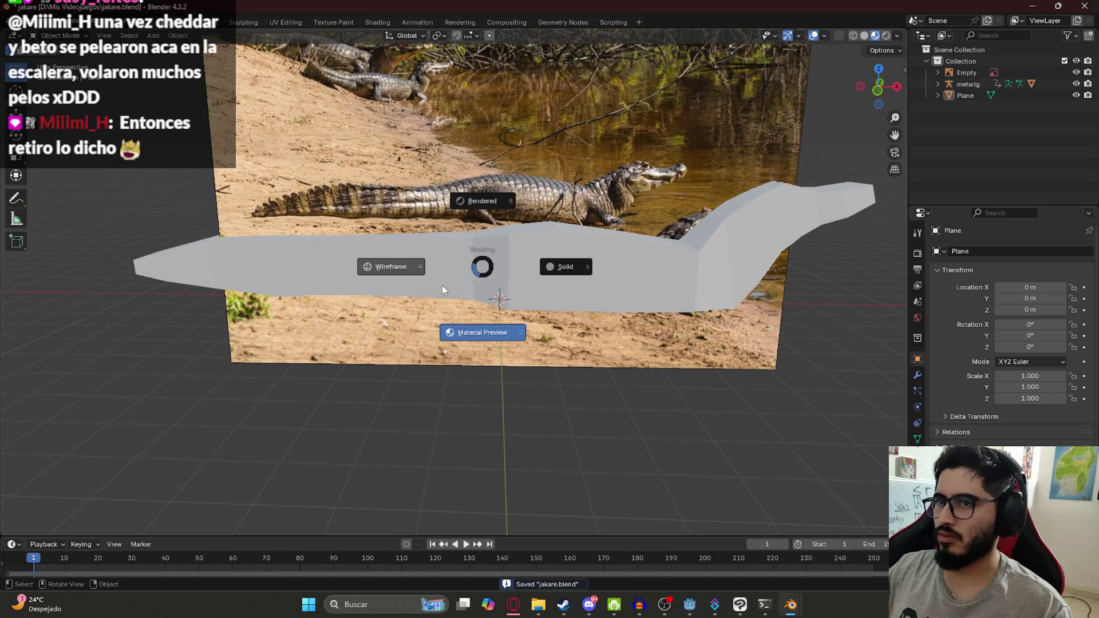
left_click(369, 269)
left_click(461, 249)
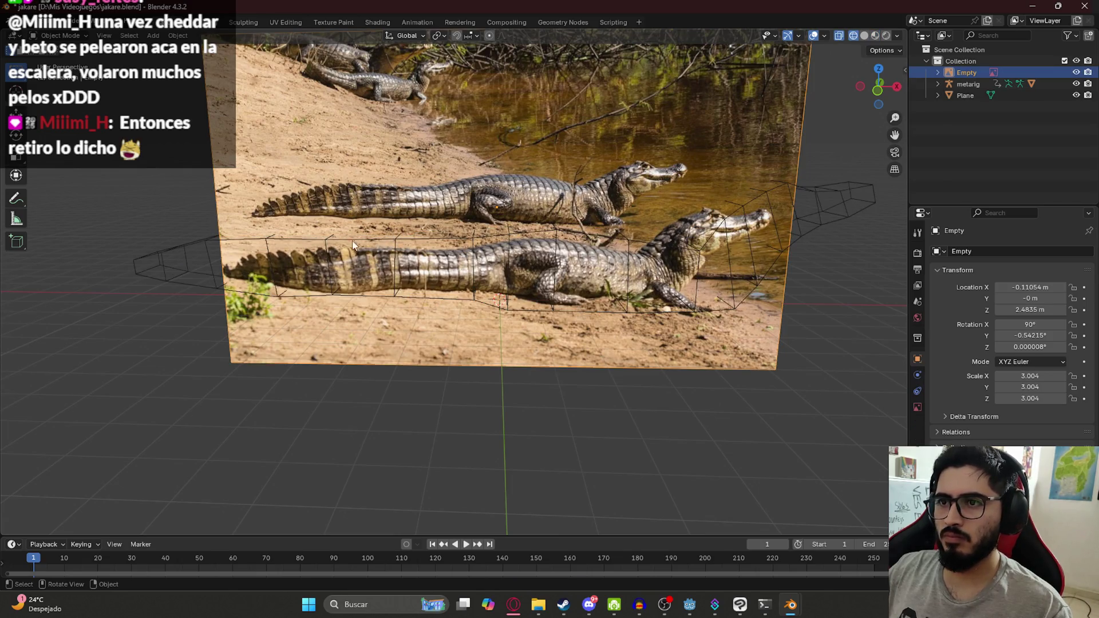
left_click(167, 250)
key("Tab")
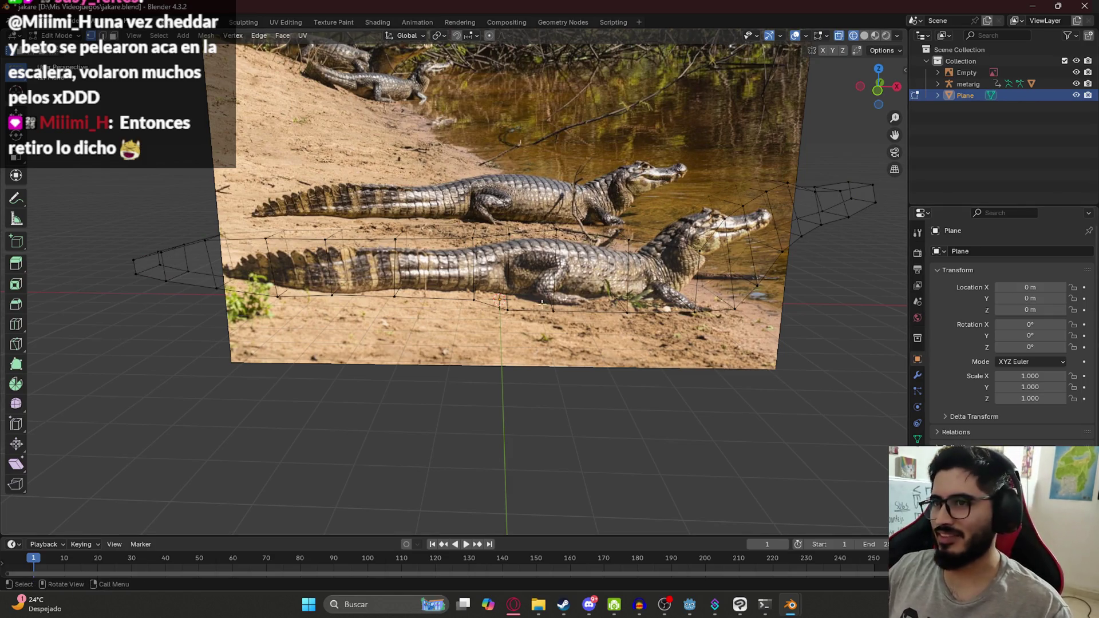
key("KP_1")
scroll(519, 331, "down", 4)
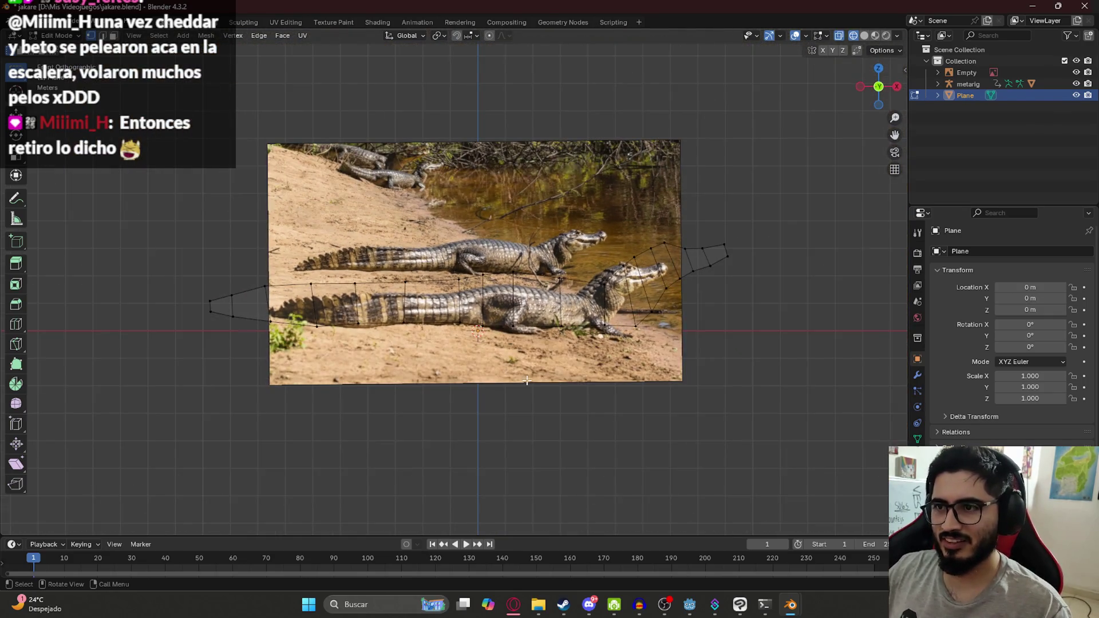
key("Tab")
Enlarge the reference image to 3.816 scale and raise it along Z.
left_click(458, 198)
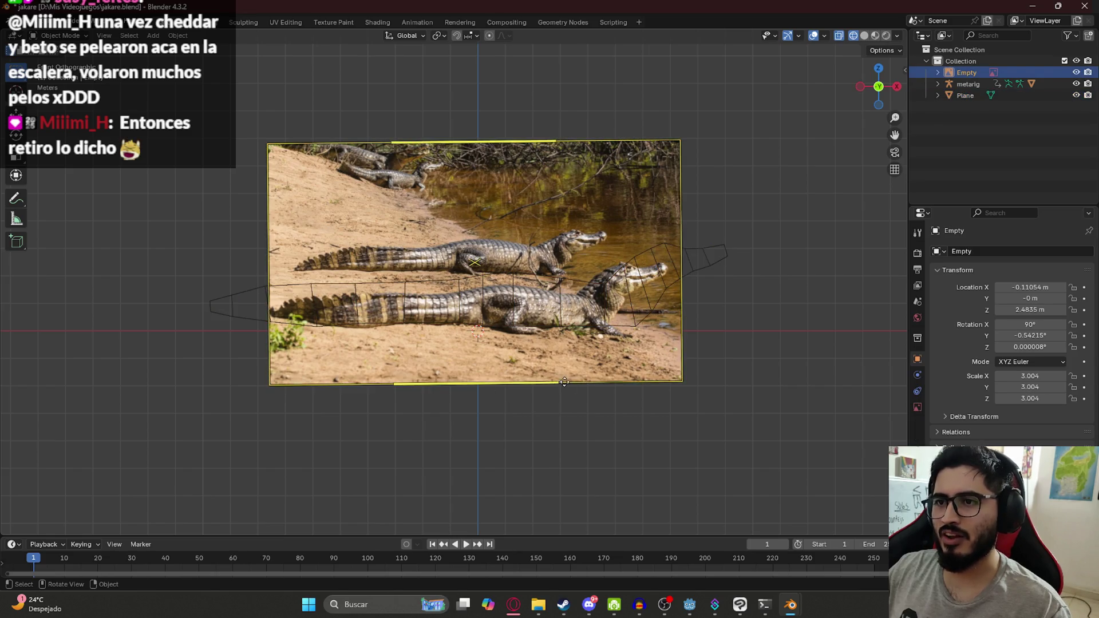
key("s")
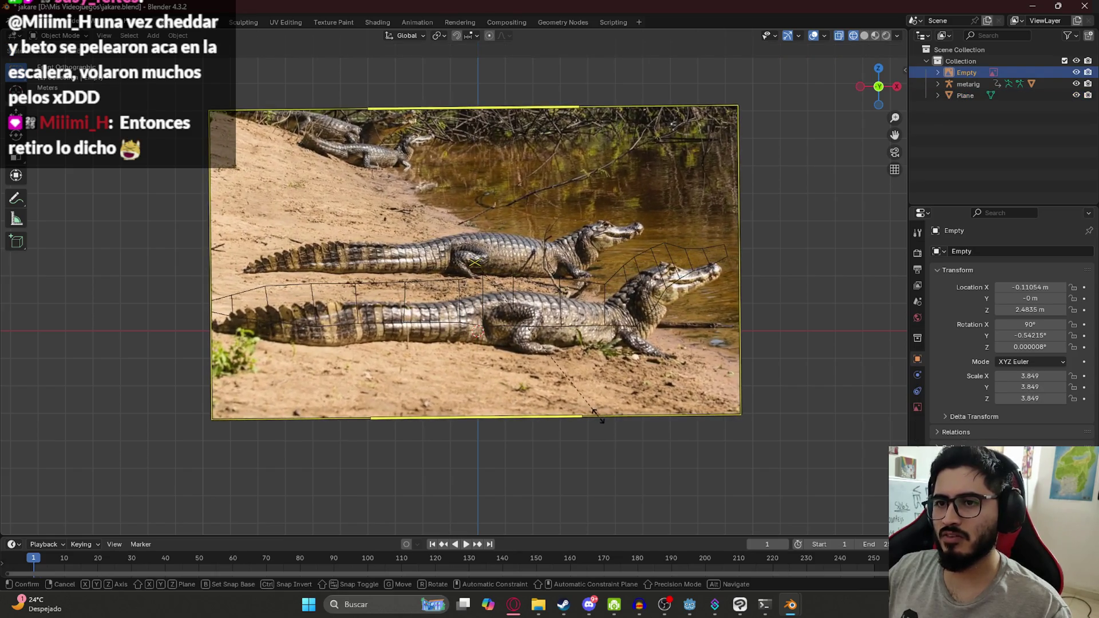
left_click(595, 413)
key("g")
key("z")
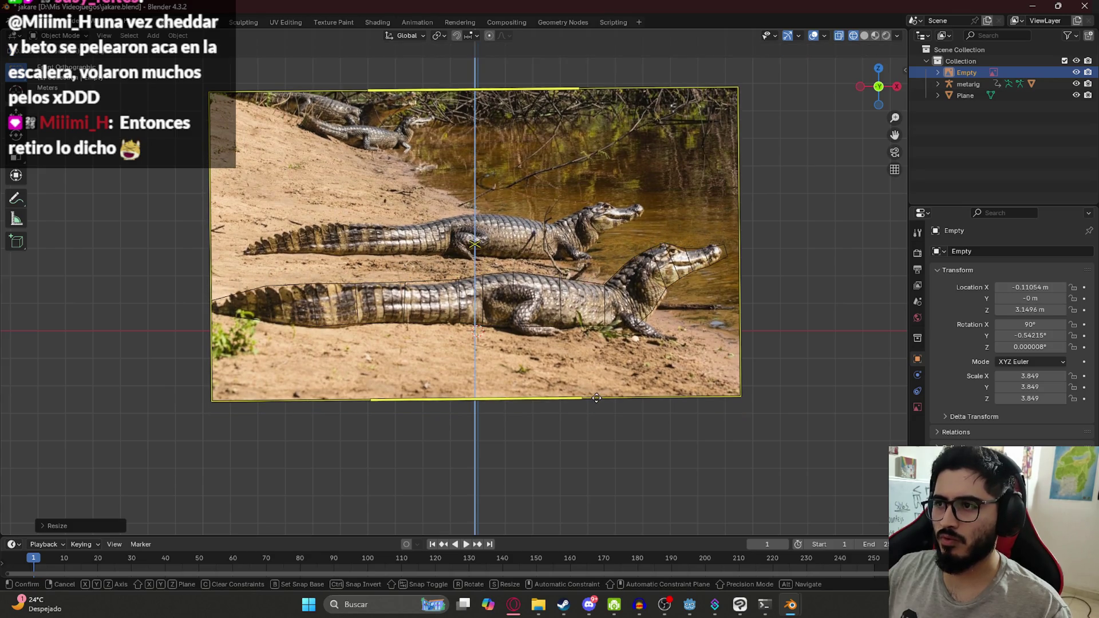
left_click(597, 398)
key("s")
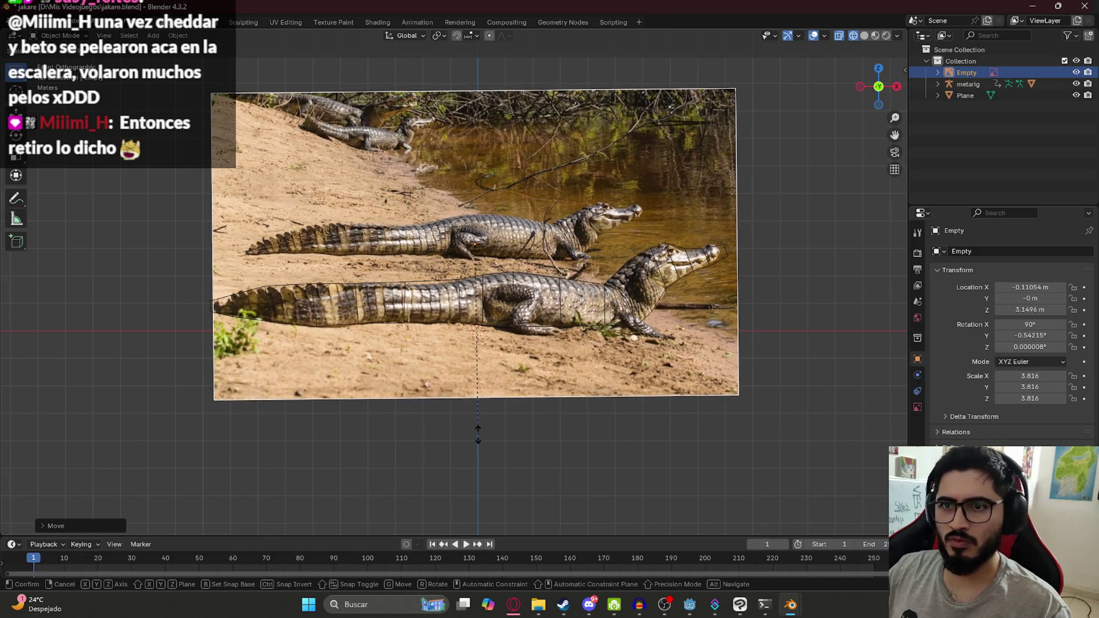
left_click(478, 433)
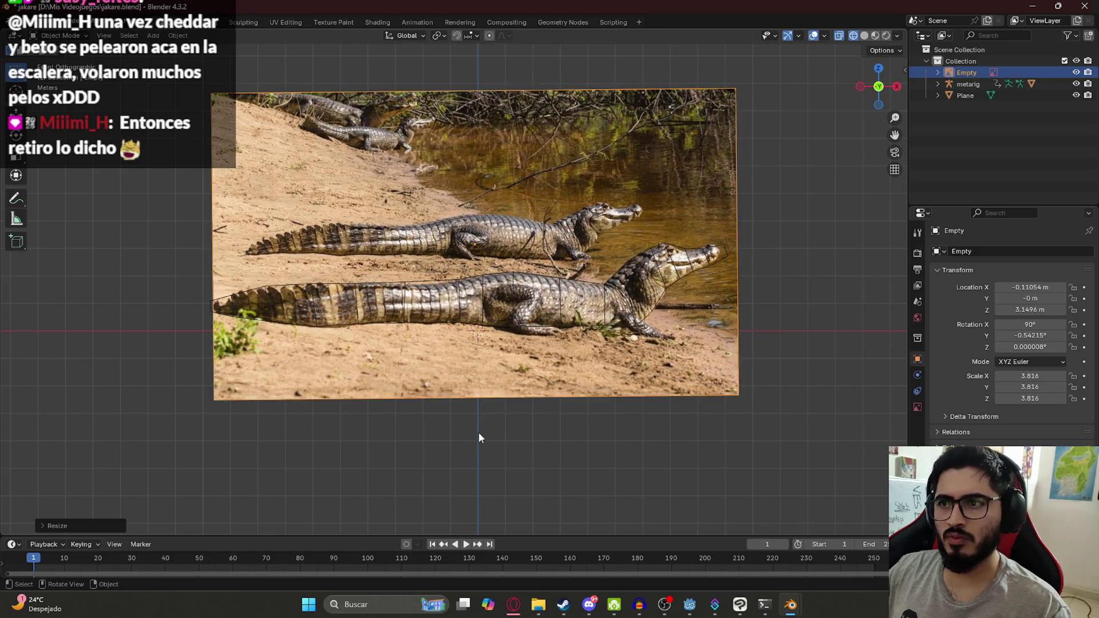
Select the plane mesh and enter Edit Mode on it.
left_click(409, 304)
mouse_move(409, 283)
middle_mouse_down()
mouse_move(442, 346)
mouse_move(493, 322)
mouse_move(467, 295)
middle_mouse_up()
key("Tab")
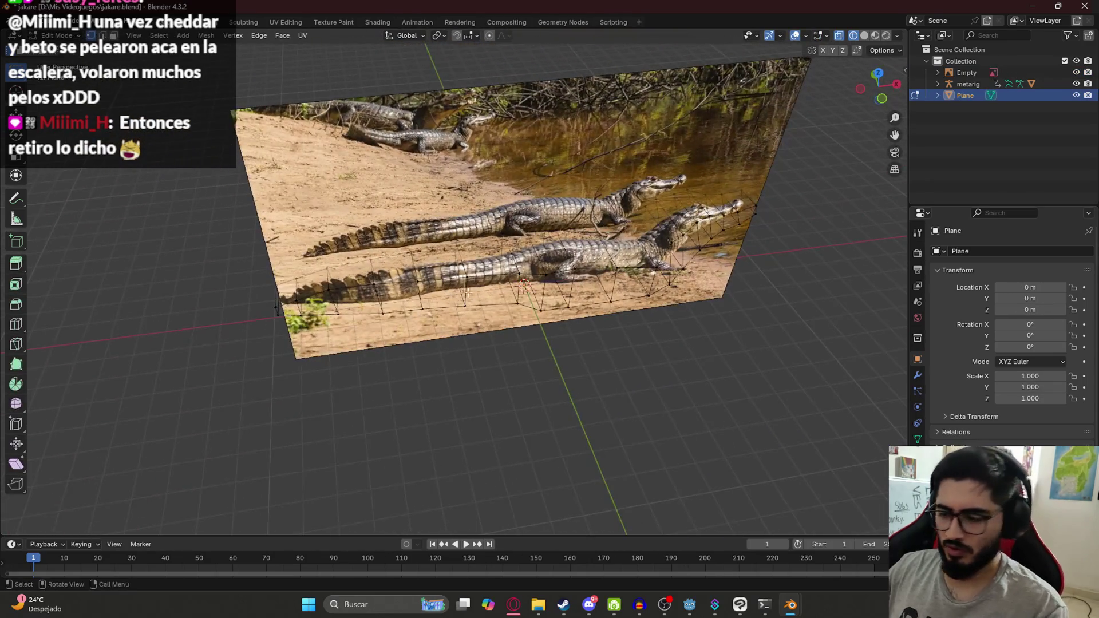
In front view, extrude vertices around the hip and thigh to trace a closed leg outline.
key("KP_1")
scroll(429, 257, "up", 8)
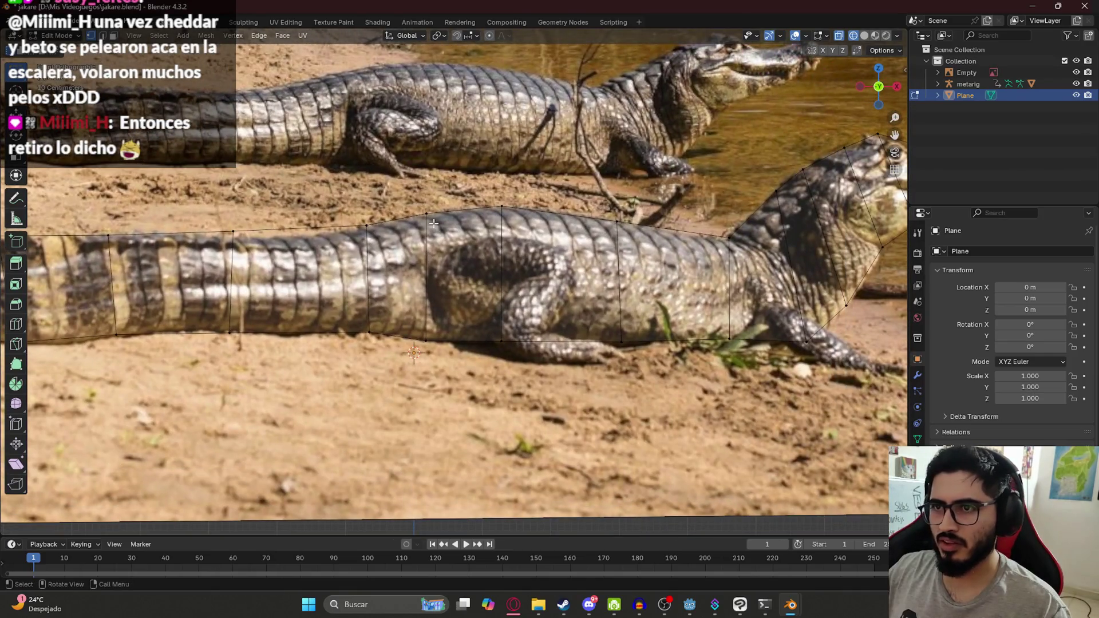
key("g")
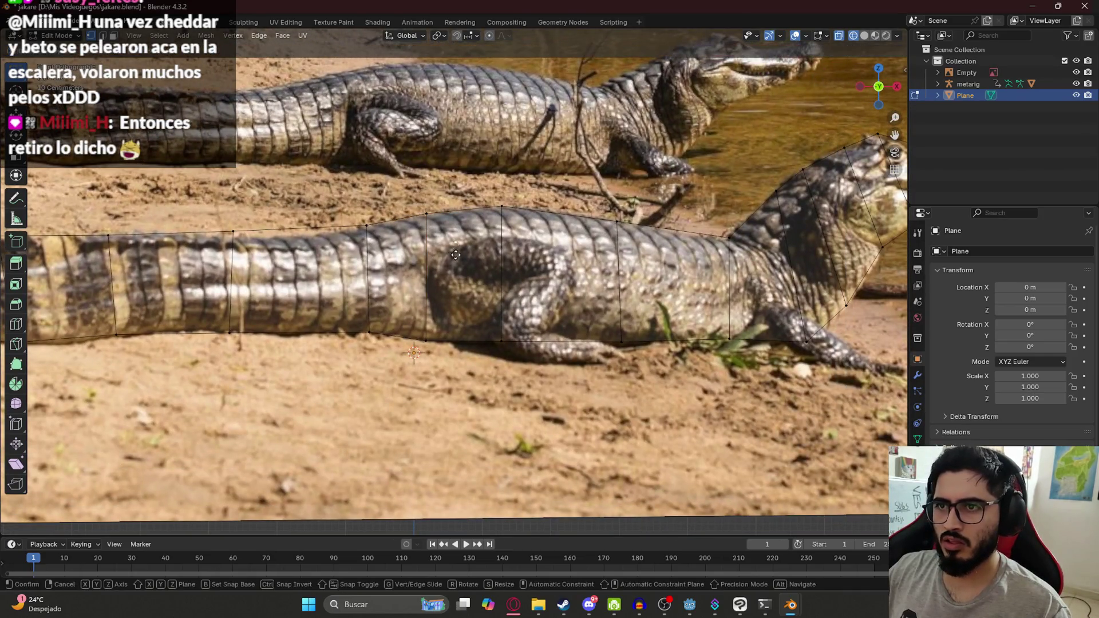
right_click(446, 258)
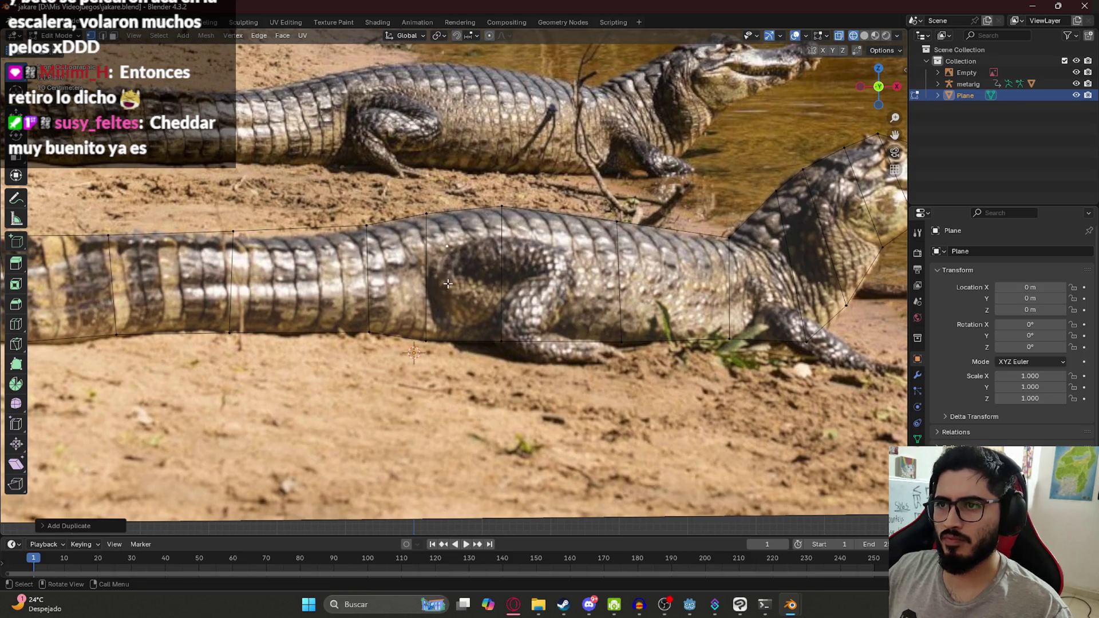
key("e")
left_click(518, 262)
key("e")
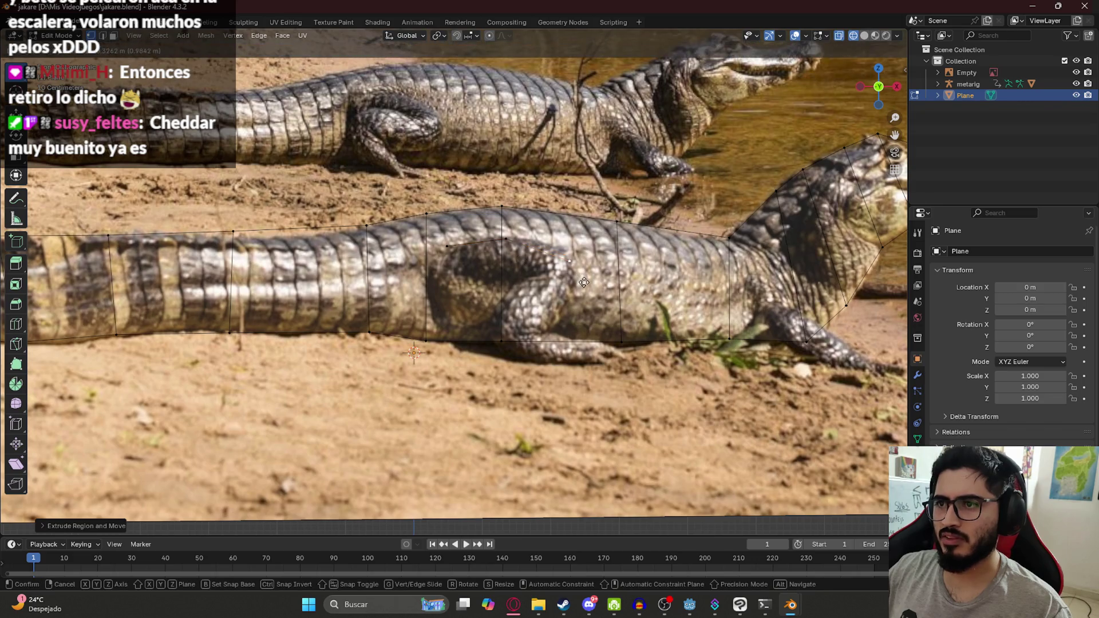
left_click(574, 274)
key("e")
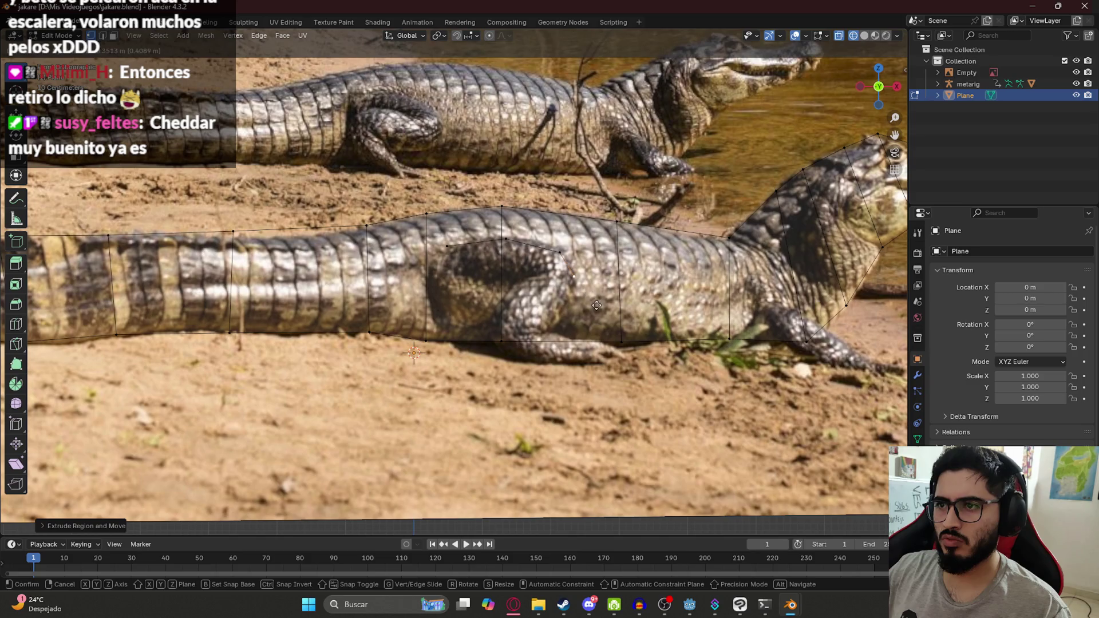
left_click(522, 322)
key("e")
left_click(482, 359)
key("e")
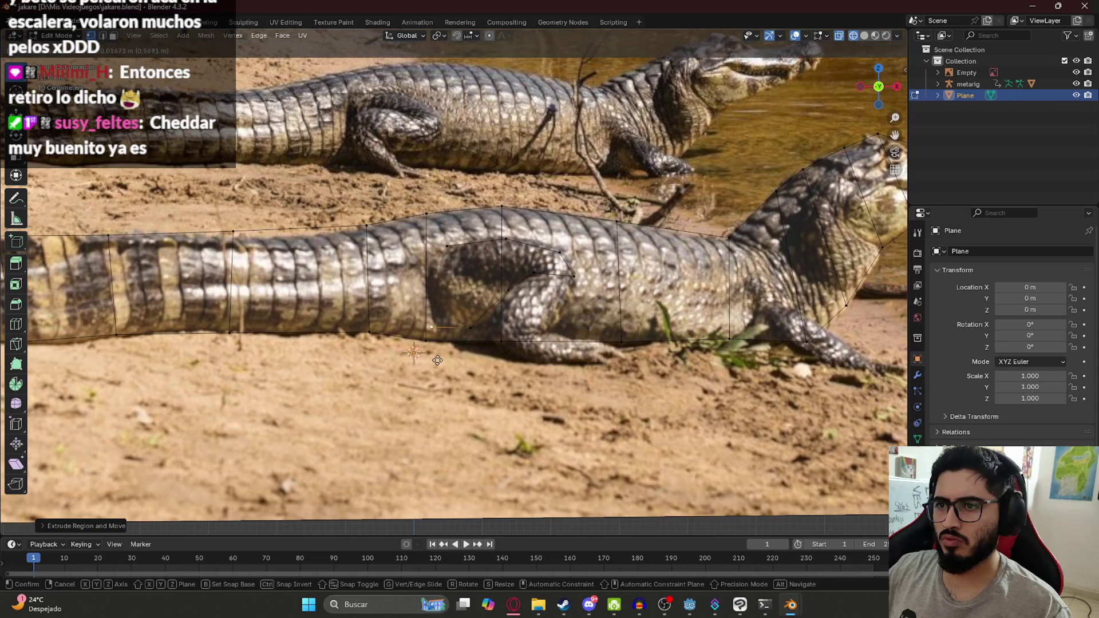
left_click(437, 360)
key("e")
left_click(430, 323)
key("e")
left_click(452, 198)
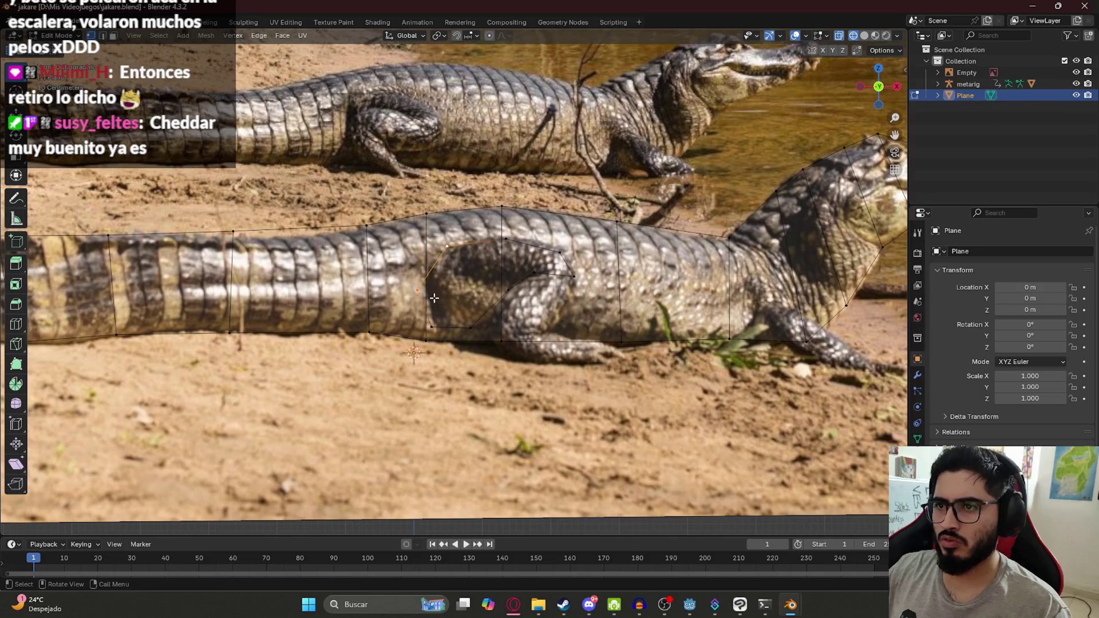
Adjust three thigh outline vertices lower to match the reference photo.
left_click(534, 277, "shift")
key("g")
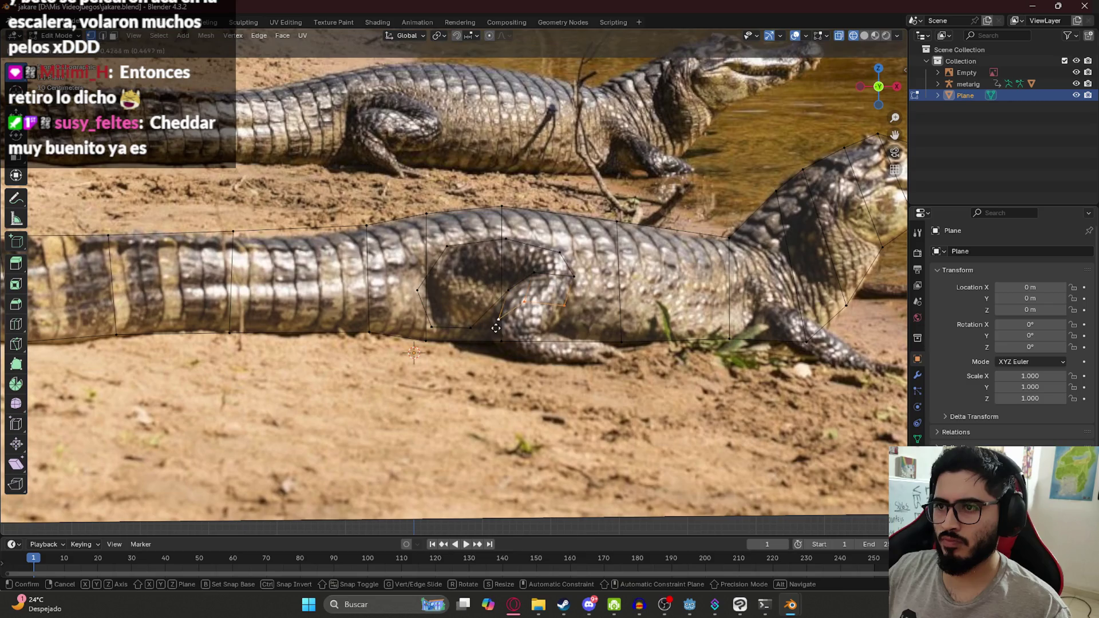
left_click(490, 343)
left_click(557, 324)
key("g")
left_click(555, 332)
left_click(526, 323)
key("g")
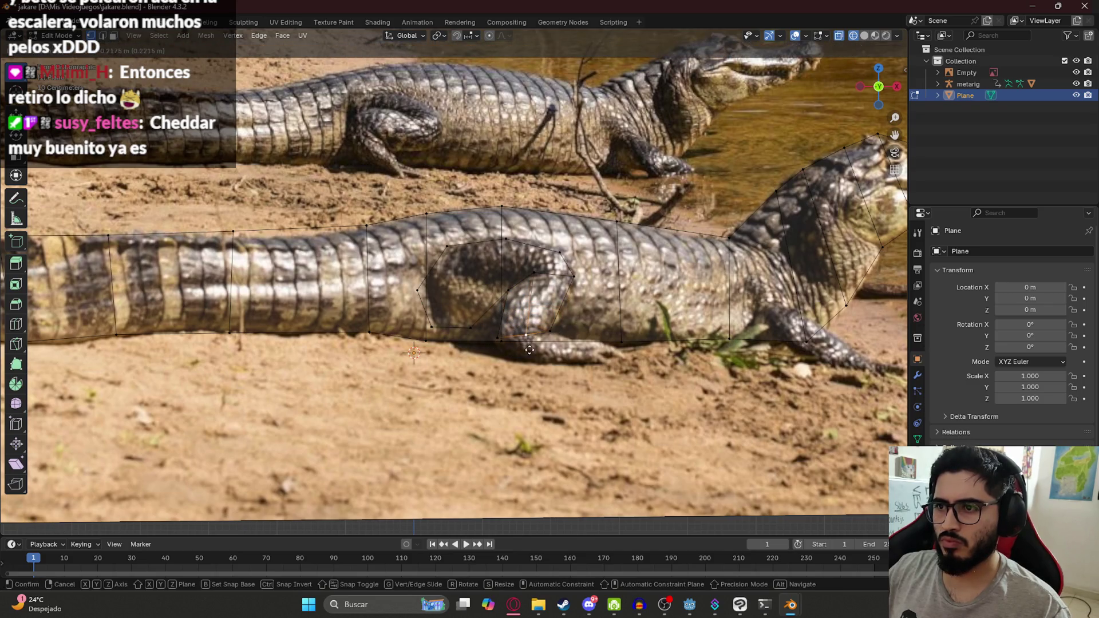
left_click(530, 350)
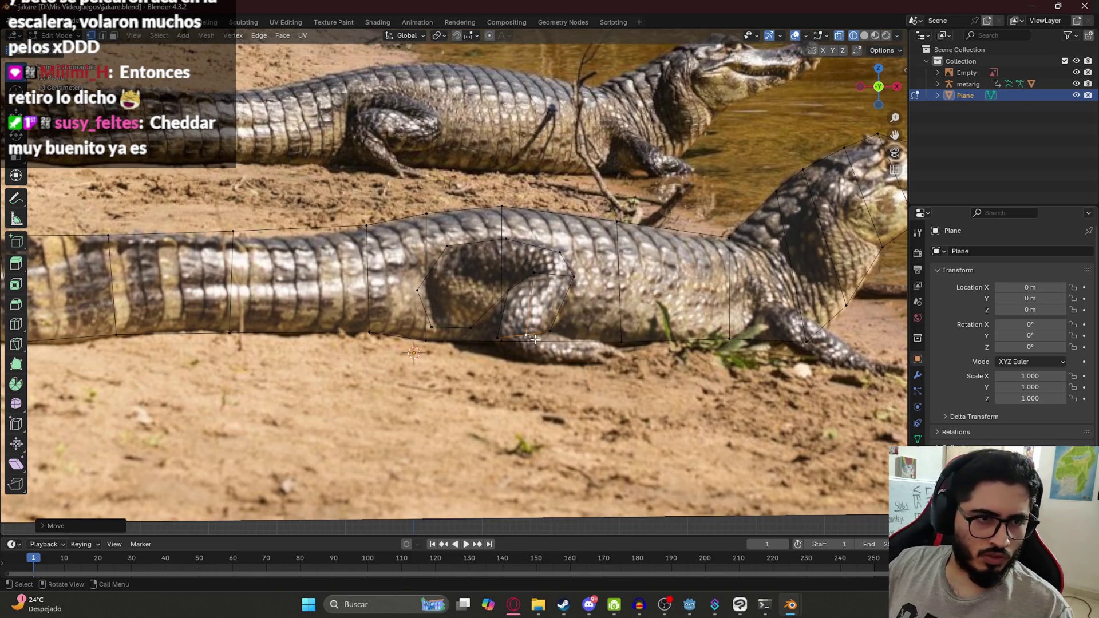
Extrude a leg edge down toward the foot, rotate it, and reposition its two vertices.
scroll(534, 339, "up", 3)
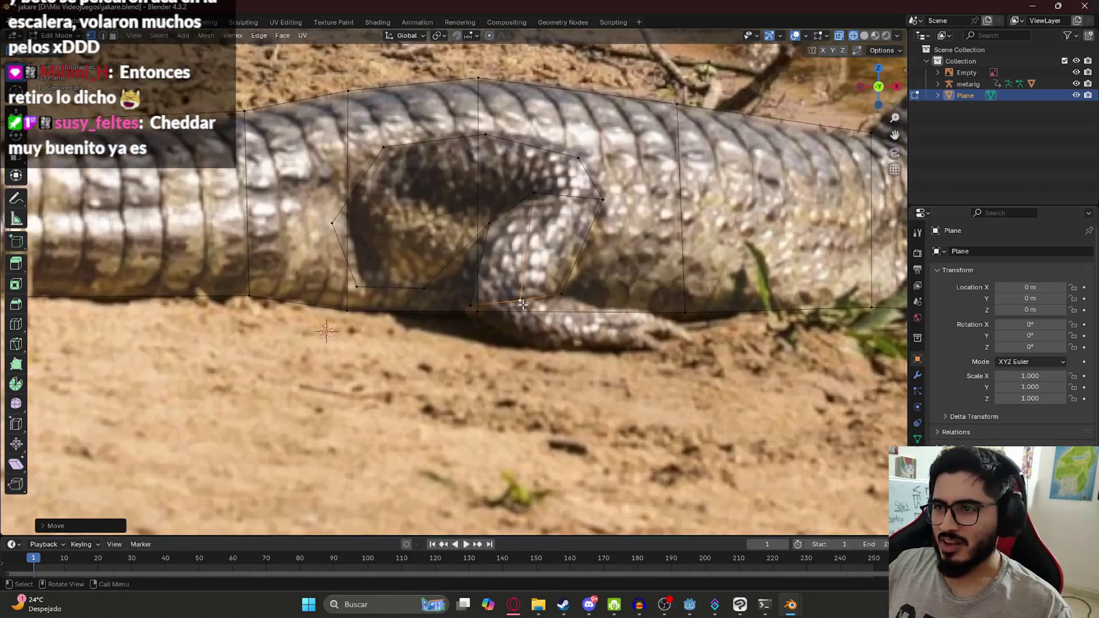
left_click(471, 304, "shift")
left_click(561, 294, "shift")
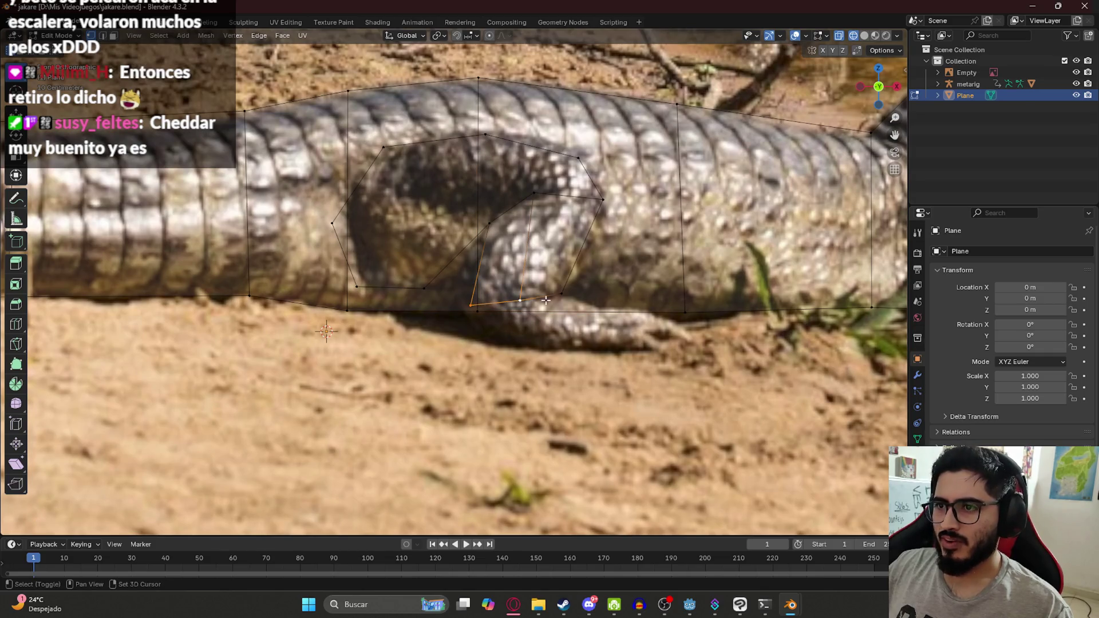
key("e")
left_click(656, 343)
key("g")
key("r")
left_click(661, 288)
left_click(637, 293)
key("g")
left_click(597, 377)
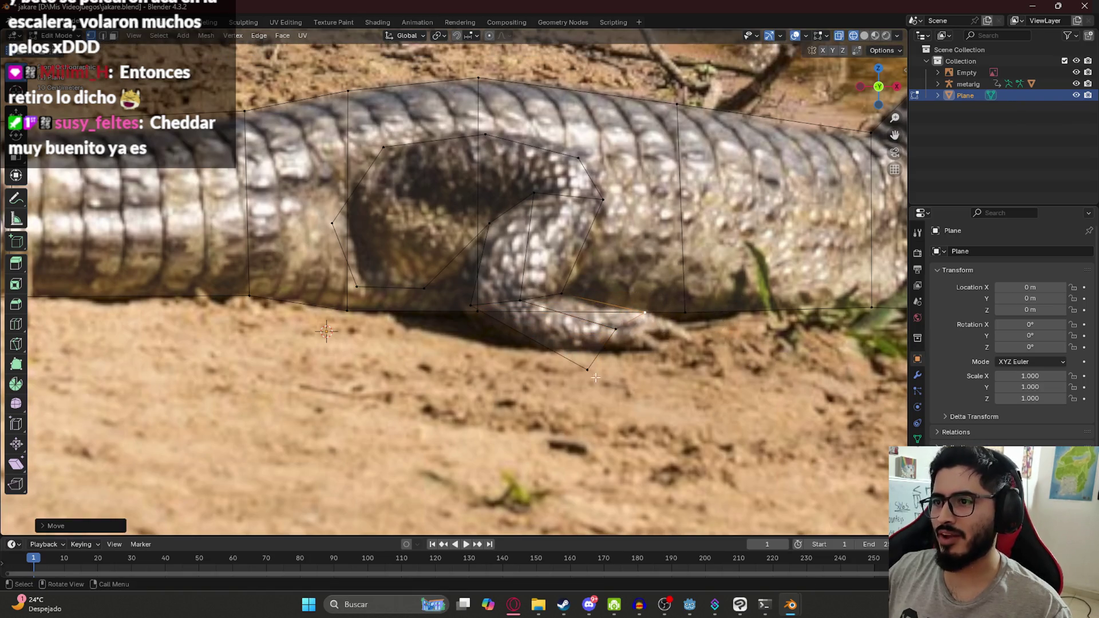
left_click(585, 371)
key("g")
left_click(552, 354)
Extrude two more vertices along the foot toward the toes and adjust one.
key("e")
left_click(647, 309)
key("e")
left_click(715, 314)
key("g")
left_click(683, 330)
In perspective, select the leg's quad corners and the edge chain along the leg.
scroll(683, 330, "down", 6)
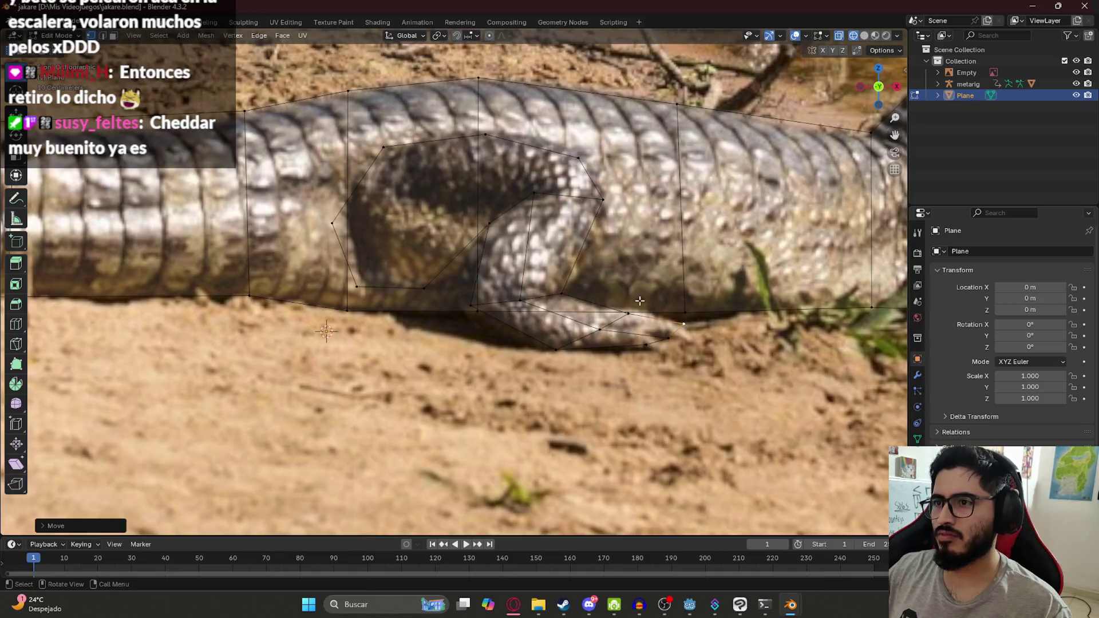
mouse_move(683, 330)
middle_mouse_down()
mouse_move(474, 293)
mouse_move(415, 304)
mouse_move(435, 257)
middle_mouse_up()
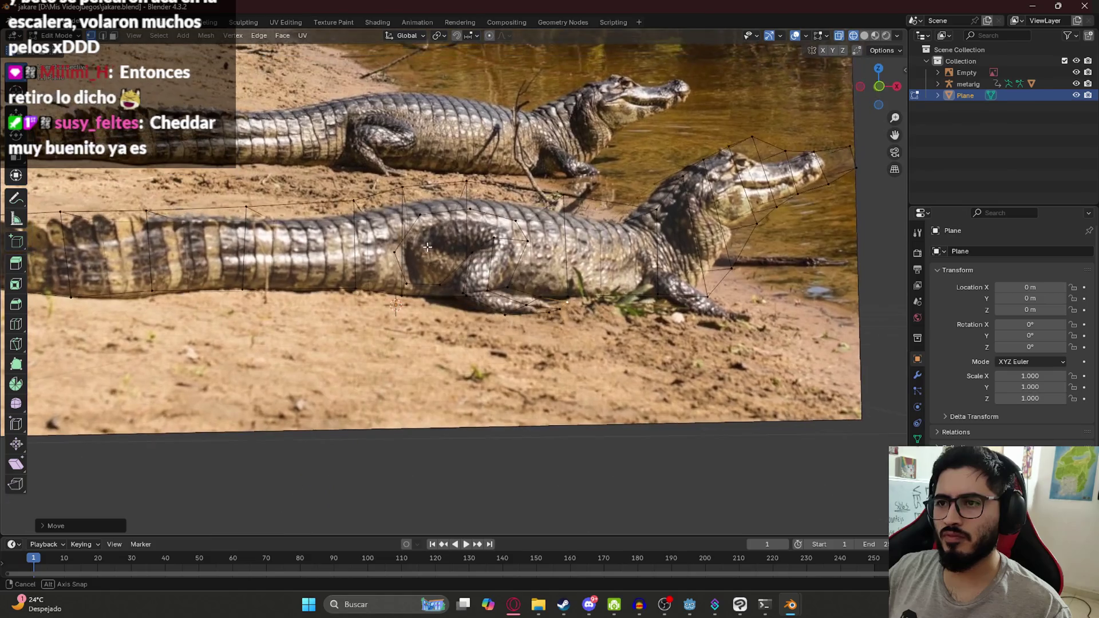
scroll(498, 225, "up", 6)
left_click(548, 170)
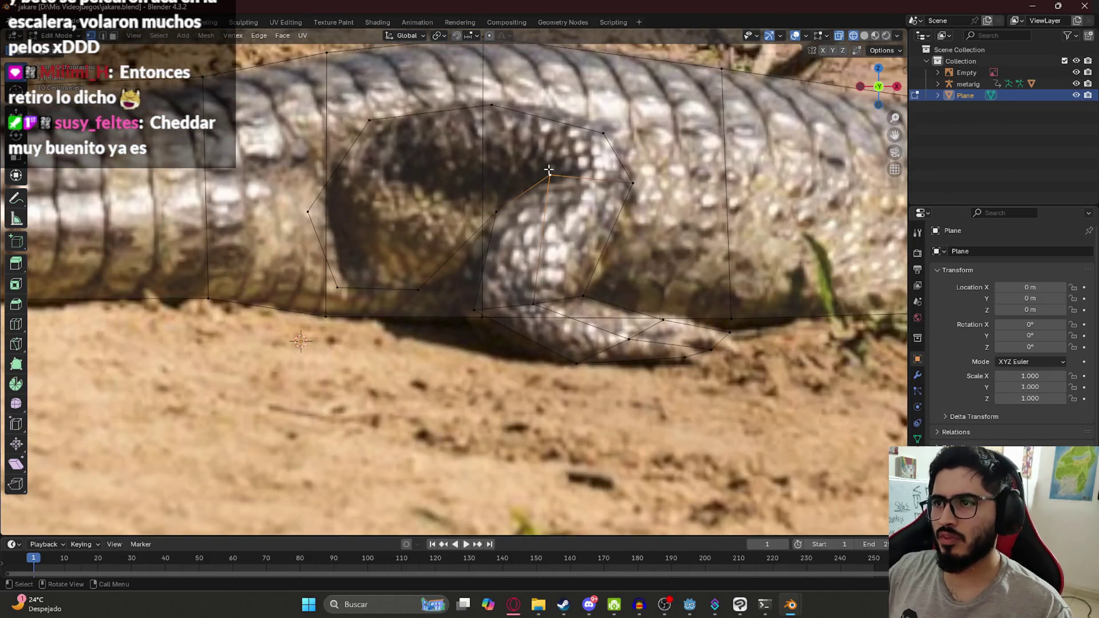
left_click(492, 106, "shift")
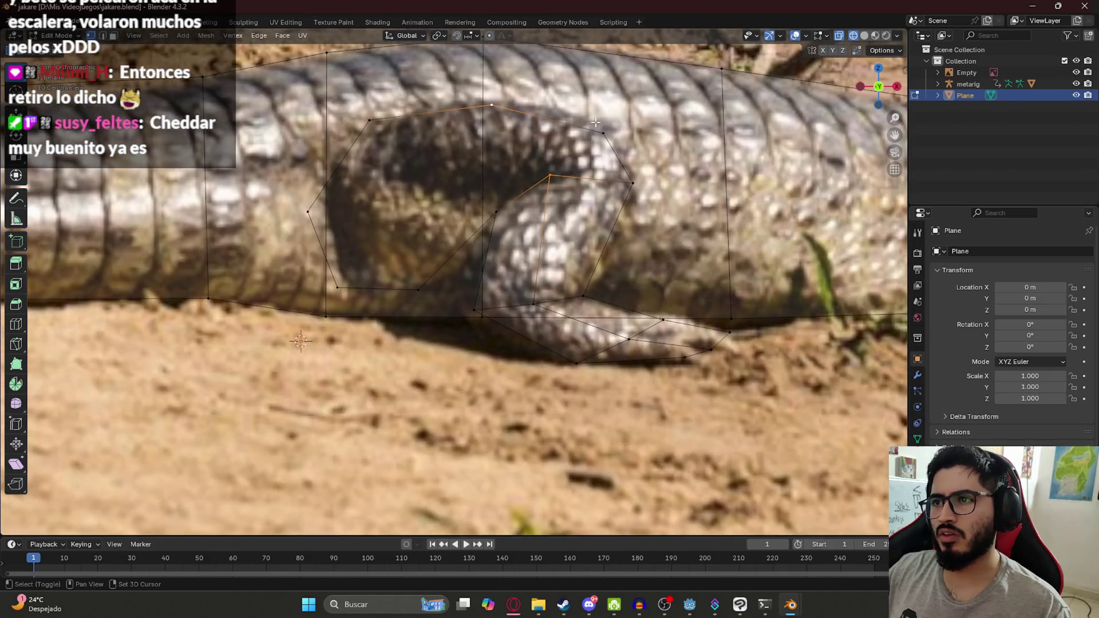
left_click(496, 212)
left_click(369, 121, "shift")
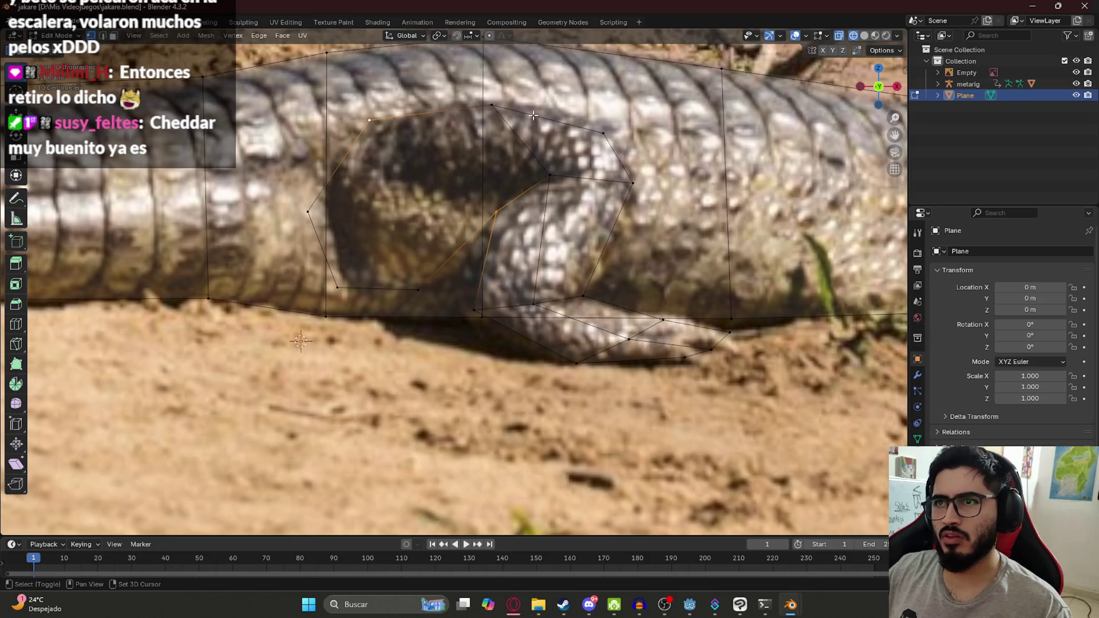
left_click(564, 177, "shift")
left_click(496, 213)
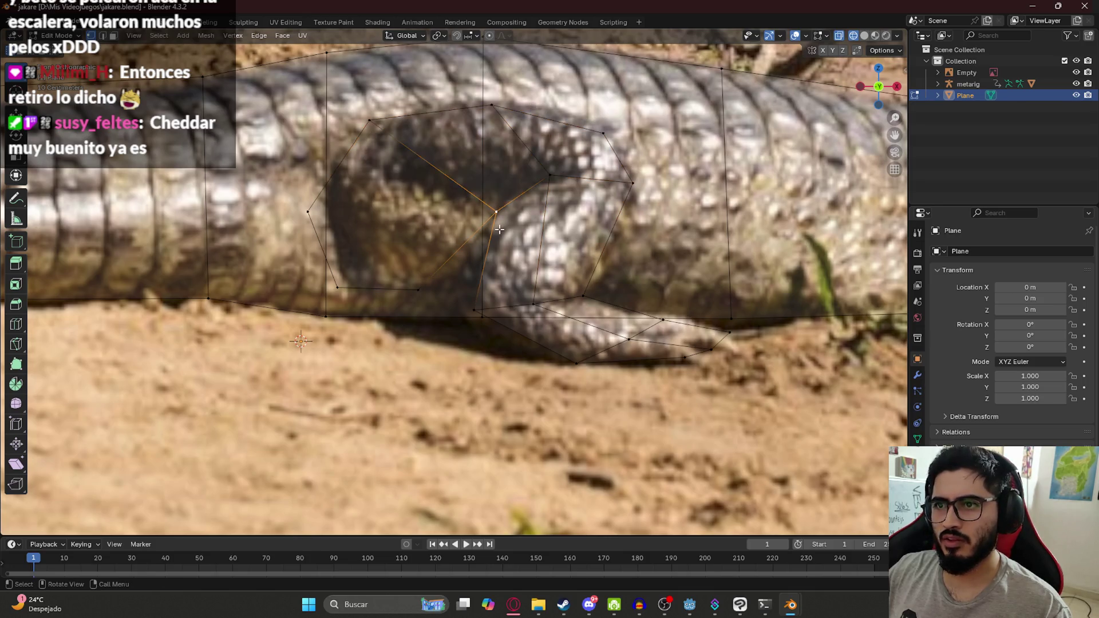
left_click(418, 289, "shift")
Subdivide the selected leg edges, then select the new midpoint vertex with its surrounding face vertices.
right_click(412, 257)
left_click(454, 261)
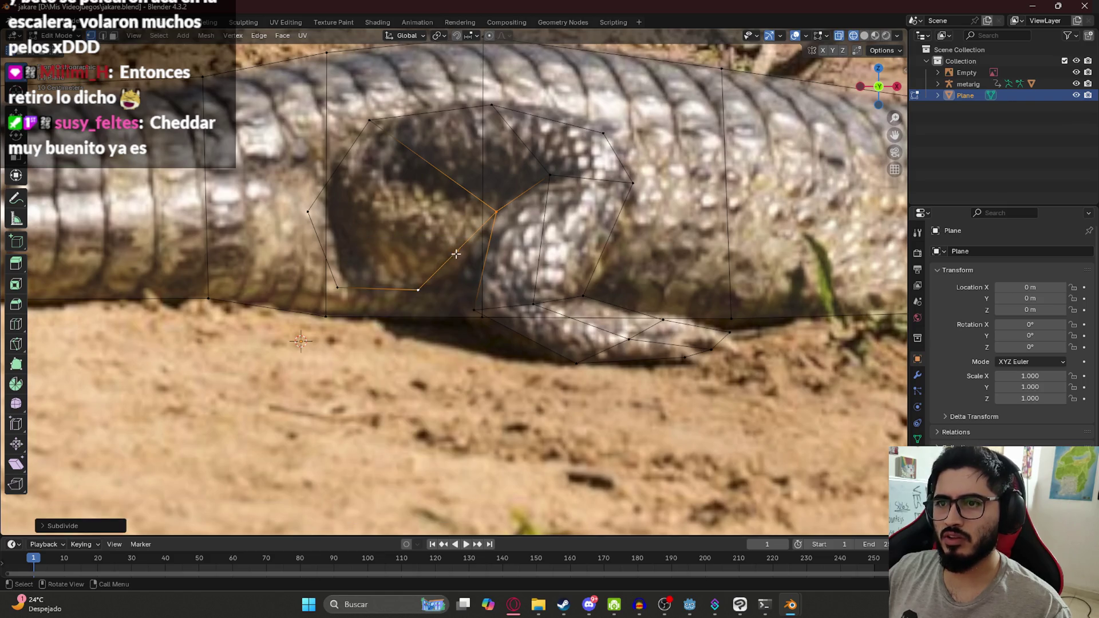
left_click(466, 244)
left_click(378, 107, "shift")
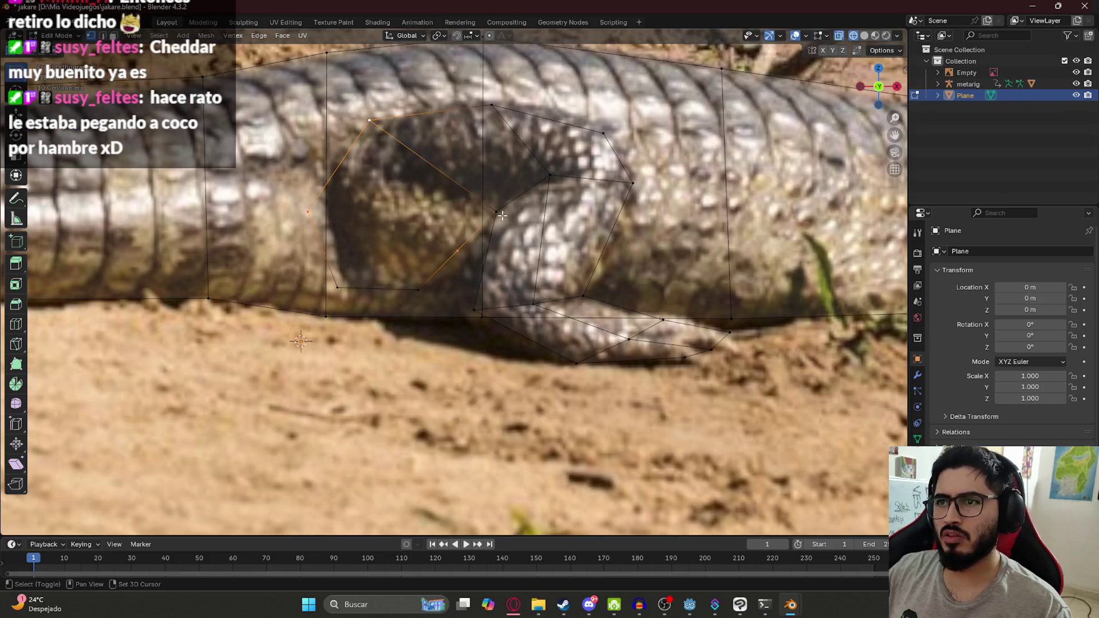
left_click(324, 219)
left_click(338, 287, "shift")
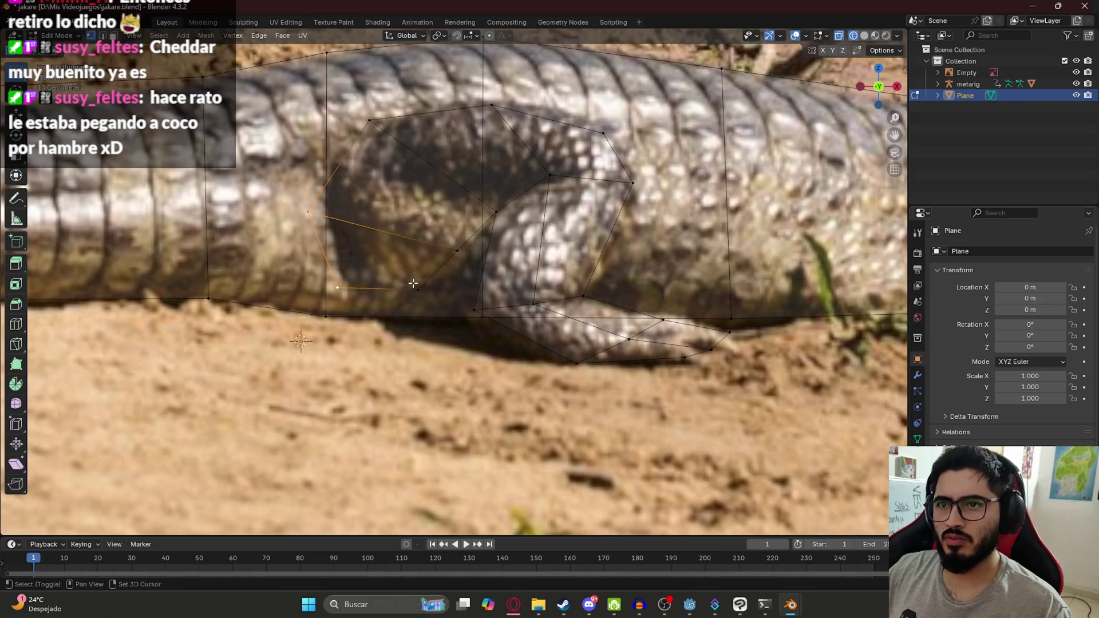
left_click(457, 251, "shift")
scroll(421, 302, "down", 2)
Change the viewport shading and select the edge along the leg's bottom, viewed from top.
key("z")
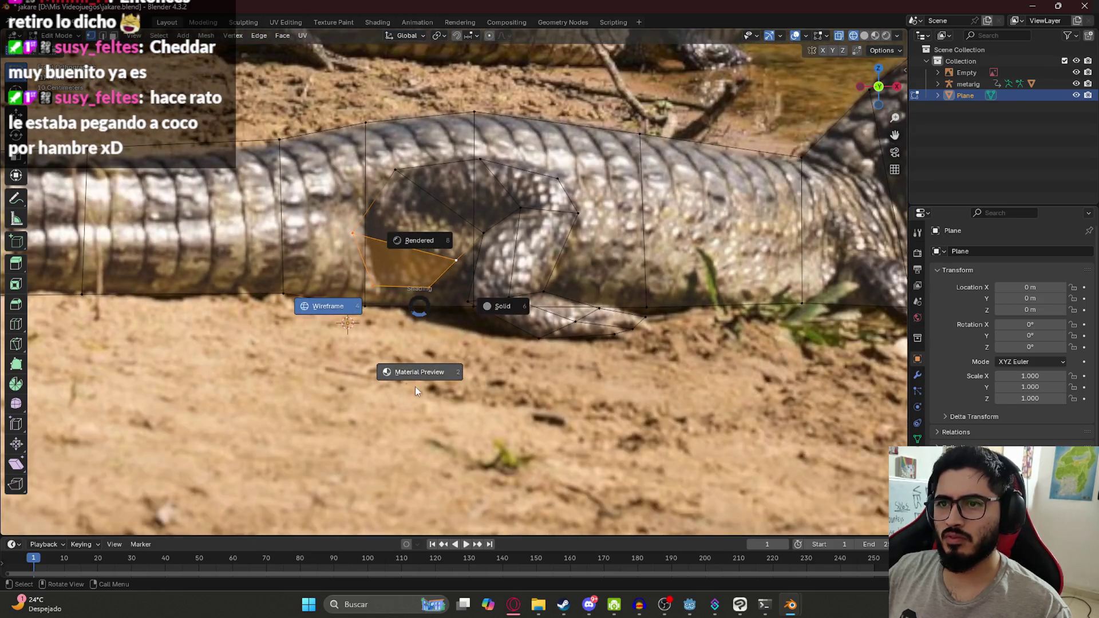
left_click(404, 326)
mouse_move(404, 326)
middle_mouse_down()
mouse_move(594, 366)
mouse_move(440, 321)
middle_mouse_up()
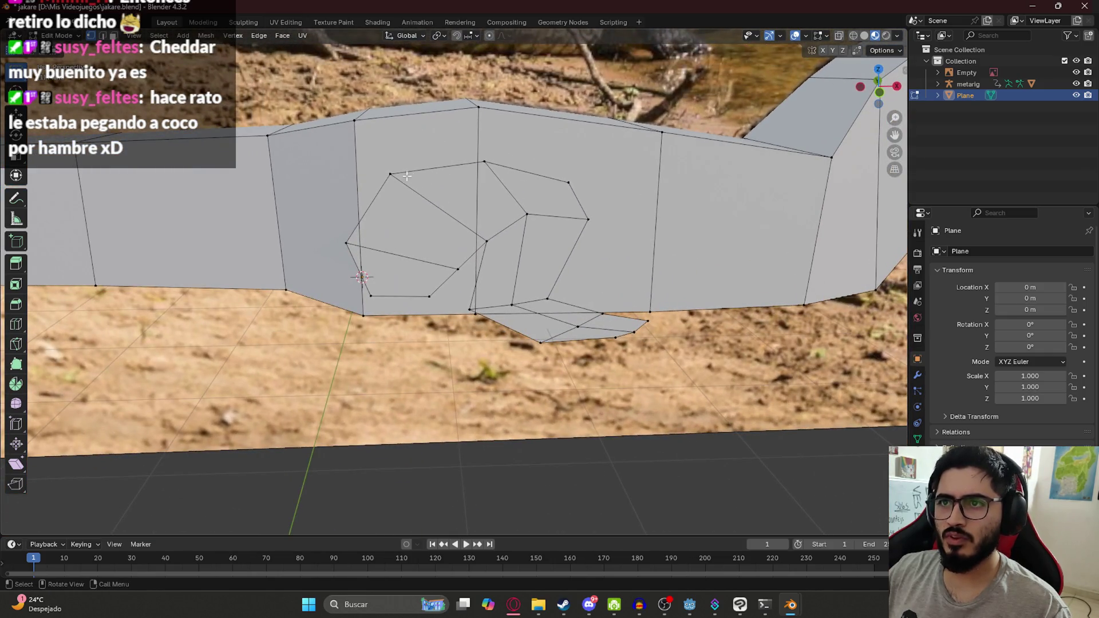
left_click(493, 163, "shift")
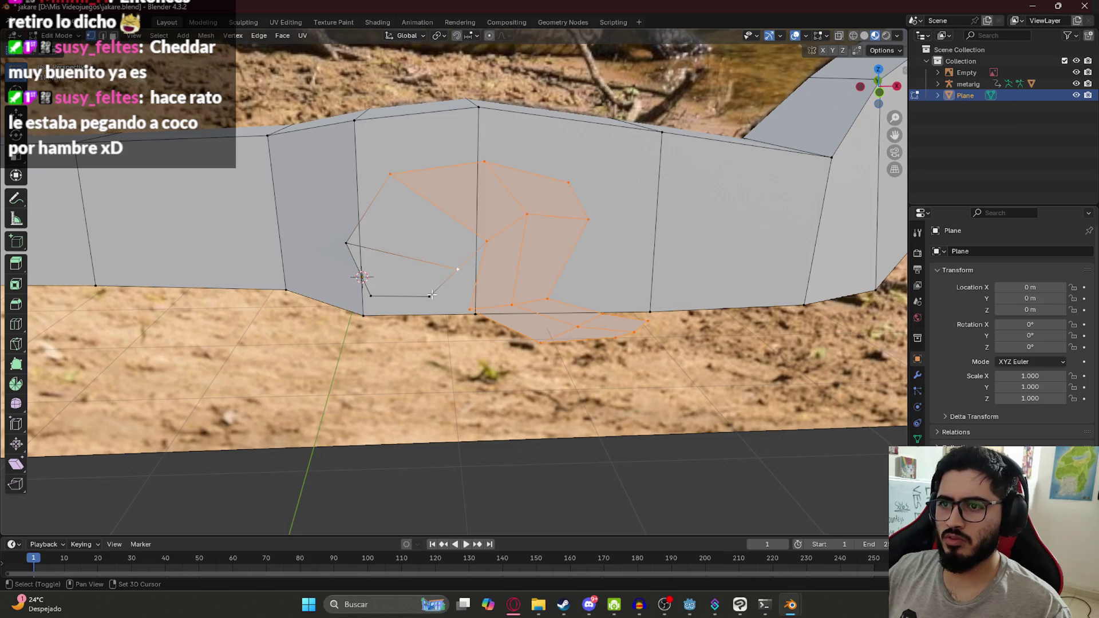
mouse_move(340, 244)
middle_mouse_down()
mouse_move(286, 375)
mouse_move(311, 402)
mouse_move(445, 271)
middle_mouse_up()
key("KP_7")
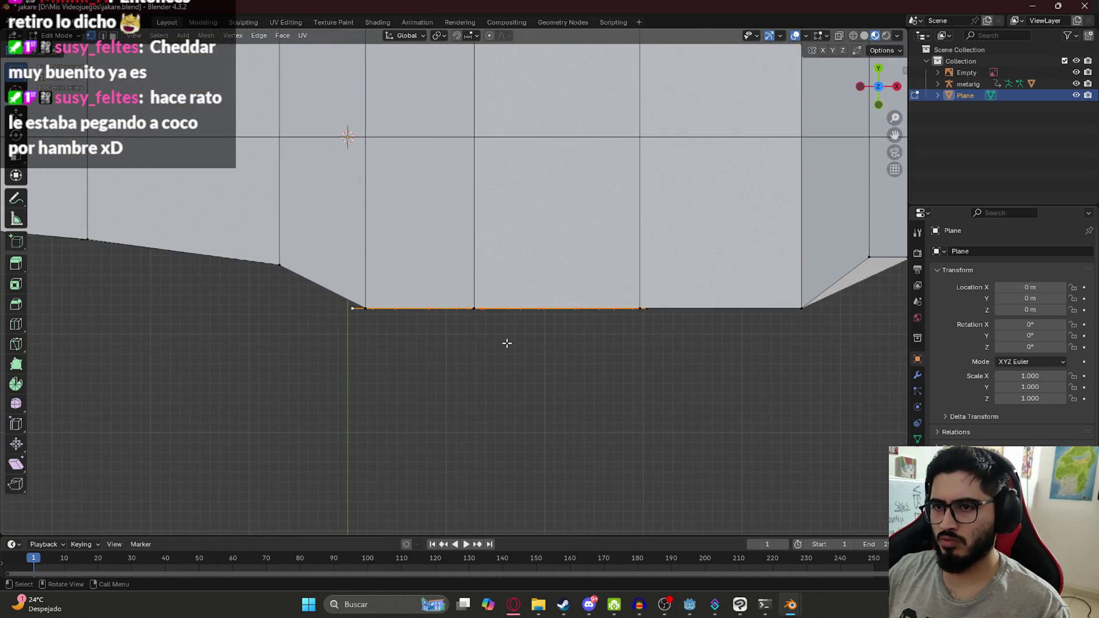
Extrude the bottom leg edge into new faces and select the linked block, undoing a trial rotation.
key("e")
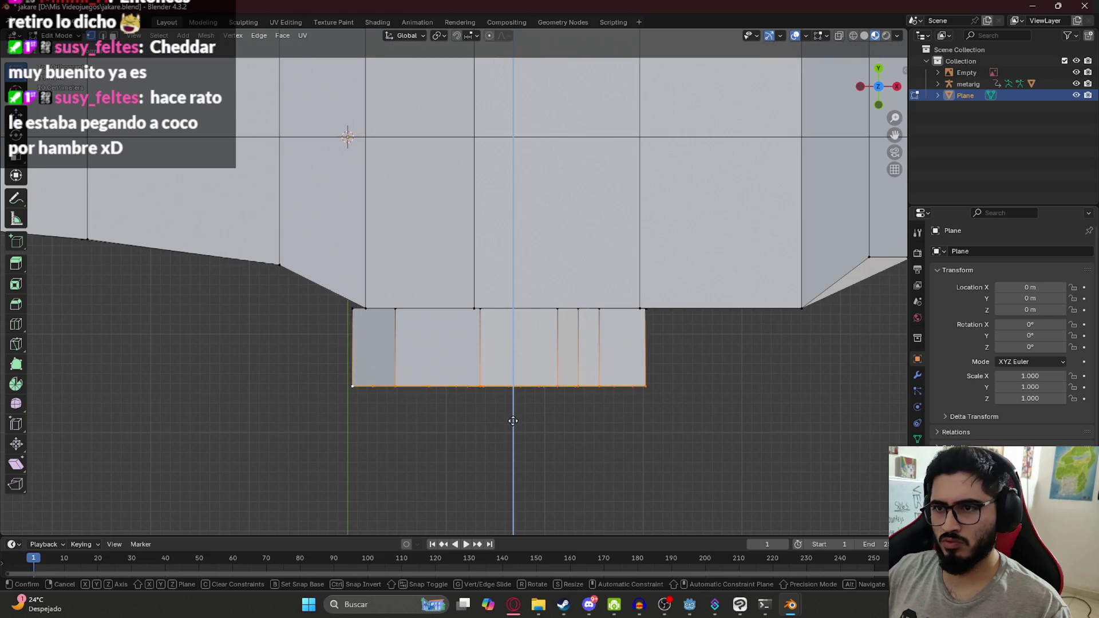
left_click(510, 417)
mouse_move(509, 417)
middle_mouse_down()
mouse_move(501, 288)
mouse_move(742, 309)
middle_mouse_up()
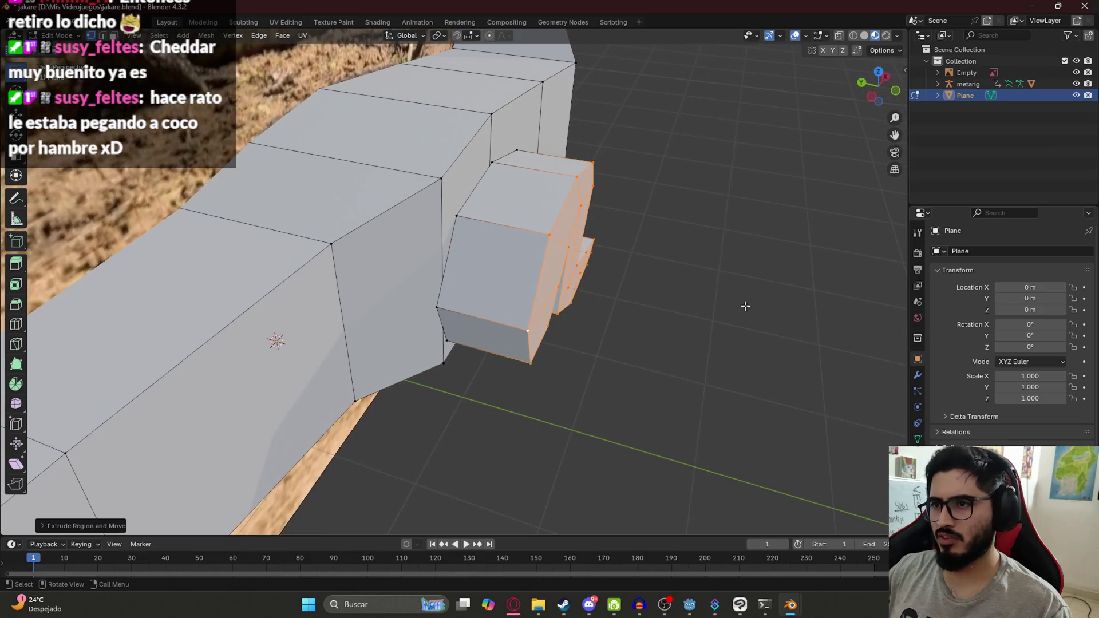
key("ctrl+l")
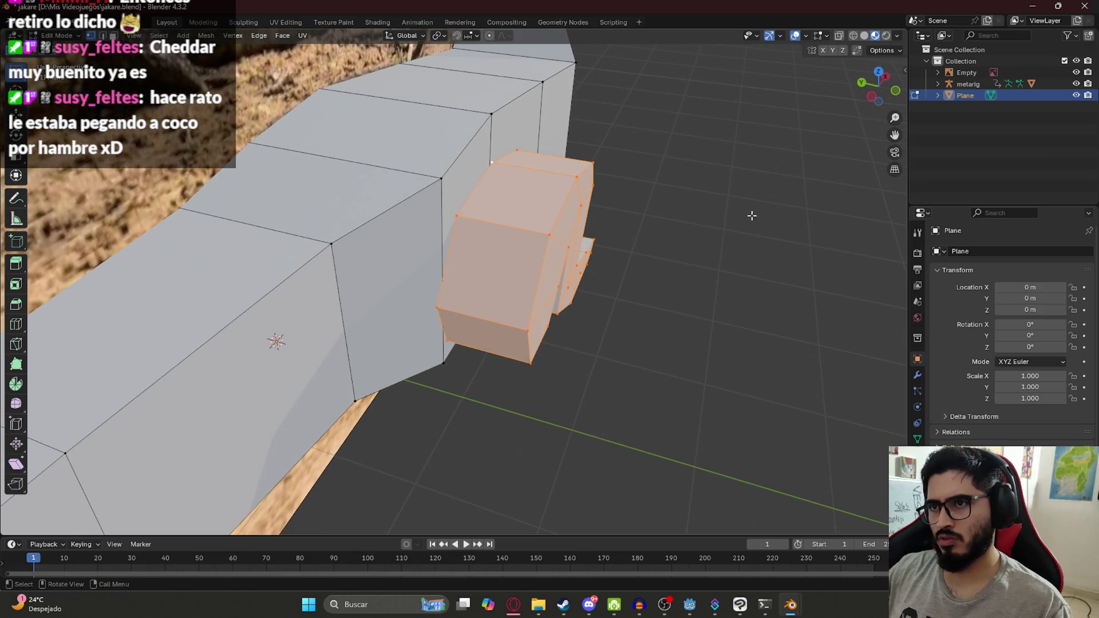
key("KP_7")
scroll(537, 321, "down", 5)
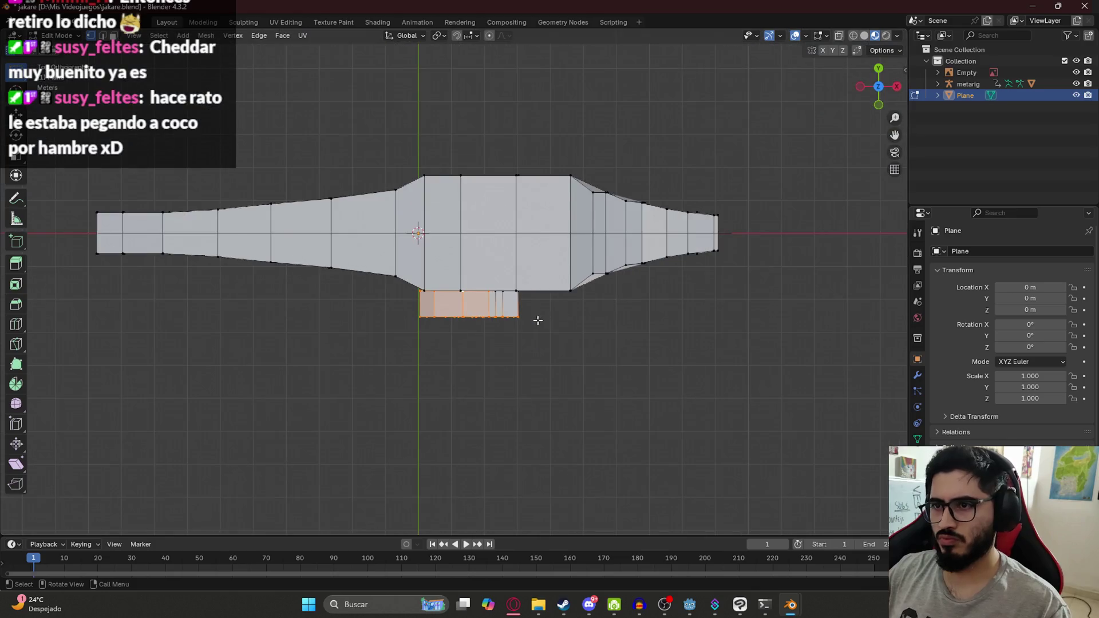
key("r")
left_click(632, 343)
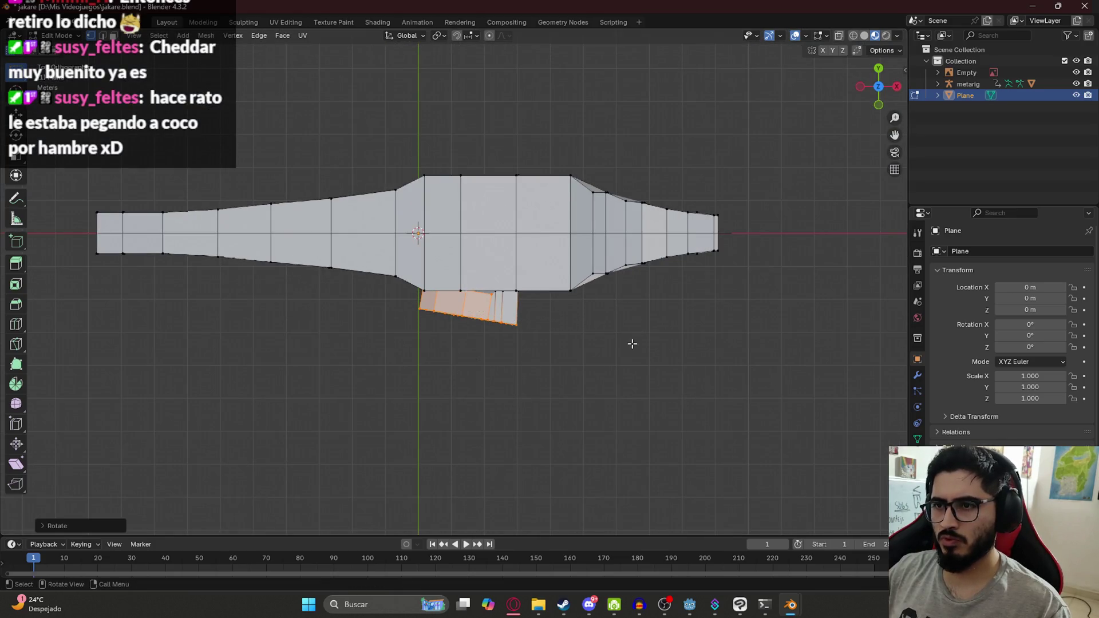
key("ctrl+z")
Switch to wireframe shading so the reference photo shows through the mesh.
key("z")
left_click(404, 317)
mouse_move(499, 314)
middle_mouse_down()
mouse_move(560, 315)
mouse_move(477, 228)
middle_mouse_up()
scroll(477, 228, "up", 3)
Extend the selection with the leg block's face loops and strips.
left_click(487, 277, "alt+shift")
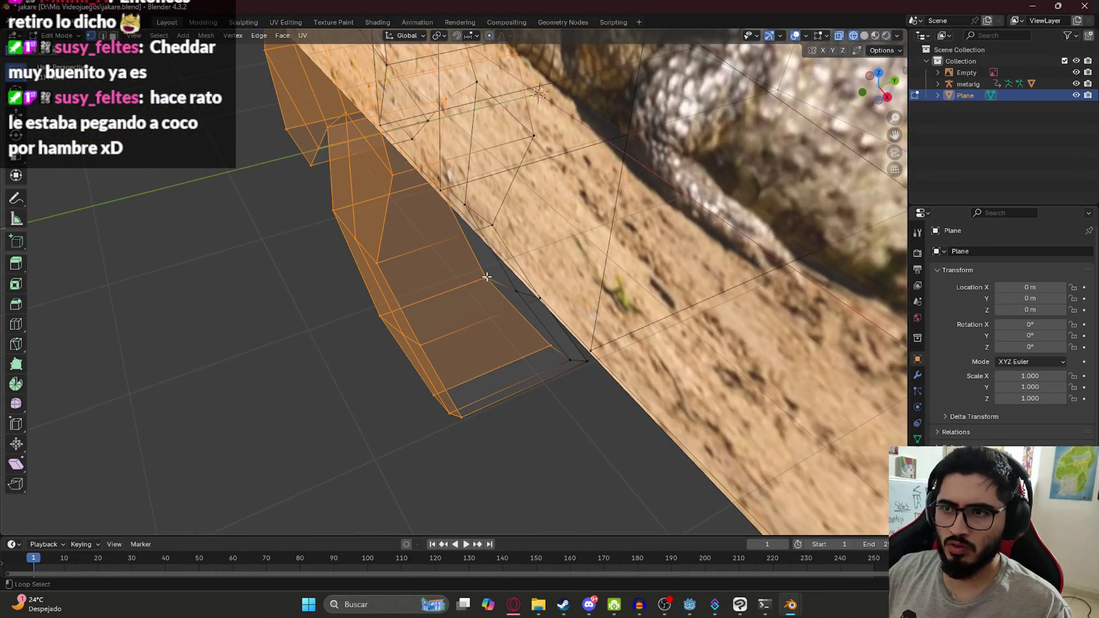
left_click(573, 362, "alt+shift")
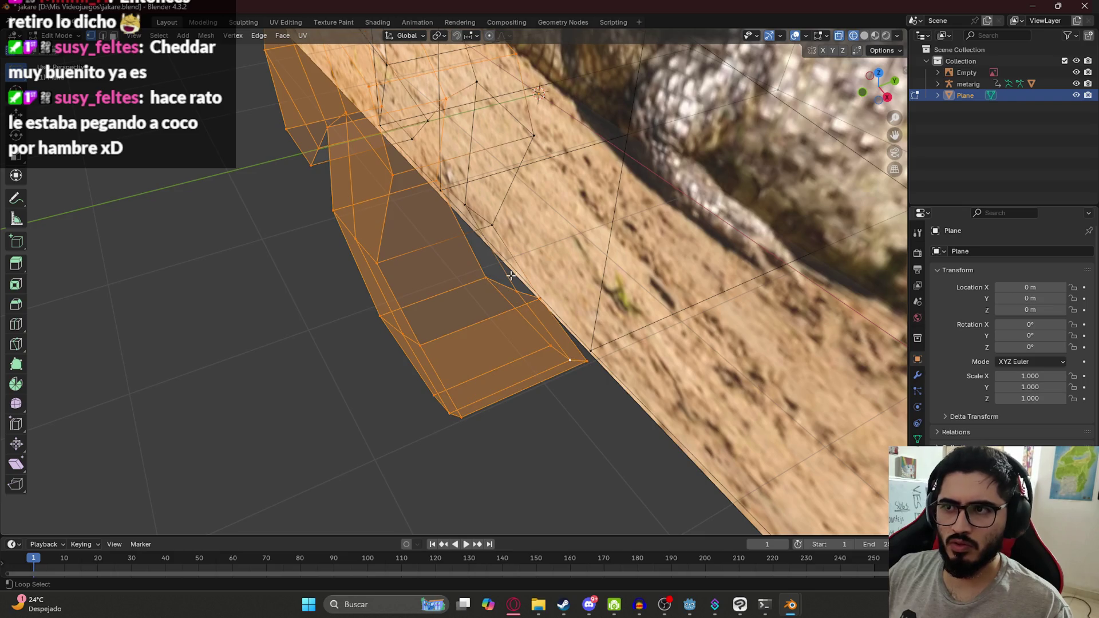
middle_click_drag(516, 278, 468, 256)
left_click(497, 207, "alt+shift")
mouse_move(498, 206)
middle_mouse_down()
mouse_move(435, 218)
mouse_move(447, 178)
middle_mouse_up()
left_click(443, 222, "alt+shift")
left_click(425, 237, "alt+shift")
left_click(435, 217, "alt+shift")
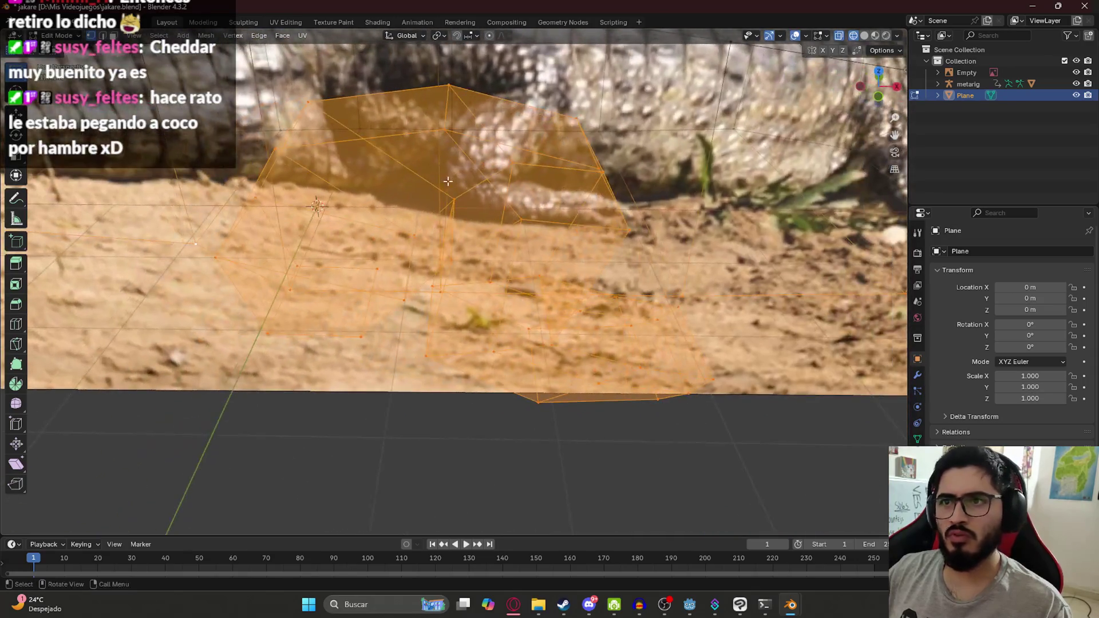
scroll(448, 178, "down", 6)
middle_click_drag(355, 212, 338, 252)
Move the selected leg vertices down and inspect the result from several angles and camera view.
key("g")
left_click(511, 385)
mouse_move(511, 385)
middle_mouse_down()
mouse_move(472, 314)
mouse_move(446, 307)
mouse_move(469, 315)
middle_mouse_up()
scroll(488, 357, "up", 5)
scroll(490, 319, "up", 8)
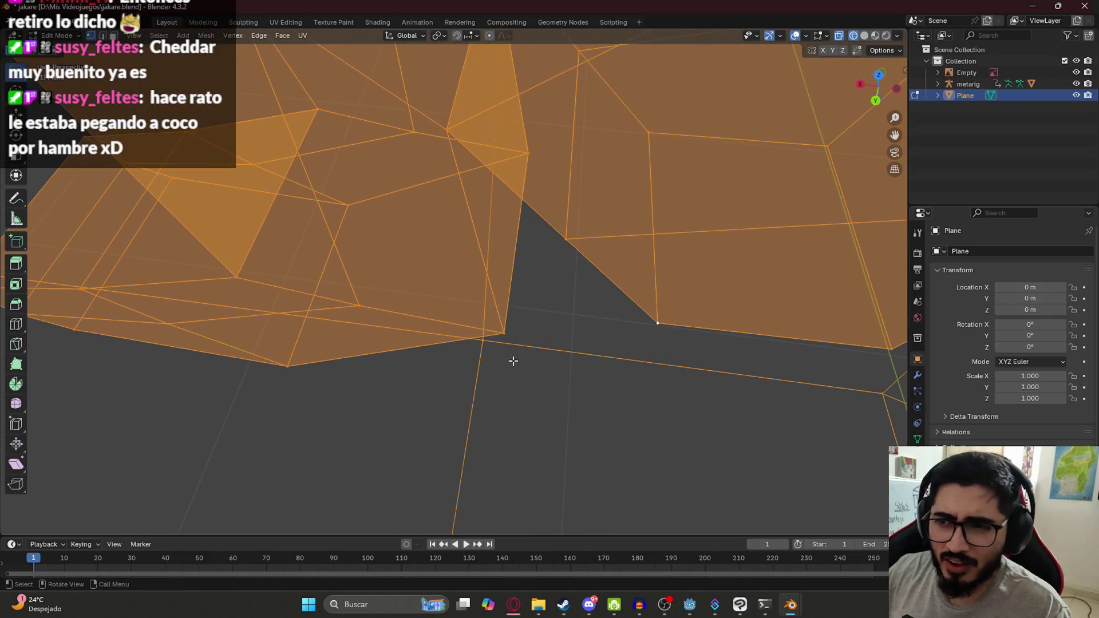
middle_click_drag(515, 361, 401, 338)
scroll(372, 321, "down", 5)
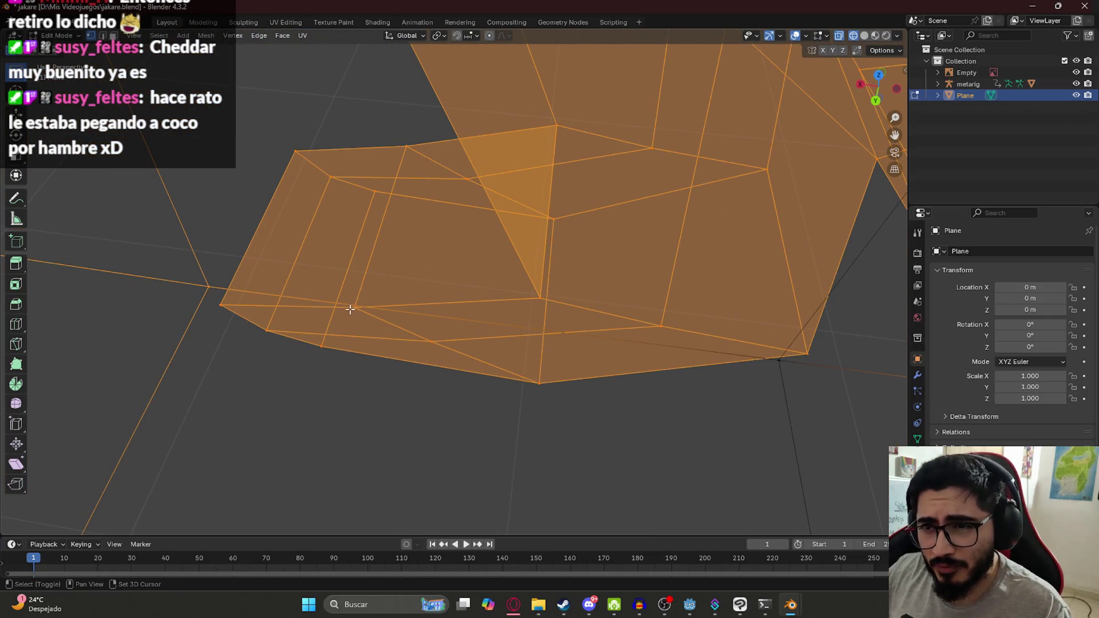
mouse_move(351, 312)
middle_mouse_down()
mouse_move(366, 269)
mouse_move(326, 176)
middle_mouse_up()
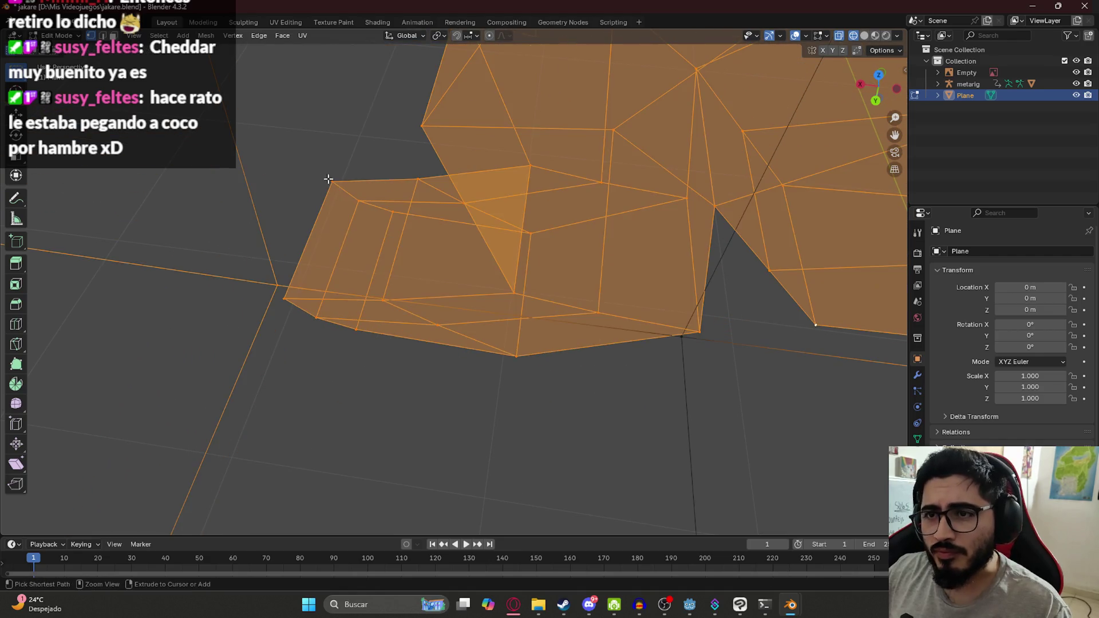
scroll(350, 313, "down", 3, "shift")
scroll(447, 216, "up", 3, "shift")
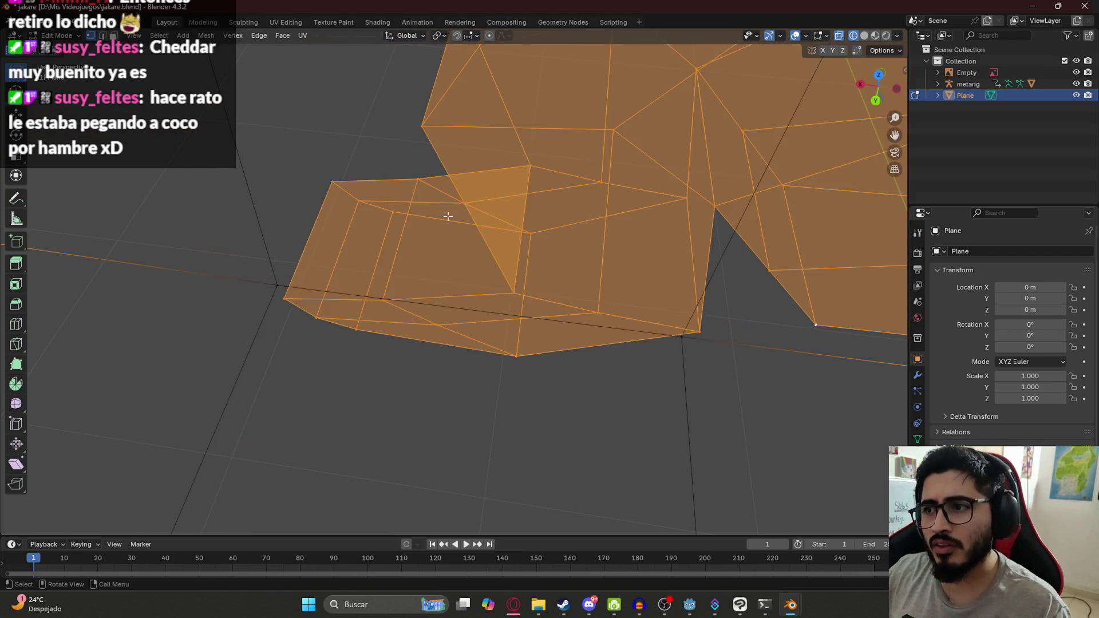
key("KP_0")
mouse_move(671, 256)
middle_mouse_down()
mouse_move(596, 262)
mouse_move(695, 275)
mouse_move(589, 429)
middle_mouse_up()
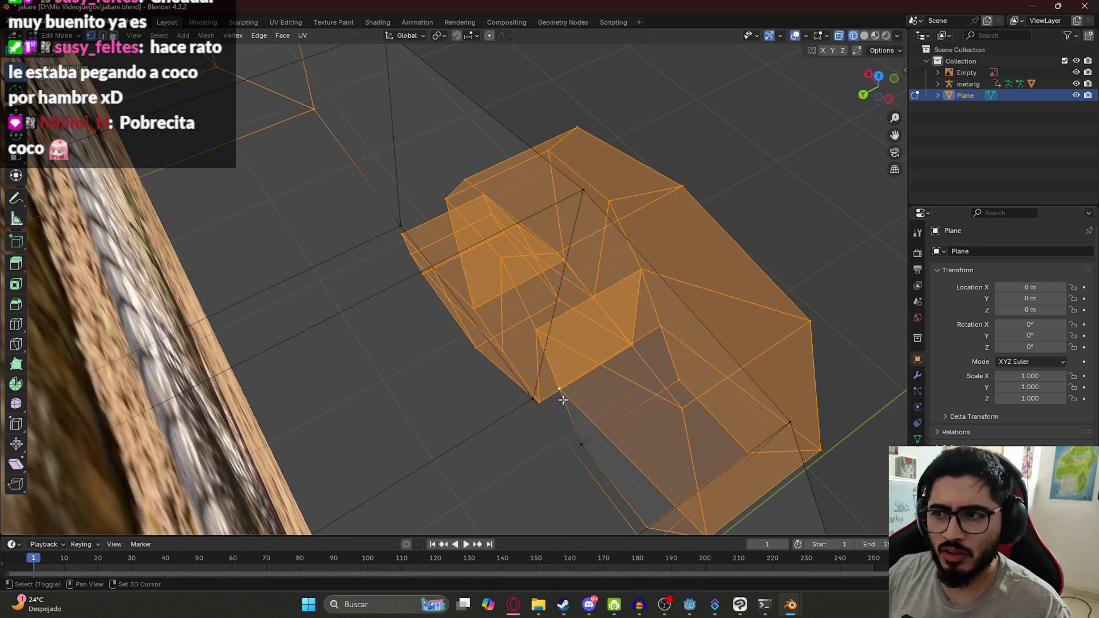
Reposition the leg block so it sits against the side of the body.
left_click(575, 433, "shift")
key("g")
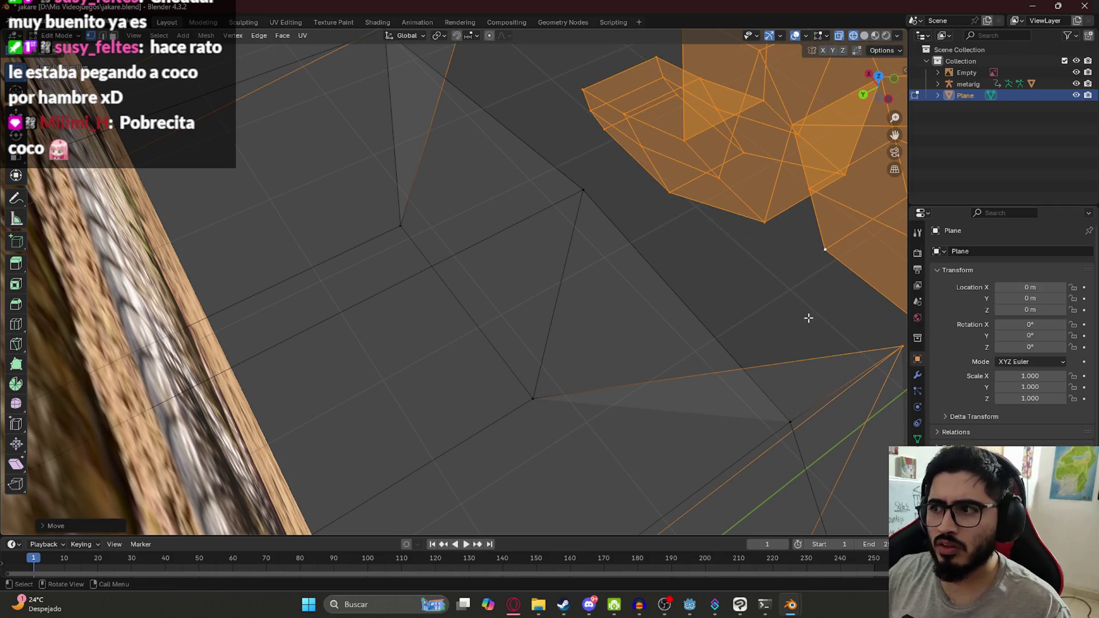
key("Escape")
middle_click_drag(784, 392, 574, 308, "shift")
mouse_move(565, 361)
middle_mouse_down()
mouse_move(460, 229)
mouse_move(538, 252)
middle_mouse_up()
key("g")
key("Escape")
mouse_move(469, 308)
middle_mouse_down()
mouse_move(532, 341)
mouse_move(545, 255)
mouse_move(496, 207)
middle_mouse_up()
key("g")
key("Escape")
Deselect the head-area edges with circle select.
key("c")
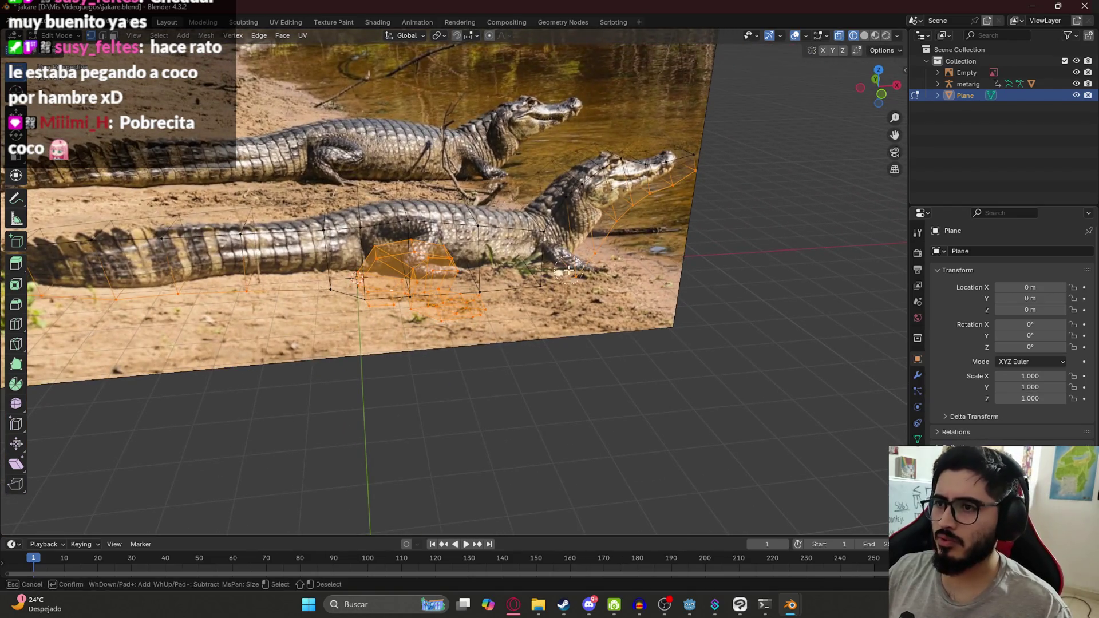
mouse_move(608, 186)
left_mouse_down("shift")
mouse_move(598, 240)
mouse_move(681, 177)
left_mouse_up("shift")
key("Escape")
mouse_move(383, 299)
middle_mouse_down()
mouse_move(419, 317)
mouse_move(435, 349)
mouse_move(293, 306)
middle_mouse_up()
key("c")
key("Escape")
mouse_move(686, 306)
middle_mouse_down()
mouse_move(404, 269)
mouse_move(521, 328)
mouse_move(583, 378)
middle_mouse_up()
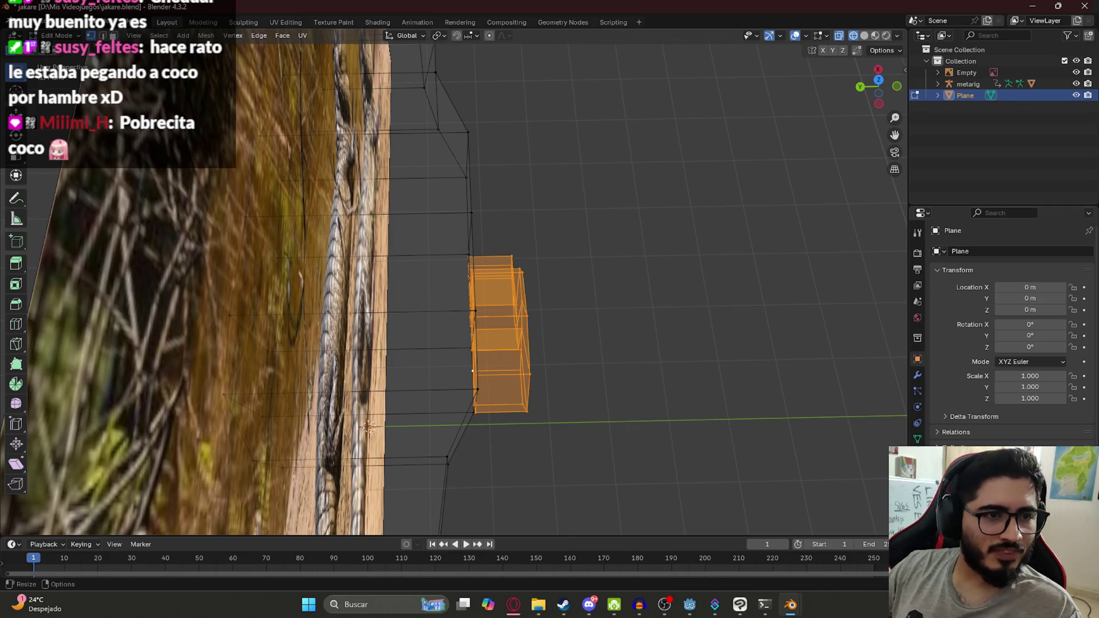
Rotate the leg faces in top view and switch the viewport to Material Preview.
key("KP_7")
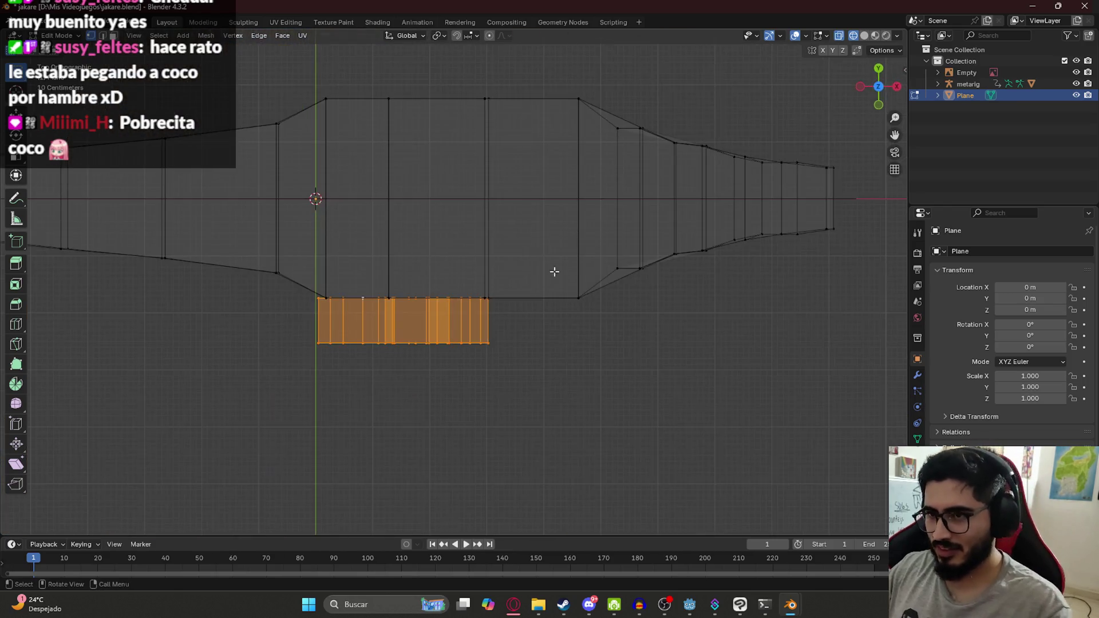
key("r")
left_click(398, 391)
mouse_move(399, 388)
middle_mouse_down()
mouse_move(383, 321)
mouse_move(457, 322)
mouse_move(412, 330)
mouse_move(383, 351)
mouse_move(383, 313)
mouse_move(421, 305)
mouse_move(476, 325)
mouse_move(425, 365)
middle_mouse_up()
key("z")
left_click(406, 371)
key("Tab")
key("Tab")
Adjust the leg faces with a slight rotation, a move along Y and a Z-axis rotation.
key("r")
left_click(436, 378)
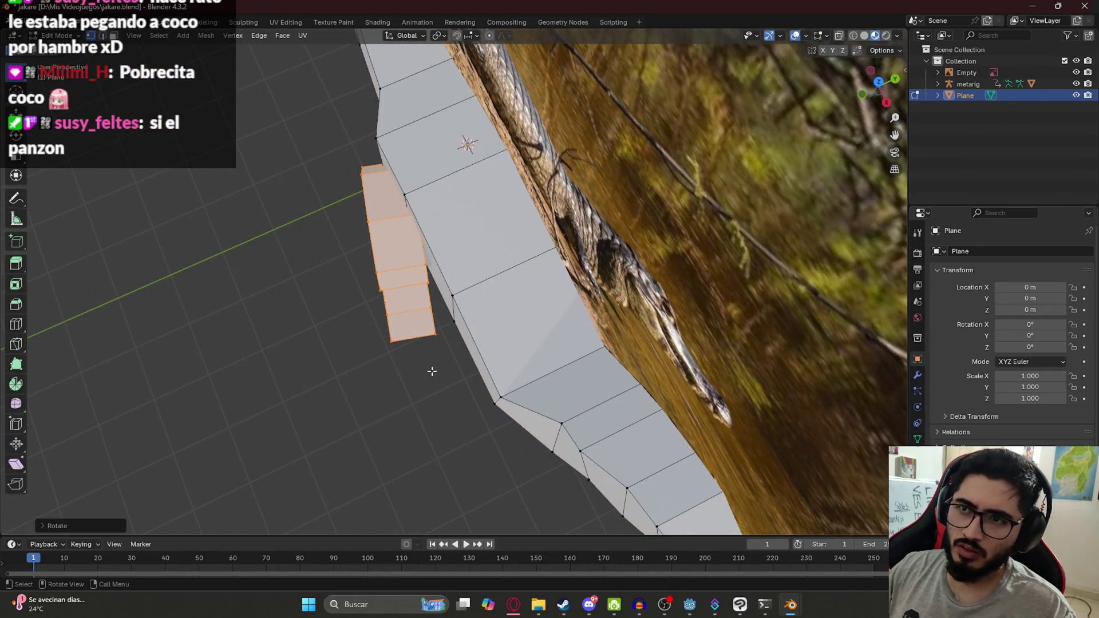
key("g")
key("y")
left_click(429, 351)
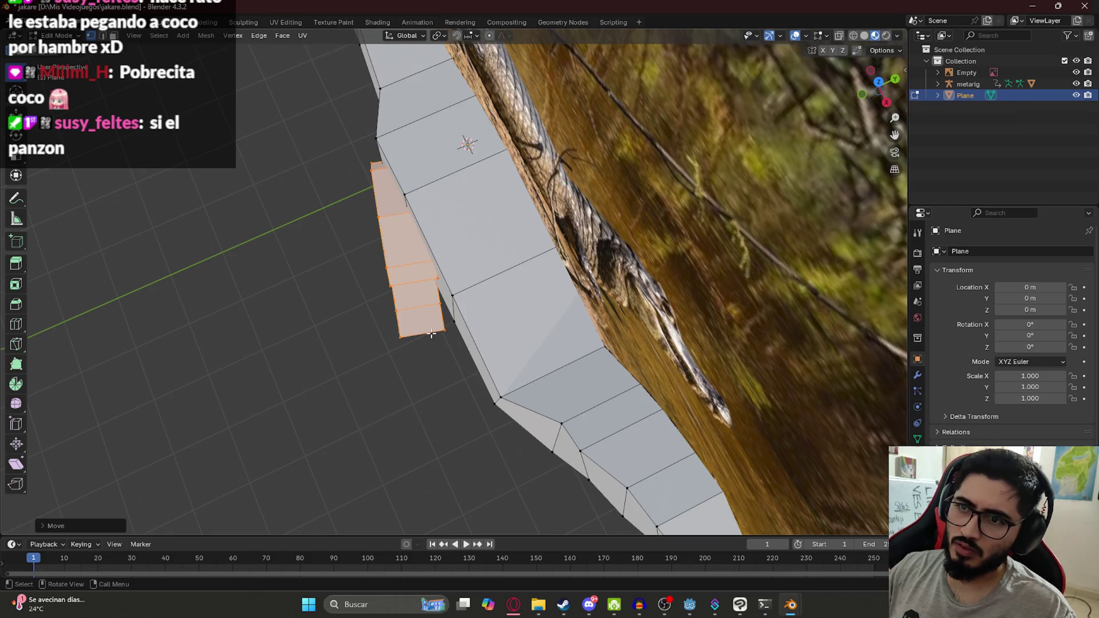
mouse_move(431, 342)
middle_mouse_down()
mouse_move(587, 309)
mouse_move(565, 331)
mouse_move(572, 359)
mouse_move(558, 370)
middle_mouse_up()
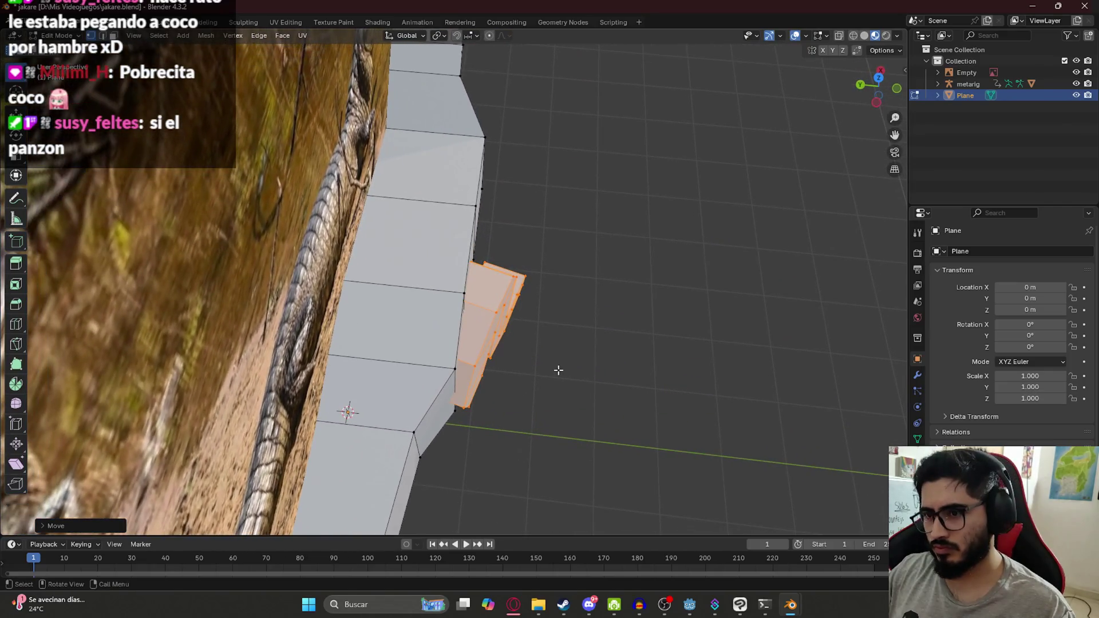
key("r")
key("z")
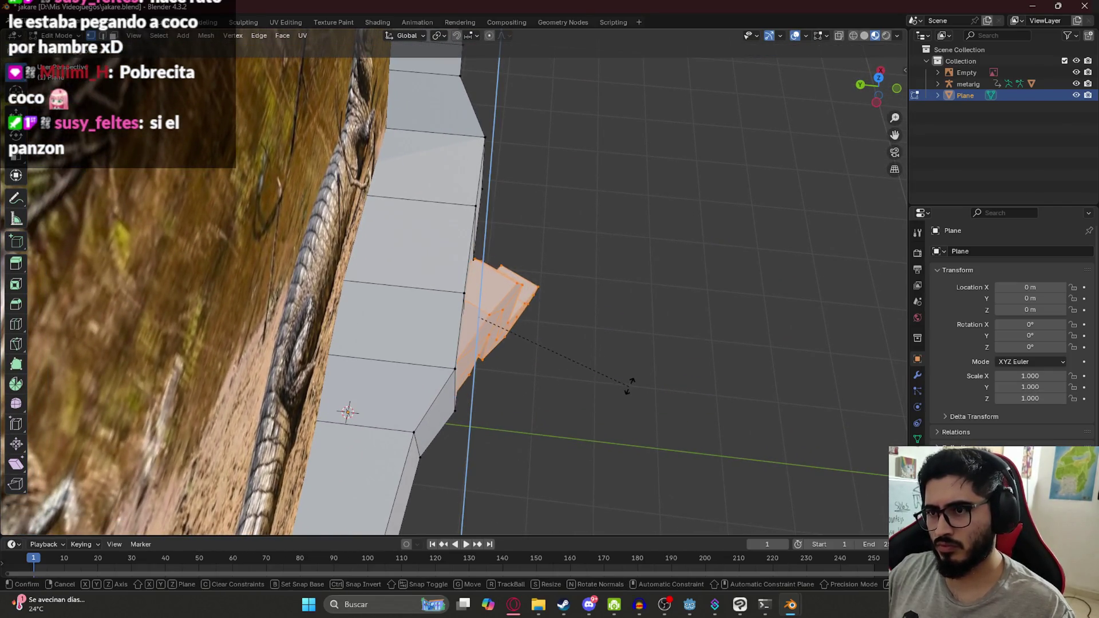
left_click(642, 356)
mouse_move(483, 381)
middle_mouse_down()
mouse_move(523, 363)
mouse_move(451, 310)
mouse_move(503, 317)
mouse_move(410, 305)
mouse_move(408, 363)
mouse_move(393, 389)
middle_mouse_up()
key("Tab")
In top view, re-angle the leg flap and scale it along the Y axis.
key("KP_7")
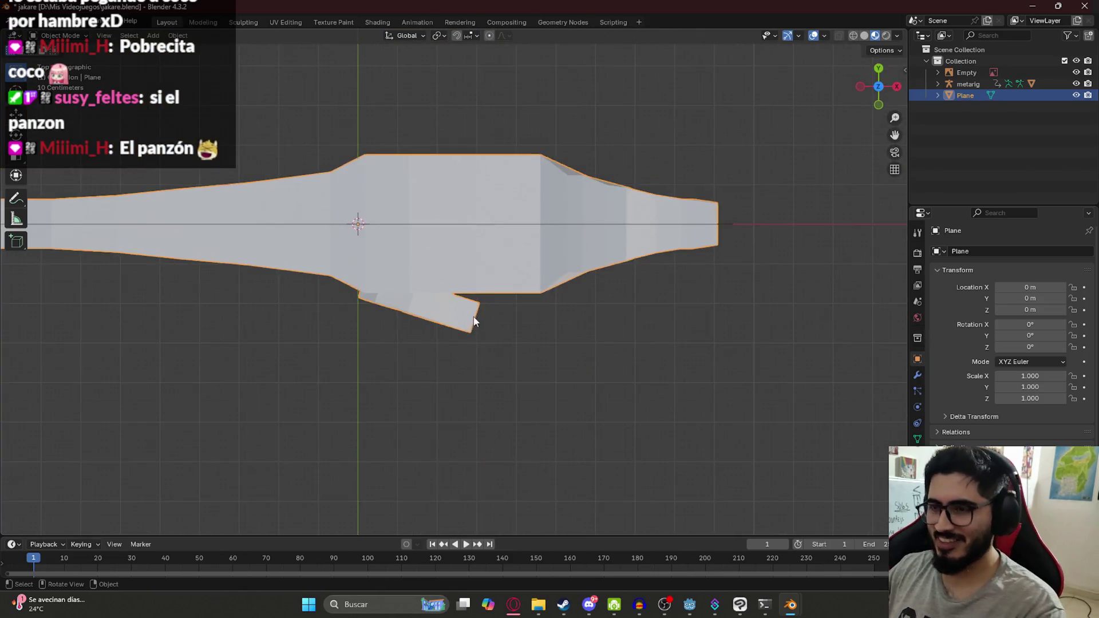
key("Tab")
key("g")
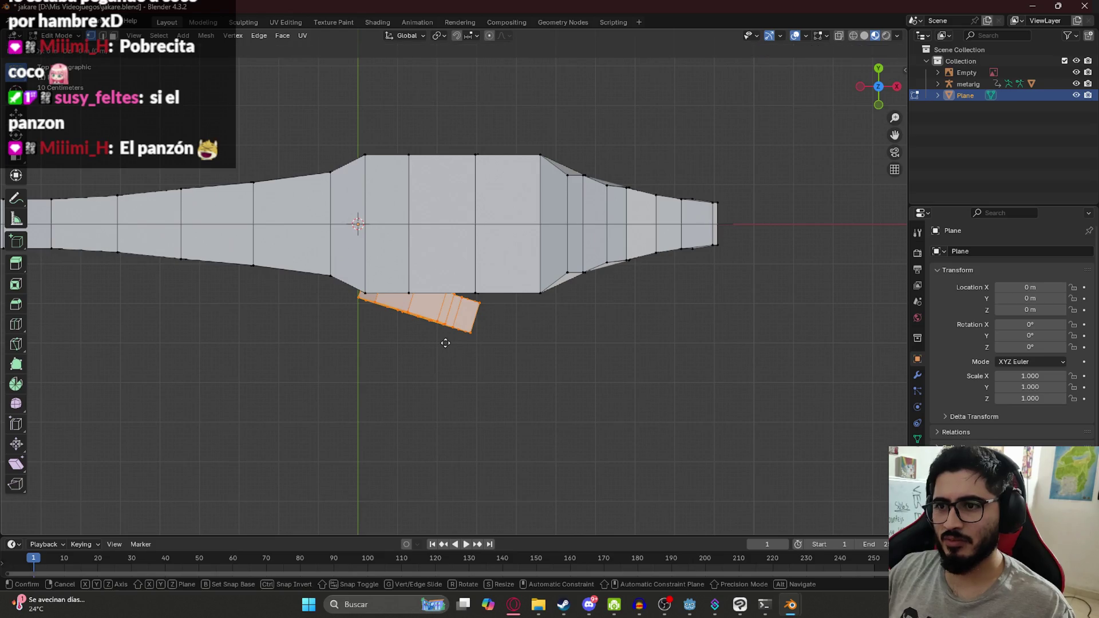
right_click(445, 343)
key("r")
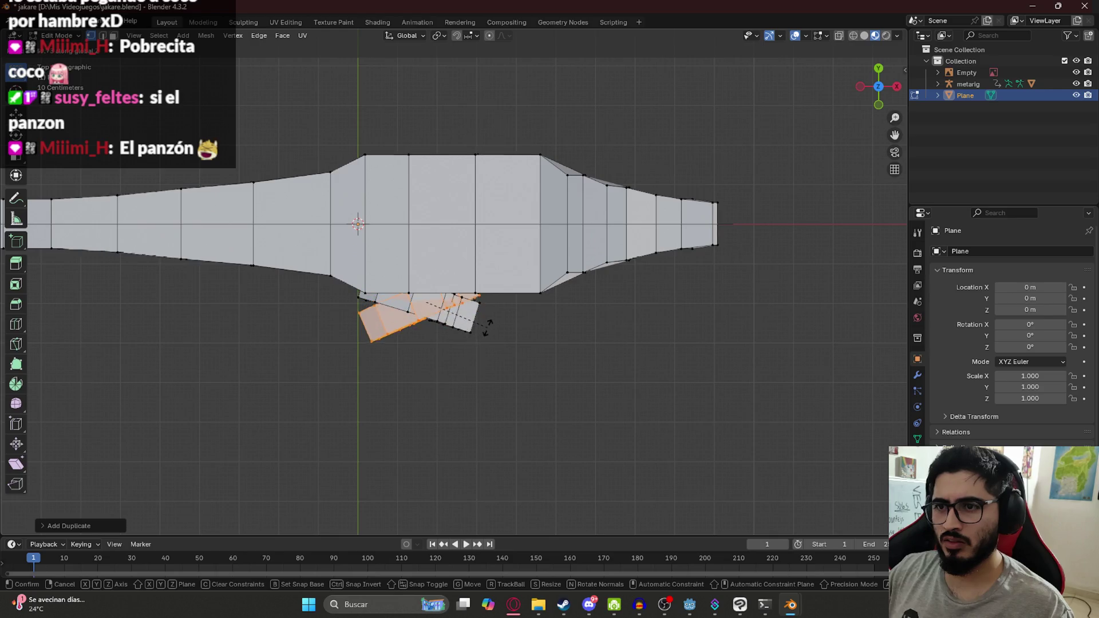
left_click(487, 332)
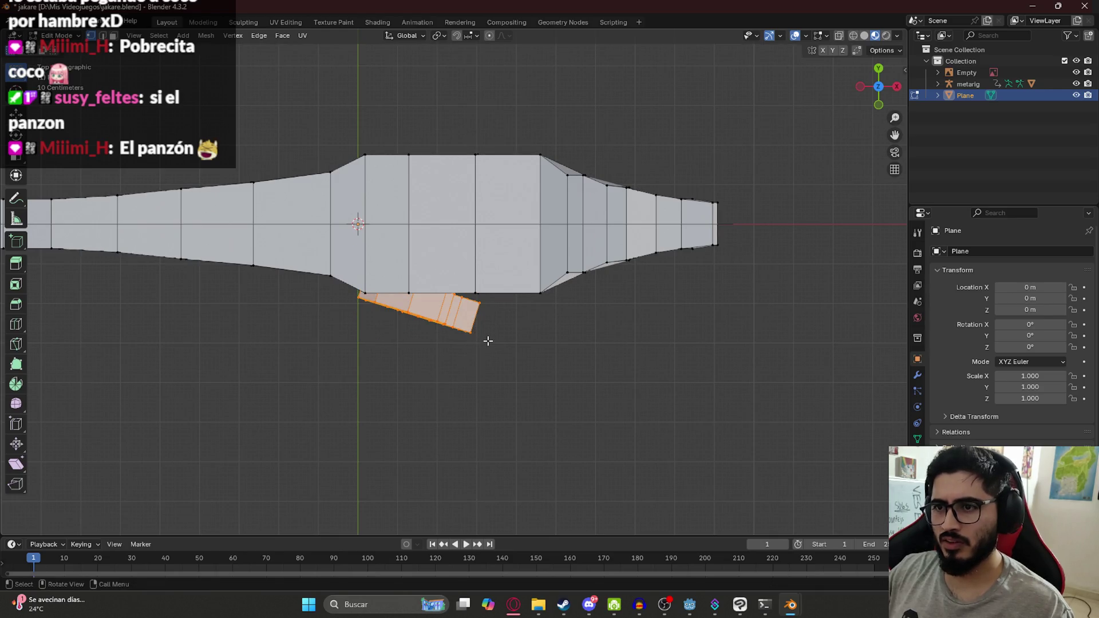
key("s")
key("y")
left_click(488, 341)
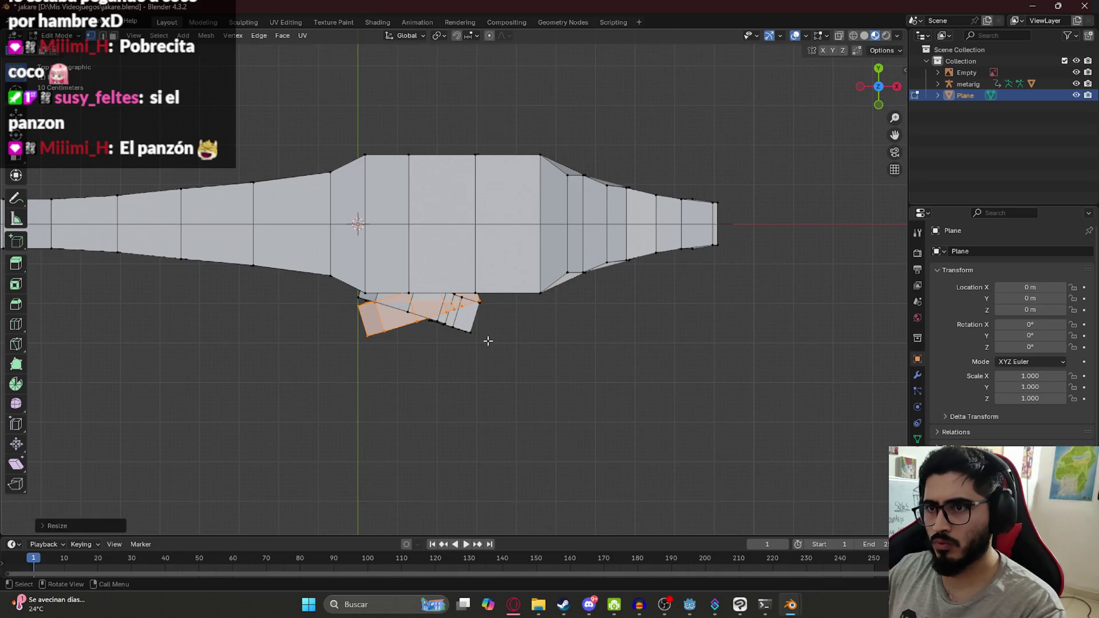
Duplicate the leg flap and move the copy along Y to the body's opposite side.
key("shift+d")
key("y")
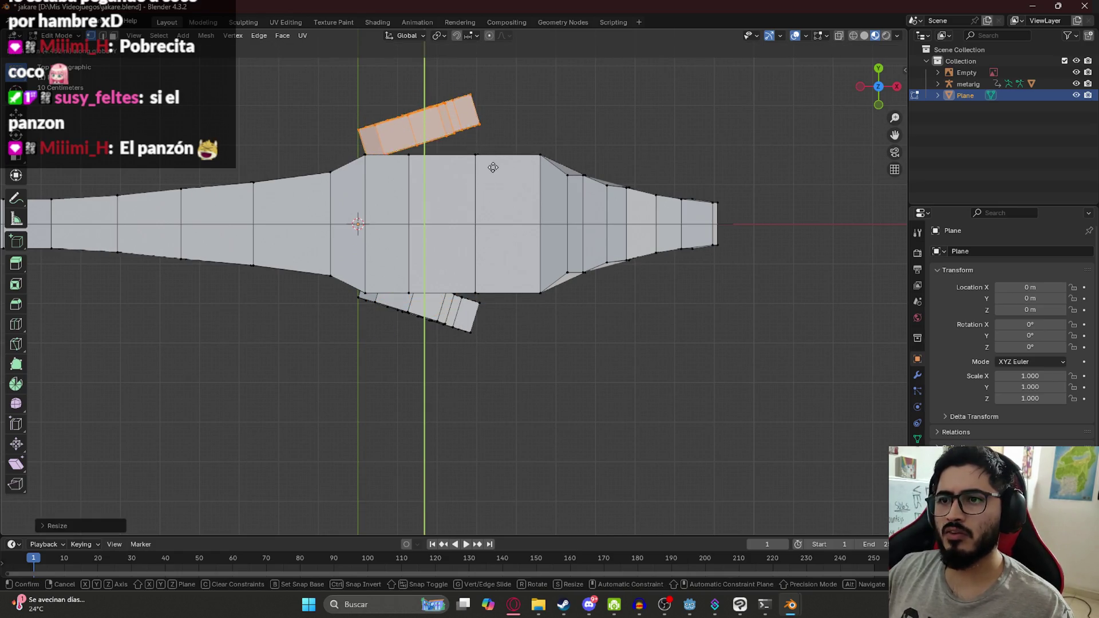
left_click(493, 188)
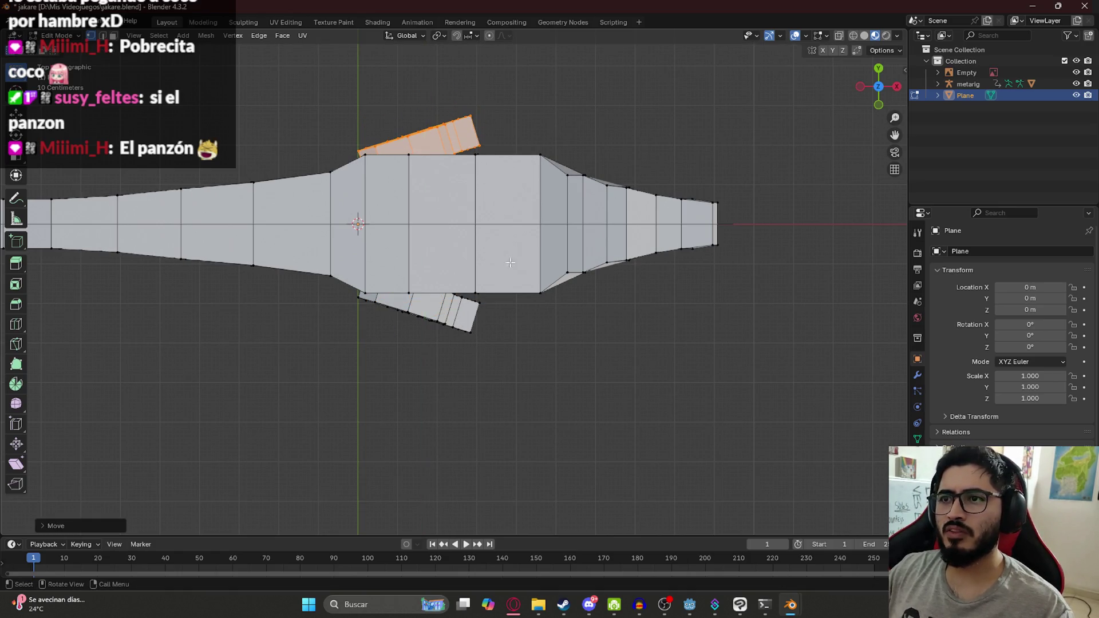
key("Tab")
mouse_move(516, 339)
middle_mouse_down()
mouse_move(531, 211)
mouse_move(395, 201)
middle_mouse_up()
left_click(335, 133)
Hide the reference image, select the caiman mesh and save the file.
key("h")
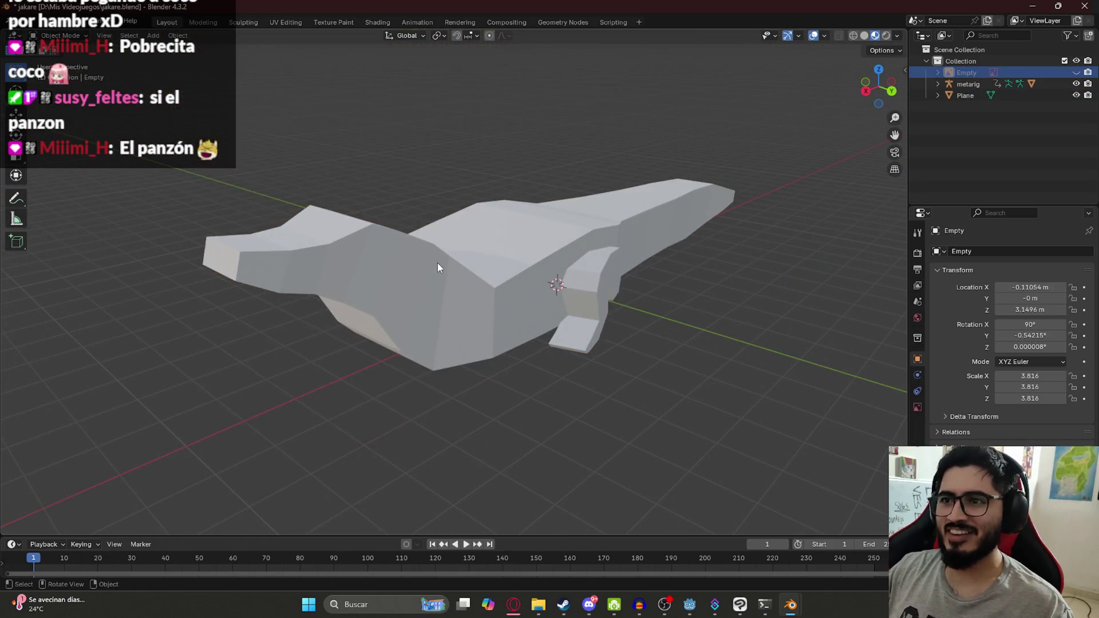
left_click(434, 259)
mouse_move(677, 259)
middle_mouse_down()
mouse_move(465, 362)
mouse_move(479, 333)
mouse_move(380, 323)
mouse_move(572, 319)
mouse_move(699, 332)
mouse_move(714, 310)
mouse_move(386, 296)
mouse_move(565, 270)
mouse_move(569, 310)
middle_mouse_up()
key("ctrl+s")
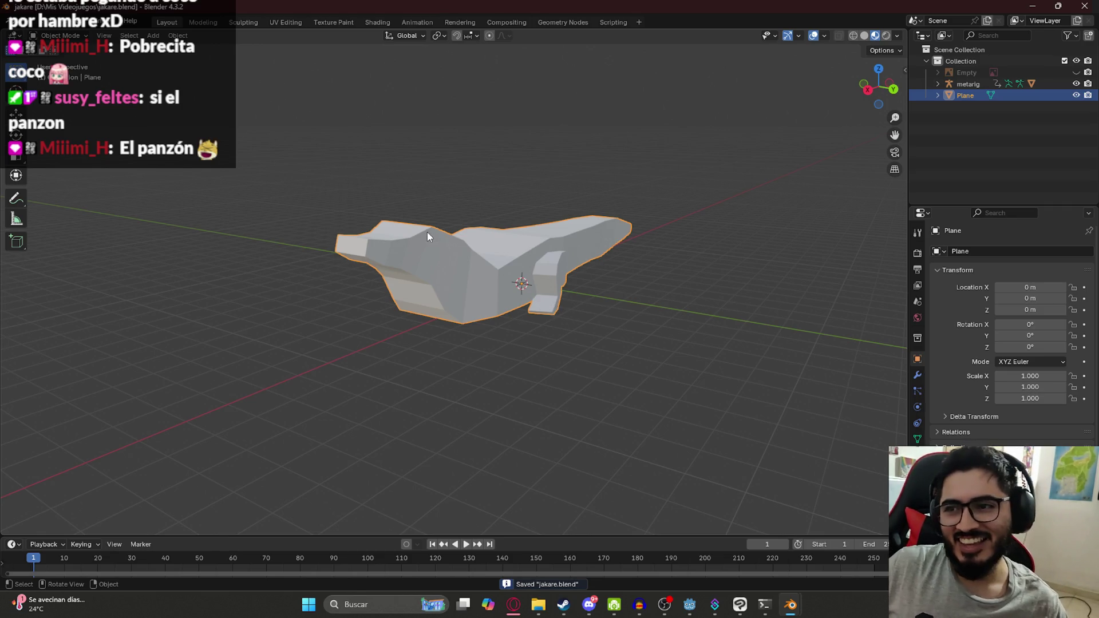
scroll(474, 254, "up", 5)
key("KP_1")
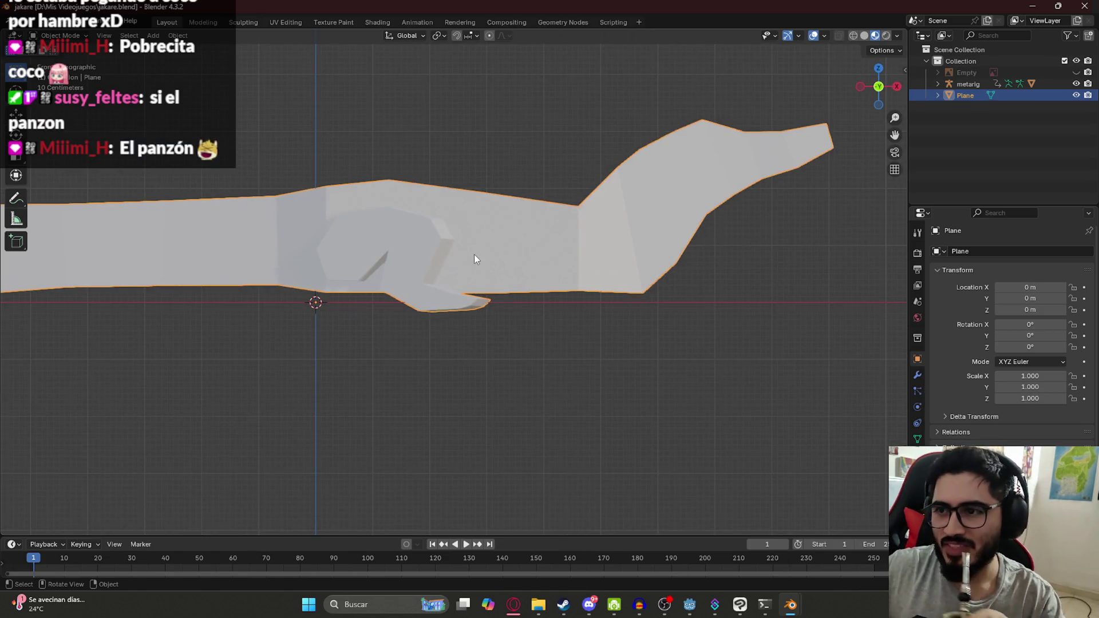
scroll(475, 255, "down", 3)
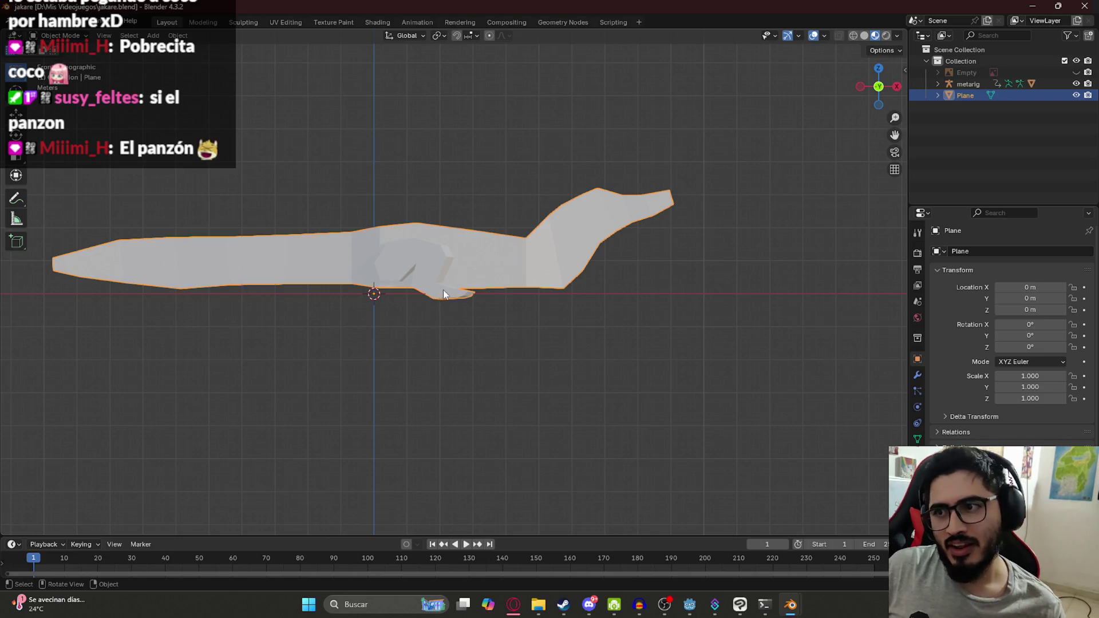
scroll(397, 253, "up", 3)
mouse_move(397, 253)
middle_mouse_down()
mouse_move(438, 347)
mouse_move(521, 265)
mouse_move(544, 361)
middle_mouse_up()
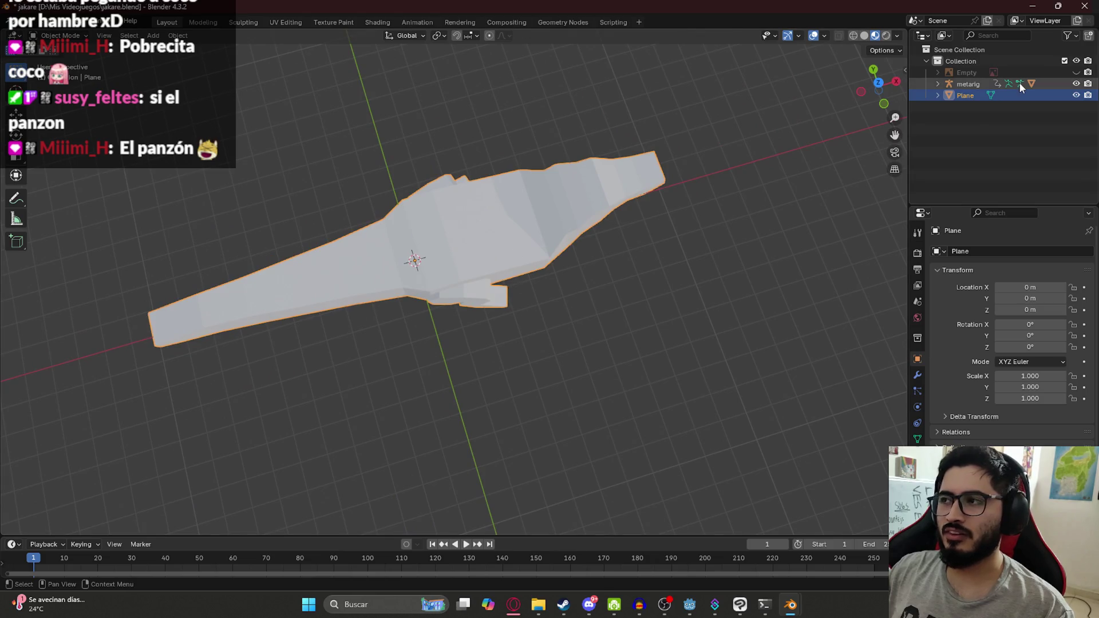
Rename the Plane object to 'jakare', save again, and set Wireframe shading.
double_click(966, 96)
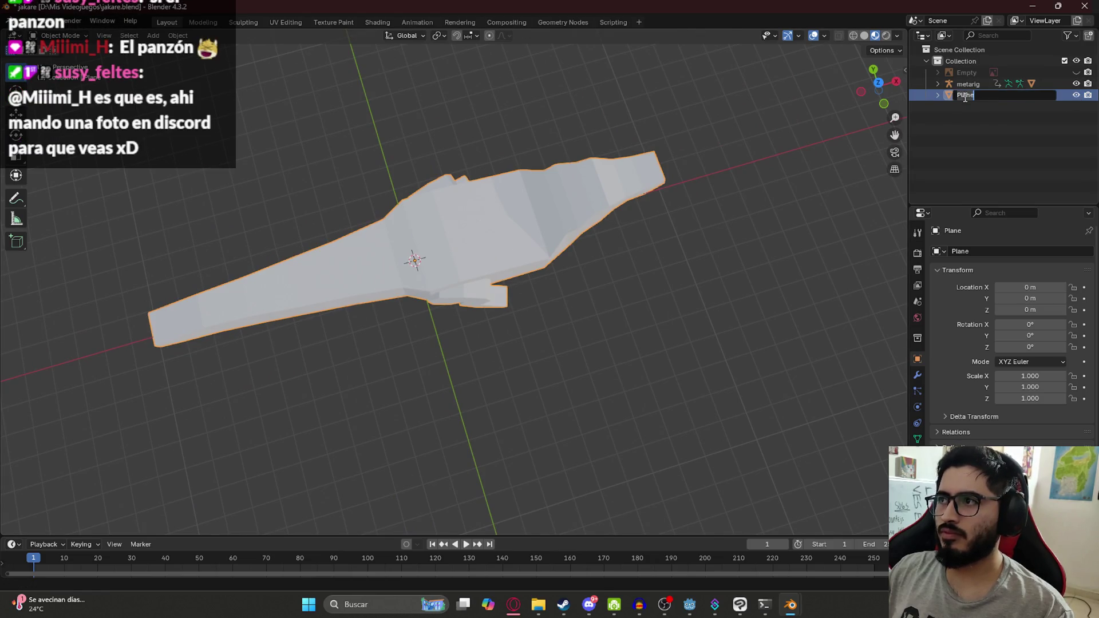
type("jakare")
key("Return")
key("ctrl+s")
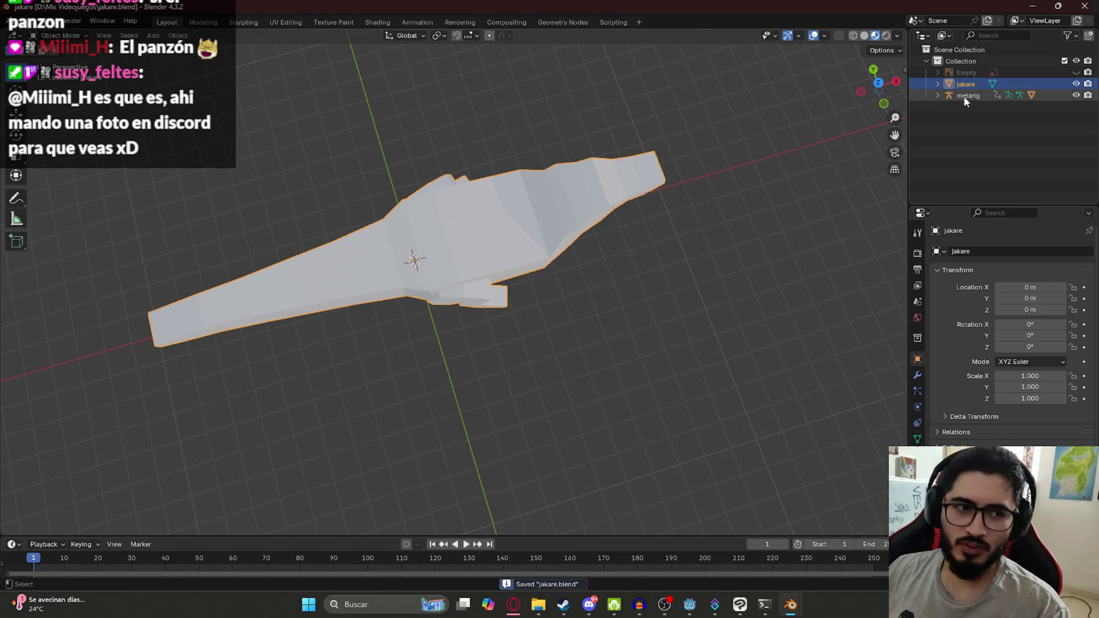
mouse_move(381, 174)
middle_mouse_down()
mouse_move(420, 238)
mouse_move(417, 221)
mouse_move(437, 226)
middle_mouse_up()
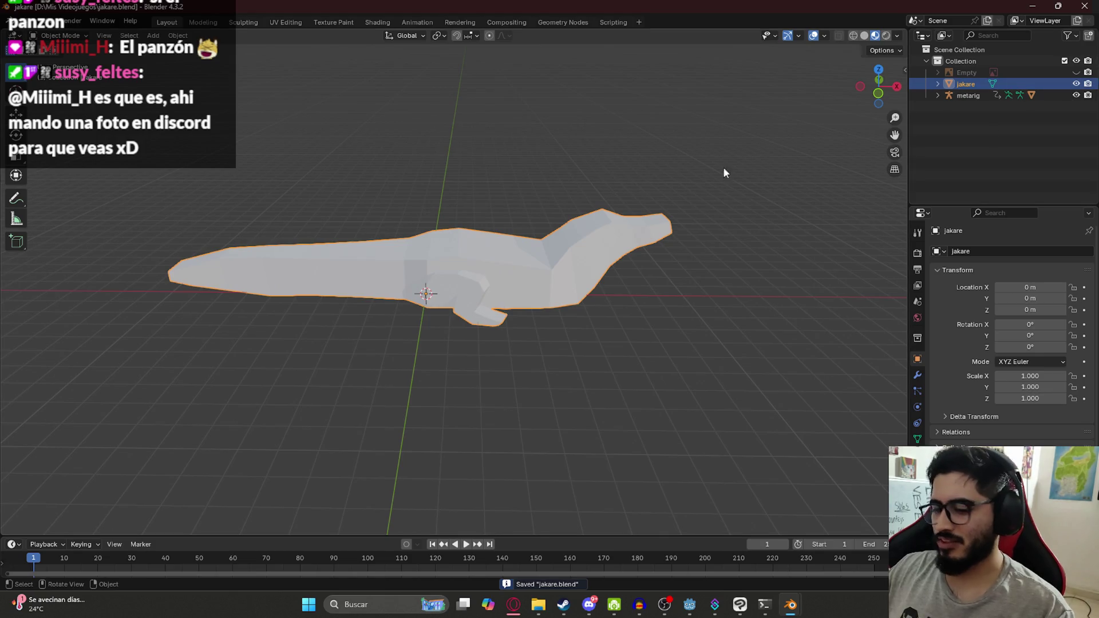
key("z")
left_click(487, 197)
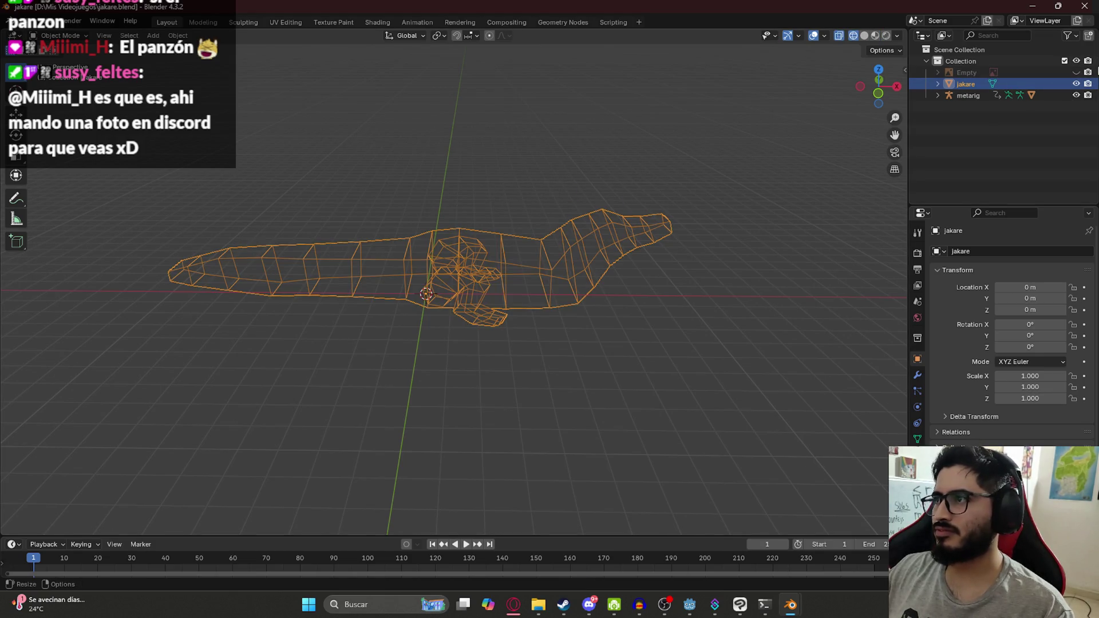
key("Tab")
Show the caiman reference image again and zoom to the front leg in front view.
left_click(1076, 72)
middle_click_drag(692, 180, 716, 187)
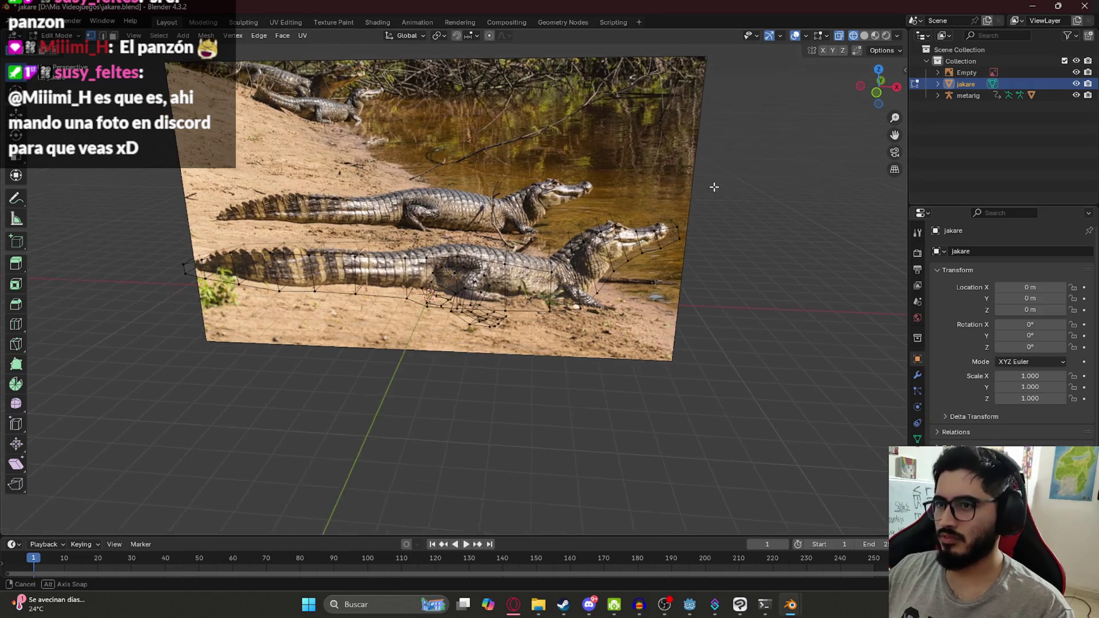
key("KP_1")
scroll(616, 265, "up", 8)
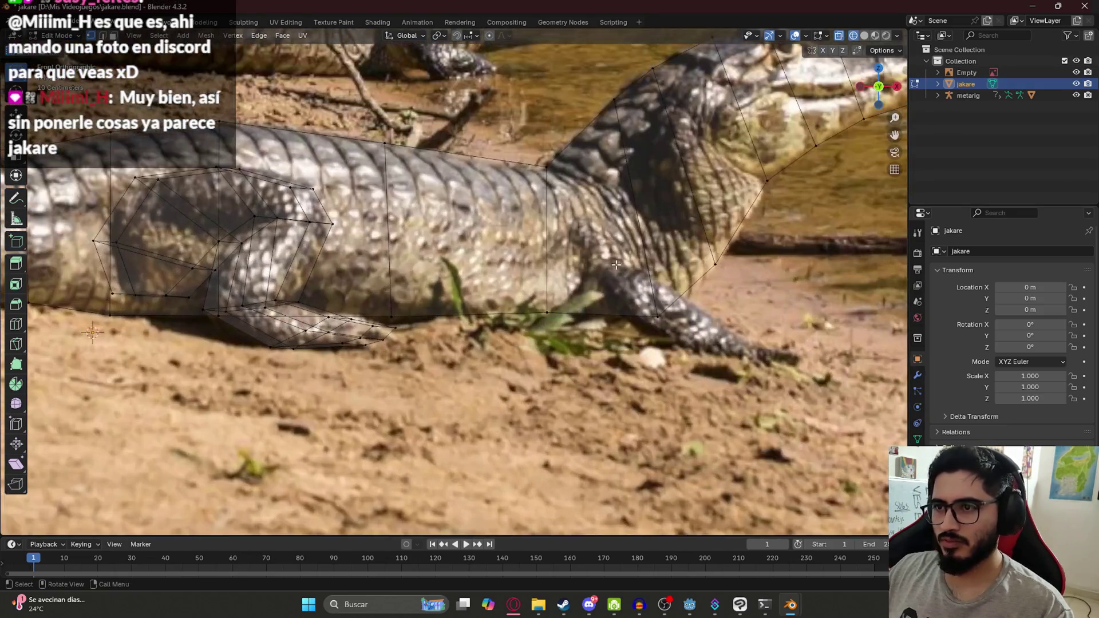
scroll(557, 307, "down", 6)
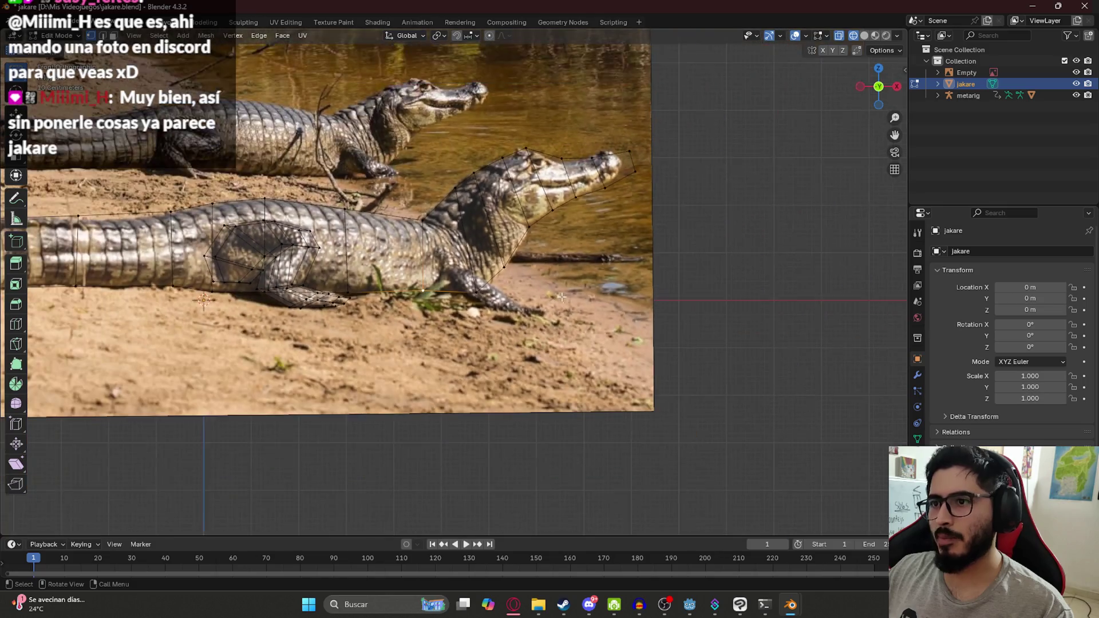
middle_click_drag(399, 165, 501, 356, "ctrl")
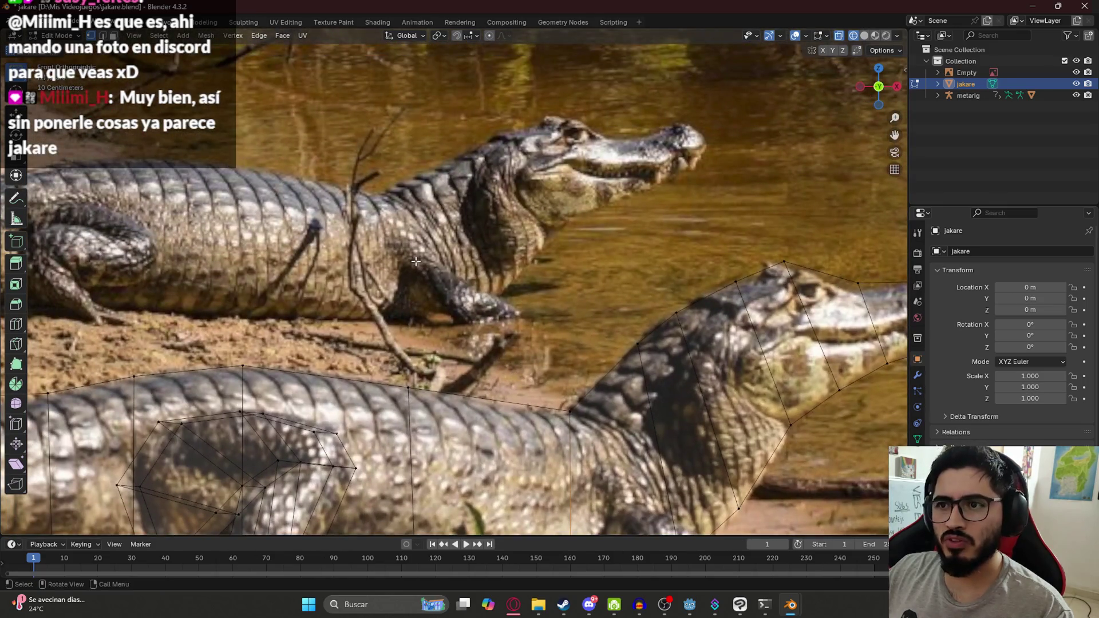
mouse_move(500, 319)
middle_mouse_down("shift")
mouse_move(444, 244)
mouse_move(435, 183)
middle_mouse_up("shift")
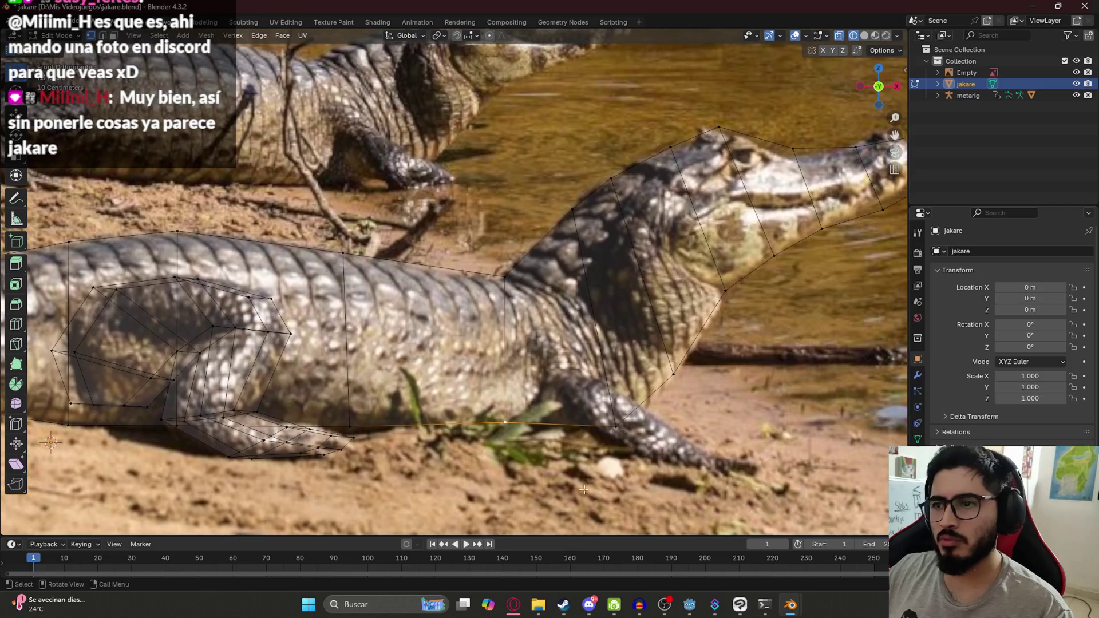
key("g")
Duplicate a vertex at the front leg and extrude new vertices down toward the foot.
key("shift+d")
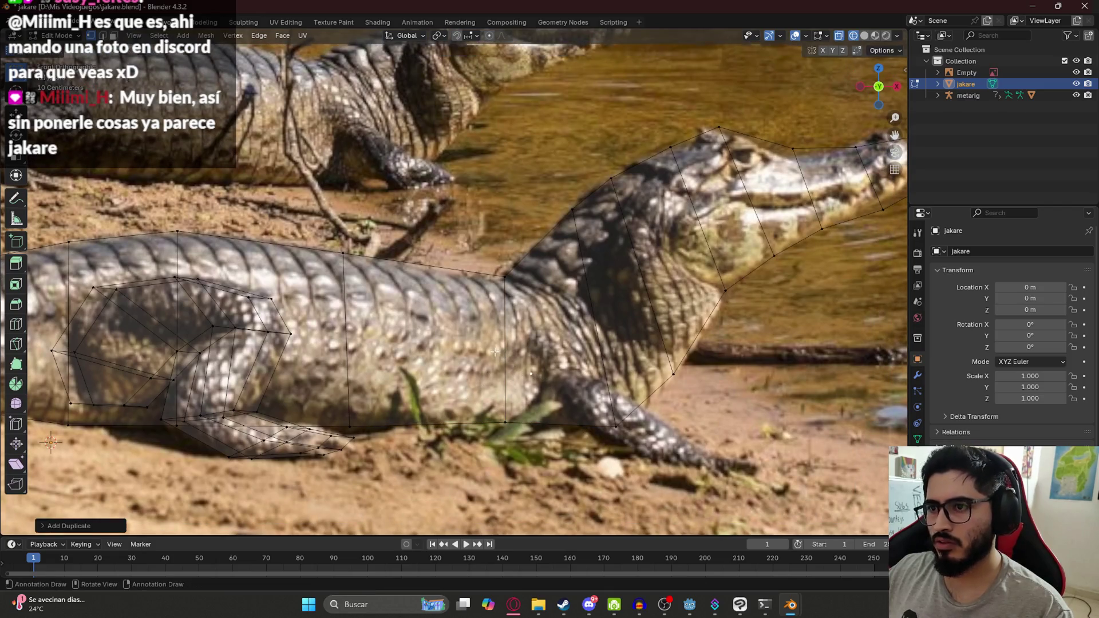
left_click(574, 312)
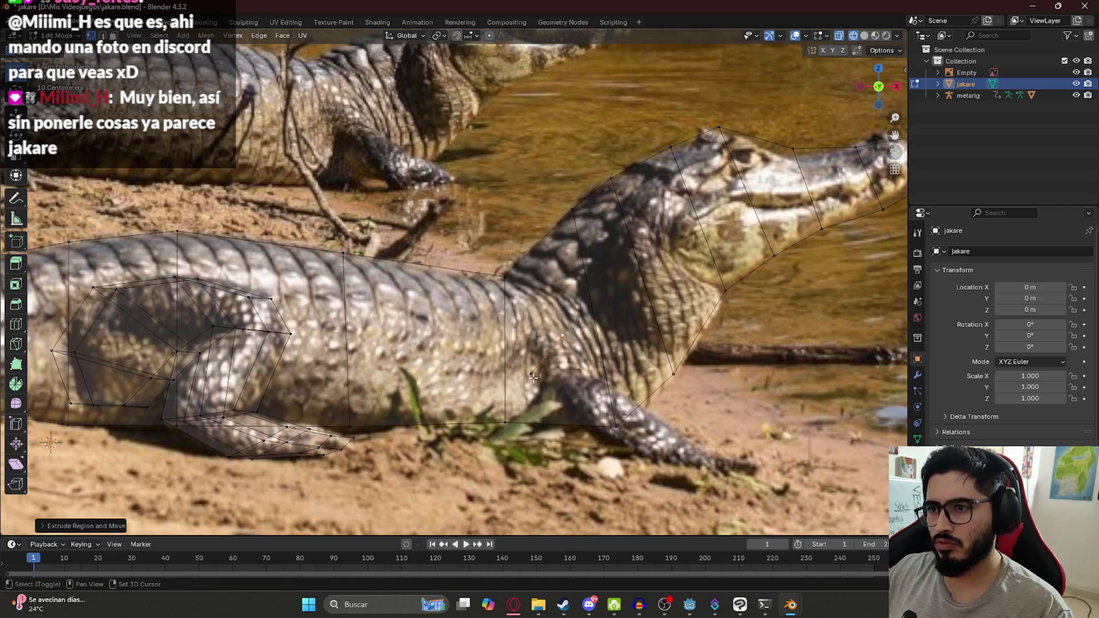
key("e")
left_click(687, 486)
key("e")
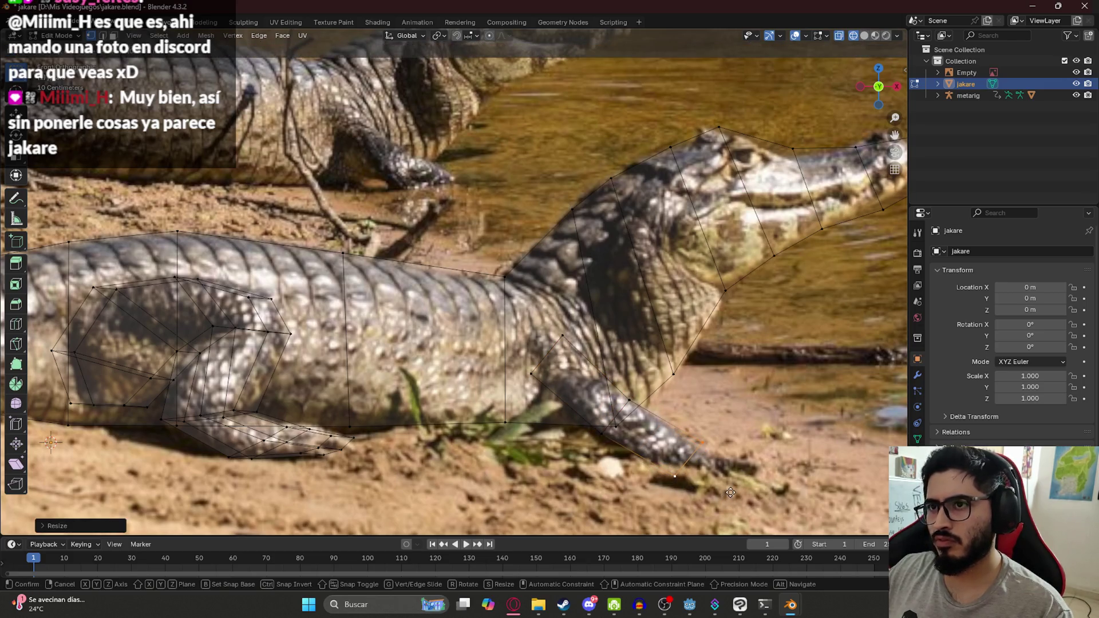
key("Tab")
left_click(514, 604)
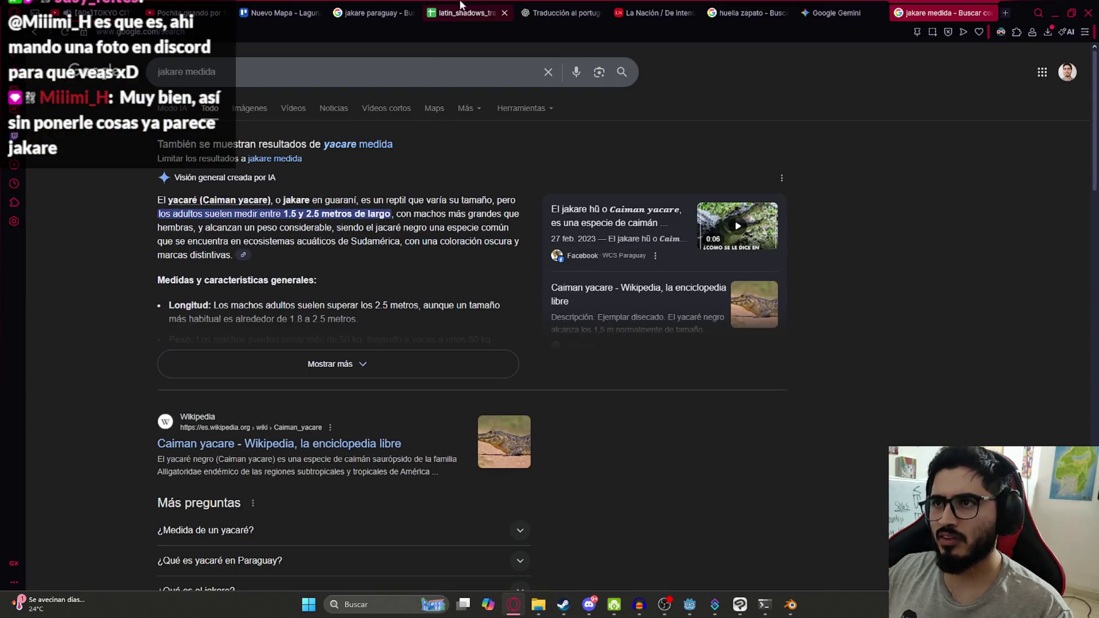
Preview the Facebook and ABC Color caiman photos in the 'jakare paraguay' image results, then return to Blender.
left_click(378, 13)
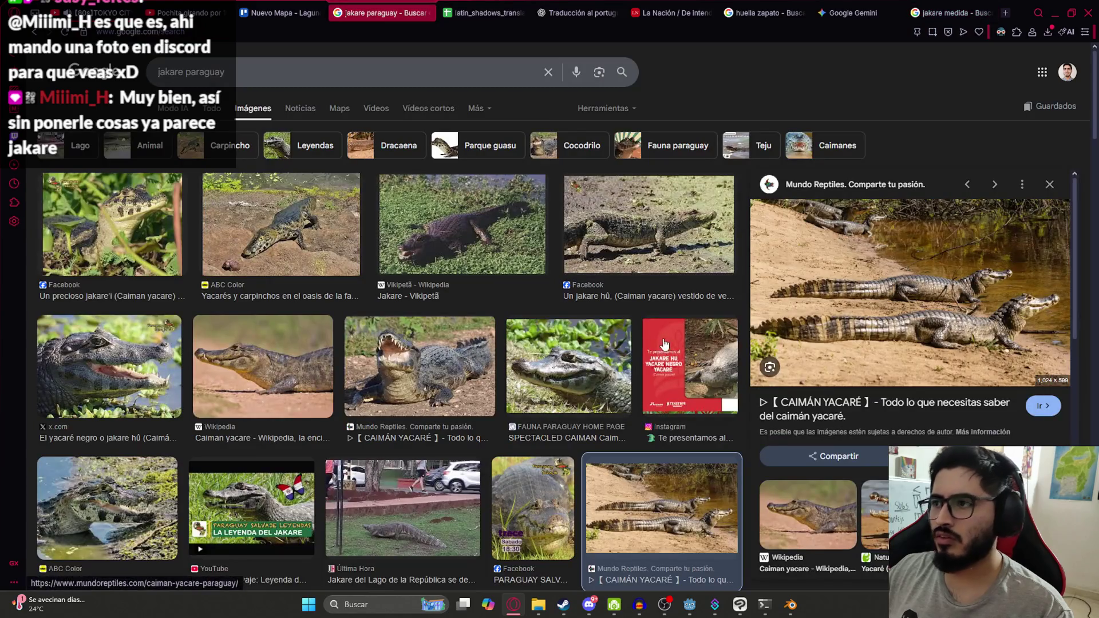
left_click(661, 235)
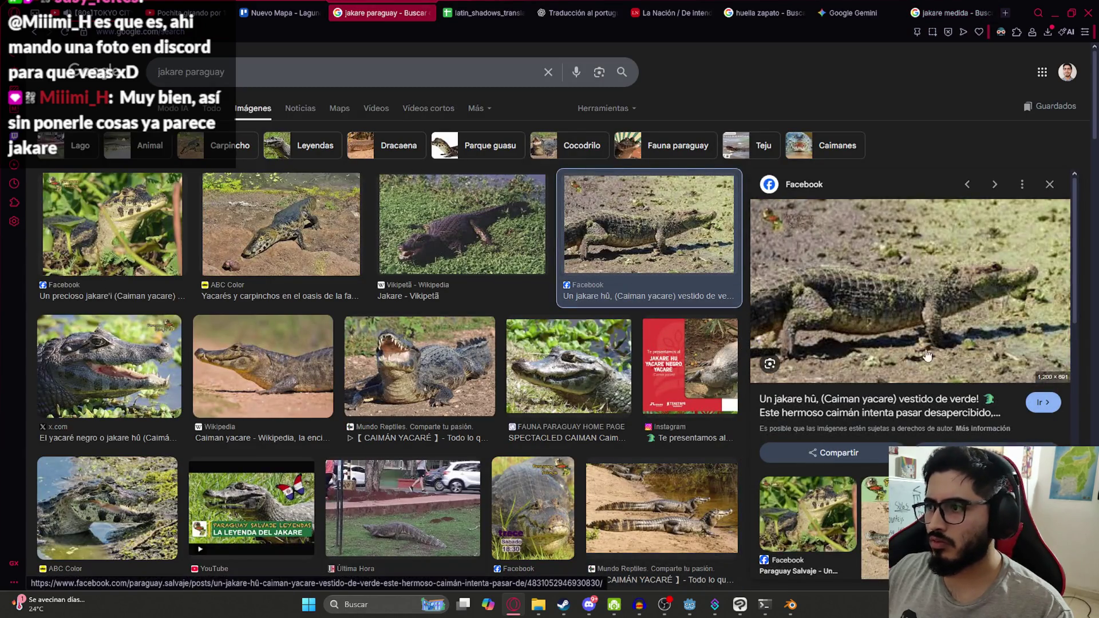
left_click(320, 239)
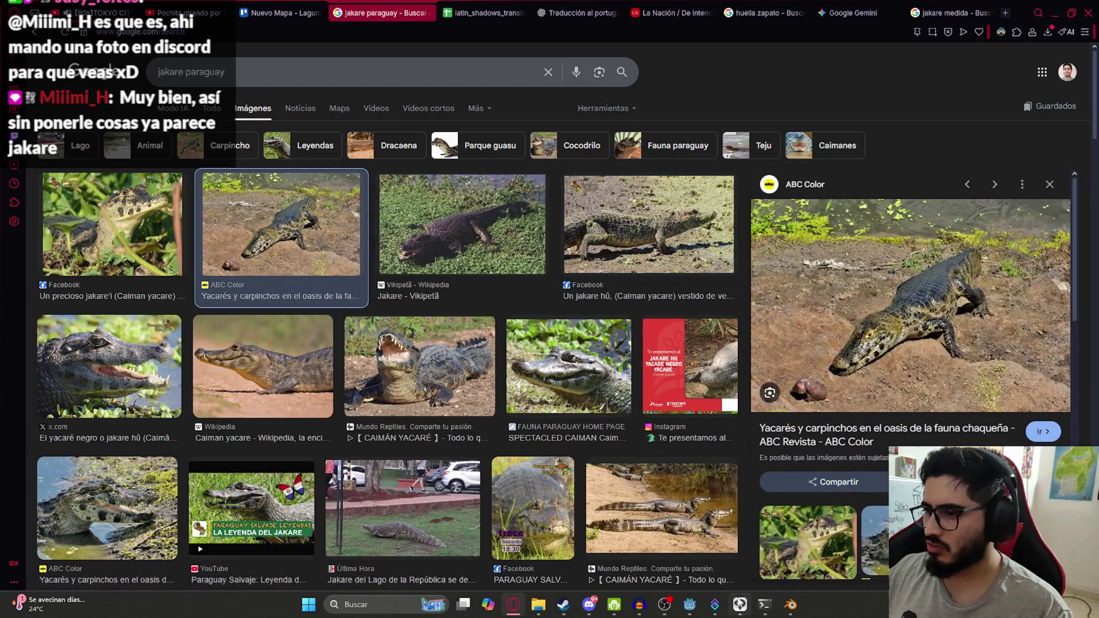
mouse_move(790, 610)
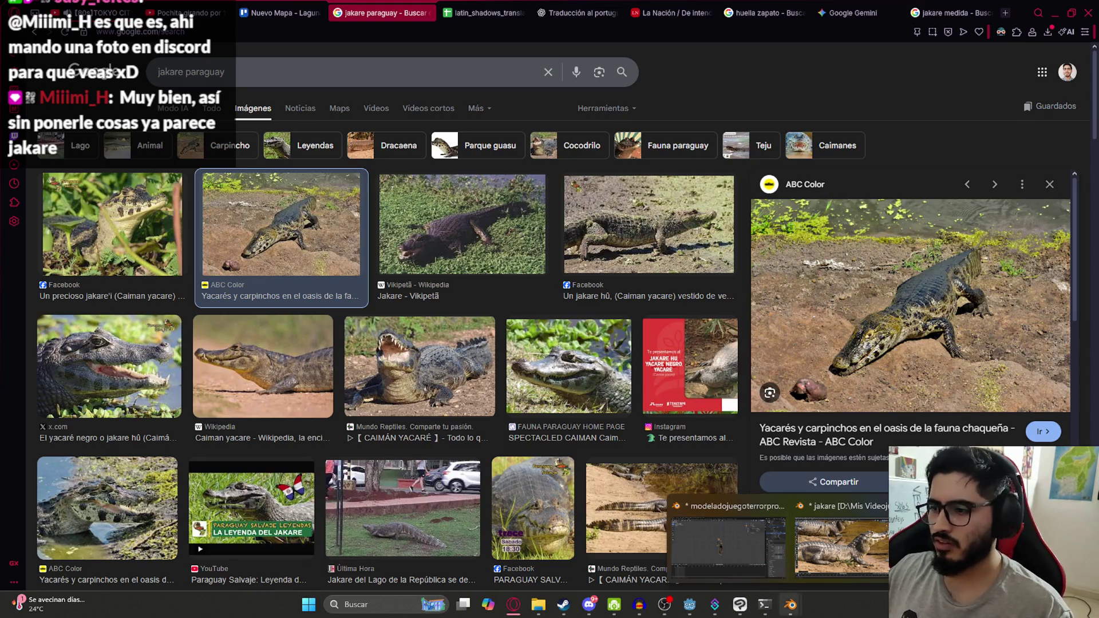
left_click(842, 538)
scroll(638, 385, "down", 2)
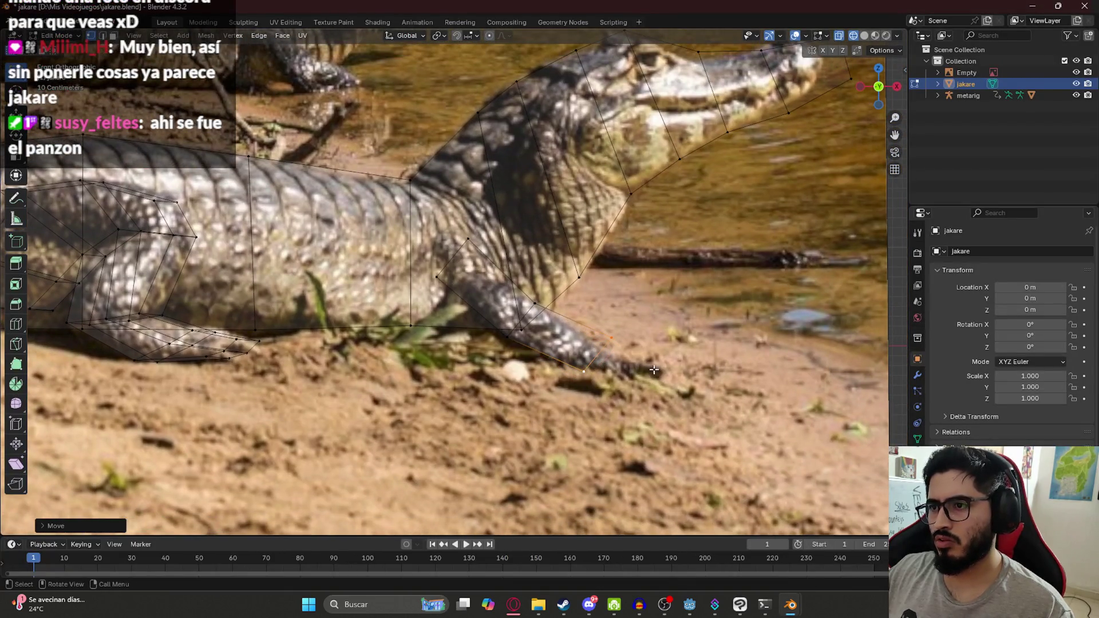
Scale the front-foot vertex slightly and extrude a new vertex a little lower.
key("s")
left_click(665, 345)
key("e")
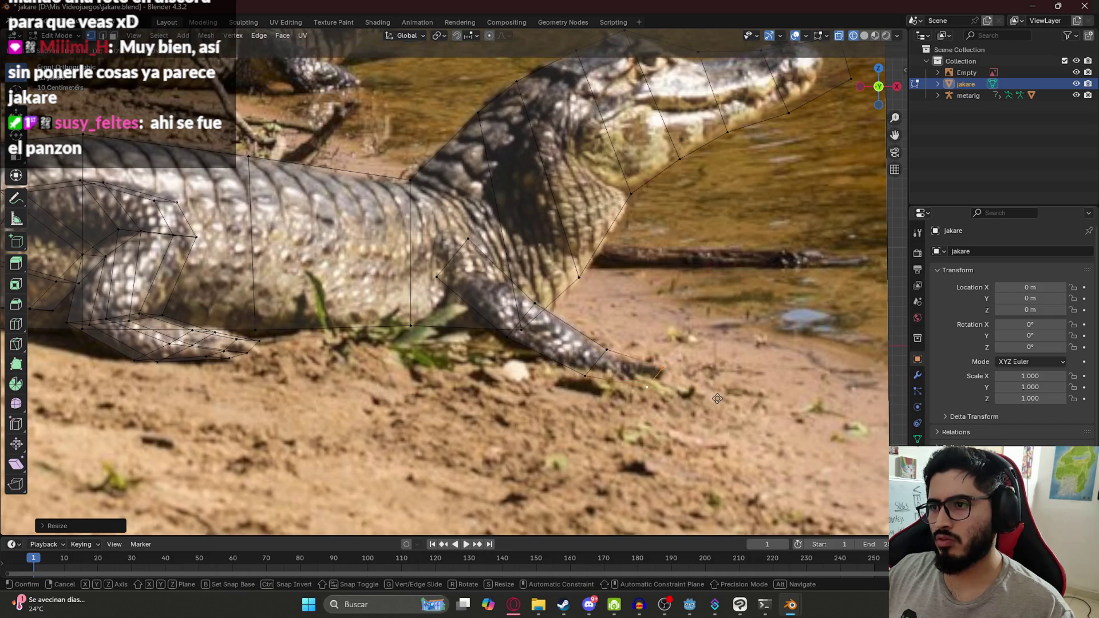
left_click(720, 393)
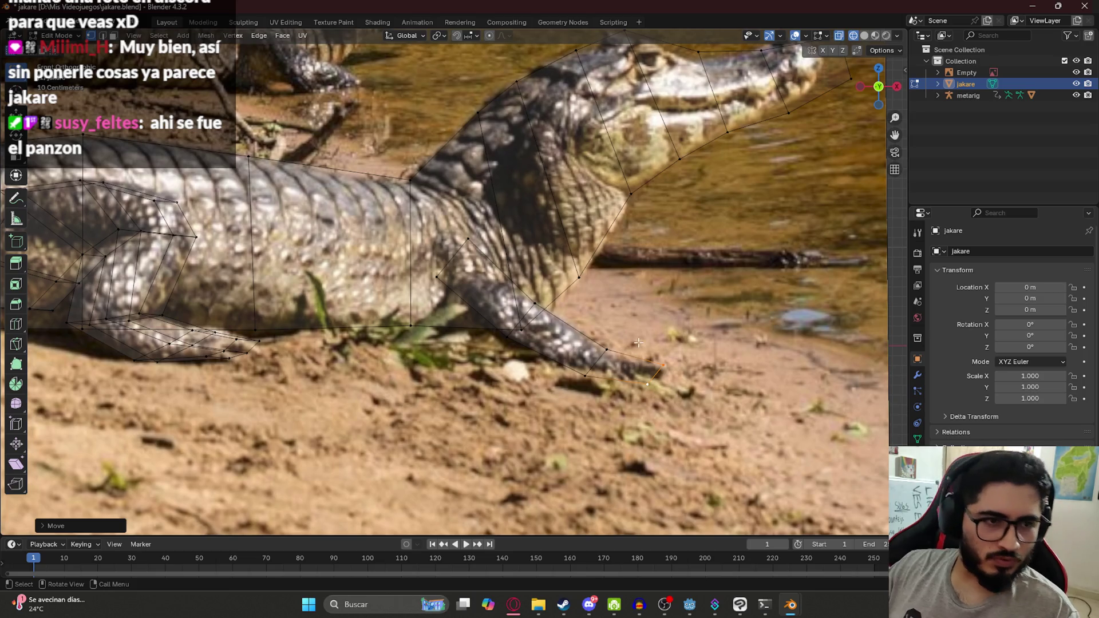
scroll(642, 375, "down", 5)
mouse_move(641, 375)
middle_mouse_down()
mouse_move(556, 409)
mouse_move(442, 278)
middle_mouse_up()
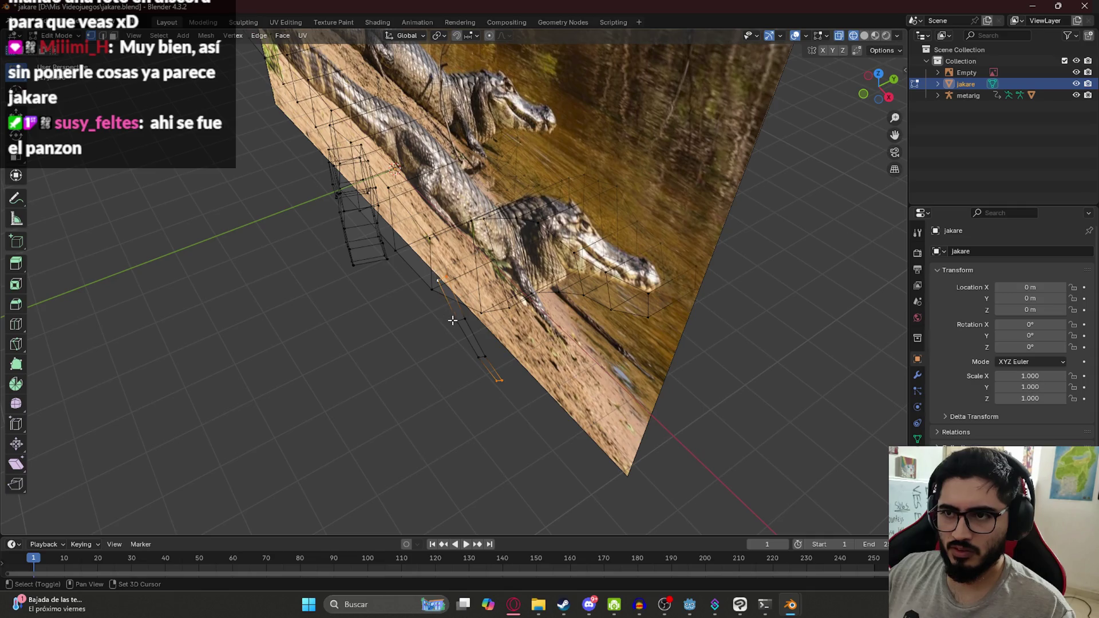
left_click(589, 605)
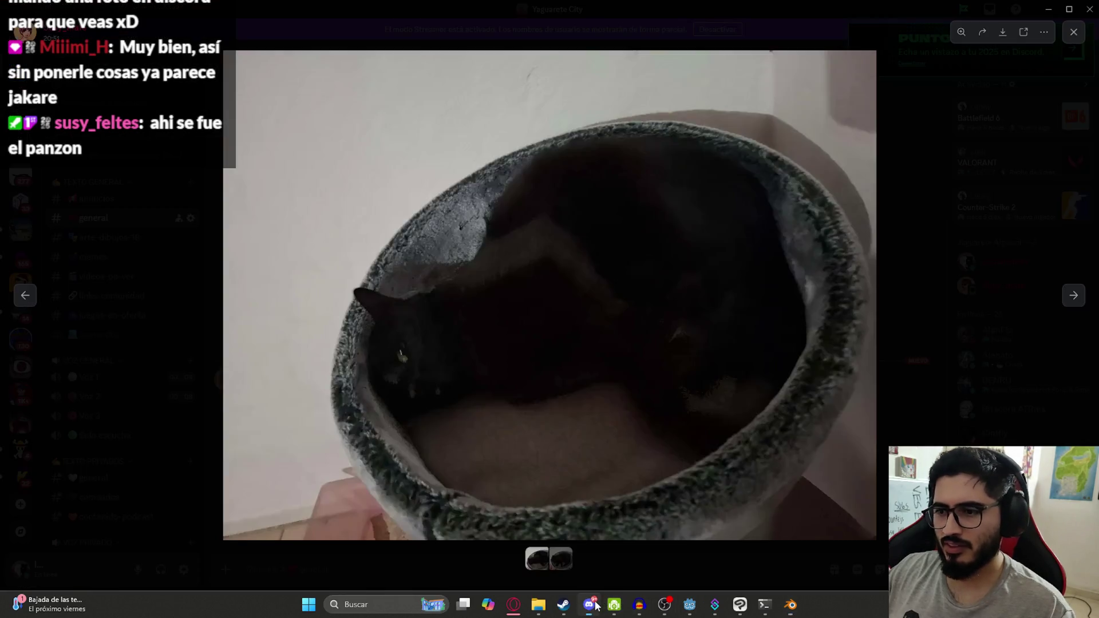
View and close the cat-bed and cat-on-tiles photos in Discord, then return to Blender.
left_click(194, 376)
left_click(478, 435)
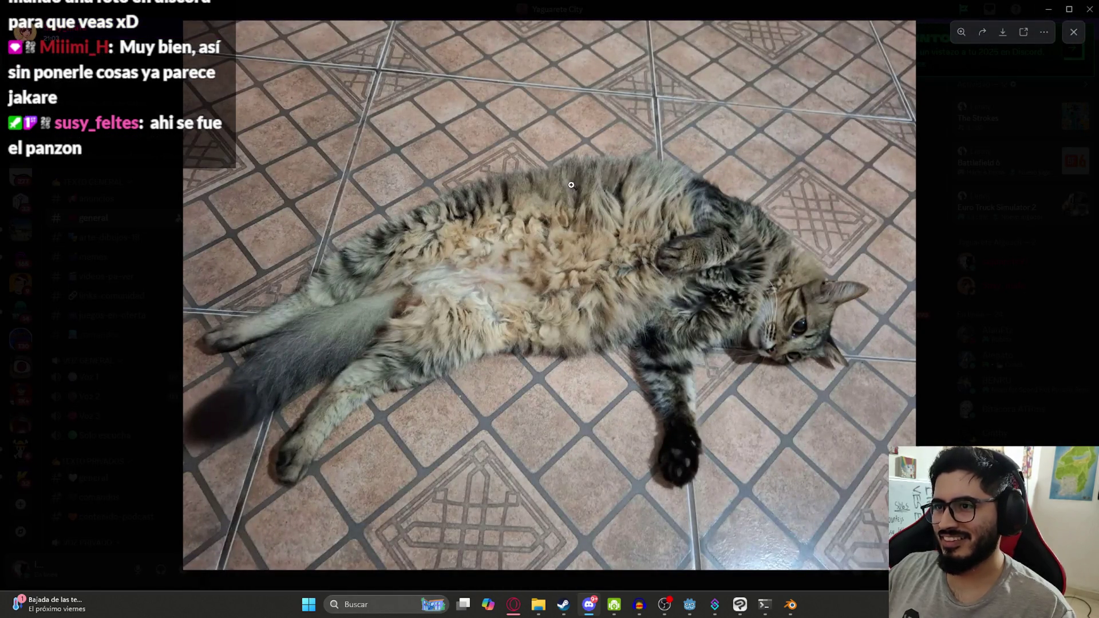
left_click(950, 309)
left_click(824, 544)
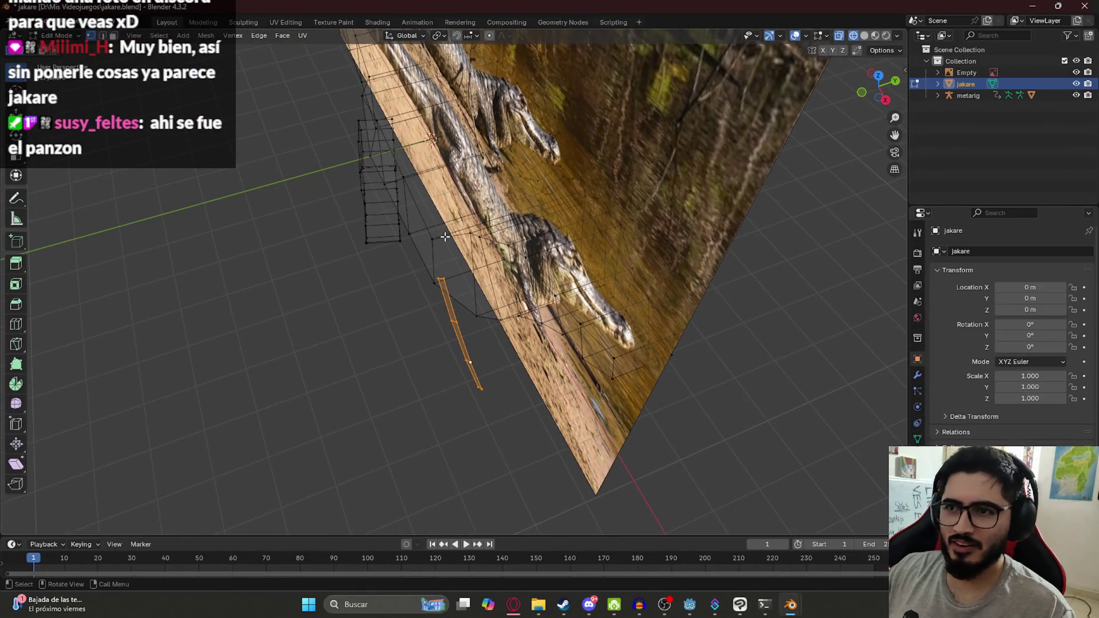
In top view, extrude the front-leg edge row sideways out from the body.
key("KP_7")
scroll(447, 273, "up", 5)
key("g")
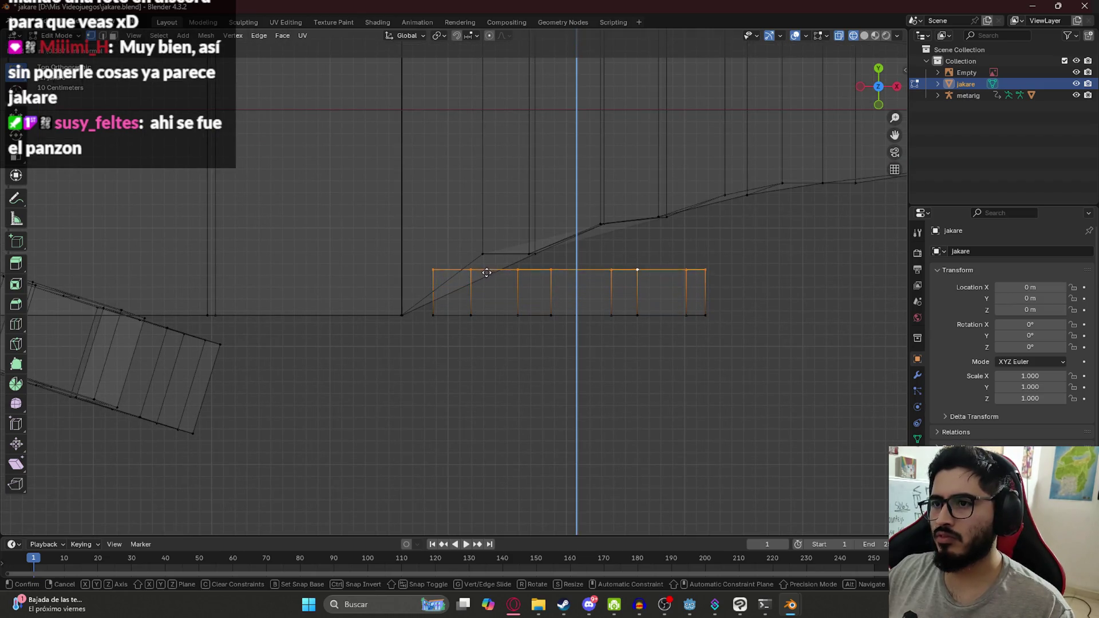
left_click(488, 266)
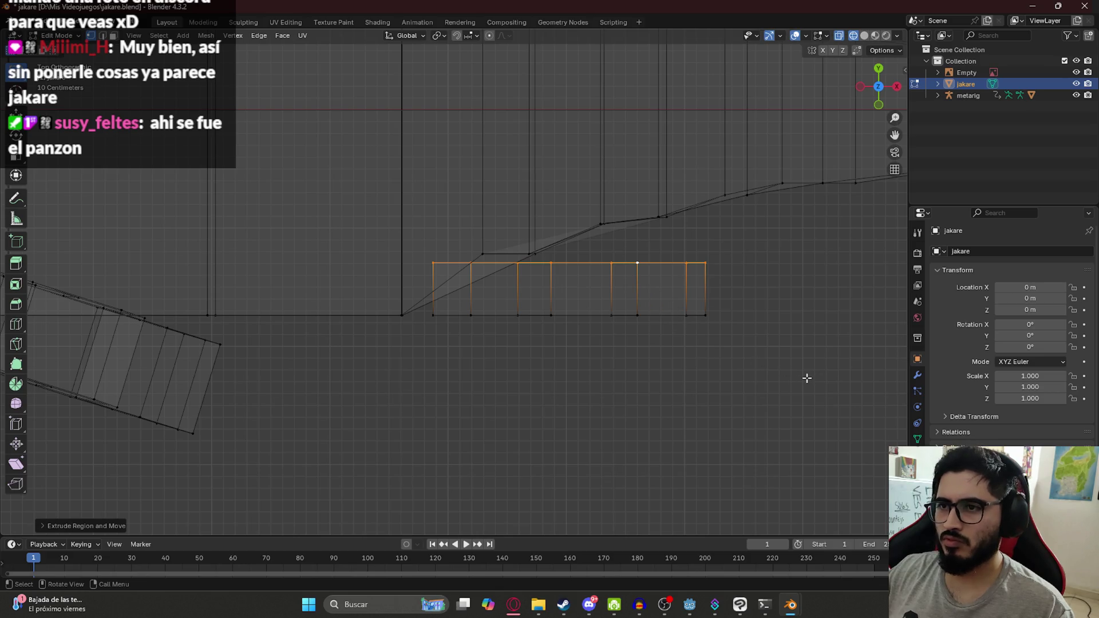
Flatten the strip's outer faces along Y and switch to Material Preview shading.
mouse_move(858, 399)
left_mouse_down()
mouse_move(526, 285)
mouse_move(511, 255)
left_mouse_up()
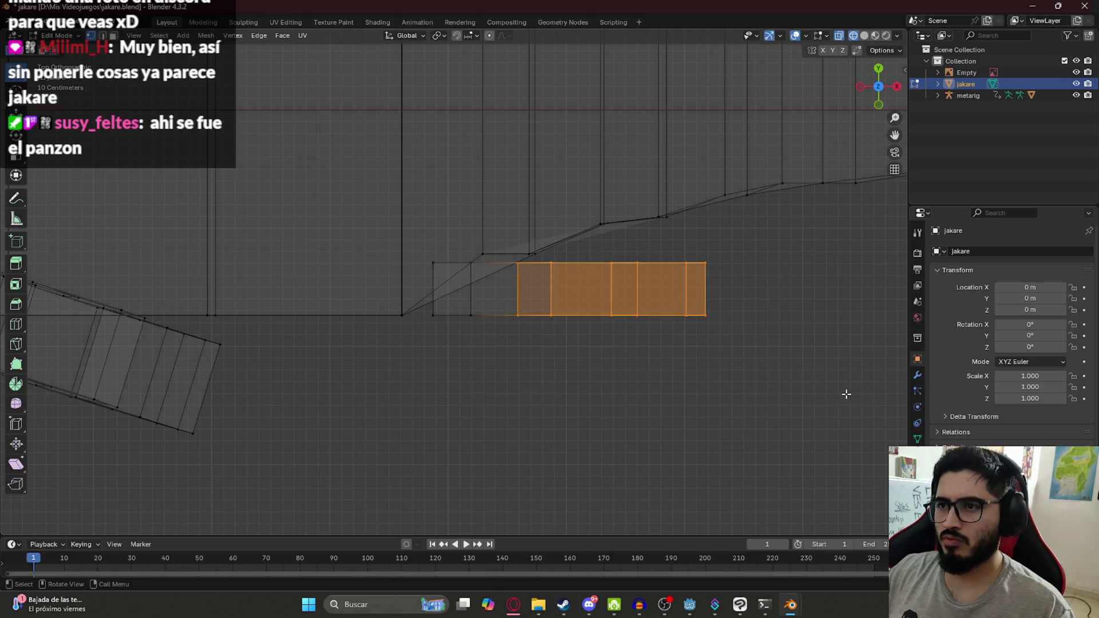
key("g")
key("y")
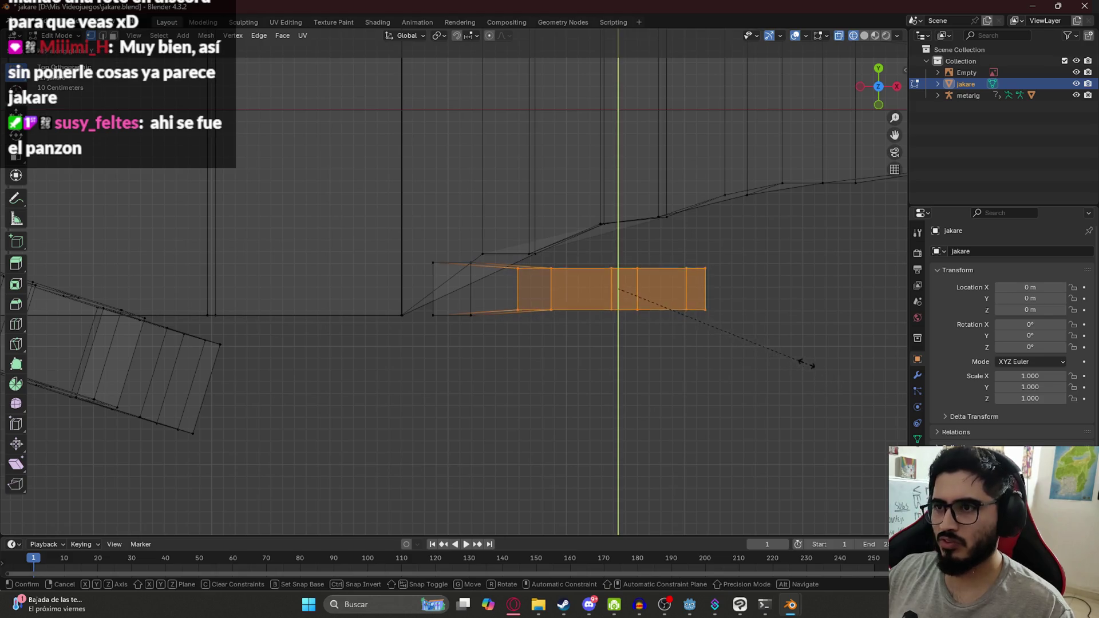
left_click(793, 348)
mouse_move(795, 354)
middle_mouse_down()
mouse_move(631, 288)
mouse_move(584, 309)
middle_mouse_up()
key("z")
left_click(592, 371)
middle_click_drag(592, 371, 647, 402)
left_click(400, 197)
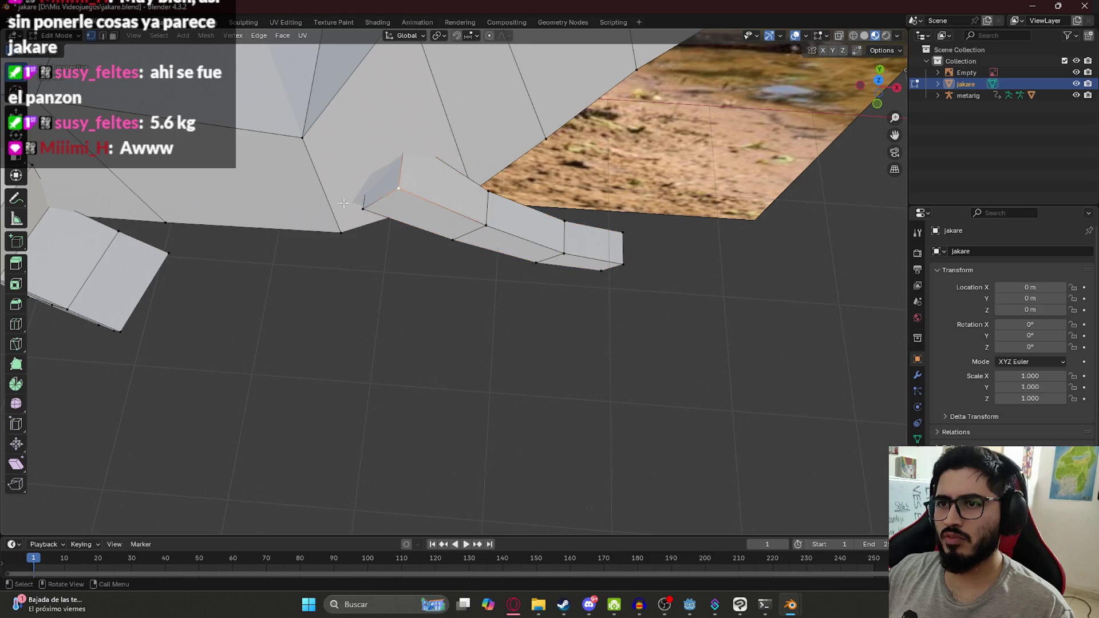
In X-ray view, delete the stray vertices at the leg strip's base.
key("shift+z")
left_click(357, 205, "shift")
key("x")
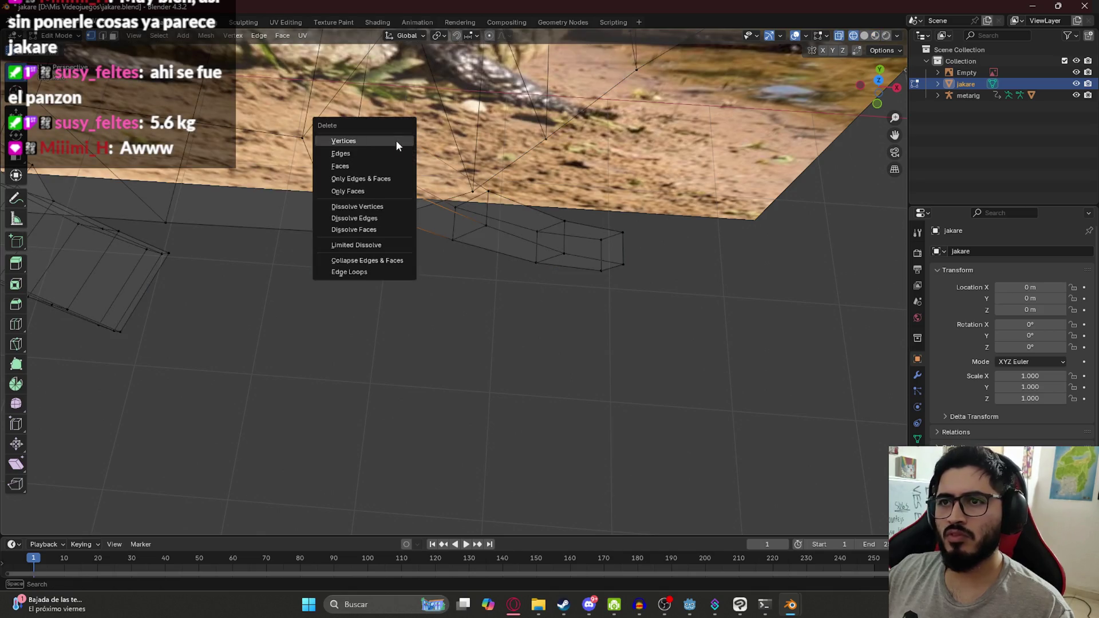
left_click(383, 172)
Select the whole front-leg strip and rotate it clockwise in top view.
left_click_drag(360, 123, 502, 273)
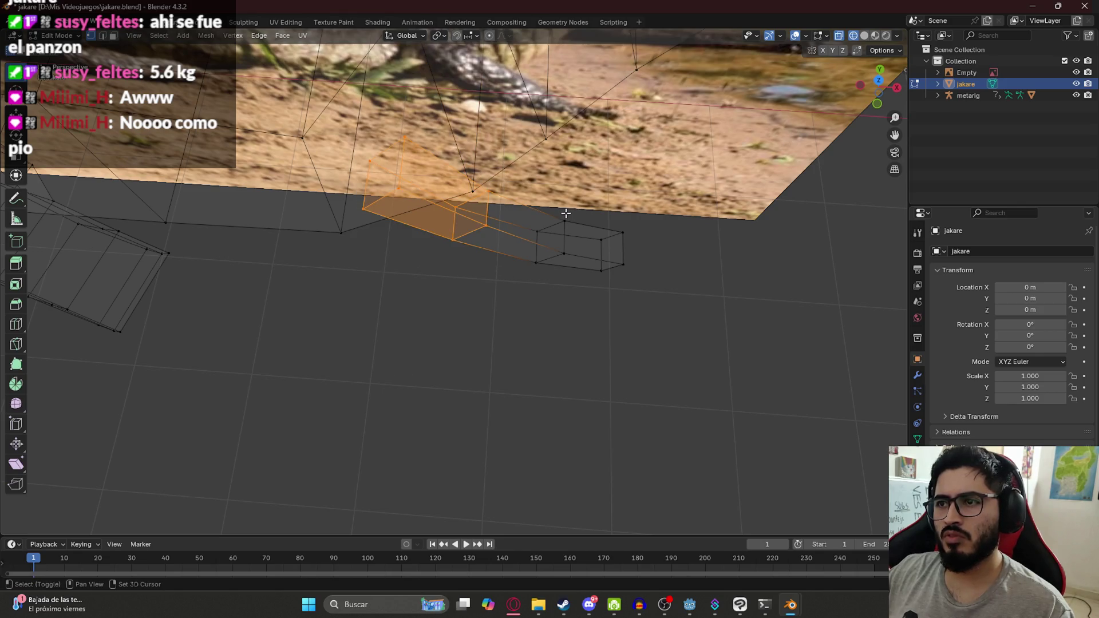
left_click(537, 262, "shift")
left_click(564, 254, "shift")
left_click(623, 233, "shift")
left_click(601, 270, "shift")
key("KP_Decimal")
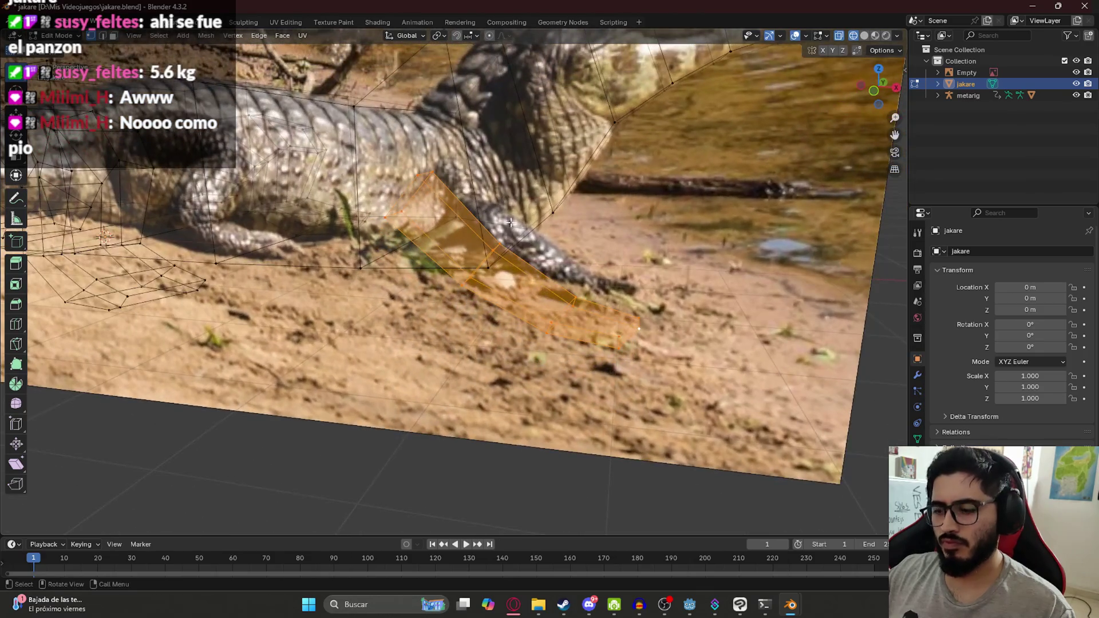
key("KP_7")
key("r")
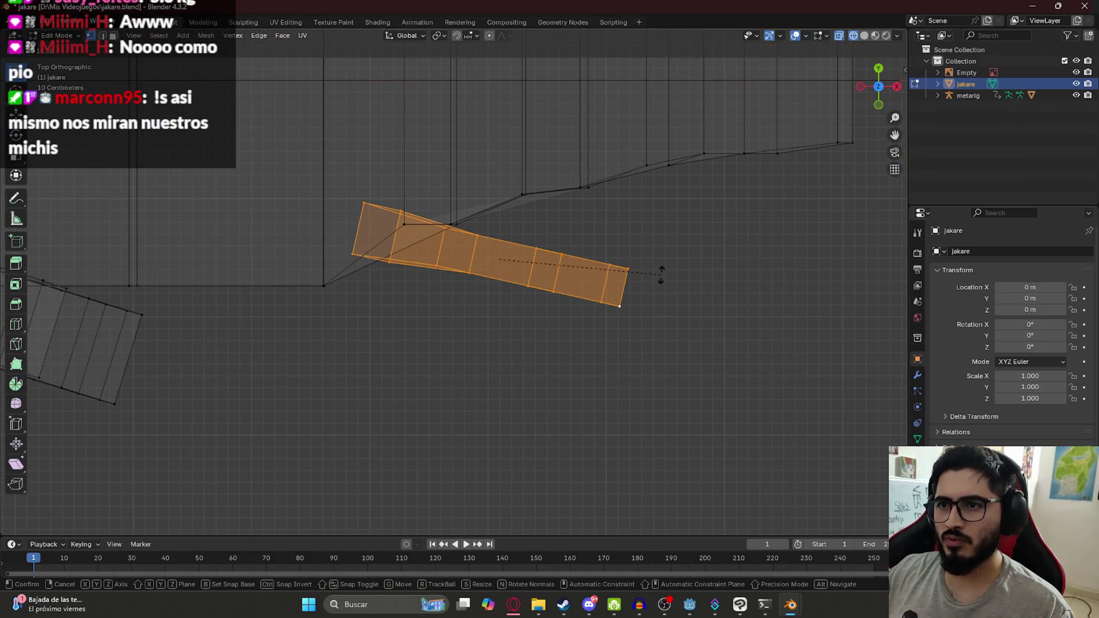
left_click(659, 274)
mouse_move(411, 285)
middle_mouse_down()
mouse_move(493, 196)
mouse_move(533, 278)
middle_mouse_up()
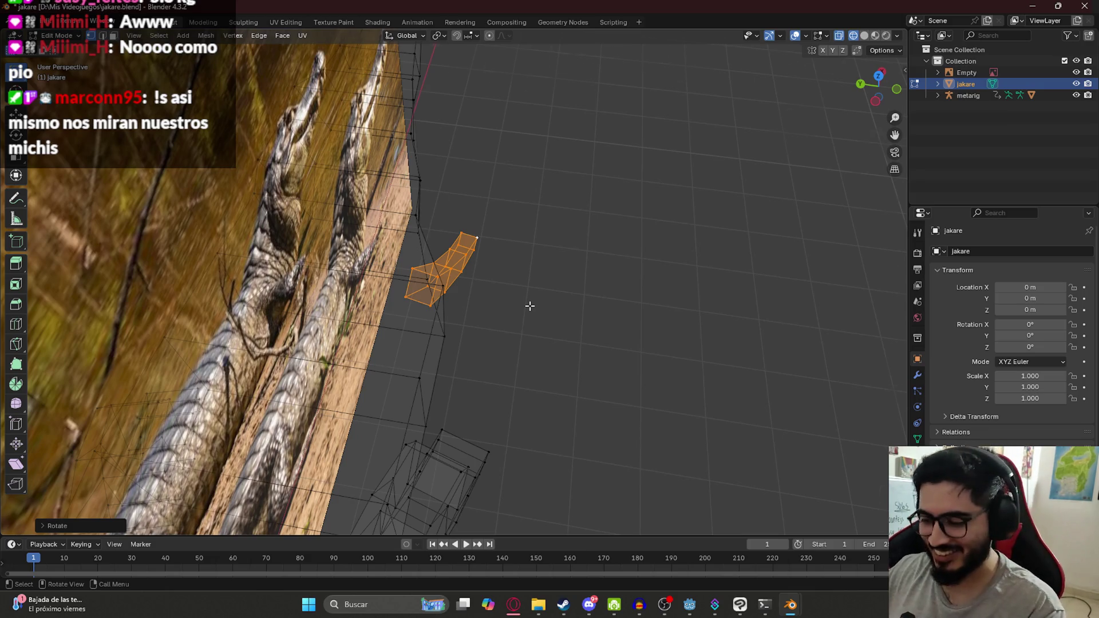
Switch back to Solid shading and review the whole caiman in Object Mode.
key("KP_7")
middle_click_drag(460, 349, 405, 275)
key("z")
left_click(405, 338)
key("Tab")
mouse_move(404, 339)
middle_mouse_down()
mouse_move(495, 327)
mouse_move(409, 287)
mouse_move(463, 308)
mouse_move(404, 325)
mouse_move(451, 311)
mouse_move(435, 270)
mouse_move(470, 321)
middle_mouse_up()
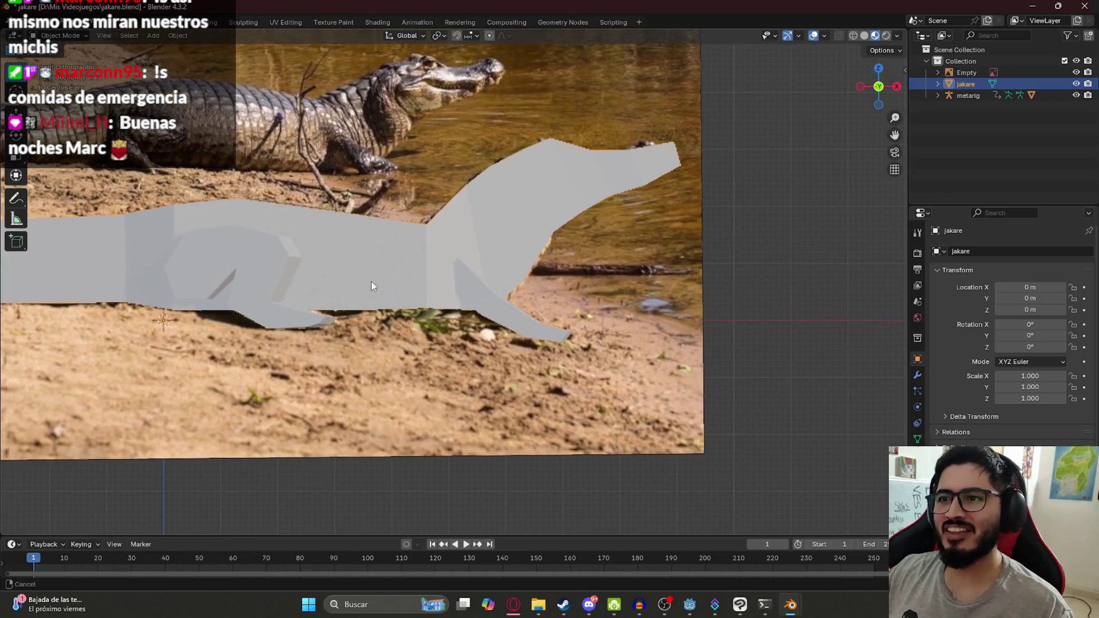
key("Tab")
Angle the front leg down and lower it along the Z axis.
key("g")
key("z")
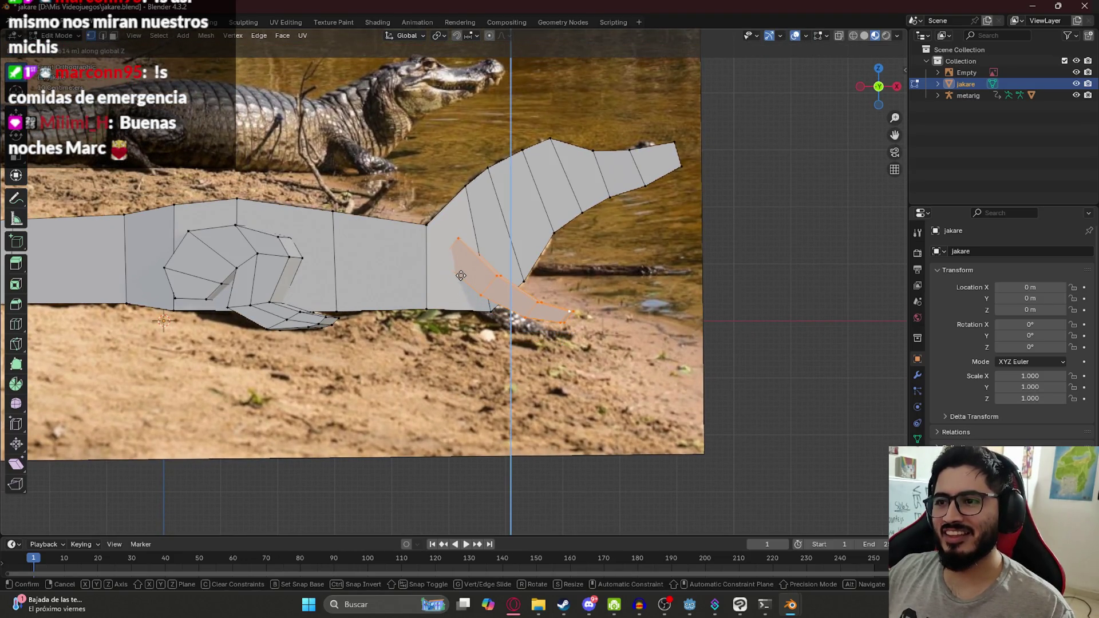
key("r")
left_click(461, 279)
key("g")
key("z")
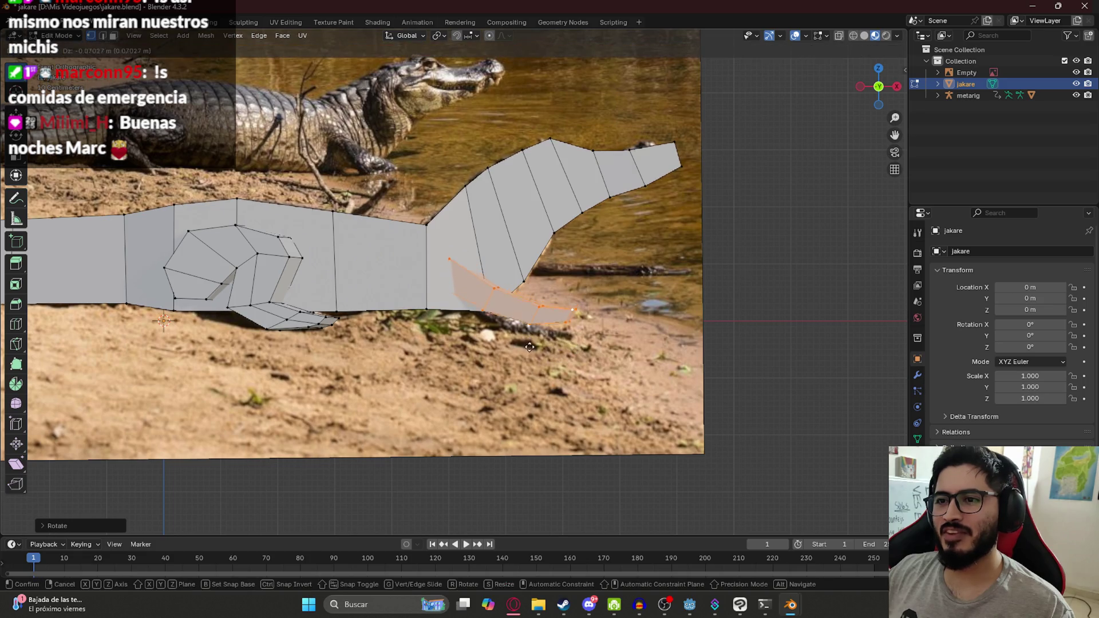
left_click(530, 350)
middle_click_drag(421, 276, 419, 395)
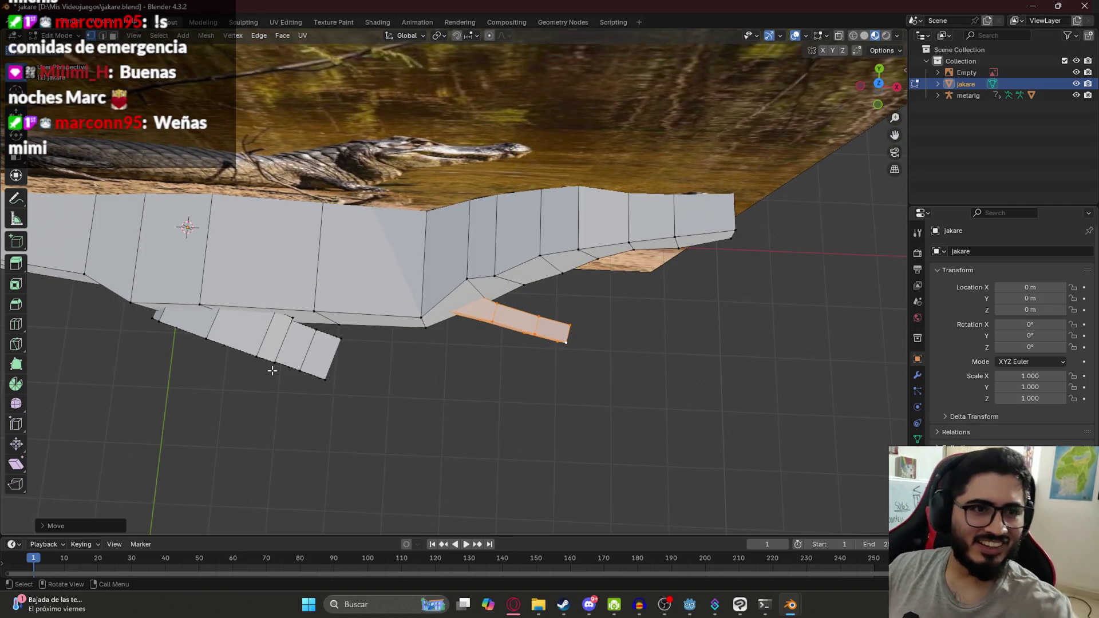
Duplicate the front leg in place and mirror the copy with a Y scale of -1.
key("KP_7")
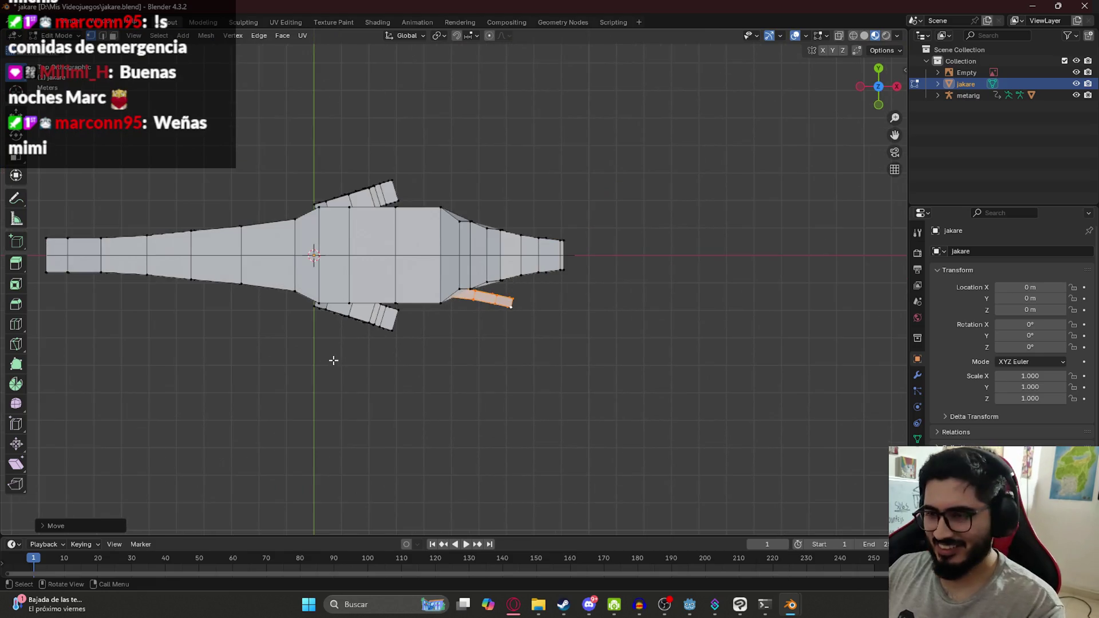
scroll(482, 236, "up", 4)
key("shift+d")
right_click(429, 315)
key("s")
key("y")
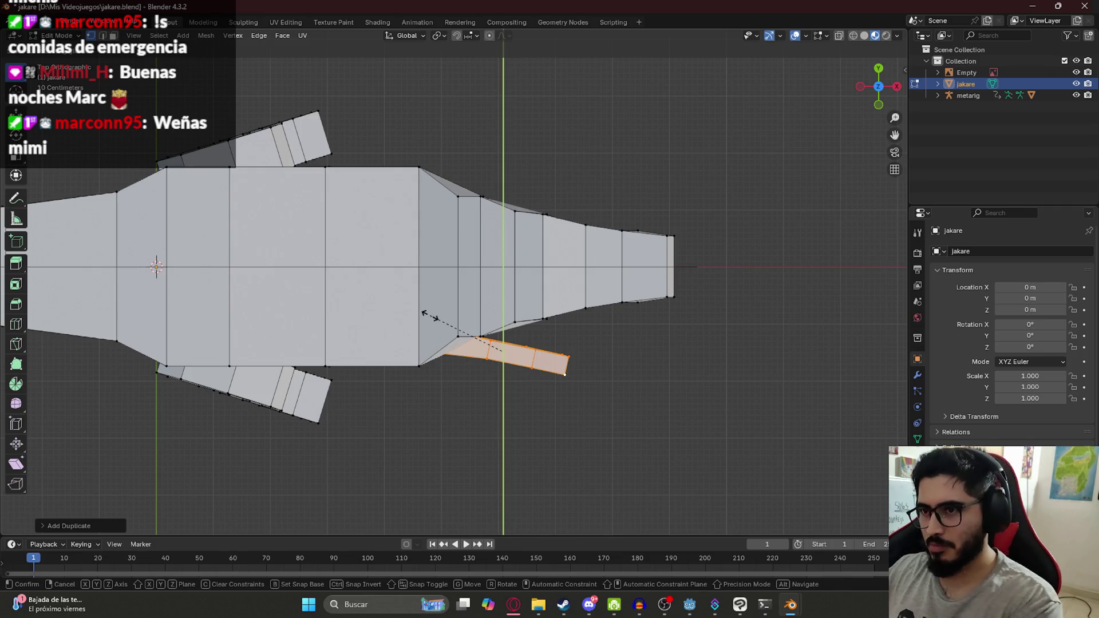
key("minus")
key("1")
Move the mirrored leg along Y to the caiman's other side and hide the reference image.
key("Return")
key("g")
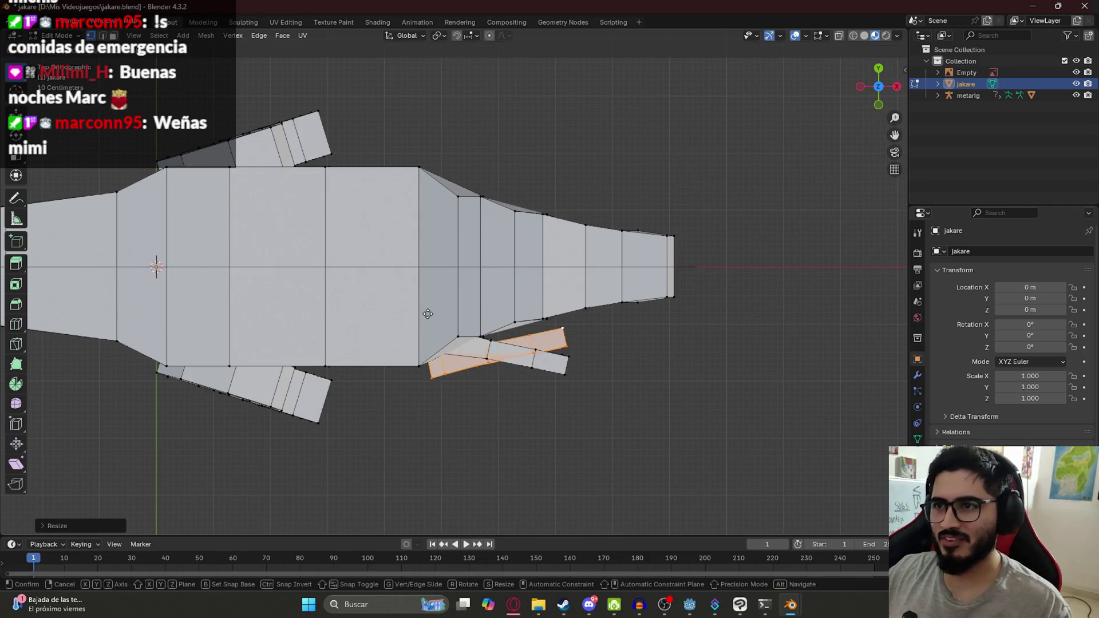
key("y")
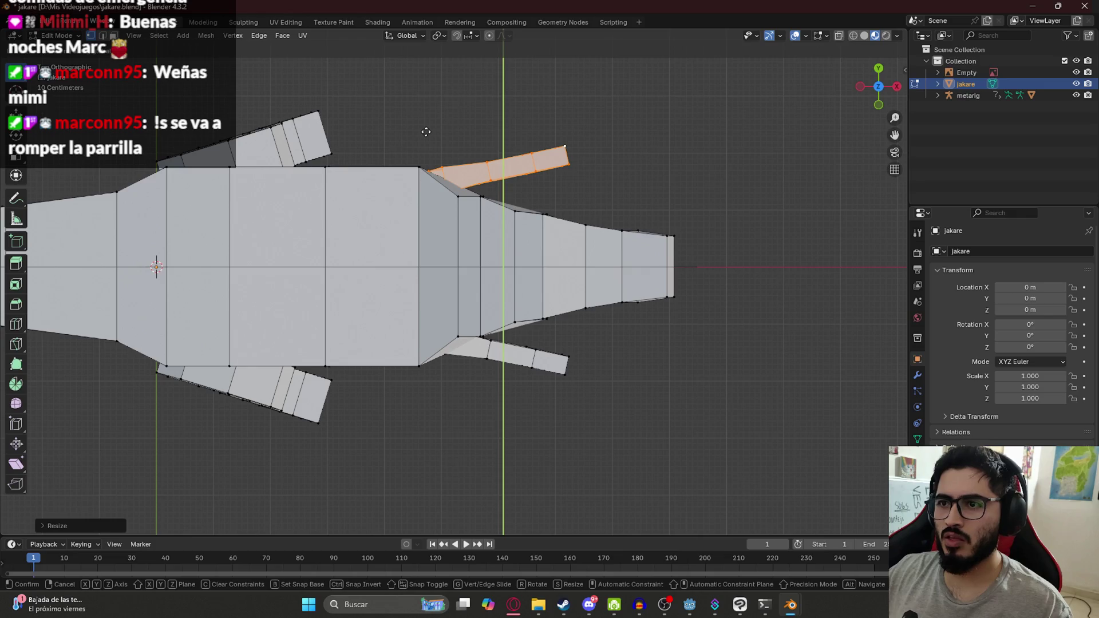
left_click(426, 132)
middle_click_drag(594, 382, 523, 344)
left_click(1076, 72)
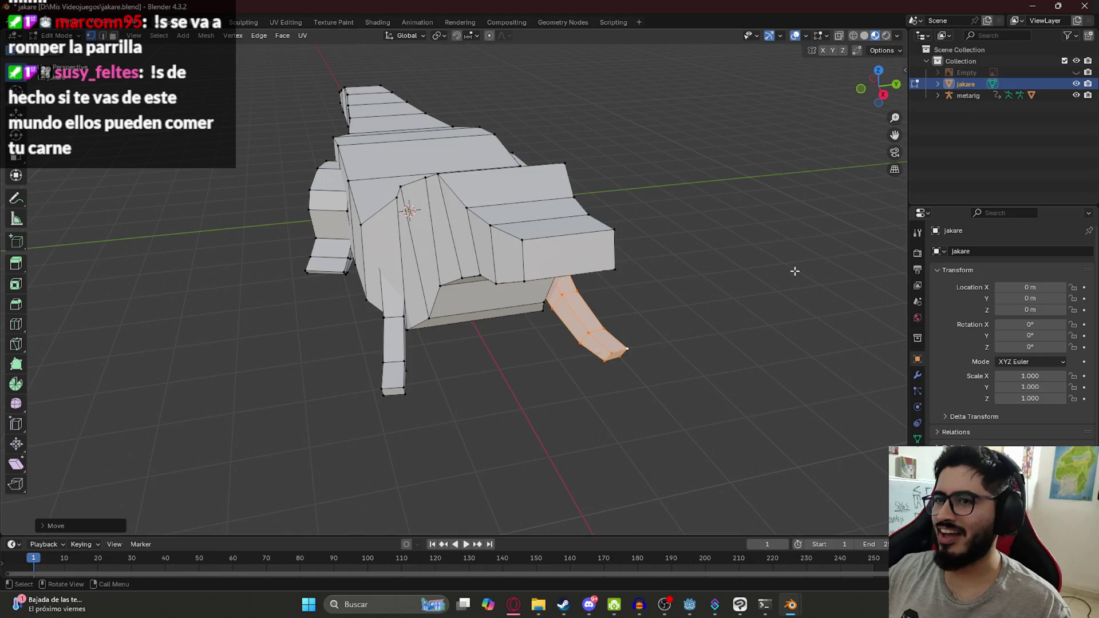
Leave Edit Mode, orbit to the caiman's side, and switch the viewport to wireframe shading.
key("Tab")
mouse_move(594, 290)
middle_mouse_down()
mouse_move(435, 259)
mouse_move(388, 264)
mouse_move(514, 260)
middle_mouse_up()
left_click(572, 276)
mouse_move(486, 320)
middle_mouse_down()
mouse_move(672, 335)
mouse_move(534, 269)
mouse_move(400, 401)
middle_mouse_up()
key("Tab")
key("z")
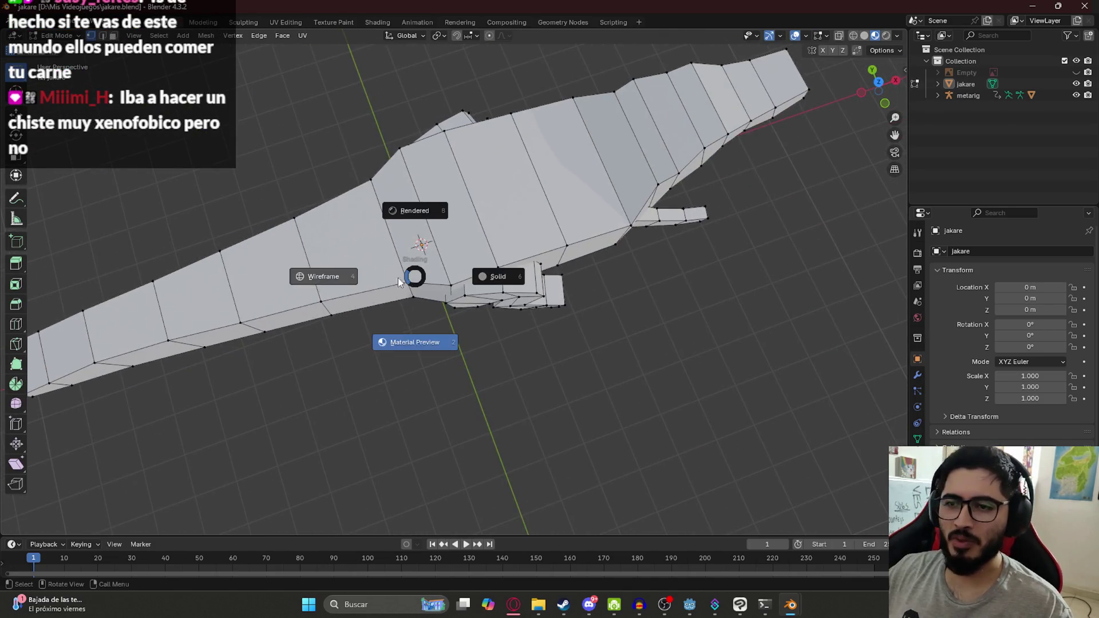
left_click(319, 277)
mouse_move(318, 277)
middle_mouse_down()
mouse_move(403, 252)
mouse_move(516, 268)
mouse_move(479, 275)
mouse_move(455, 308)
middle_mouse_up()
Restore solid shading in Object Mode and frame the whole jakare model.
key("z")
left_click(457, 375)
key("z")
left_click(530, 368)
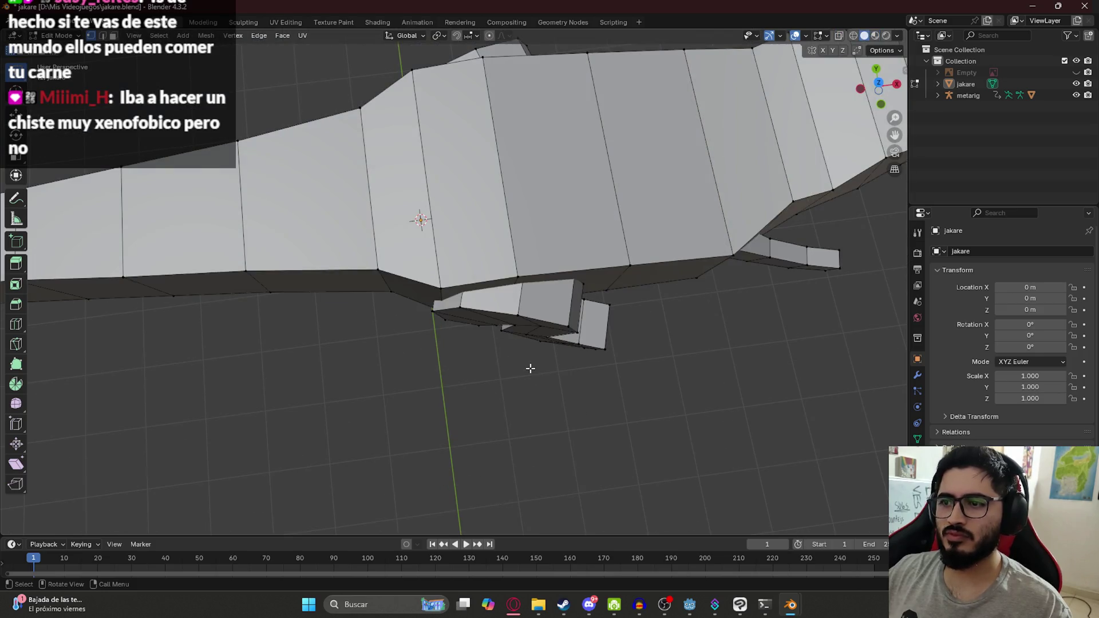
key("Tab")
scroll(581, 381, "down", 6)
mouse_move(606, 273)
middle_mouse_down()
mouse_move(579, 239)
mouse_move(550, 246)
mouse_move(592, 243)
mouse_move(514, 235)
mouse_move(516, 251)
mouse_move(485, 251)
mouse_move(619, 253)
mouse_move(525, 263)
mouse_move(665, 299)
middle_mouse_up()
Save jakare.blend with Ctrl+S and glance at the caiman reference photos in the browser.
key("ctrl+s")
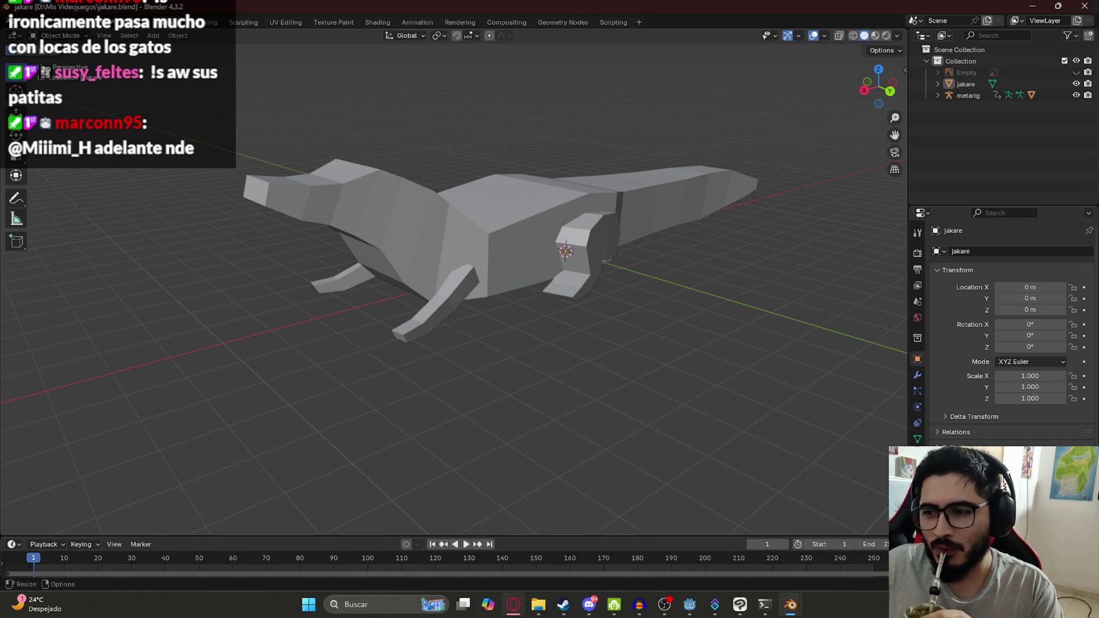
left_click(517, 613)
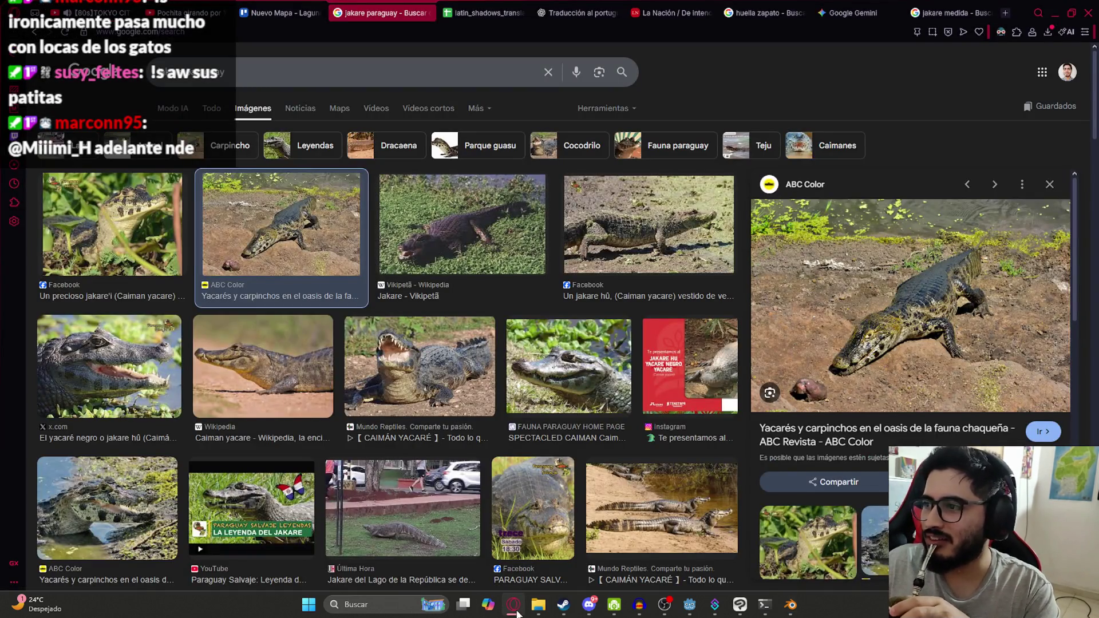
left_click(517, 612)
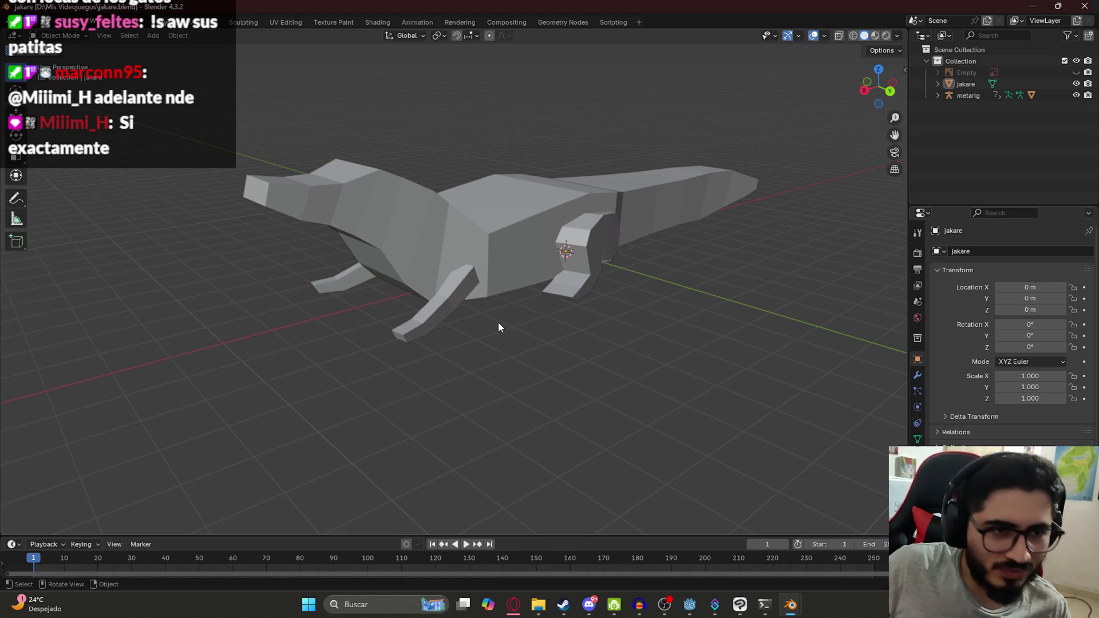
key("Tab")
Set up a top orthographic view with see-through wireframe shading.
mouse_move(387, 237)
middle_mouse_down()
mouse_move(444, 334)
mouse_move(442, 363)
mouse_move(504, 380)
middle_mouse_up()
key("KP_7")
key("z")
left_click(402, 324)
key("KP_7")
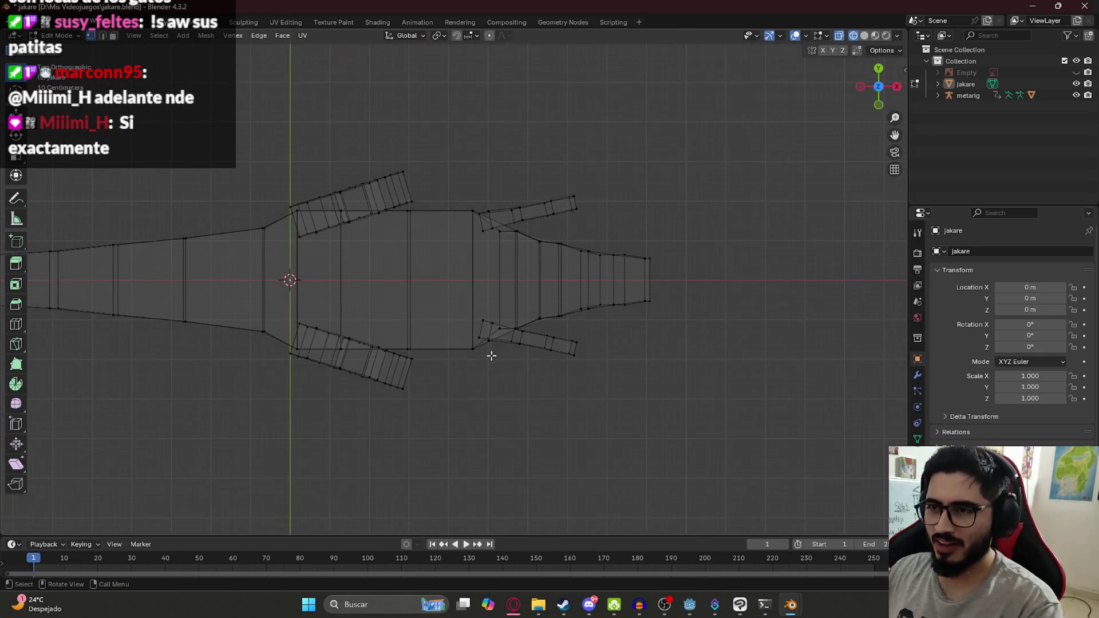
scroll(429, 238, "up", 4)
Box-select the upper front leg's faces and rotate the leg toward horizontal.
left_click(363, 229, "alt")
key("g")
key("Escape")
mouse_move(423, 198)
left_mouse_down()
mouse_move(439, 223)
mouse_move(501, 248)
left_mouse_up()
key("g")
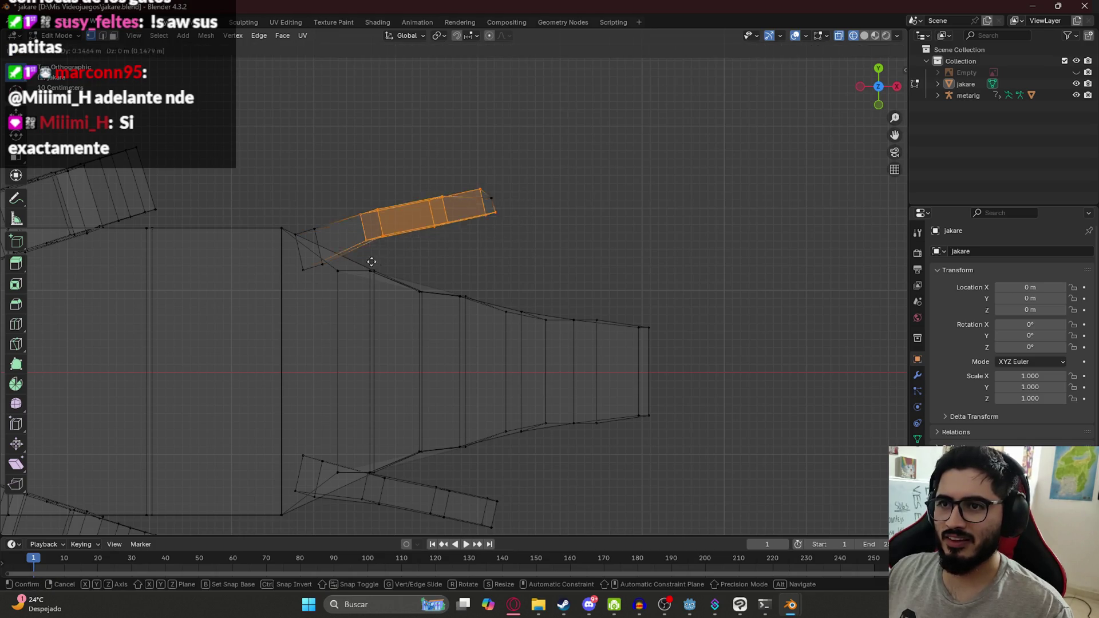
key("Escape")
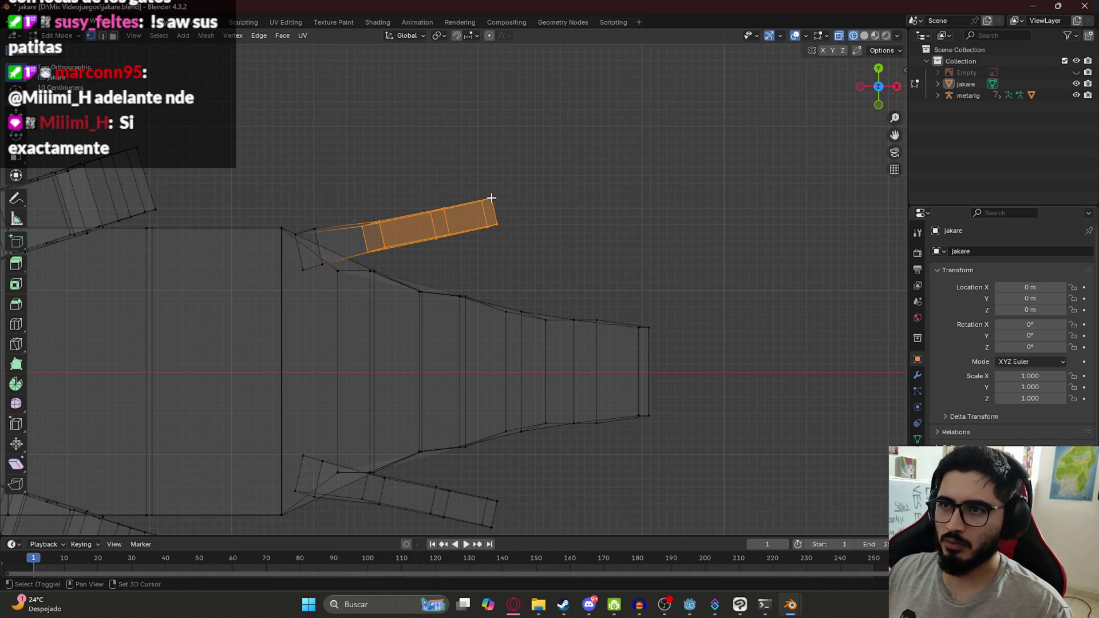
key("r")
left_click(584, 239)
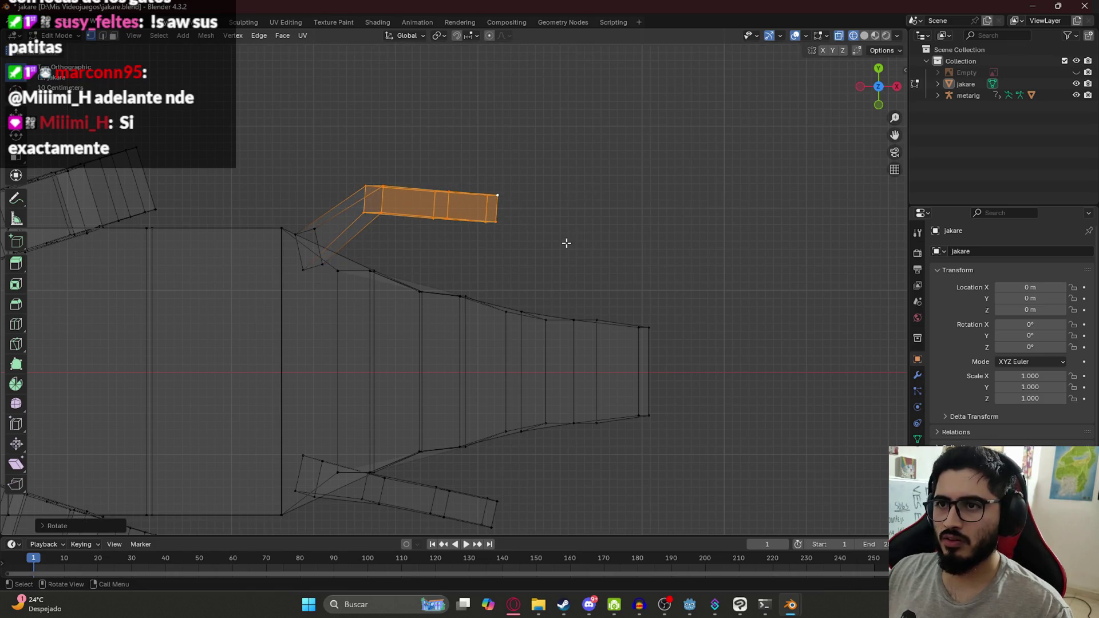
After checking the reference photos, undo the rotation and move the upper front leg instead.
mouse_move(791, 612)
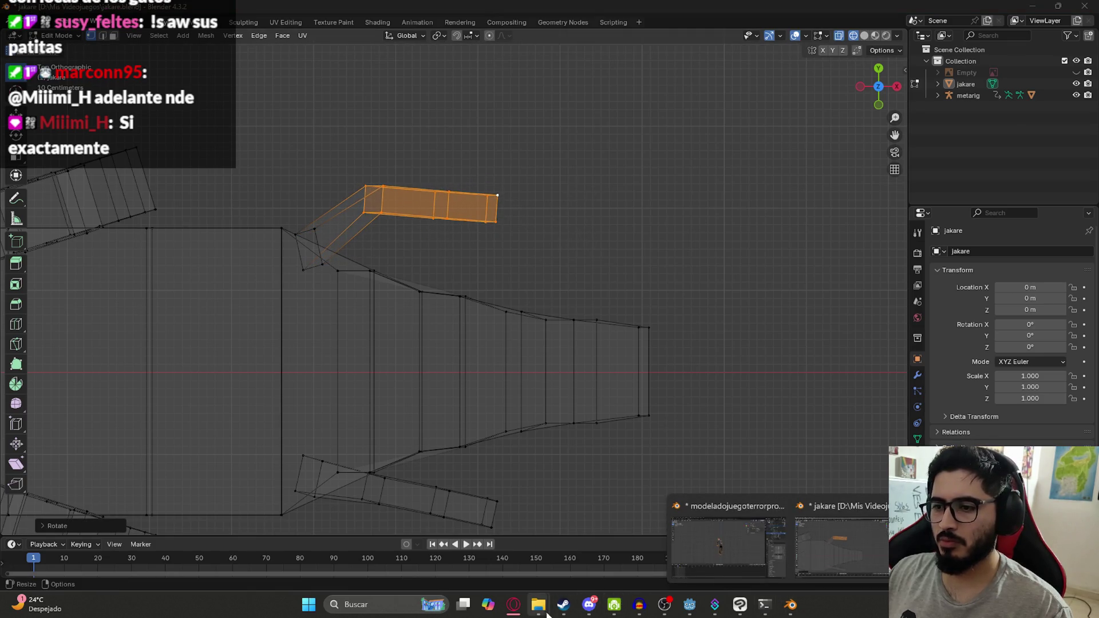
left_click(514, 606)
left_click(515, 606)
key("ctrl+z")
key("g")
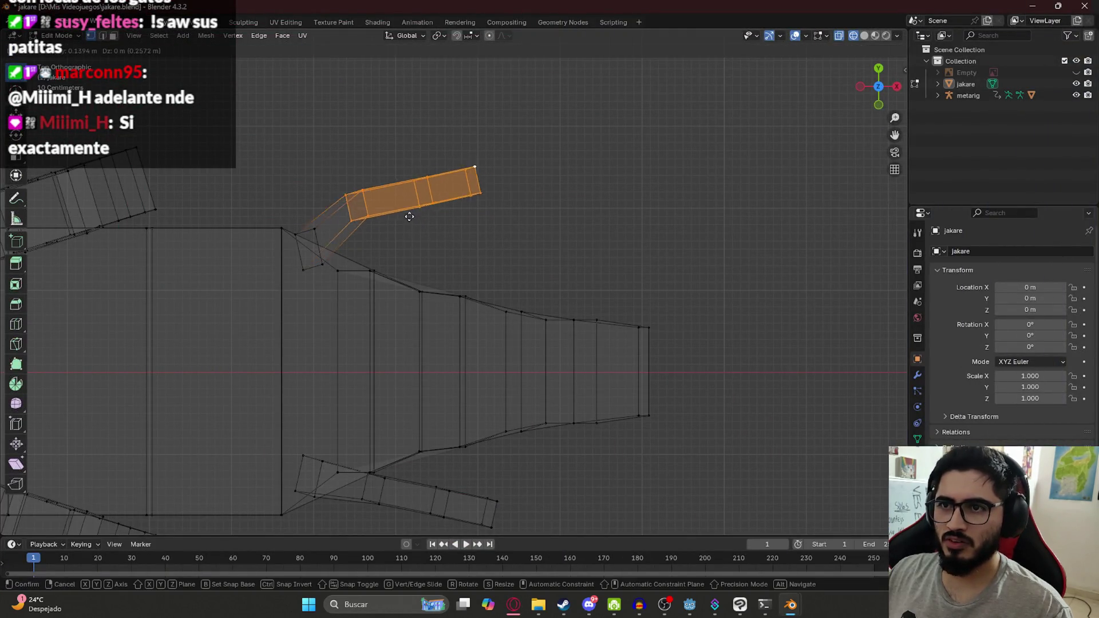
left_click(400, 209)
Rotate and reposition the upper front leg, then nudge it slightly down in top view.
key("r")
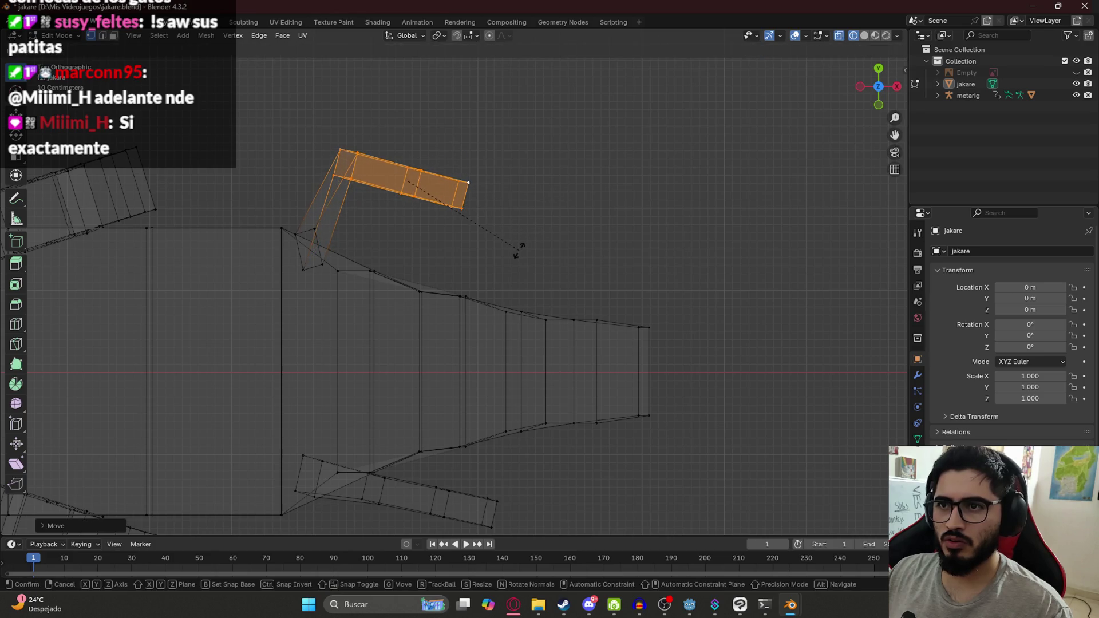
left_click(516, 260)
key("g")
left_click(540, 290)
mouse_move(476, 317)
middle_mouse_down()
mouse_move(318, 233)
mouse_move(333, 258)
mouse_move(317, 273)
mouse_move(223, 265)
mouse_move(208, 304)
mouse_move(380, 311)
mouse_move(558, 268)
middle_mouse_up()
key("KP_7")
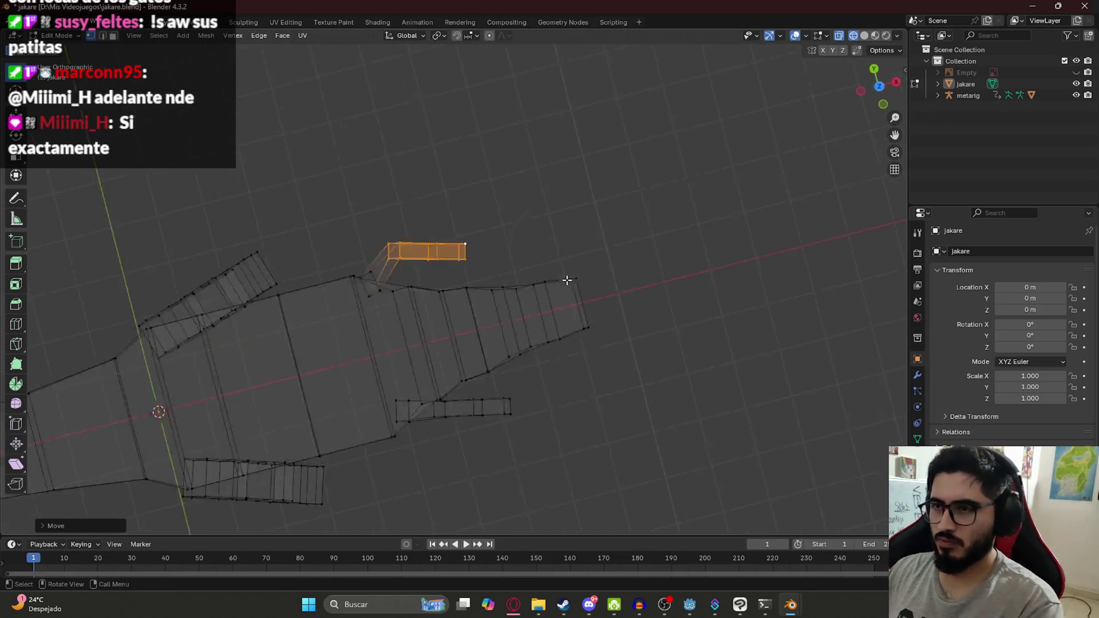
mouse_move(438, 341)
middle_mouse_down("shift")
mouse_move(487, 280)
mouse_move(476, 162)
middle_mouse_up("shift")
key("g")
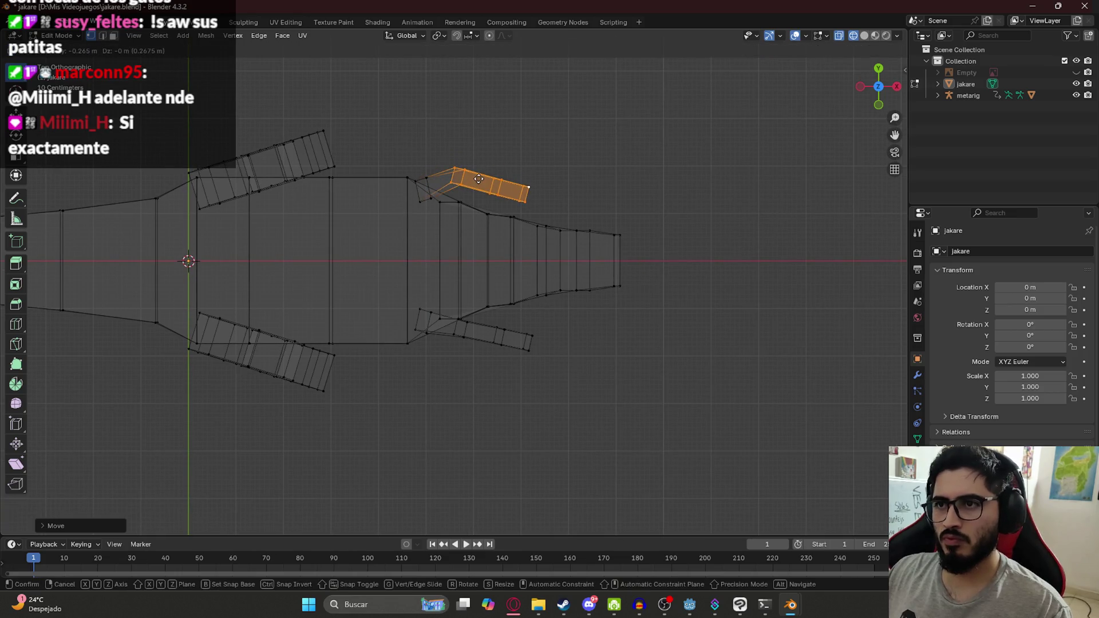
left_click(459, 238)
Select the lower front leg without its base vertex, rotate it upward and shift it left.
left_click_drag(557, 371, 449, 314)
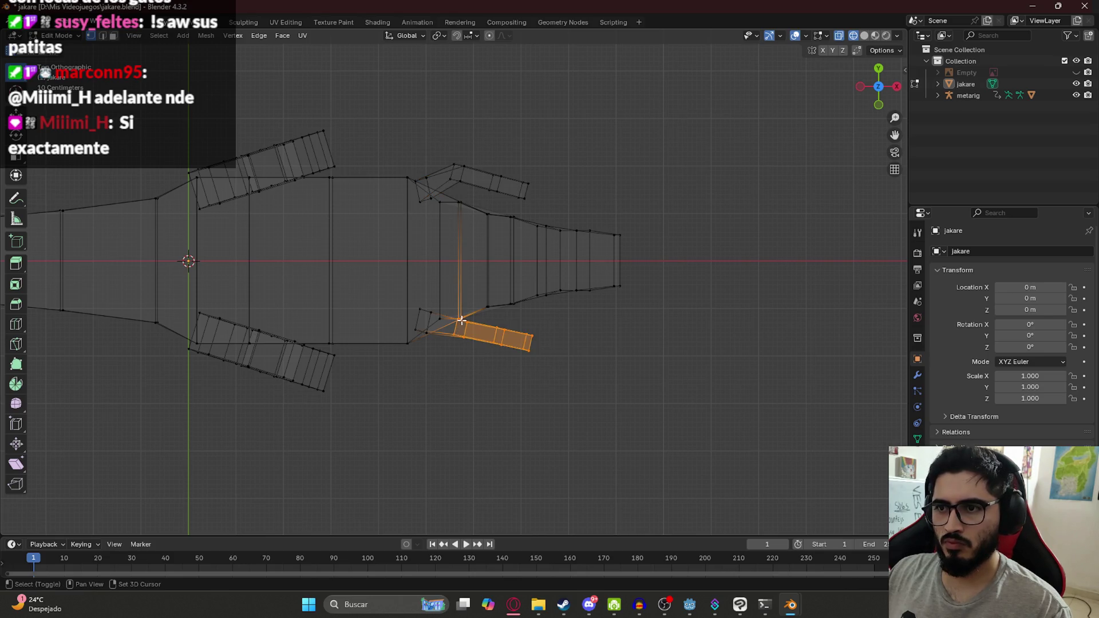
scroll(459, 322, "up", 5)
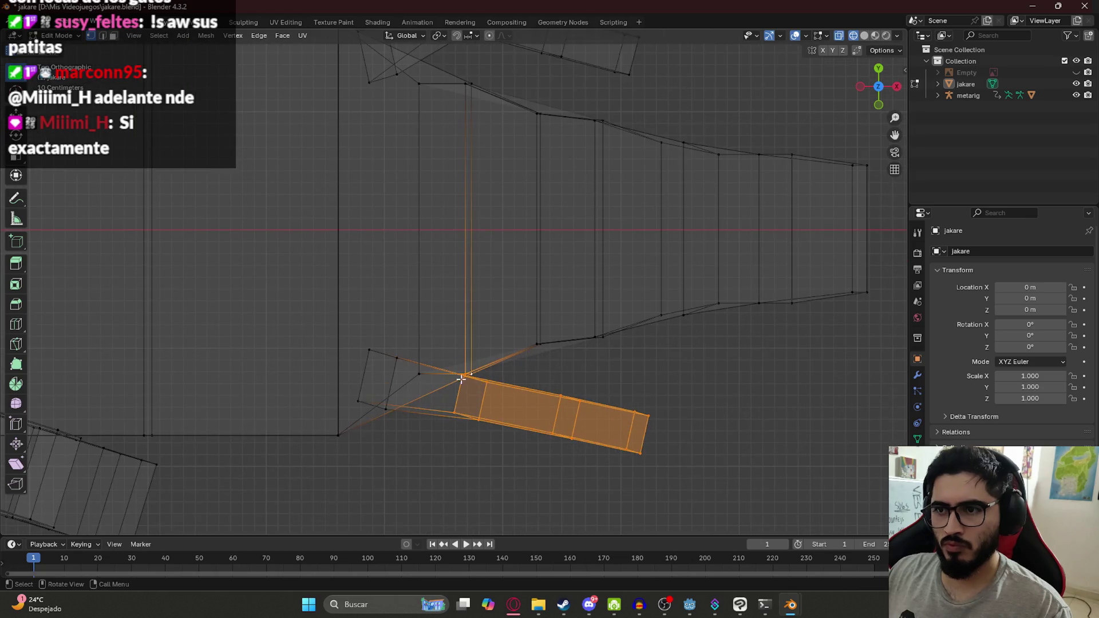
left_click(465, 373, "shift")
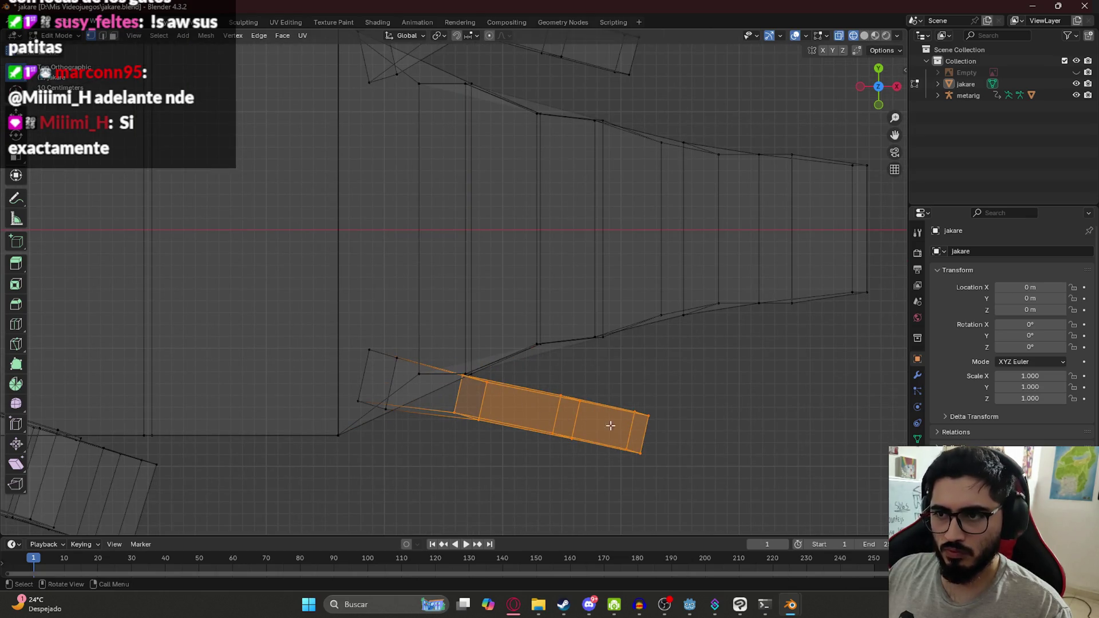
scroll(652, 402, "down", 3)
key("r")
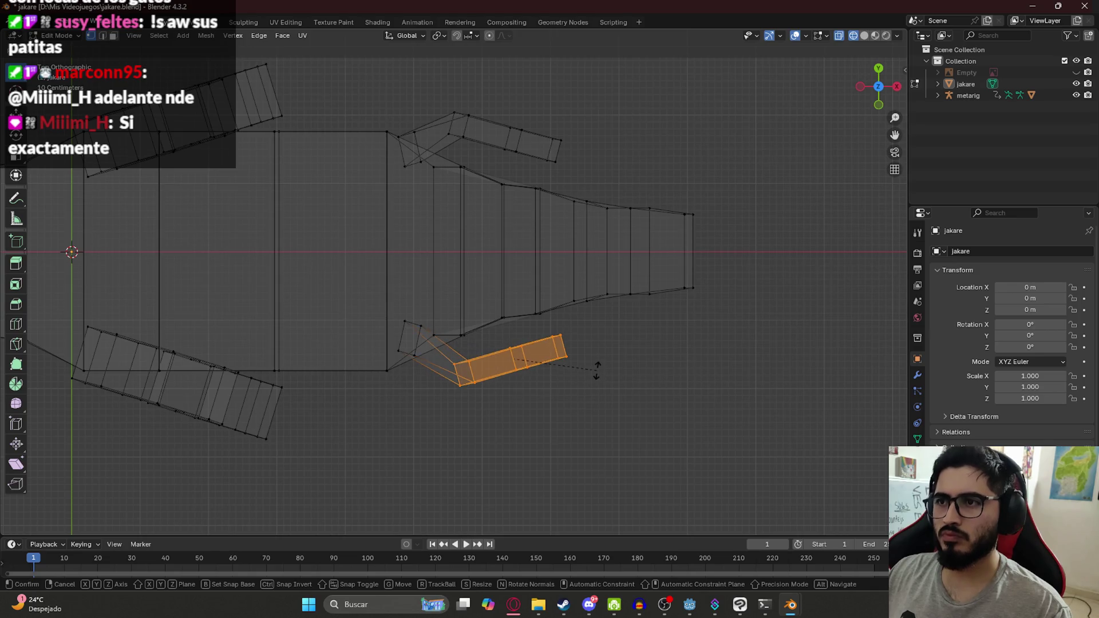
left_click(596, 371)
key("g")
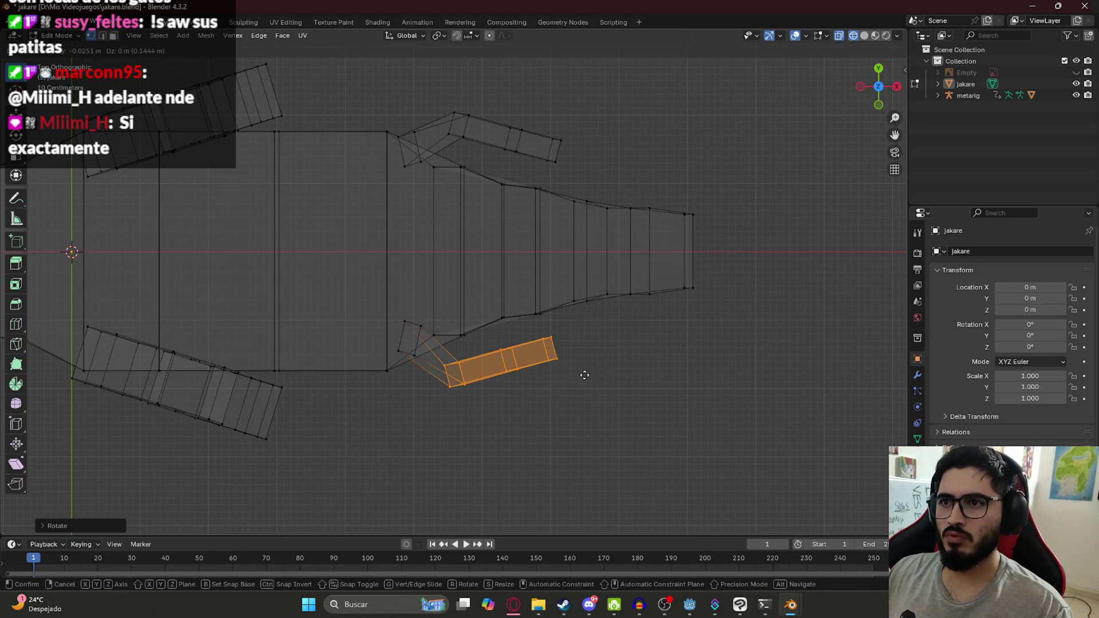
left_click(583, 391)
Review the legs in material preview shading, then select a front-leg vertex in Edit Mode.
mouse_move(583, 391)
middle_mouse_down()
mouse_move(498, 300)
mouse_move(579, 315)
mouse_move(616, 299)
mouse_move(543, 322)
mouse_move(503, 315)
mouse_move(535, 297)
mouse_move(521, 298)
mouse_move(699, 314)
middle_mouse_up()
key("z")
left_click(497, 370)
key("Tab")
scroll(616, 300, "up", 5)
mouse_move(352, 198)
middle_mouse_down()
mouse_move(351, 263)
mouse_move(319, 238)
mouse_move(404, 260)
middle_mouse_up()
key("Tab")
left_click(465, 324)
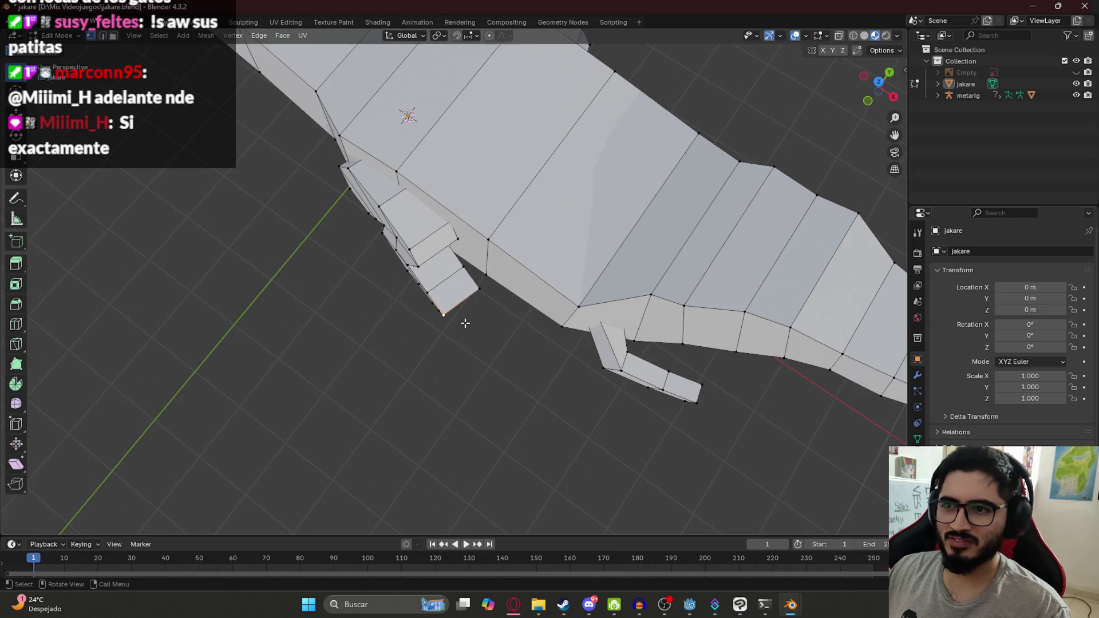
Return to Object Mode and centre the jakare in front orthographic view (numpad 1).
scroll(465, 324, "down", 3)
mouse_move(465, 324)
middle_mouse_down()
mouse_move(592, 257)
mouse_move(471, 218)
mouse_move(466, 238)
mouse_move(528, 249)
mouse_move(778, 163)
mouse_move(418, 236)
mouse_move(402, 183)
middle_mouse_up()
scroll(592, 257, "up", 3)
key("Tab")
scroll(591, 257, "down", 4)
scroll(405, 178, "up", 2)
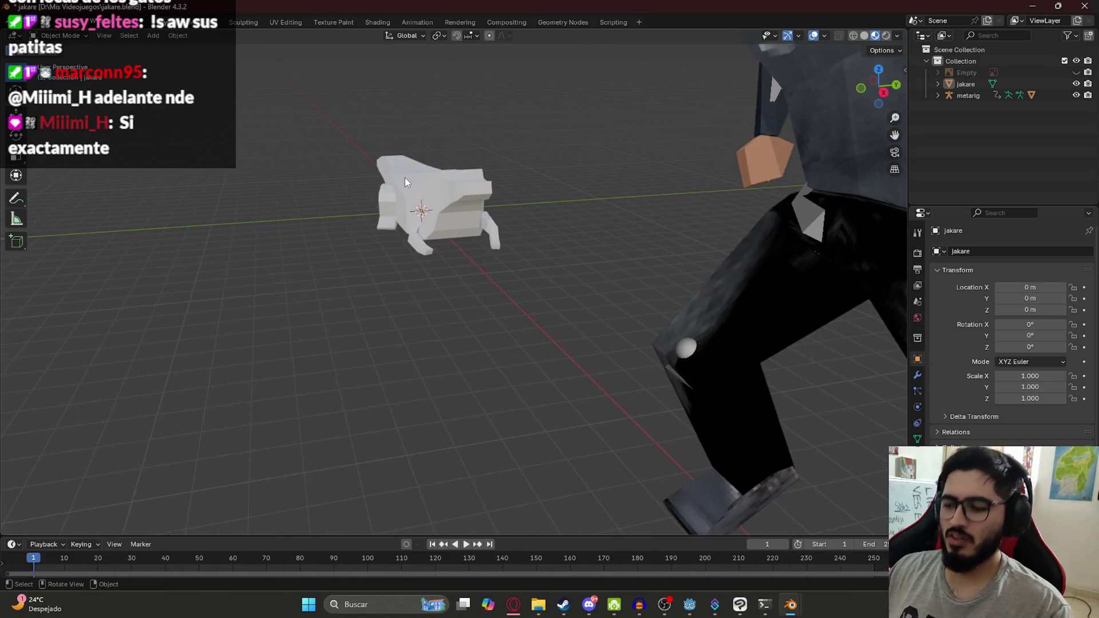
key("KP_1")
middle_click_drag(155, 267, 442, 253, "shift")
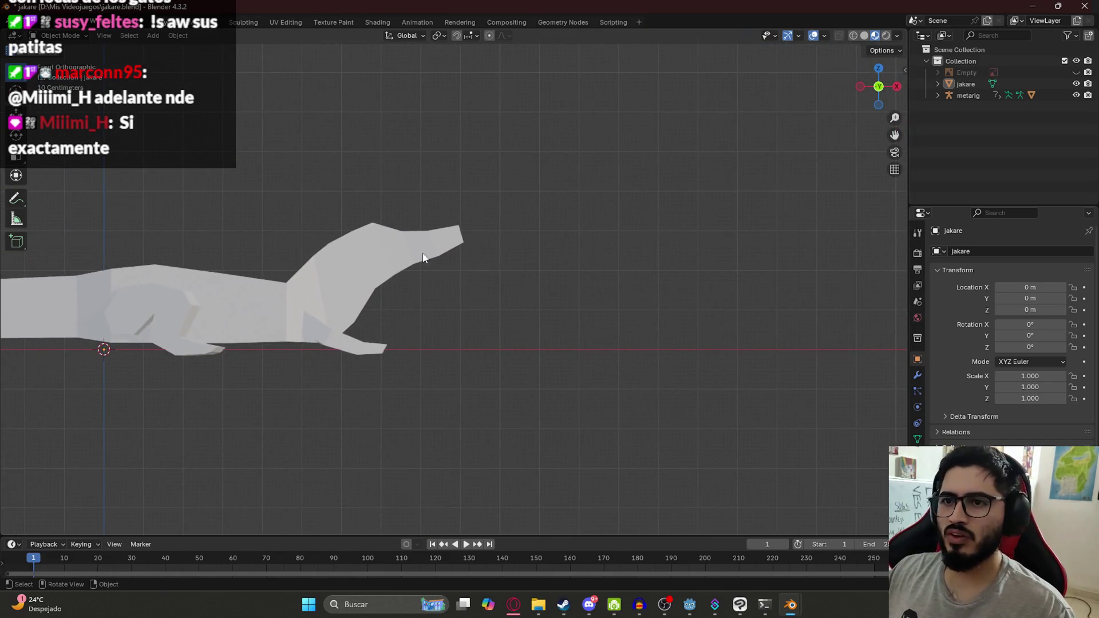
Compare against a side-on caiman reference photo, then re-enter Edit Mode.
left_click(515, 605)
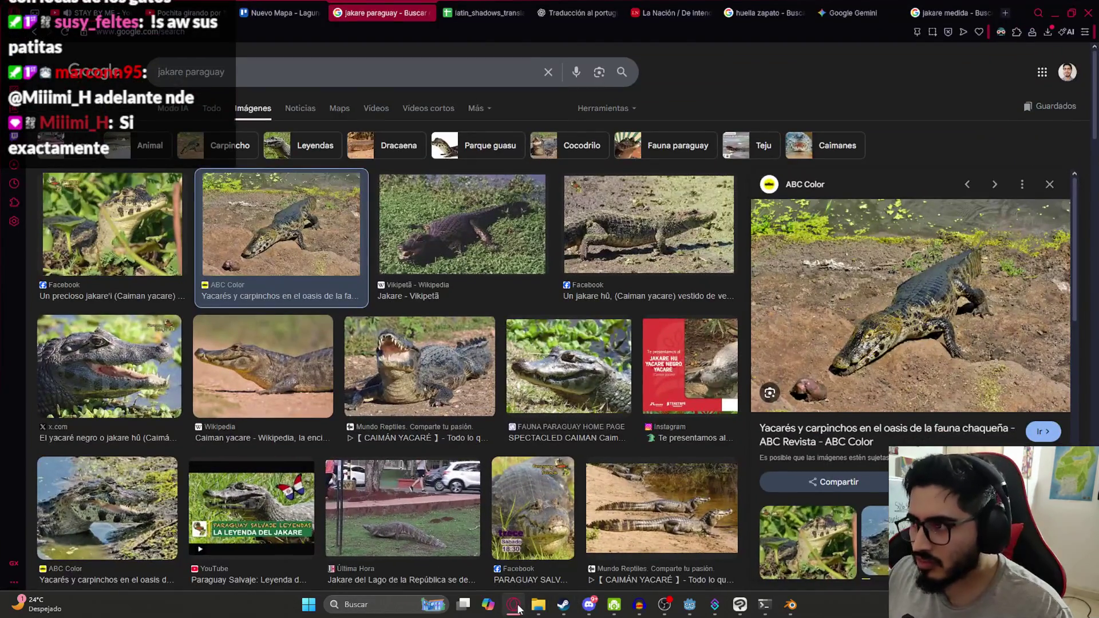
left_click(681, 204)
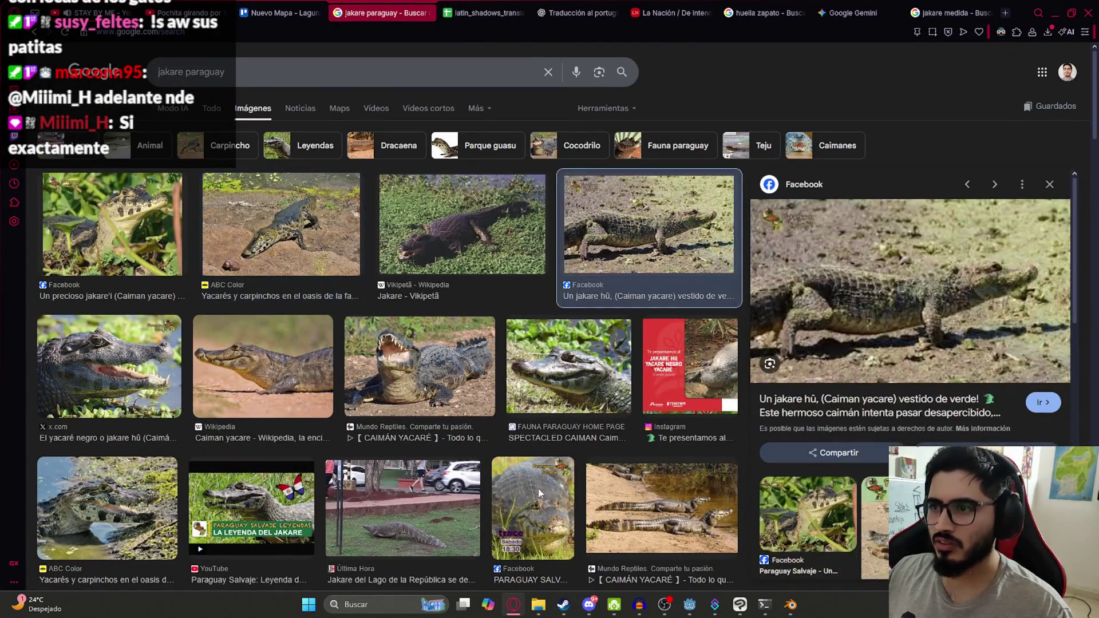
left_click(514, 608)
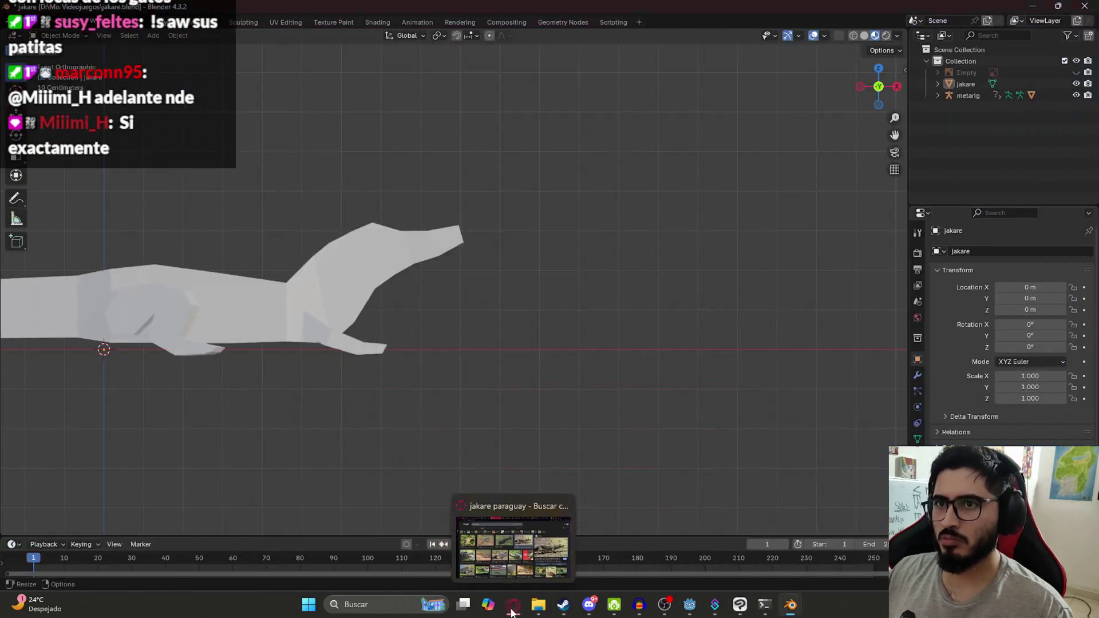
key("Tab")
In face select mode, box-select the snout faces plus the neighbouring head faces.
key("ctrl+Tab")
left_click(280, 191)
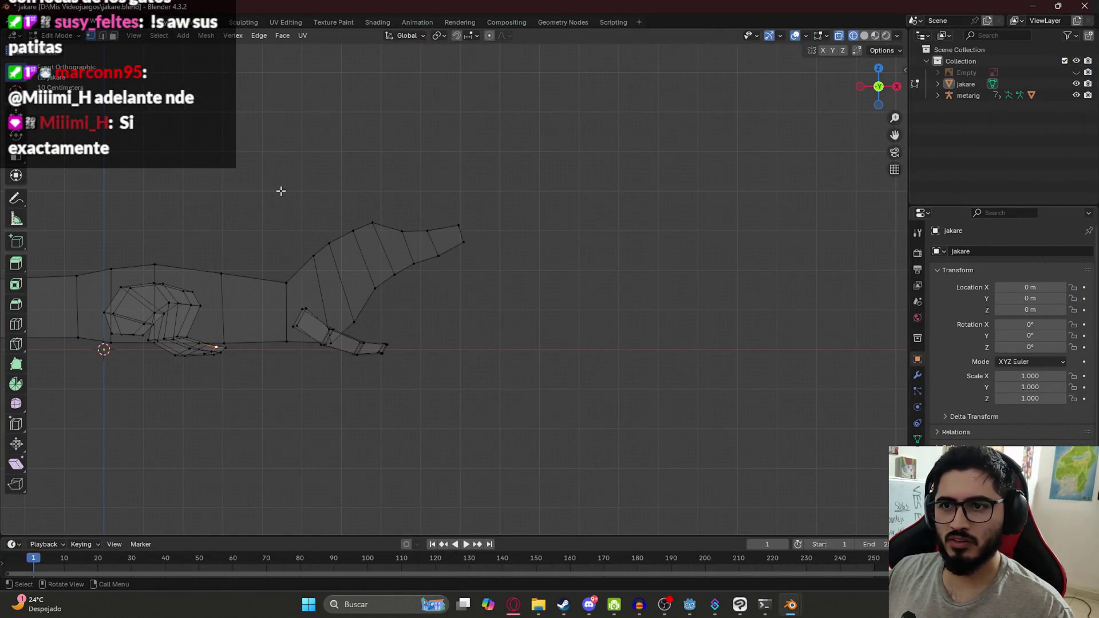
left_click_drag(326, 187, 535, 302)
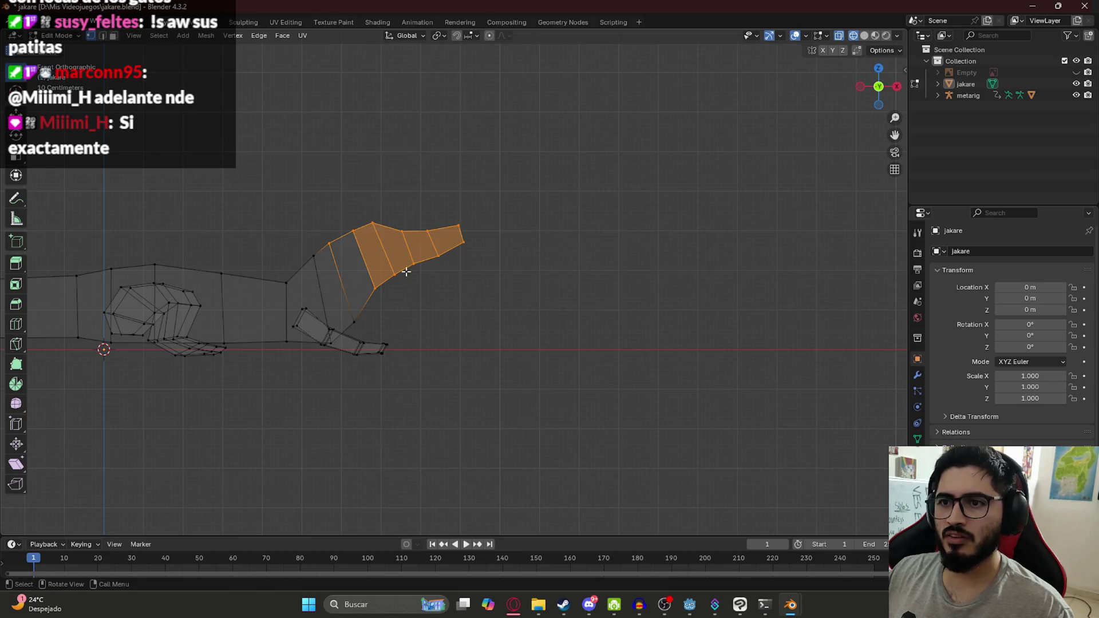
left_click_drag(298, 227, 332, 268, "shift")
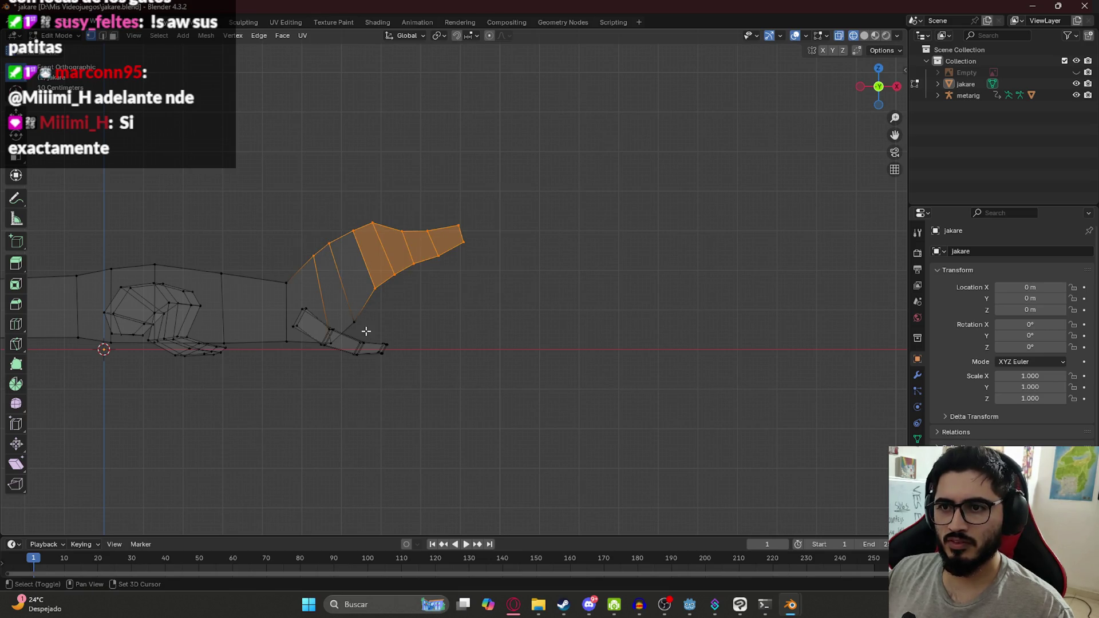
left_click_drag(363, 331, 407, 279, "shift")
Rotate the head faces and raise them along Z to tilt the snout up.
key("r")
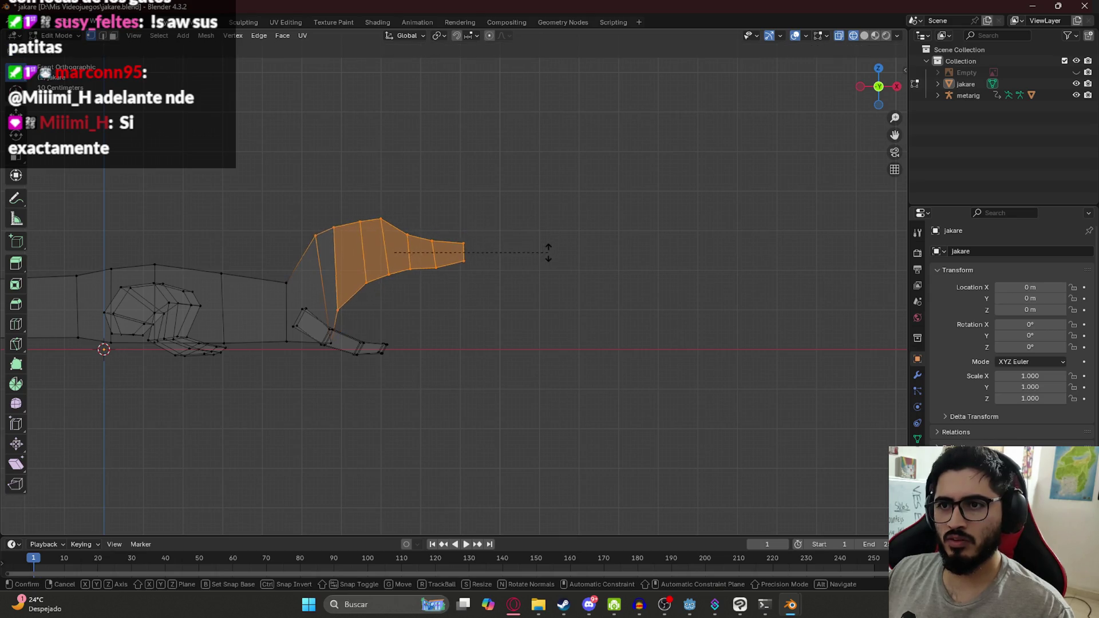
left_click(547, 249)
key("g")
key("z")
right_click(562, 281)
key("r")
left_click(576, 299)
key("g")
key("z")
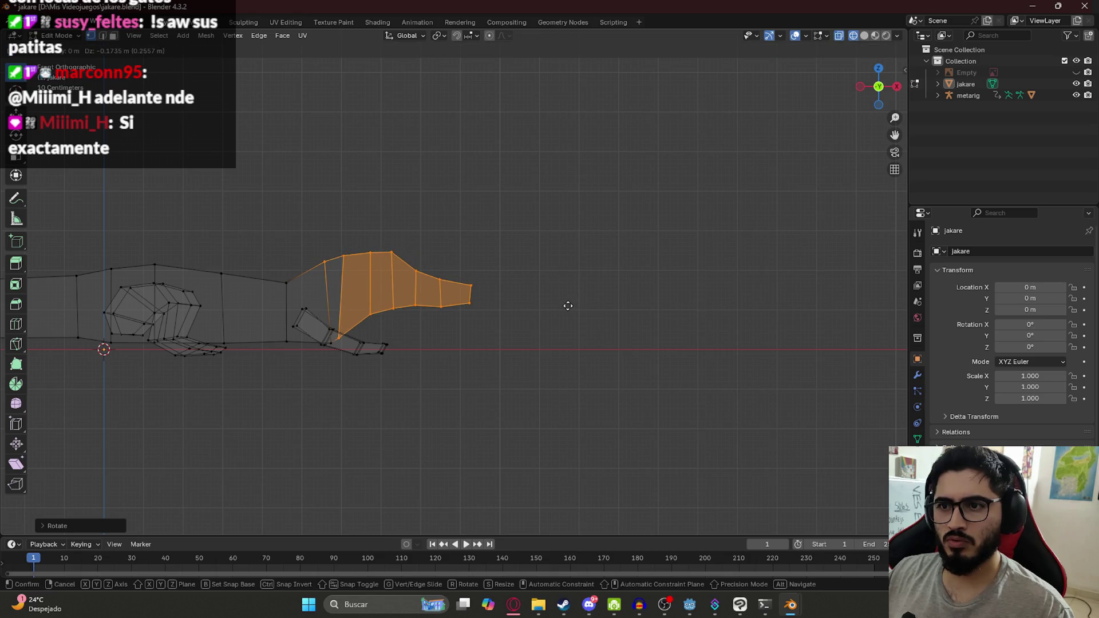
left_click(569, 306)
key("r")
left_click(437, 275)
Drop the neck vertex rotation, then rotate the head again and lift it vertically.
left_click(282, 259, "shift")
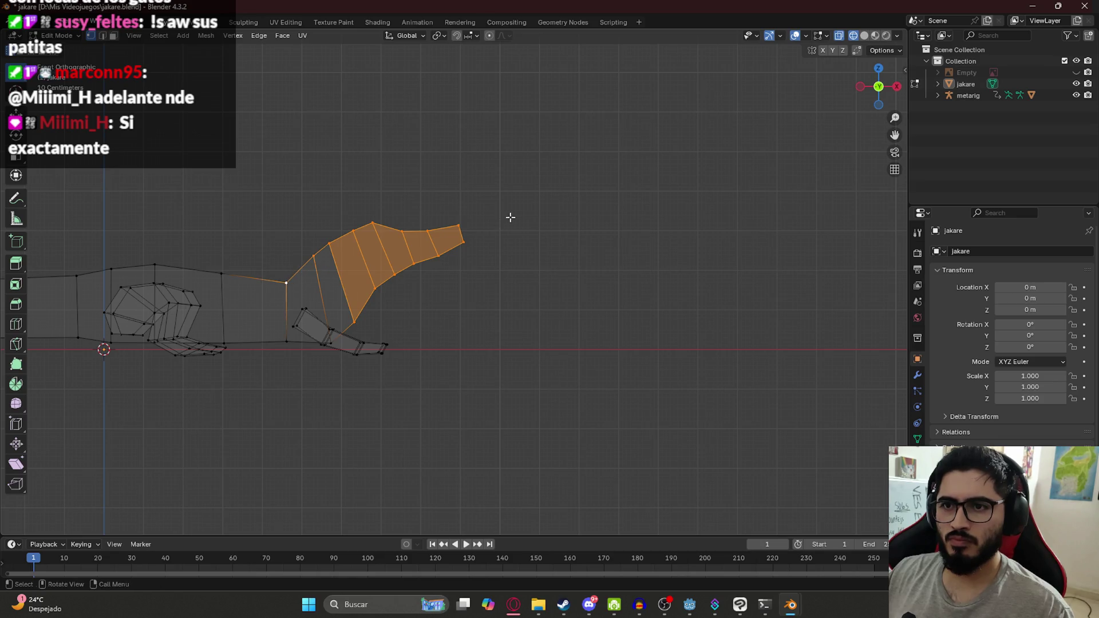
key("r")
right_click(537, 246)
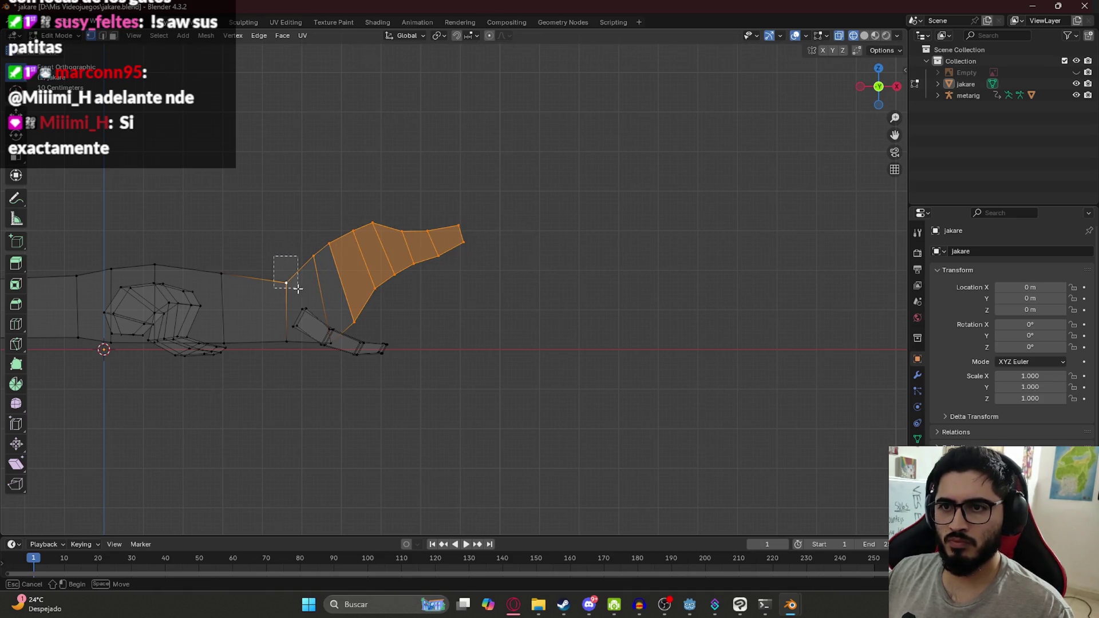
key("r")
left_click(497, 246)
key("g")
key("z")
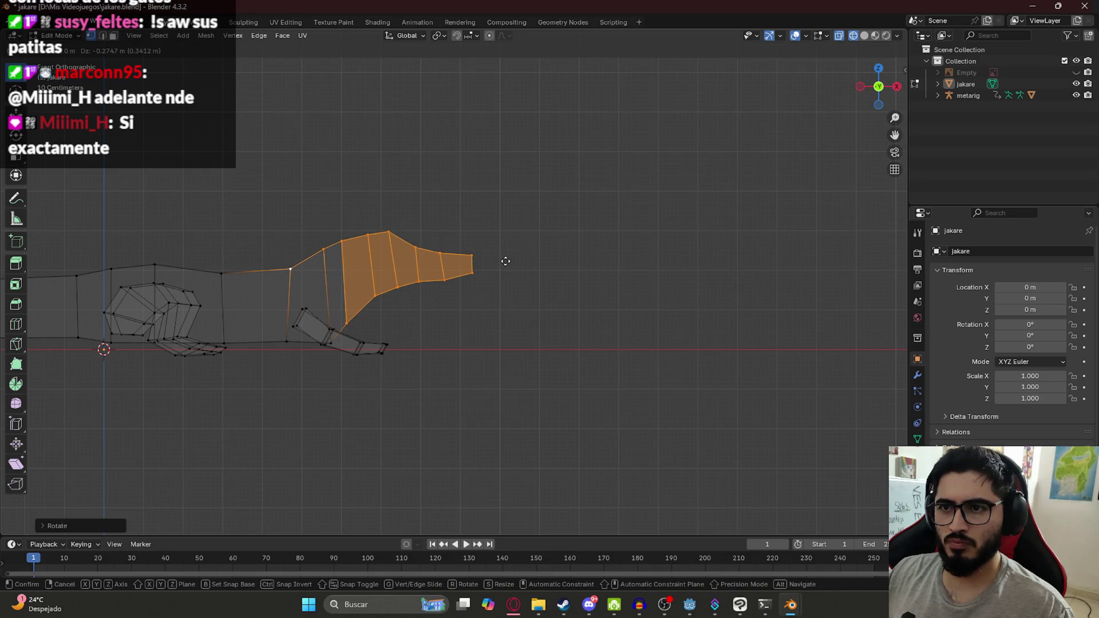
left_click(499, 266)
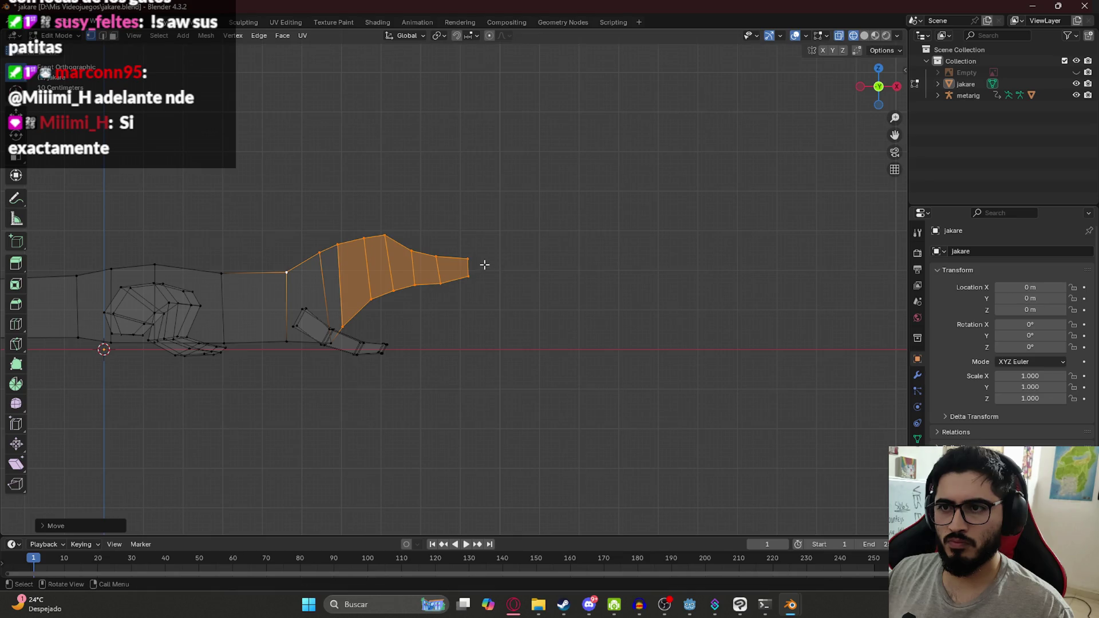
Inspect the raised head in Material Preview from both sides in Object Mode, then resume editing.
mouse_move(525, 251)
middle_mouse_down()
mouse_move(495, 262)
mouse_move(565, 222)
mouse_move(441, 219)
mouse_move(372, 199)
mouse_move(656, 287)
mouse_move(548, 280)
middle_mouse_up()
key("z")
left_click(476, 291)
key("Tab")
scroll(492, 270, "up", 4)
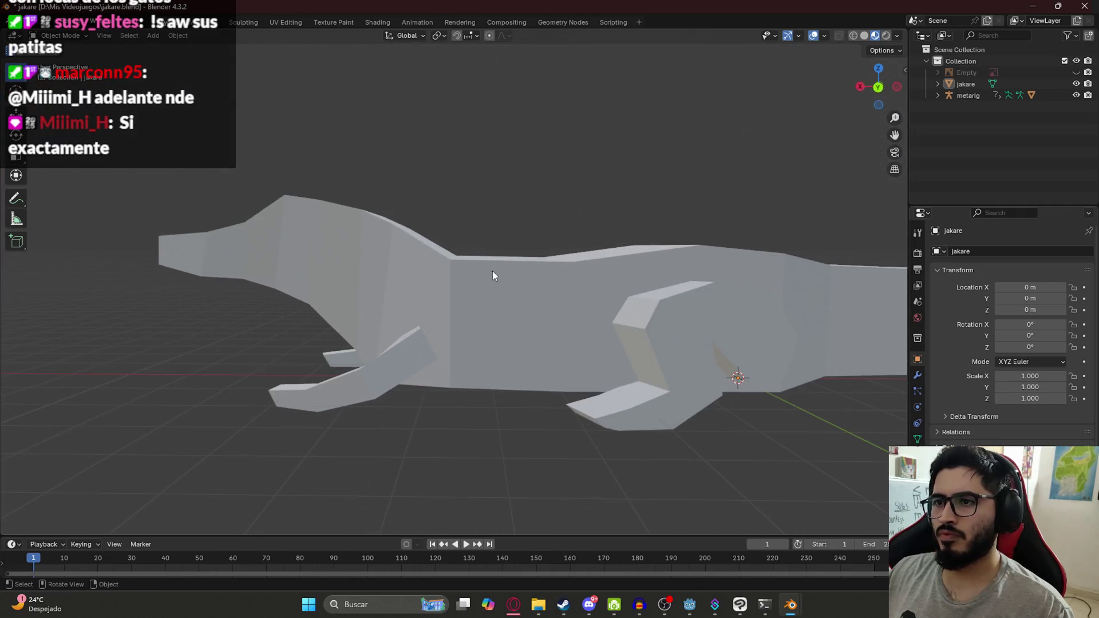
scroll(458, 284, "down", 5)
middle_click_drag(458, 284, 574, 287)
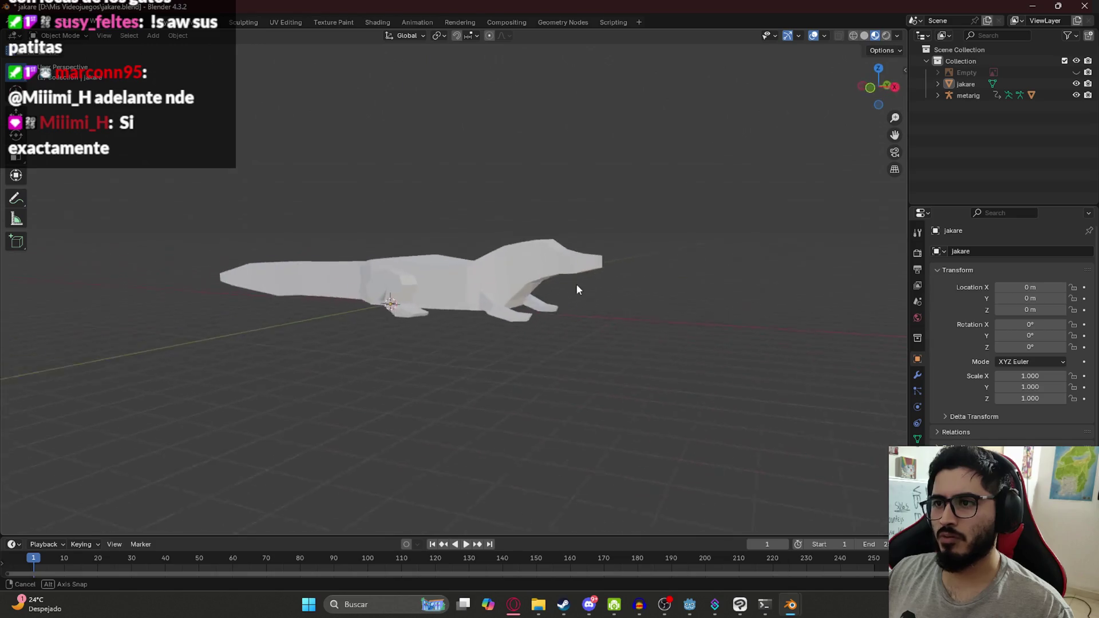
key("Tab")
Rotate the head faces so the snout points upward, then check its front orthographic profile.
key("r")
left_click(608, 228)
key("KP_Decimal")
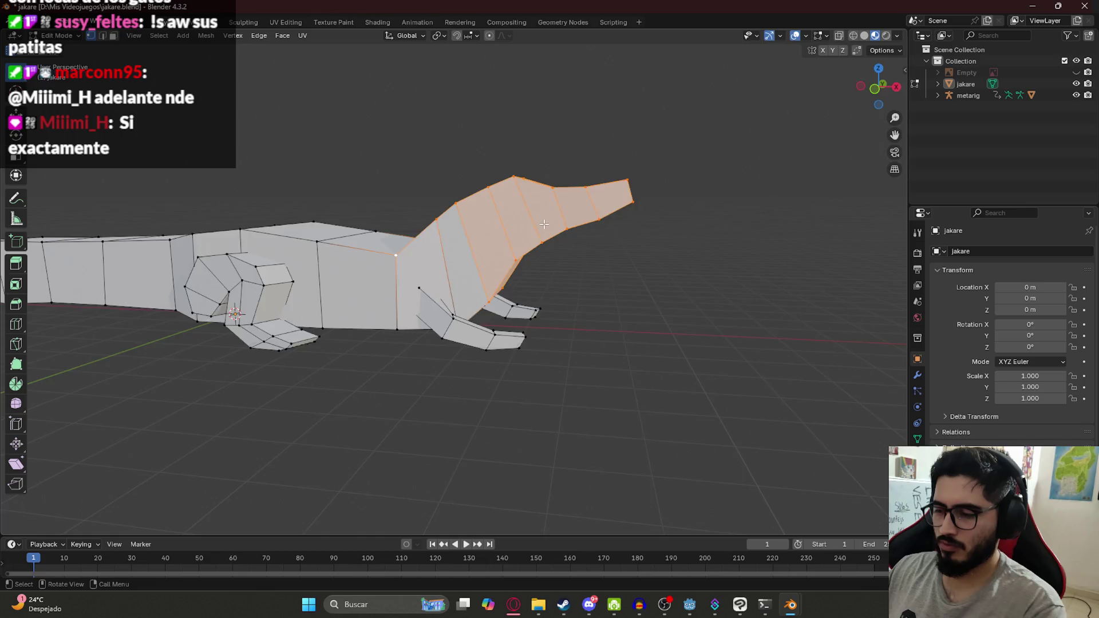
key("KP_3")
key("KP_1")
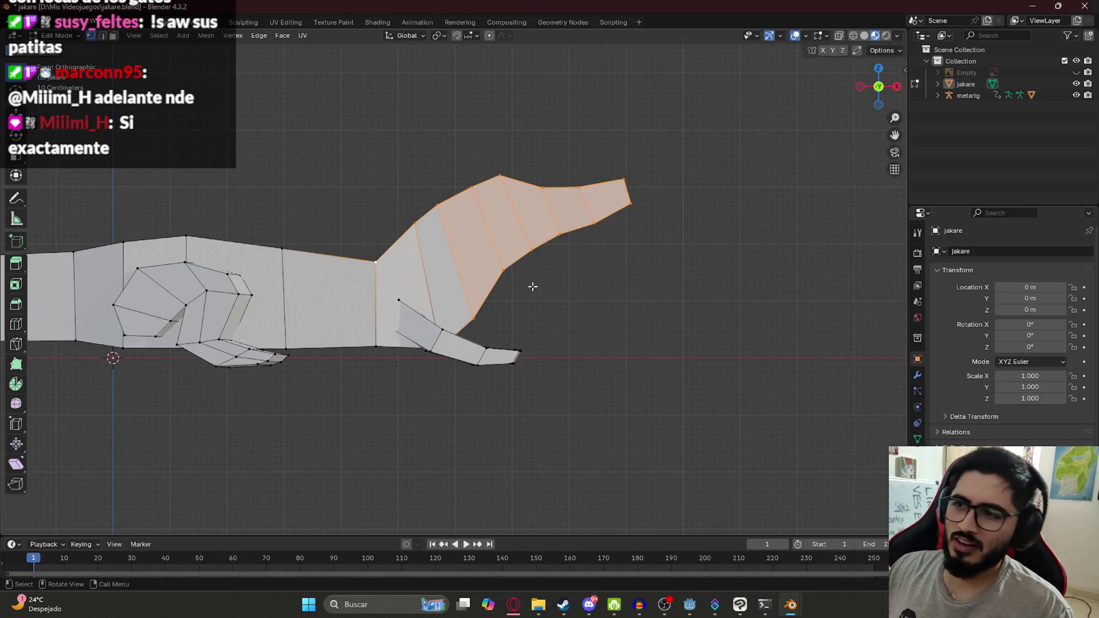
key("z")
left_click(423, 314)
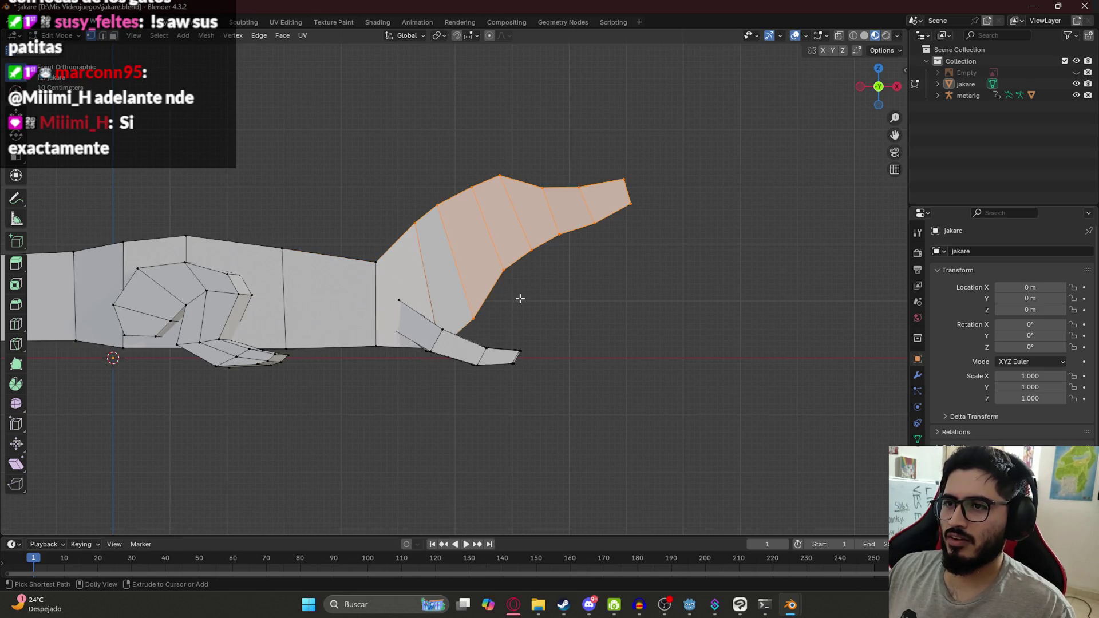
In wireframe, box-select the whole head again and rotate and move it upward.
key("alt+a")
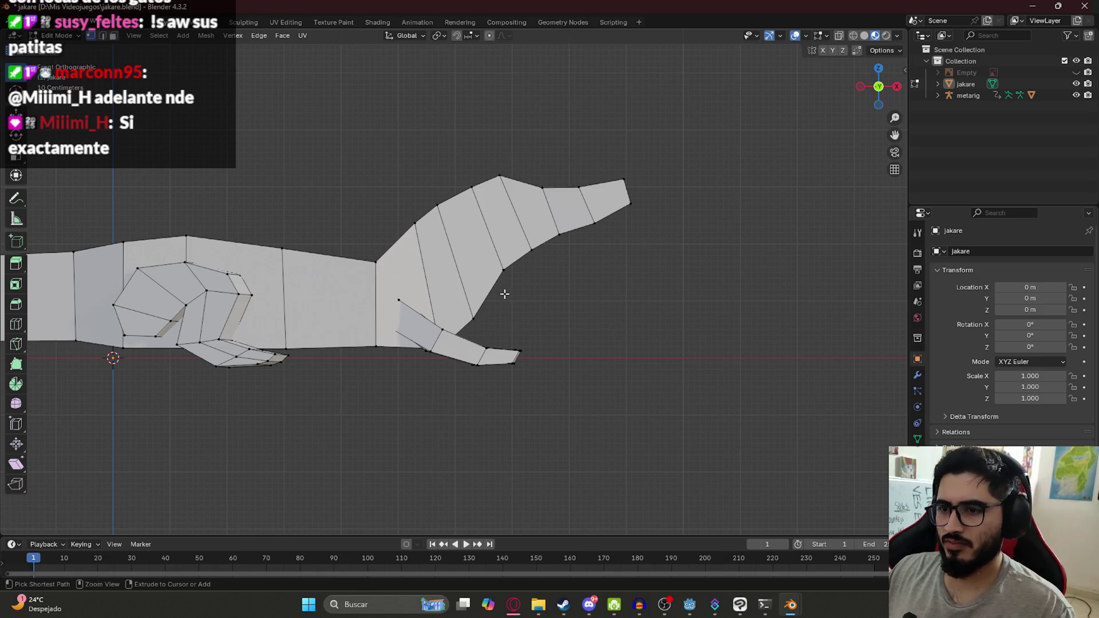
key("z")
left_click(281, 179)
mouse_move(413, 147)
left_mouse_down()
mouse_move(428, 188)
mouse_move(683, 265)
mouse_move(693, 280)
left_mouse_up()
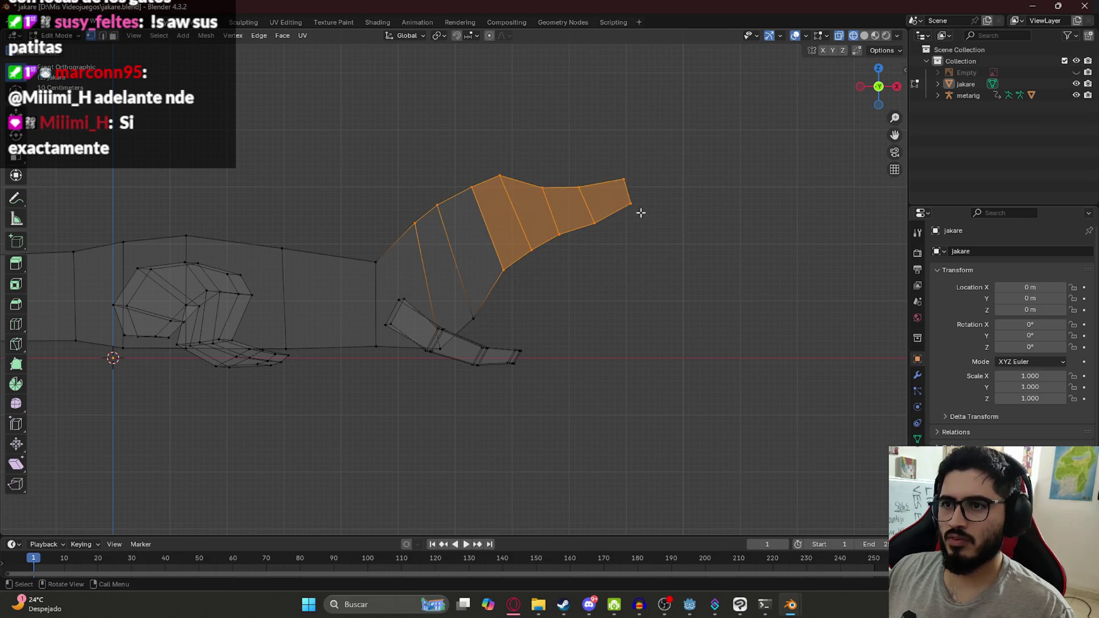
key("r")
left_click(719, 240)
key("g")
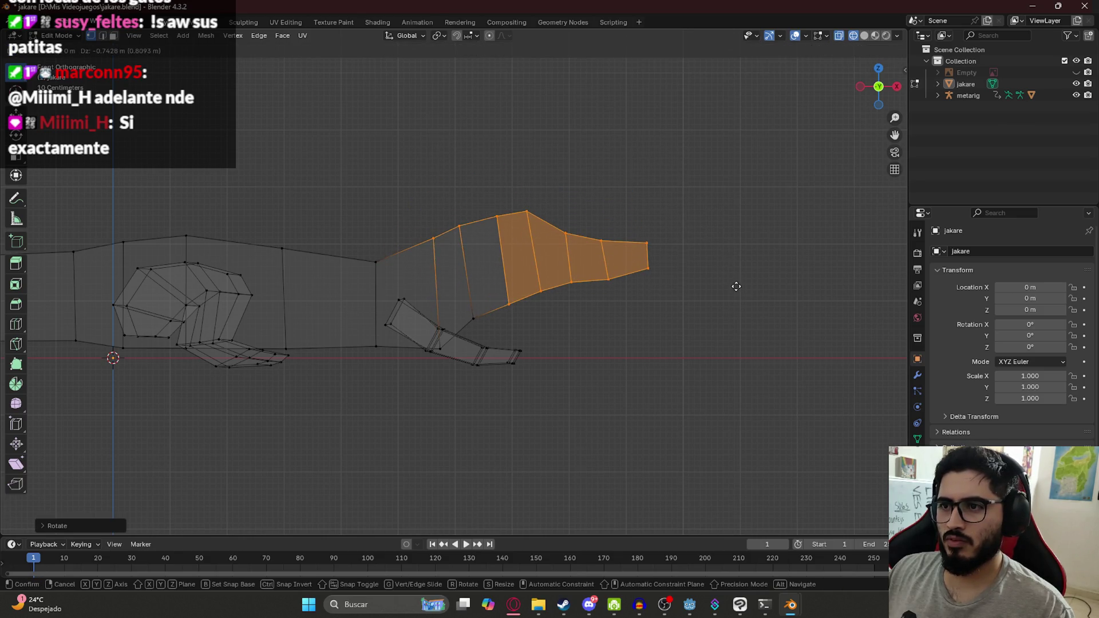
left_click(736, 287)
In solid shading, undo and redo the latest head edit, checking it from front view.
key("z")
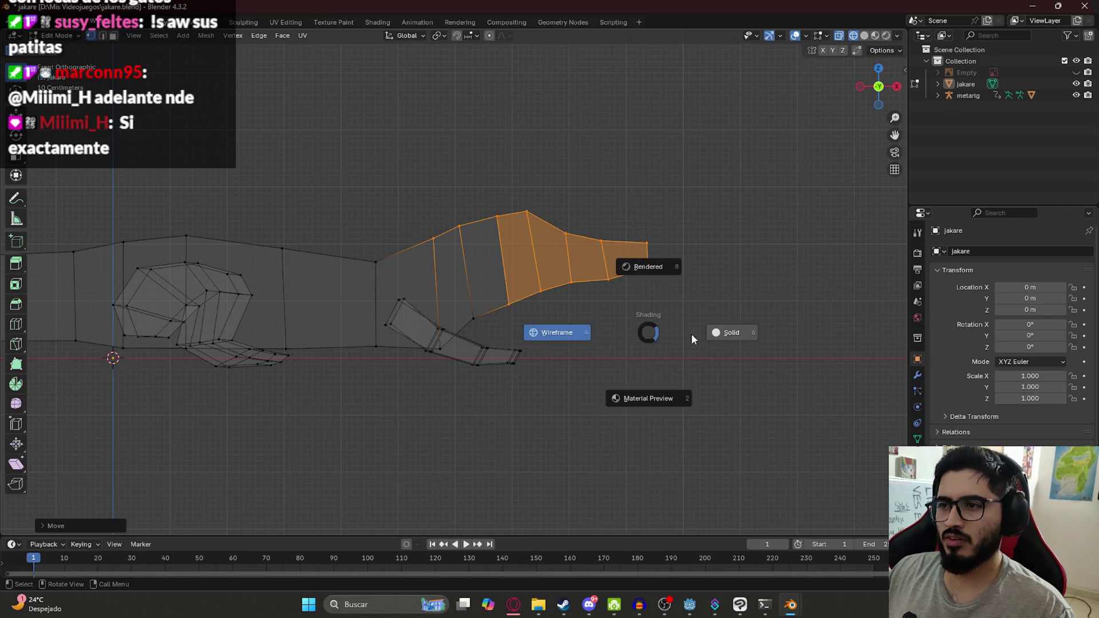
left_click(714, 328)
mouse_move(714, 328)
middle_mouse_down()
mouse_move(620, 277)
mouse_move(517, 299)
mouse_move(572, 289)
mouse_move(469, 285)
middle_mouse_up()
key("ctrl+z")
key("ctrl+shift+z")
key("KP_1")
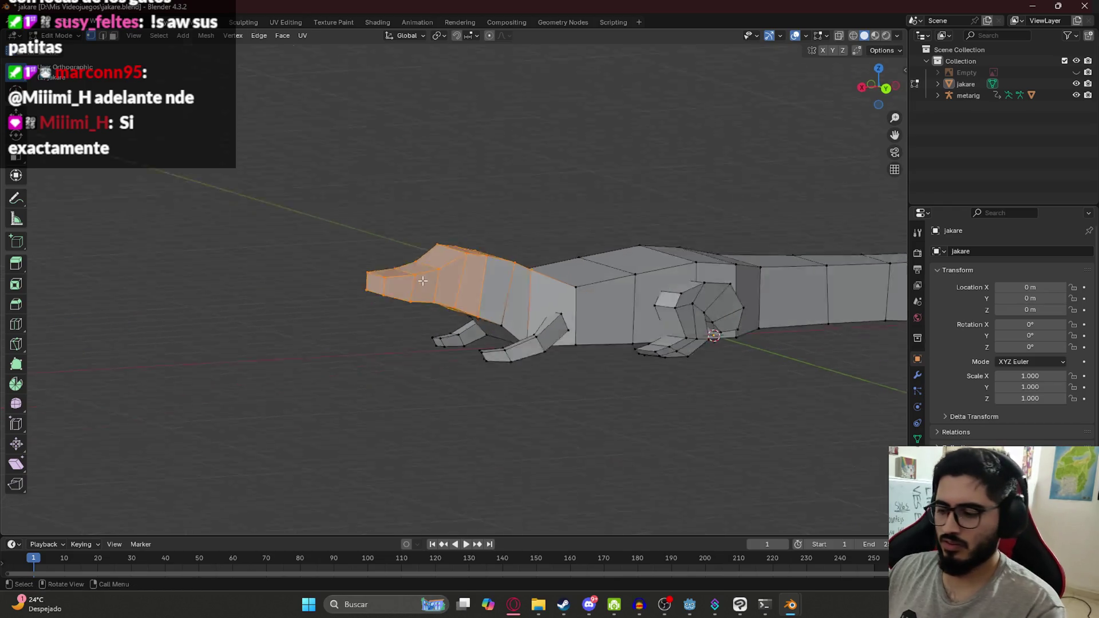
Compare head poses with undo and redo, settling on the upward-tilted head.
key("ctrl+z")
key("ctrl+z")
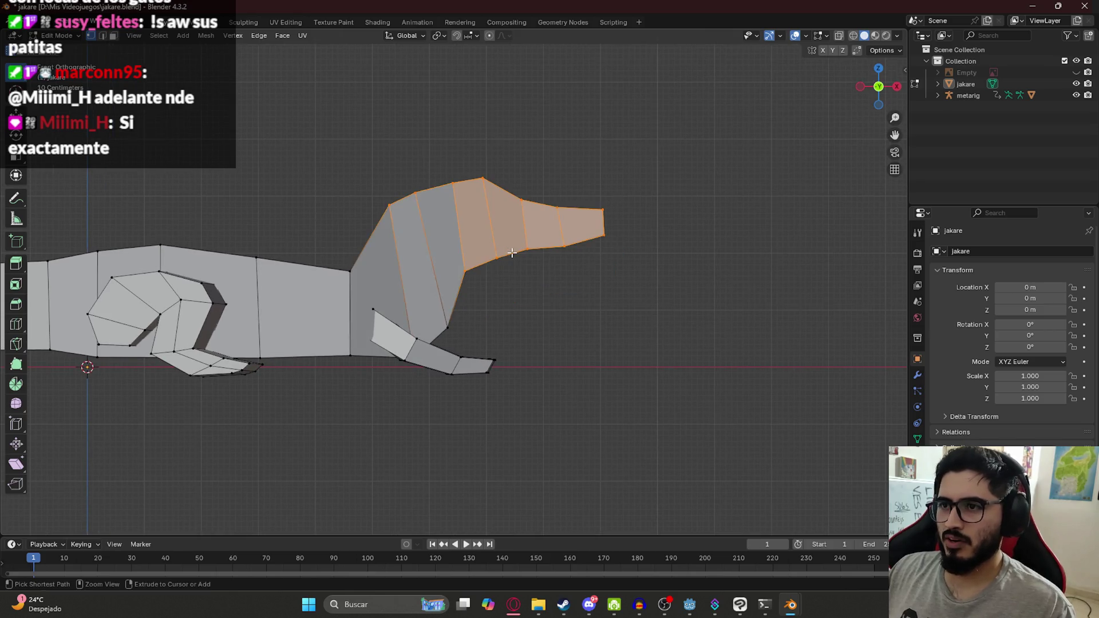
key("ctrl+shift+z")
key("ctrl+z")
key("ctrl+shift+z")
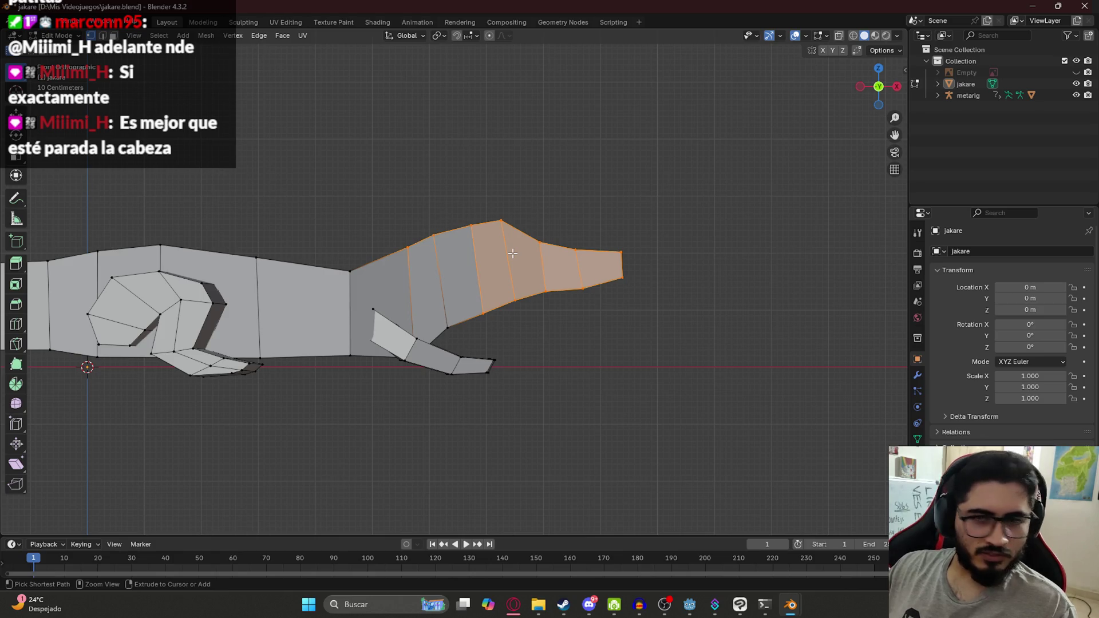
key("ctrl+z")
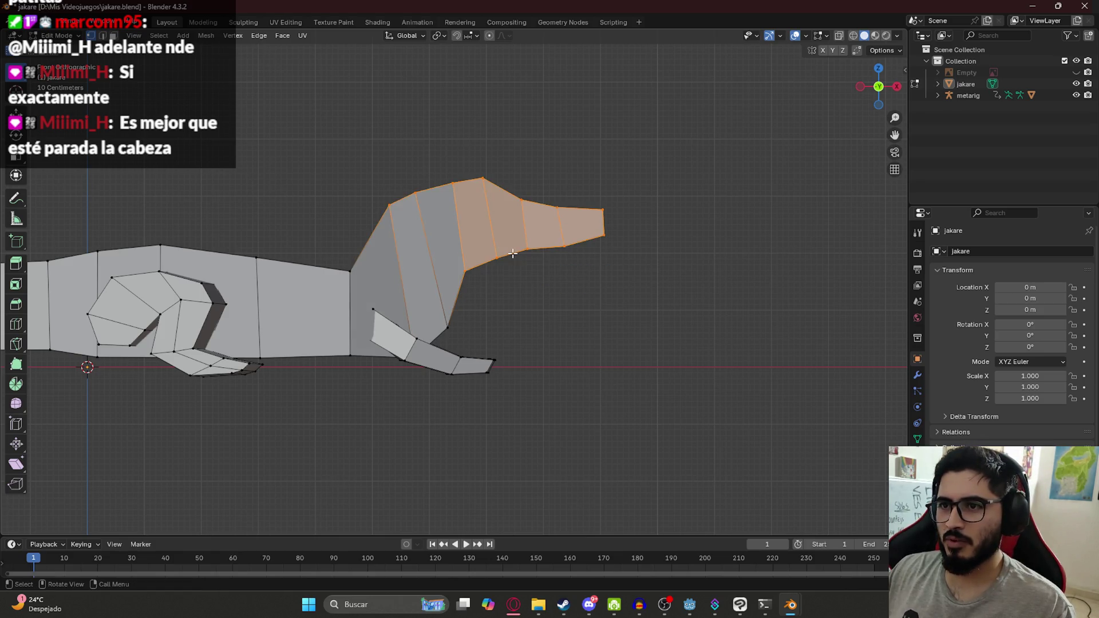
key("ctrl+z")
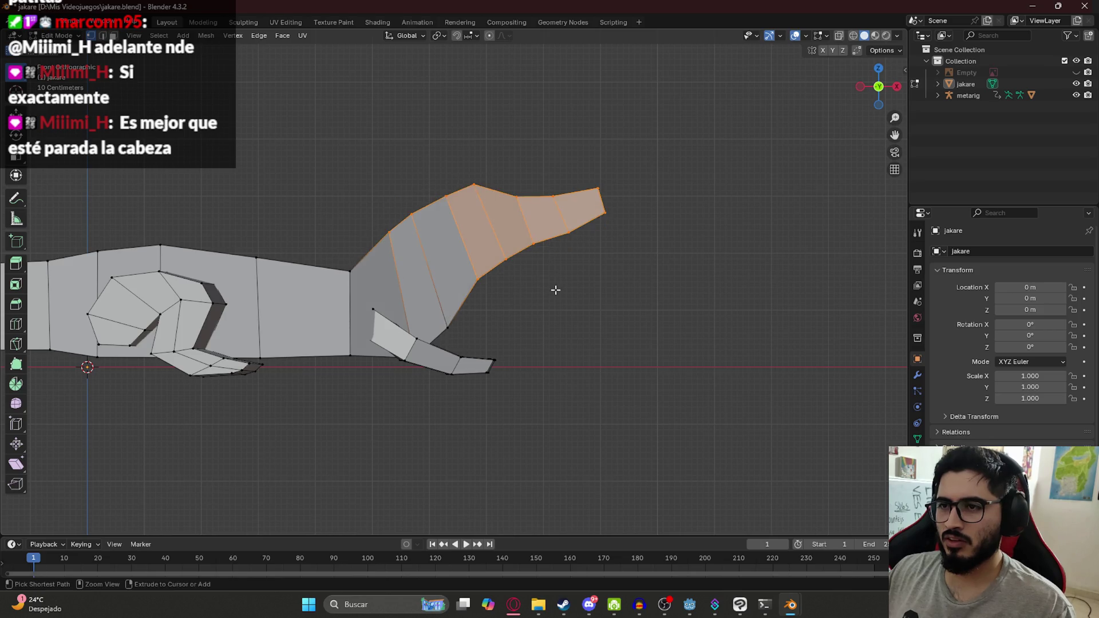
key("ctrl+z")
key("ctrl+z")
key("ctrl+shift+z")
key("ctrl+shift+z")
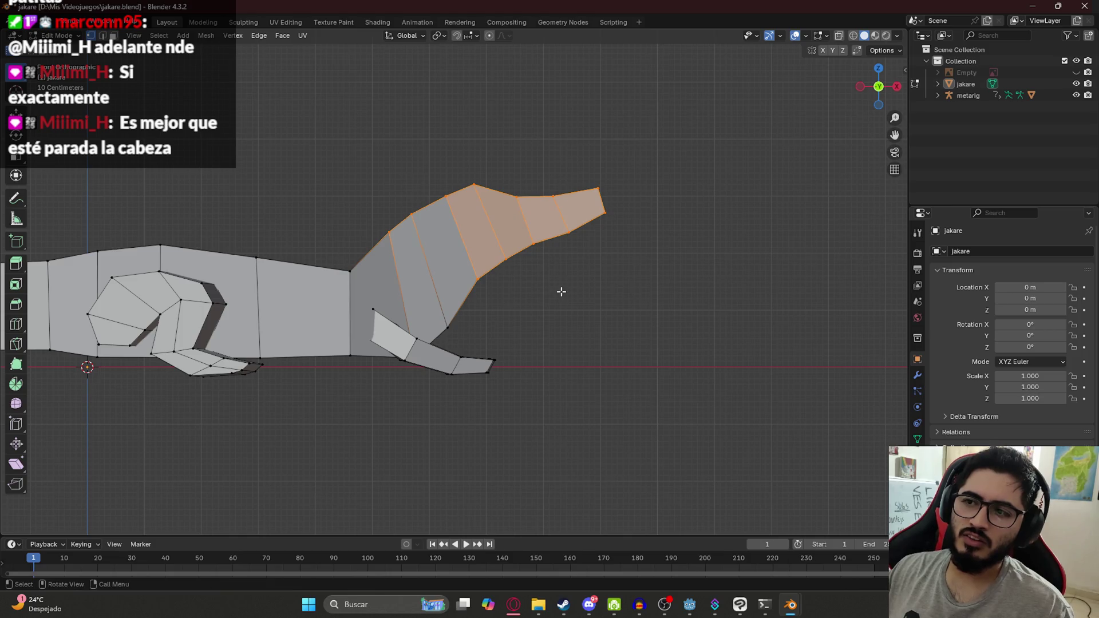
Return to Object Mode and view the reshaped caiman in Material Preview perspective.
scroll(596, 286, "down", 3)
mouse_move(624, 277)
middle_mouse_down()
mouse_move(573, 298)
mouse_move(638, 337)
mouse_move(421, 345)
mouse_move(495, 292)
mouse_move(401, 271)
mouse_move(319, 278)
mouse_move(309, 302)
mouse_move(368, 378)
mouse_move(500, 342)
mouse_move(510, 297)
mouse_move(239, 310)
middle_mouse_up()
key("Tab")
key("z")
left_click(409, 378)
Save jakare.blend, then enter Edit Mode on the jakare with nothing selected in front view.
key("ctrl+s")
scroll(566, 318, "up", 2)
left_click(565, 318)
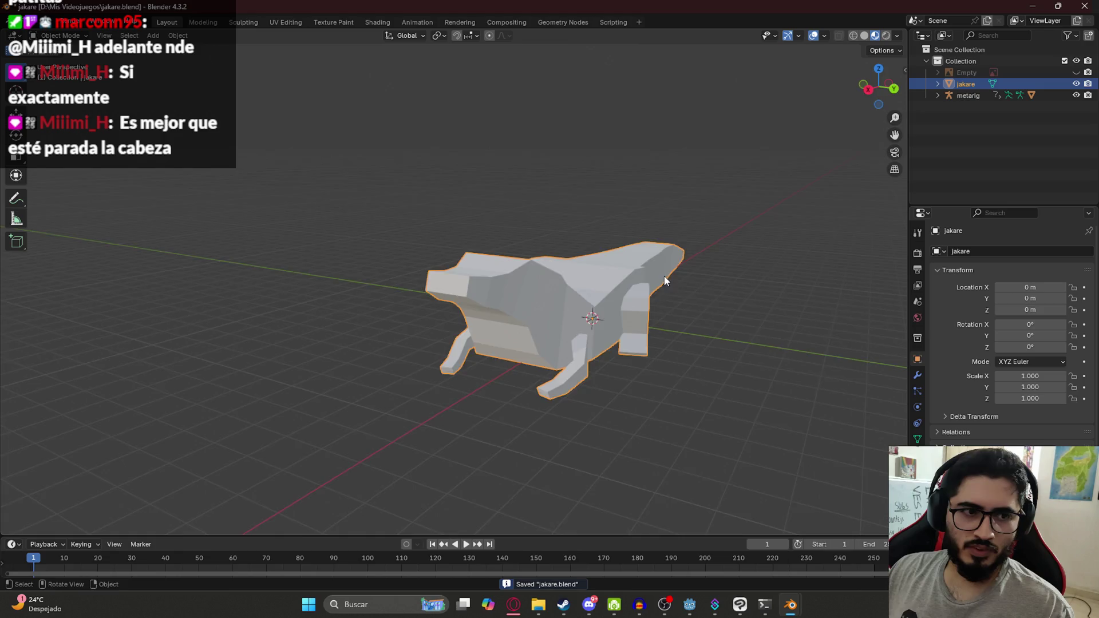
middle_click_drag(566, 318, 558, 290)
key("Tab")
key("alt+a")
key("KP_1")
Mark the edge loop running along the body and the lower body loop as seams.
mouse_move(380, 262)
middle_mouse_down()
mouse_move(363, 319)
mouse_move(591, 359)
middle_mouse_up()
left_click(412, 287, "alt")
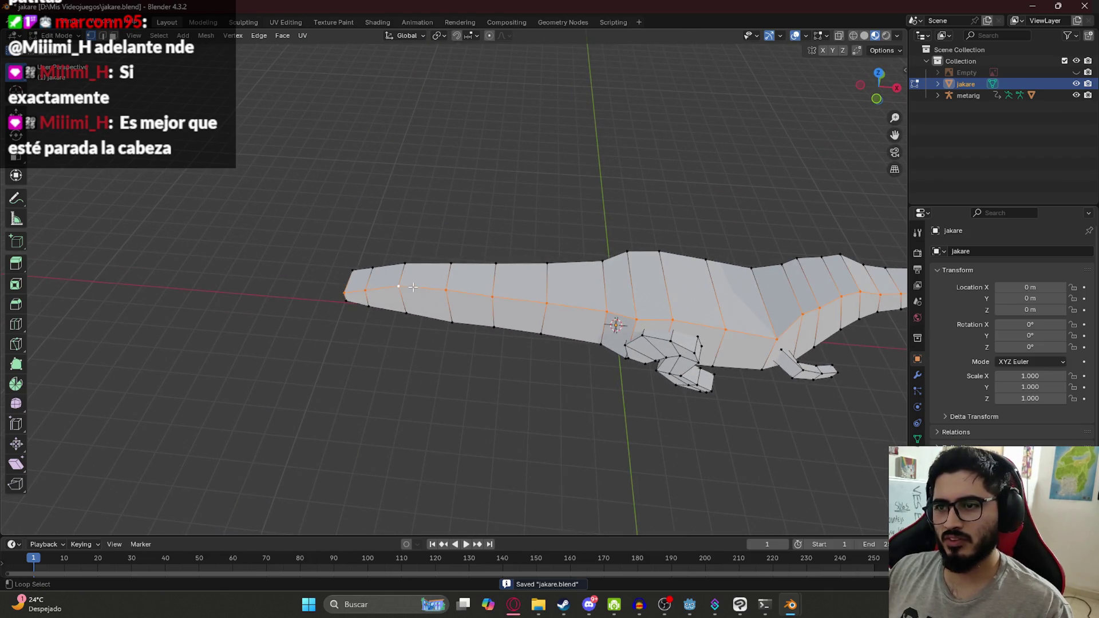
key("ctrl+e")
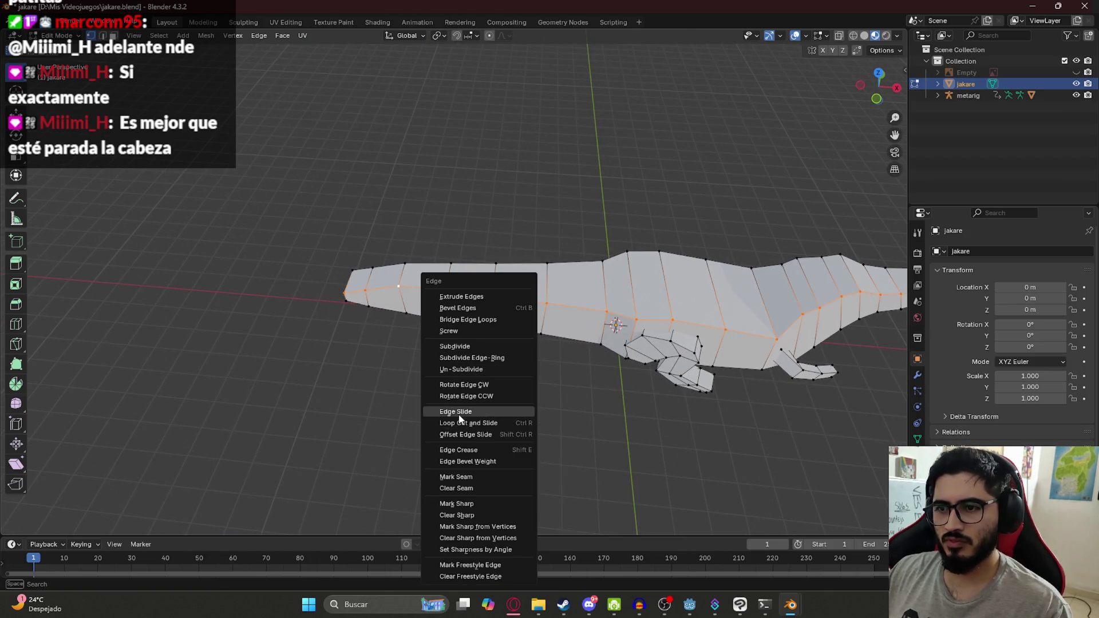
left_click(464, 477)
key("alt+a")
middle_click_drag(436, 401, 396, 358)
left_click(293, 380, "alt")
key("ctrl+e")
left_click(248, 380)
middle_click_drag(248, 380, 335, 331)
key("alt+a")
Orbit toward the head and select a vertex there, dismissing the context and edge menus.
middle_click_drag(670, 260, 633, 322)
middle_click_drag(586, 292, 606, 366)
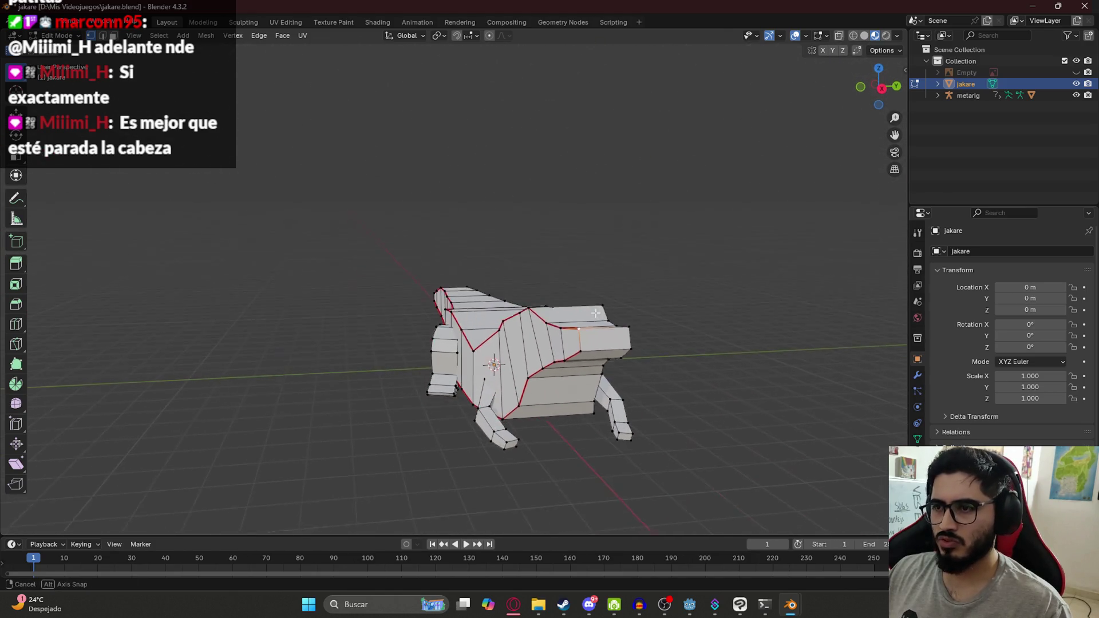
left_click(607, 366)
scroll(606, 366, "up", 2)
right_click(693, 427)
key("Escape")
key("ctrl+e")
key("Escape")
middle_click_drag(704, 387, 630, 396)
Mark the upper side and bottom edge loops as seams.
left_click(166, 380, "alt")
key("ctrl+e")
left_click(165, 379)
left_click(172, 425, "alt")
key("ctrl+e")
left_click(172, 427)
left_click(139, 379, "alt")
key("ctrl+e")
left_click(136, 422)
Mark the end-face edge loops at both ends of the body as seams.
scroll(273, 391, "down", 3)
middle_click_drag(273, 392, 437, 375)
left_click(600, 376, "alt")
key("ctrl+e")
left_click(584, 396)
mouse_move(584, 396)
middle_mouse_down()
mouse_move(596, 388)
mouse_move(261, 379)
middle_mouse_up()
left_click(284, 383, "alt")
key("ctrl+e")
left_click(285, 395)
key("ctrl+e")
left_click(286, 398)
Mark the middle underside edge loop as a seam and return to Object Mode.
mouse_move(287, 397)
middle_mouse_down()
mouse_move(328, 353)
mouse_move(441, 297)
middle_mouse_up()
left_click(441, 297, "alt")
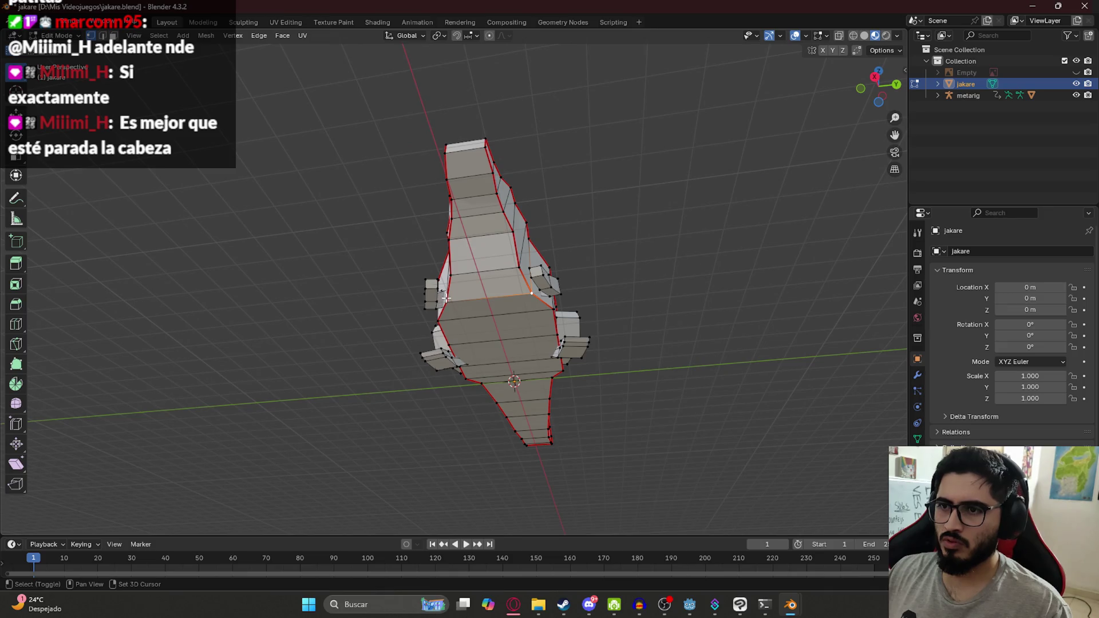
left_click(446, 300, "alt+shift")
key("ctrl+e")
left_click(446, 309)
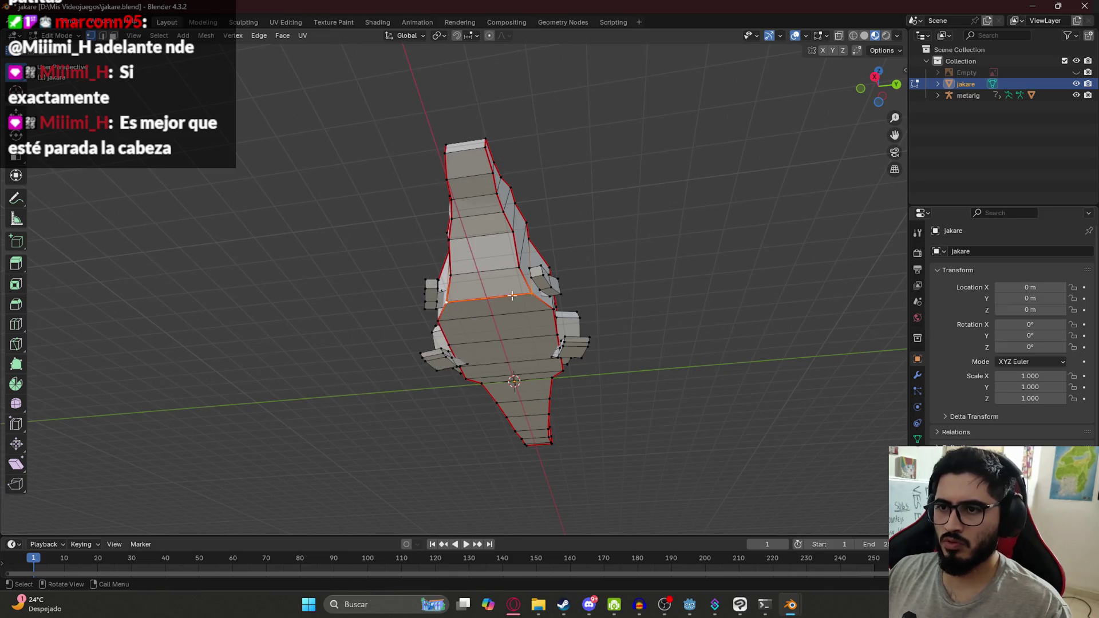
middle_click_drag(470, 304, 520, 312)
key("Tab")
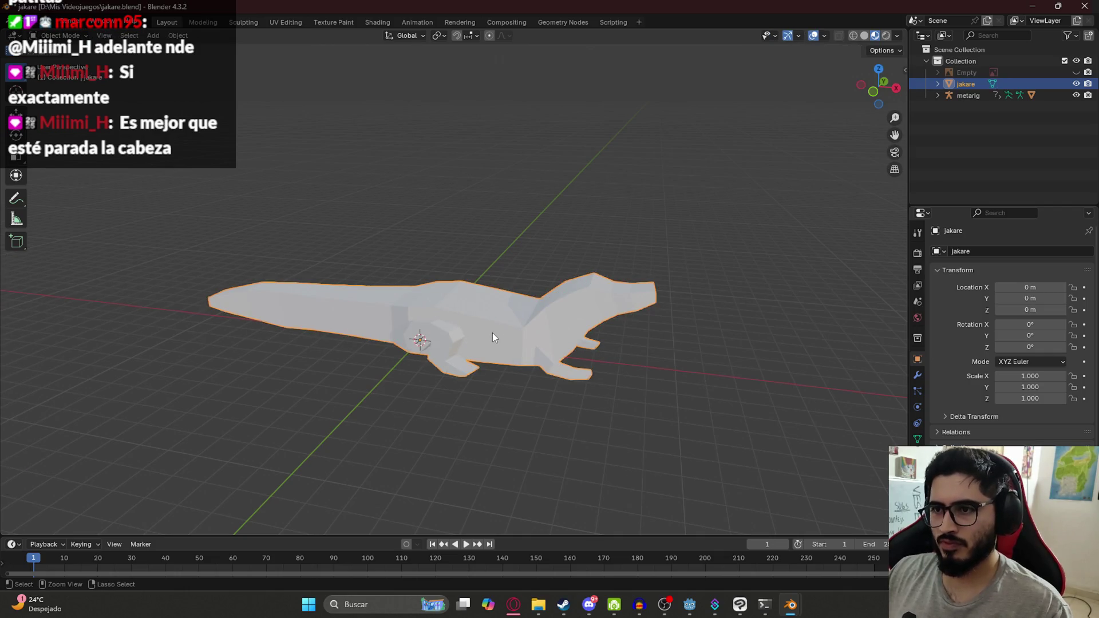
Apply Shade Auto Smooth to the jakare, undo it, and enter Edit Mode.
scroll(432, 267, "down", 1)
right_click(449, 304)
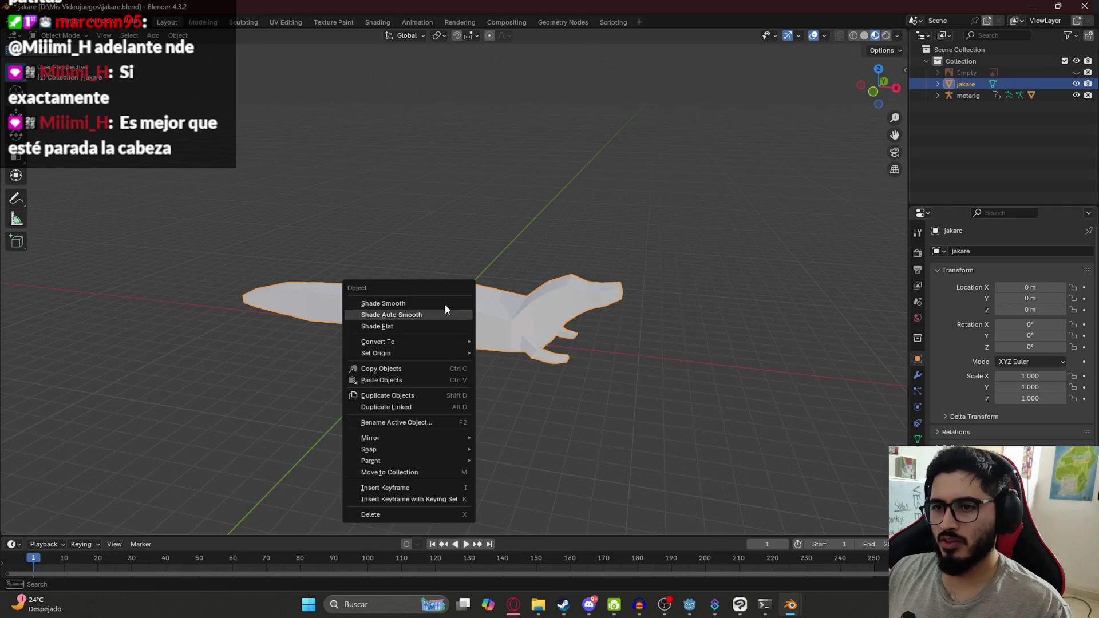
left_click(442, 314)
key("ctrl+z")
key("Tab")
With the whole mesh selected, apply All Transforms to the jakare and re-enter Edit Mode.
key("a")
key("Tab")
key("ctrl+a")
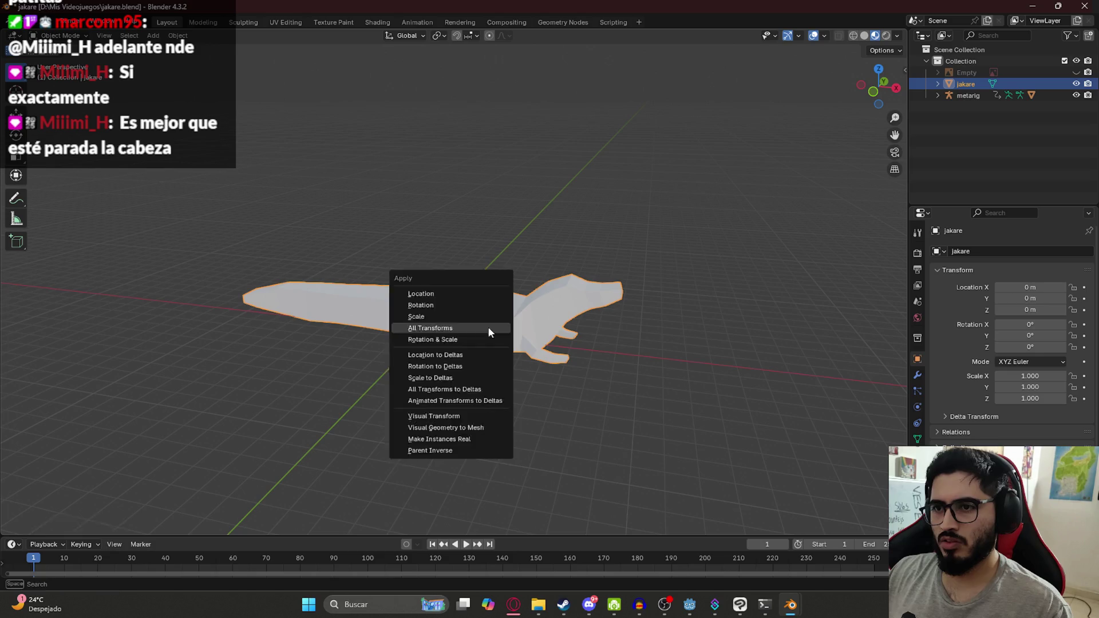
left_click(488, 328)
key("Tab")
Deselect the mesh, save jakare.blend, and orbit to view the seamed caiman's side.
scroll(496, 319, "up", 2)
mouse_move(495, 319)
middle_mouse_down()
mouse_move(550, 275)
mouse_move(638, 269)
mouse_move(579, 278)
middle_mouse_up()
key("alt+a")
key("ctrl+s")
key("Tab")
key("Tab")
mouse_move(542, 340)
middle_mouse_down()
mouse_move(505, 359)
mouse_move(381, 54)
middle_mouse_up()
left_click(286, 22)
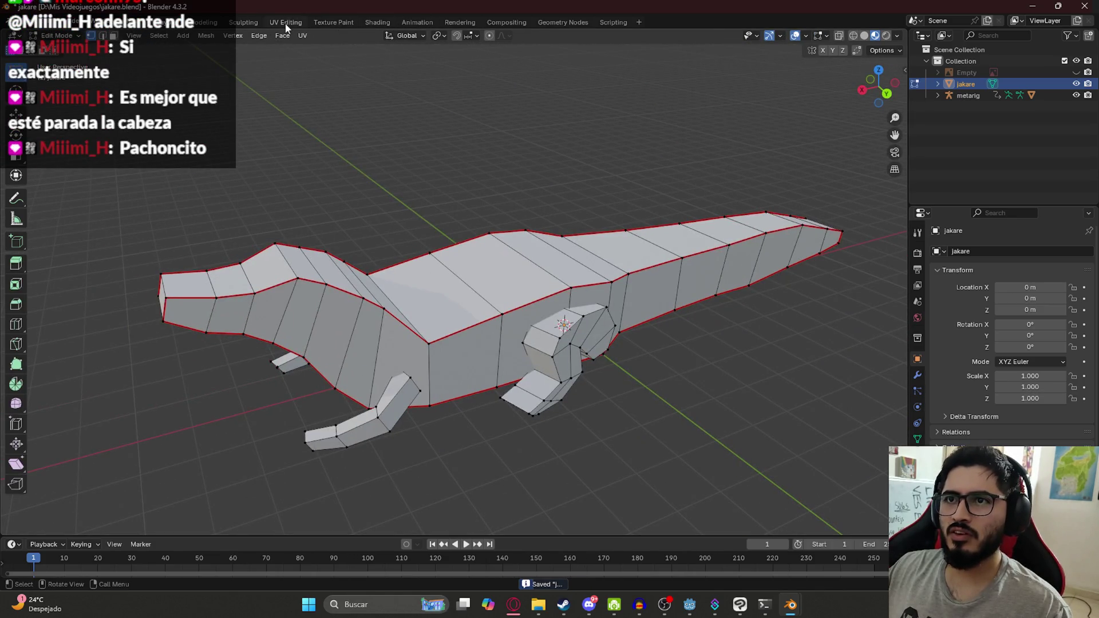
Select all of the jakare mesh and unwrap it into UV islands.
key("a")
key("u")
mouse_move(634, 285)
left_click(745, 297)
scroll(179, 316, "up", 4)
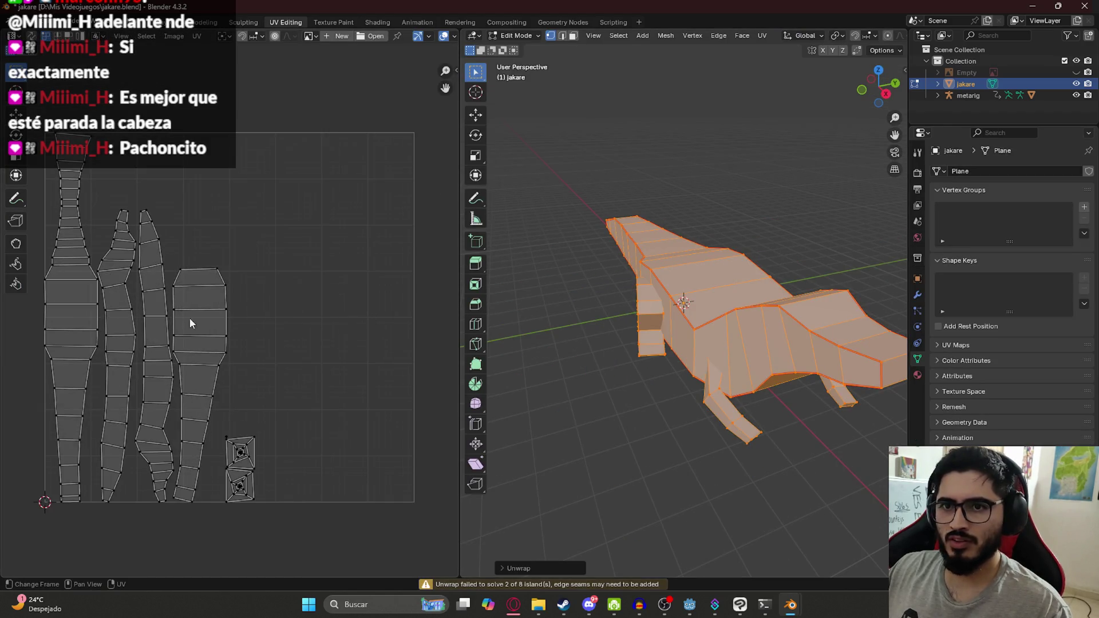
middle_click_drag(648, 298, 655, 244)
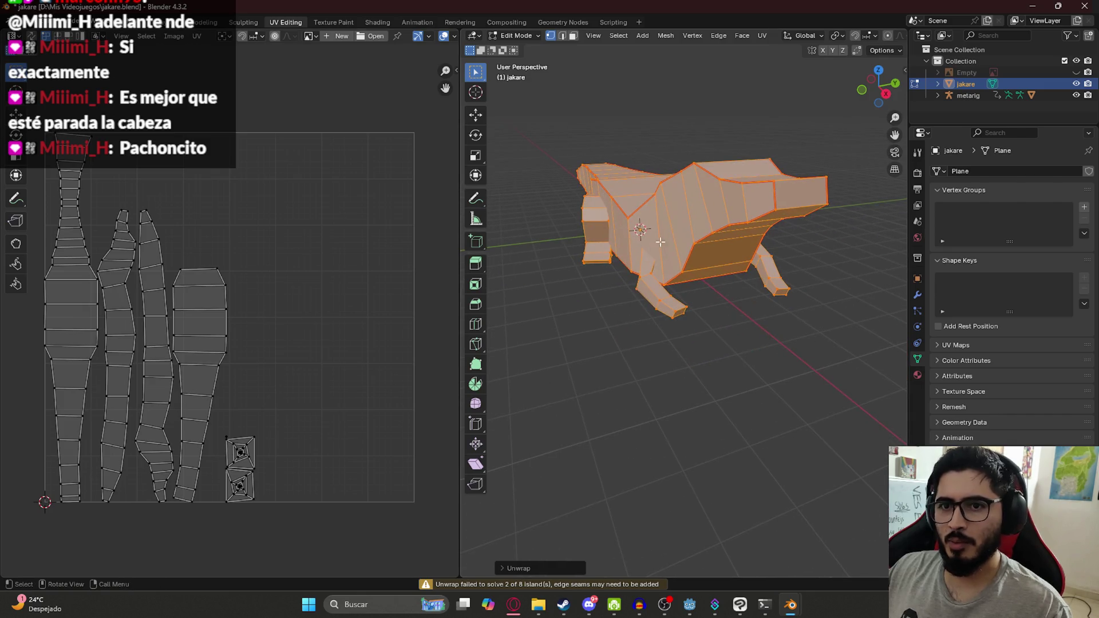
middle_click_drag(572, 252, 696, 247)
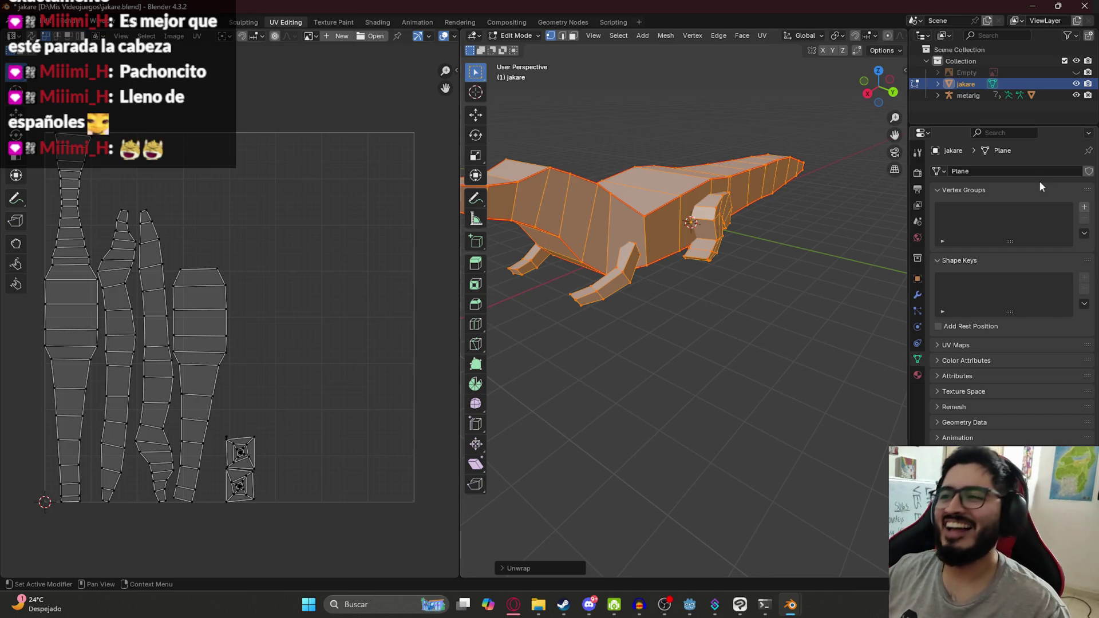
Deselect the mesh and switch the viewport shading to wireframe.
key("alt+a")
mouse_move(708, 313)
middle_mouse_down()
mouse_move(680, 326)
mouse_move(613, 277)
mouse_move(584, 301)
middle_mouse_up()
key("z")
left_click(557, 275)
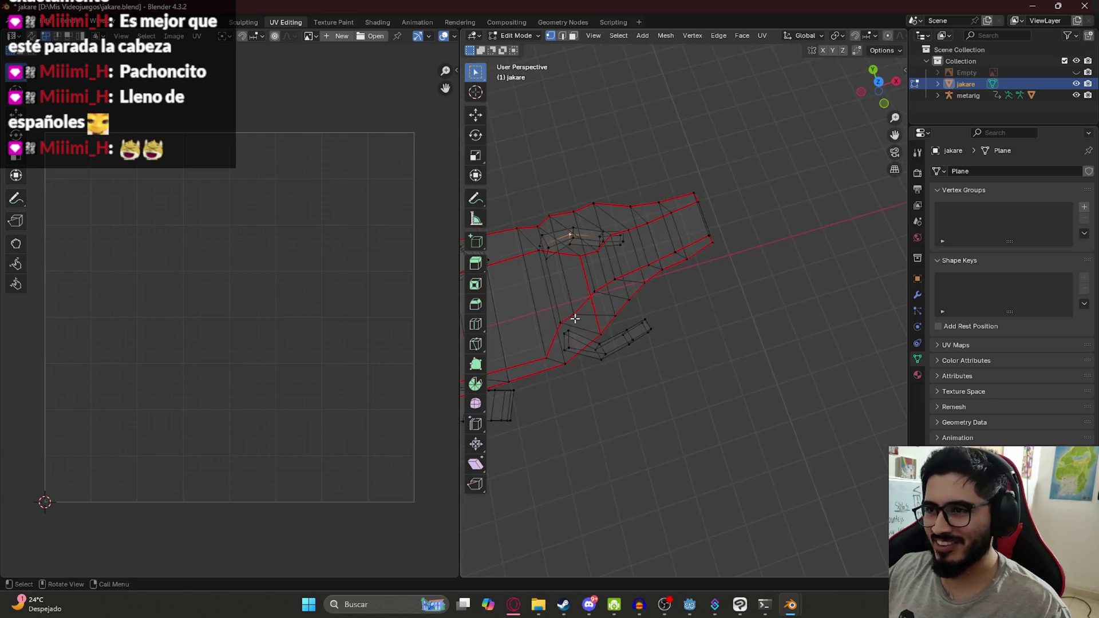
Mark the first selected group of edges as a seam on the wireframe mesh.
scroll(584, 300, "up", 5)
mouse_move(685, 368)
middle_mouse_down()
mouse_move(662, 315)
mouse_move(658, 201)
mouse_move(696, 284)
mouse_move(610, 282)
mouse_move(562, 179)
mouse_move(722, 253)
mouse_move(783, 261)
mouse_move(680, 260)
mouse_move(782, 238)
middle_mouse_up()
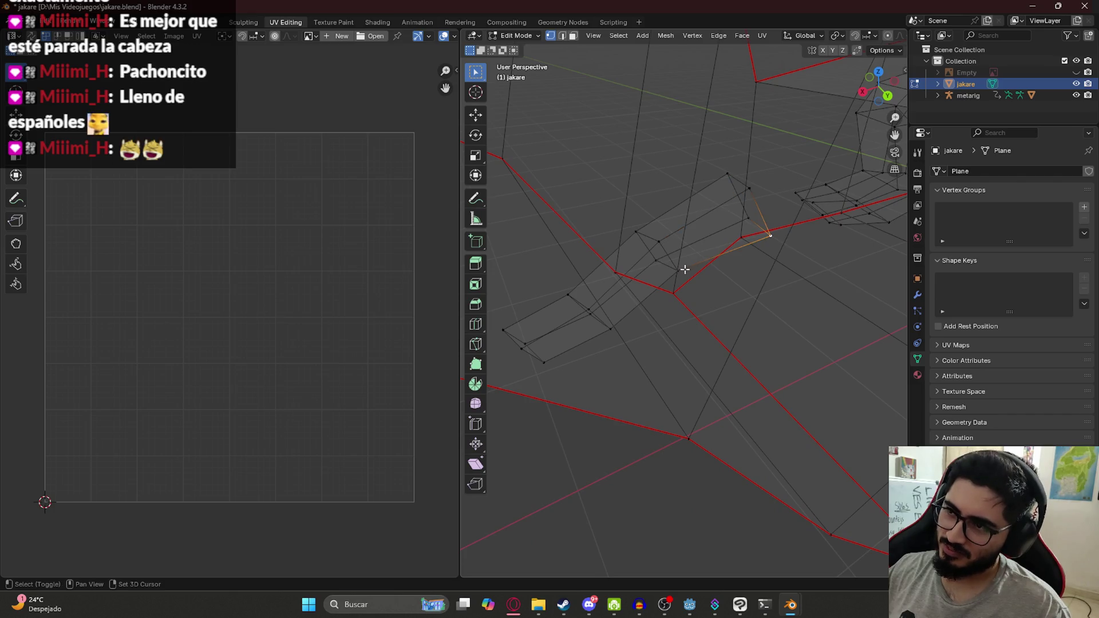
left_click(556, 355, "shift")
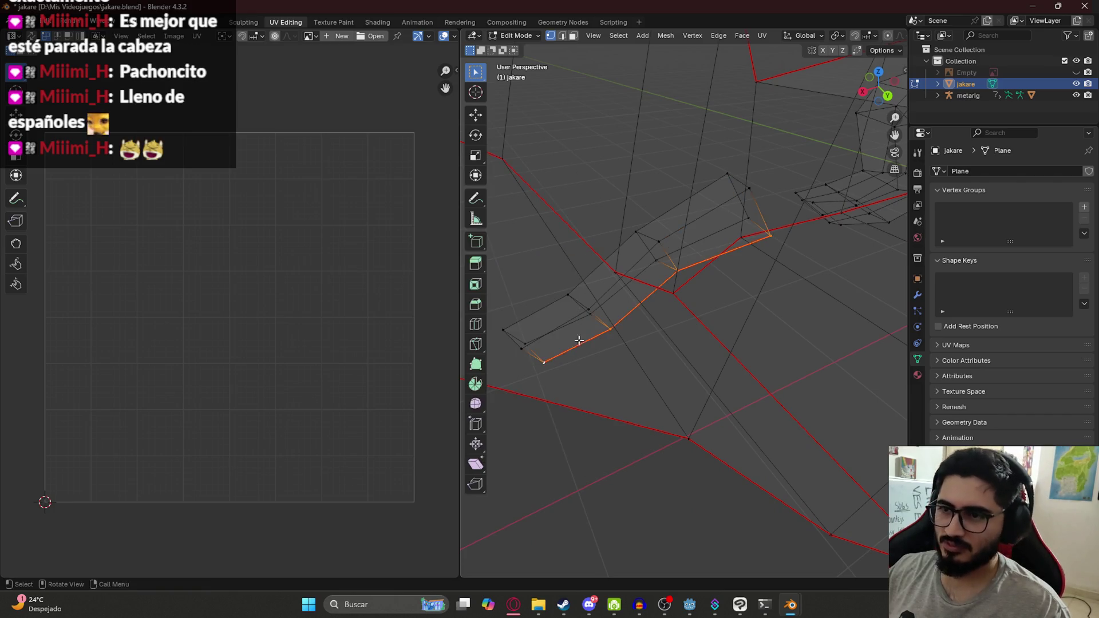
key("ctrl+e")
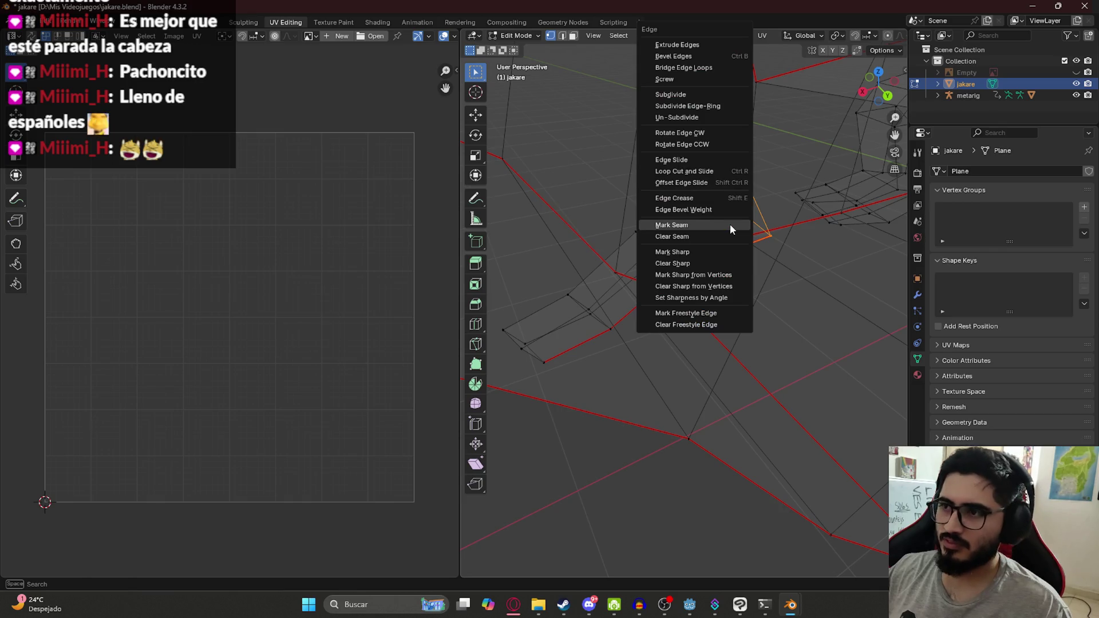
left_click(731, 226)
Mark two more edge selections as seams.
scroll(649, 237, "down", 5)
mouse_move(699, 233)
middle_mouse_down()
mouse_move(737, 229)
mouse_move(550, 241)
mouse_move(687, 232)
middle_mouse_up()
key("ctrl+e")
left_click(736, 223)
mouse_move(754, 283)
middle_mouse_down()
mouse_move(758, 314)
mouse_move(791, 321)
middle_mouse_up()
key("ctrl+e")
left_click(828, 379)
Select the middle edge loop and a second loop around the head.
scroll(786, 389, "down", 3)
mouse_move(675, 303)
middle_mouse_down()
mouse_move(724, 293)
mouse_move(704, 286)
mouse_move(810, 273)
mouse_move(799, 317)
middle_mouse_up()
mouse_move(587, 329)
middle_mouse_down()
mouse_move(658, 275)
mouse_move(613, 290)
mouse_move(659, 271)
mouse_move(624, 287)
middle_mouse_up()
mouse_move(744, 273)
middle_mouse_down()
mouse_move(650, 319)
mouse_move(584, 319)
mouse_move(685, 304)
mouse_move(668, 335)
mouse_move(642, 304)
middle_mouse_up()
left_click(657, 299)
left_click(657, 307)
left_click(626, 311, "alt")
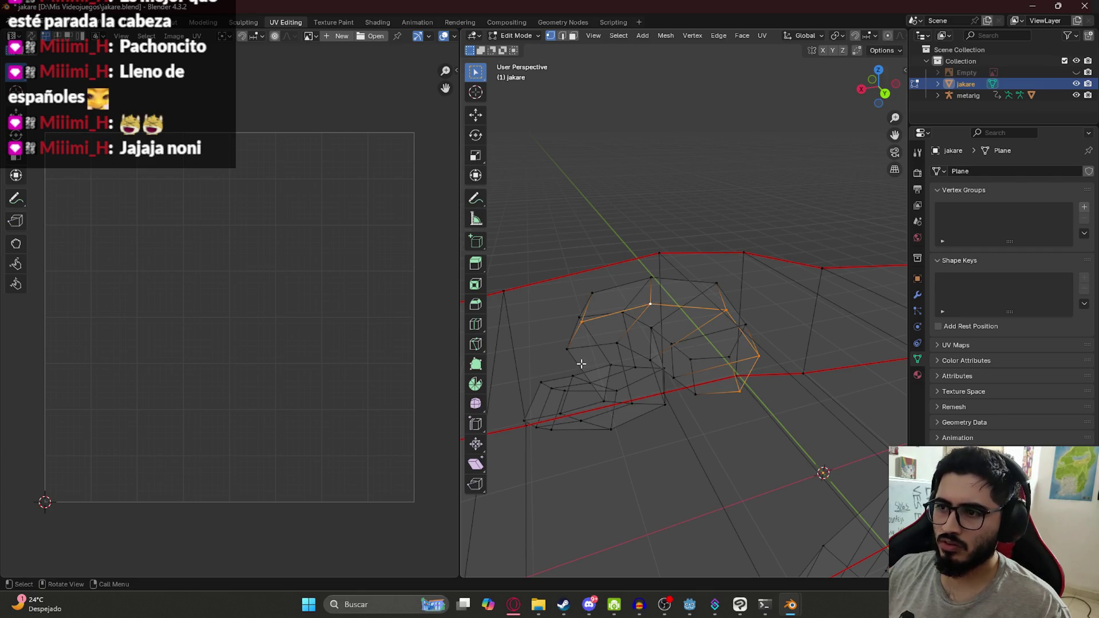
middle_click_drag(565, 376, 586, 353)
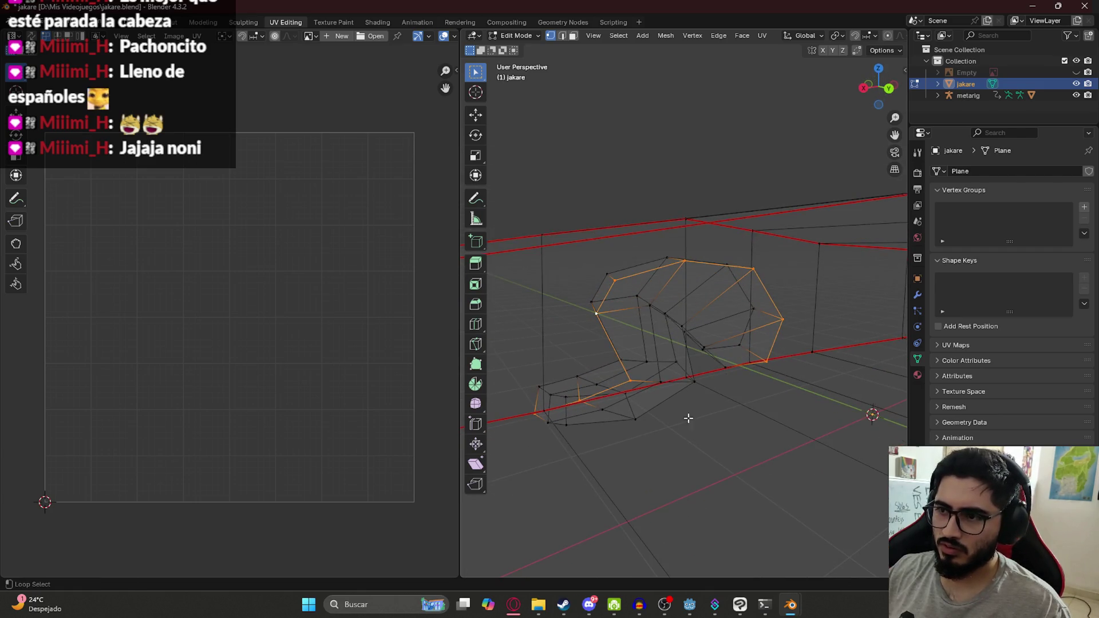
left_click(658, 407, "alt+shift")
Switch to edge select mode and mark the selected head loops as a seam.
mouse_move(551, 430)
middle_mouse_down()
mouse_move(606, 438)
mouse_move(616, 412)
mouse_move(550, 403)
mouse_move(631, 393)
middle_mouse_up()
scroll(501, 397, "up", 2)
scroll(782, 337, "down", 2)
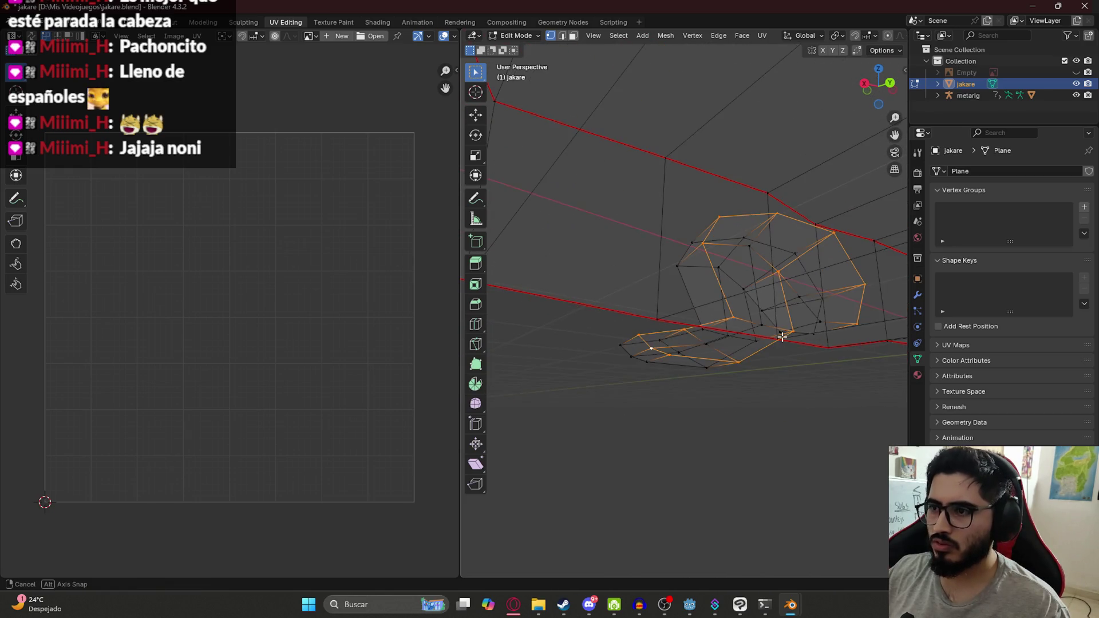
scroll(782, 337, "up", 2)
middle_click_drag(768, 320, 740, 330, "shift")
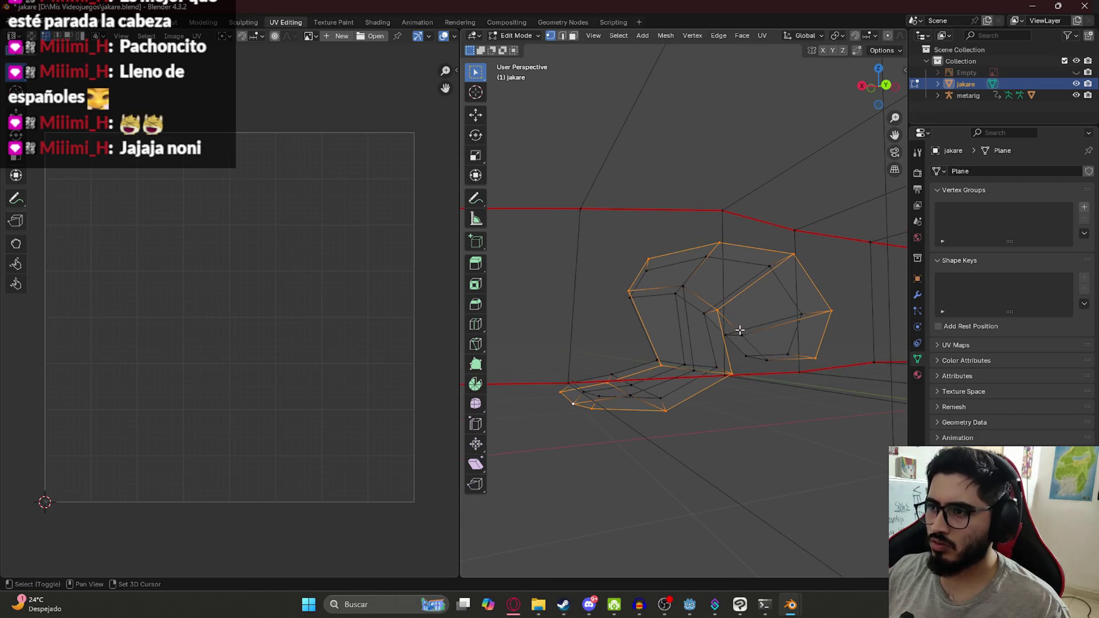
left_click(742, 319, "shift")
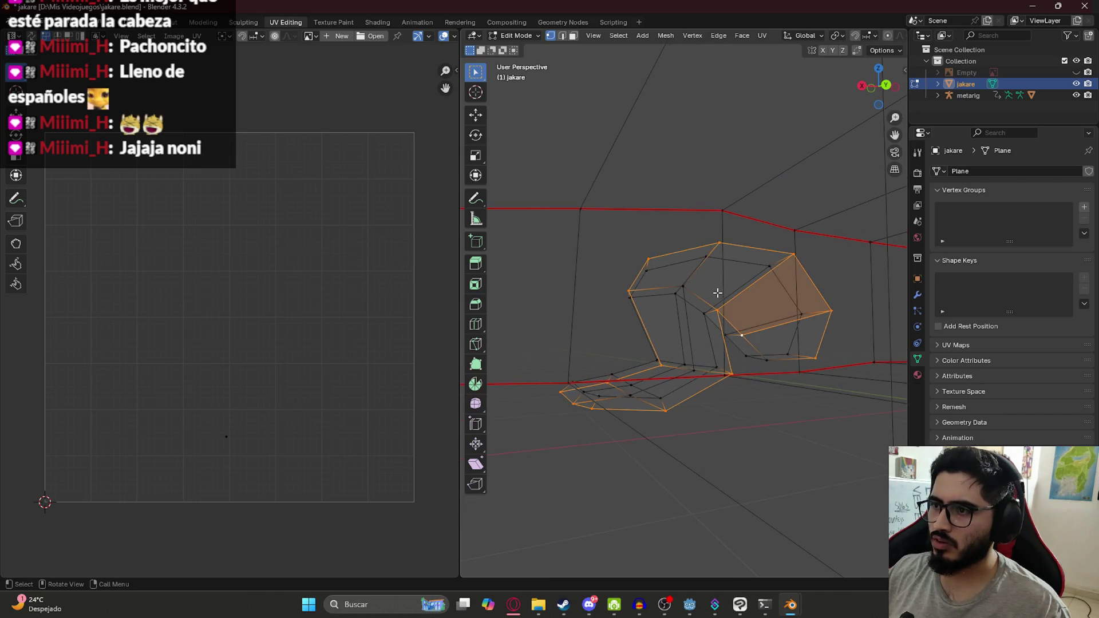
key("ctrl+z")
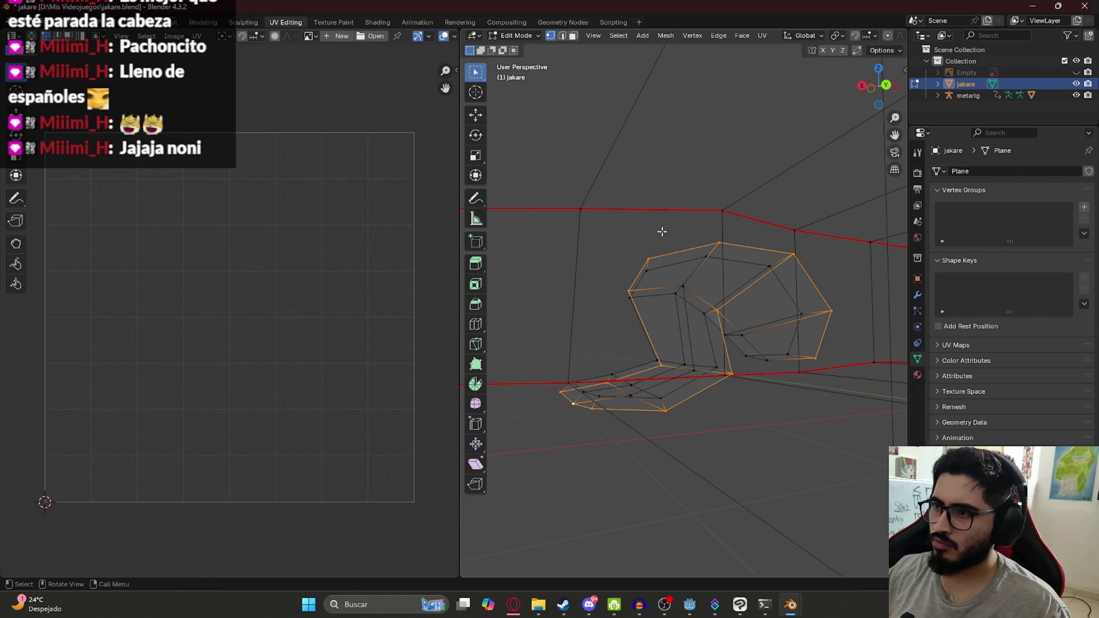
left_click(561, 37)
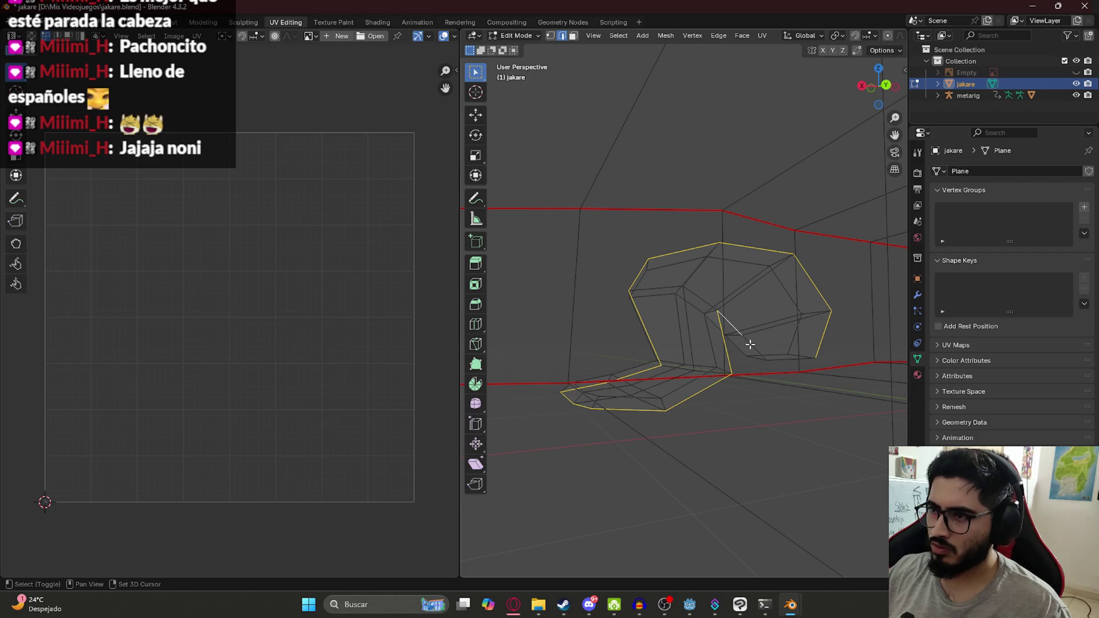
mouse_move(754, 346)
middle_mouse_down()
mouse_move(748, 307)
mouse_move(692, 349)
middle_mouse_up()
key("ctrl+e")
left_click(695, 349)
Select the front leg's edge loops plus a diagonal edge and mark them as a seam.
mouse_move(716, 287)
middle_mouse_down()
mouse_move(743, 309)
mouse_move(802, 311)
mouse_move(688, 292)
middle_mouse_up()
scroll(688, 292, "up", 2)
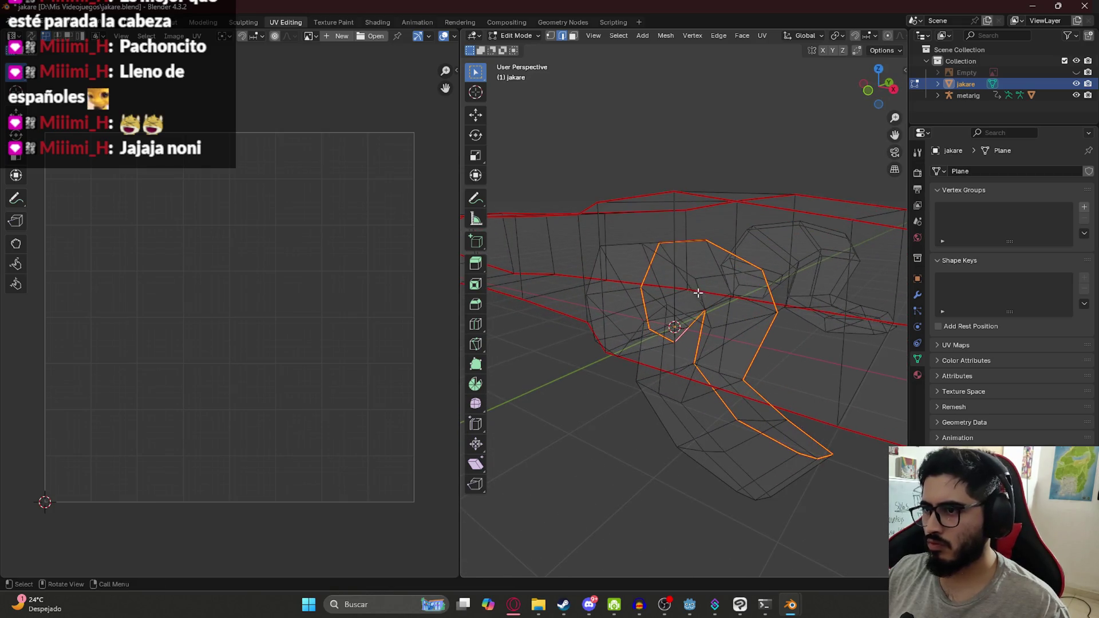
left_click(691, 275)
left_click(706, 291, "alt")
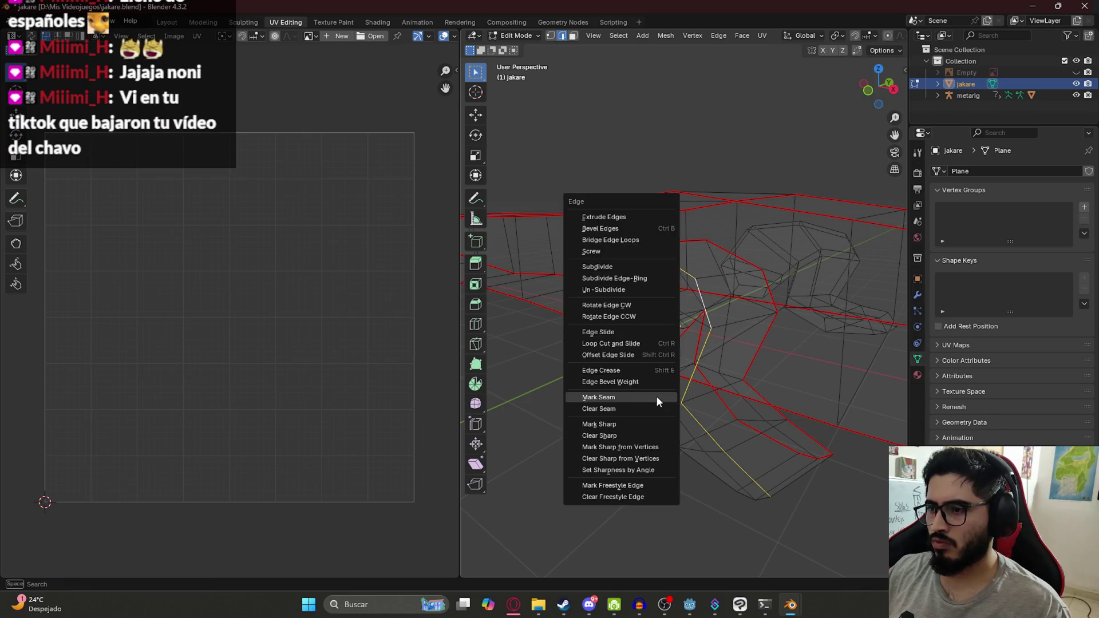
mouse_move(650, 427)
middle_mouse_down()
mouse_move(679, 437)
mouse_move(639, 435)
middle_mouse_up()
left_click(663, 448)
left_click(695, 460, "alt")
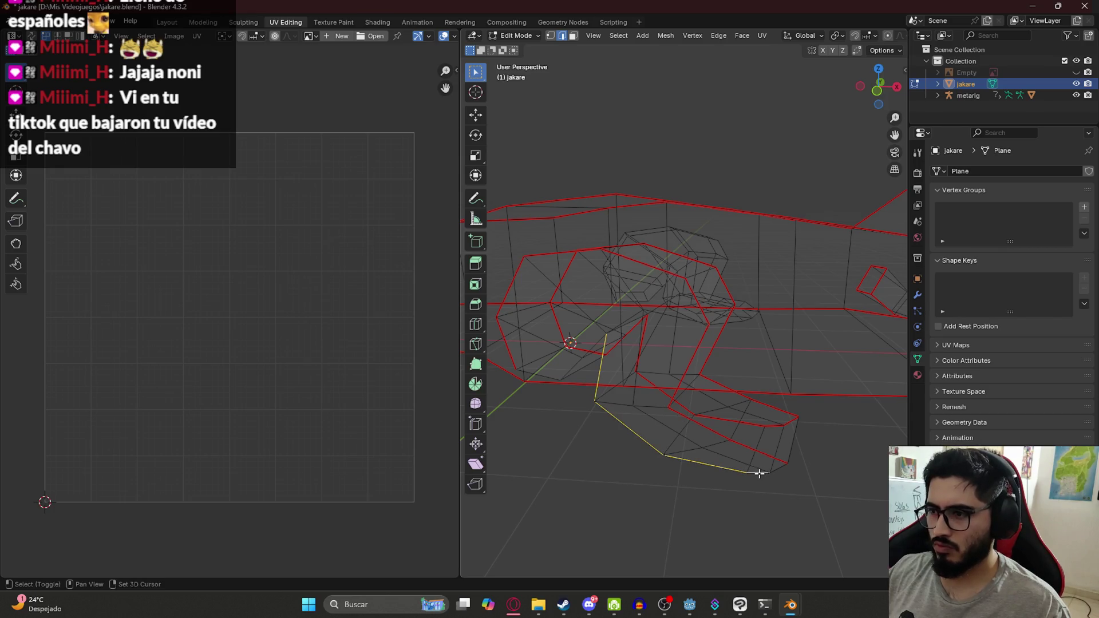
scroll(781, 447, "up", 3)
mouse_move(780, 447)
middle_mouse_down()
mouse_move(727, 351)
mouse_move(709, 431)
middle_mouse_up()
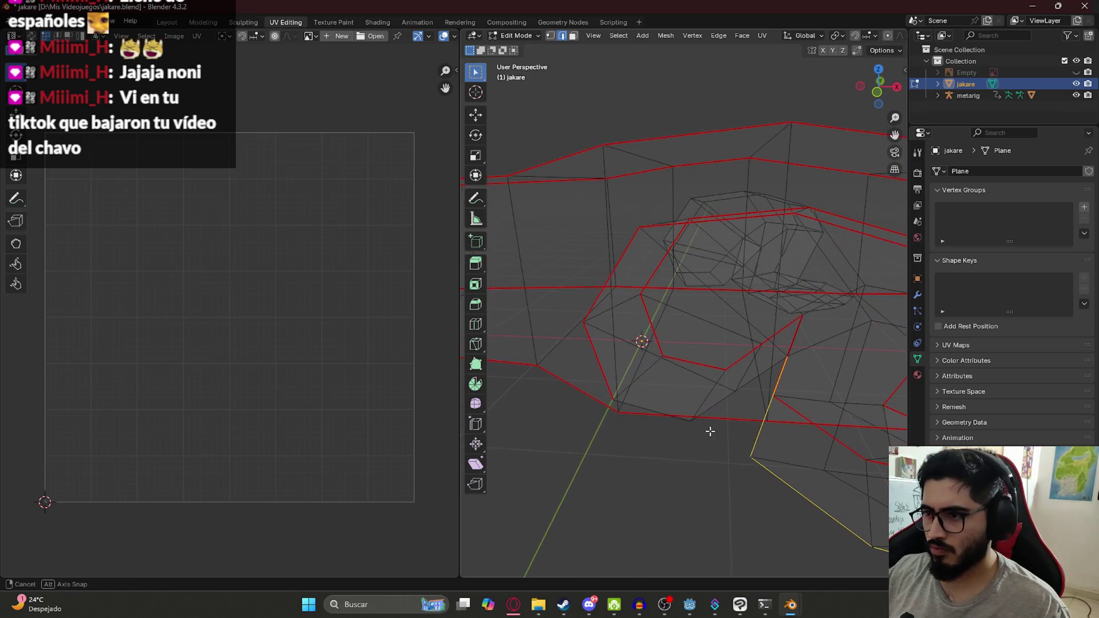
left_click(745, 386, "shift")
key("ctrl+e")
left_click(651, 418)
Mark the remaining leg edges as seams and save jakare.blend.
mouse_move(644, 435)
middle_mouse_down()
mouse_move(686, 373)
mouse_move(726, 395)
mouse_move(680, 275)
mouse_move(662, 263)
mouse_move(751, 368)
mouse_move(633, 284)
middle_mouse_up()
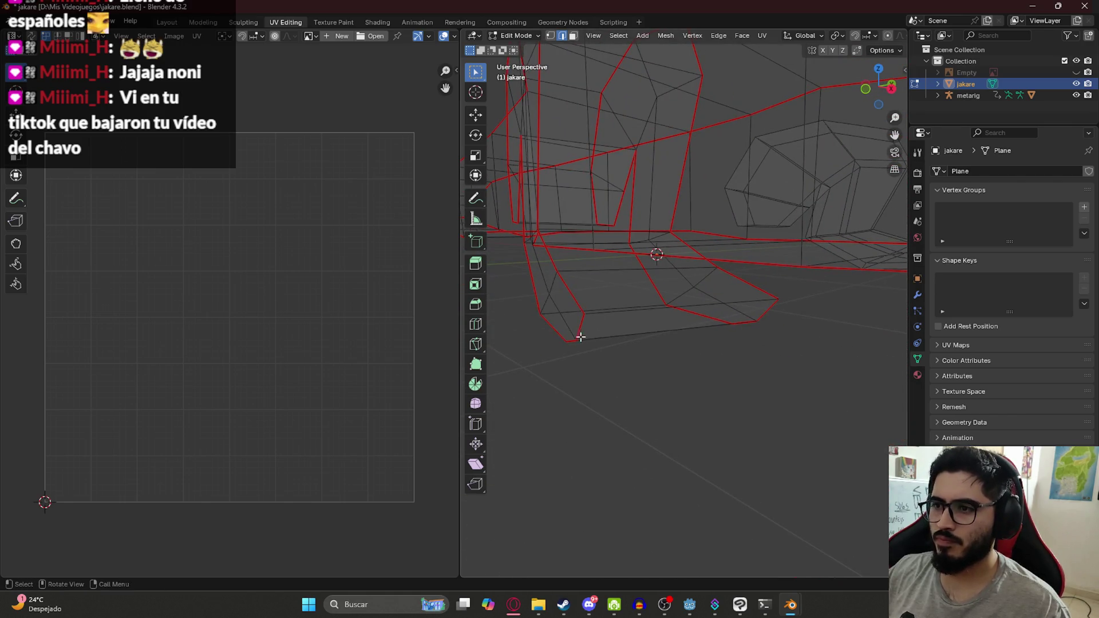
key("ctrl+e")
left_click(651, 334)
key("ctrl+e")
middle_click_drag(694, 362, 679, 339)
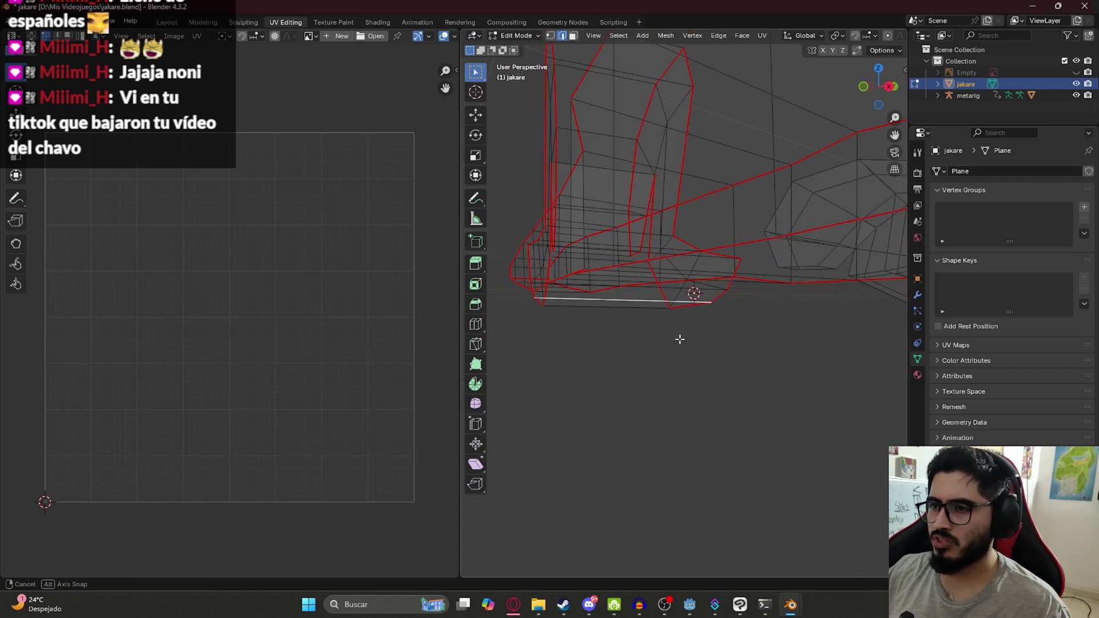
mouse_move(607, 299)
middle_mouse_down()
mouse_move(675, 336)
mouse_move(704, 332)
mouse_move(704, 347)
mouse_move(710, 334)
mouse_move(655, 324)
mouse_move(697, 314)
mouse_move(653, 331)
mouse_move(810, 368)
mouse_move(802, 338)
mouse_move(632, 309)
middle_mouse_up()
key("ctrl+e")
left_click(628, 327)
right_click(577, 309)
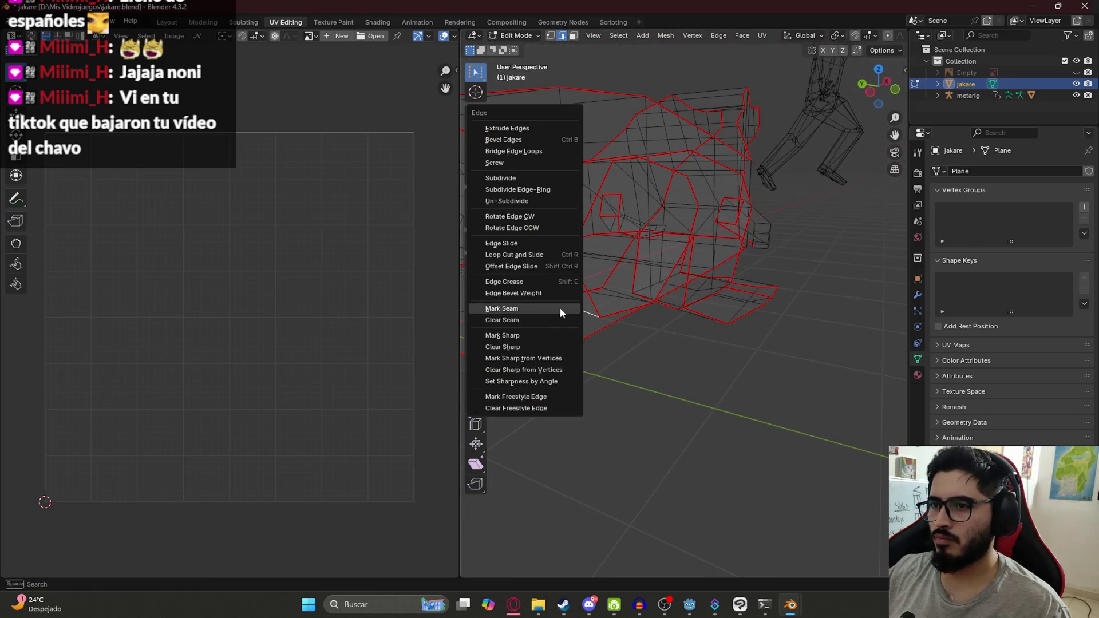
mouse_move(714, 373)
middle_mouse_down()
mouse_move(702, 233)
mouse_move(683, 241)
middle_mouse_up()
key("ctrl+s")
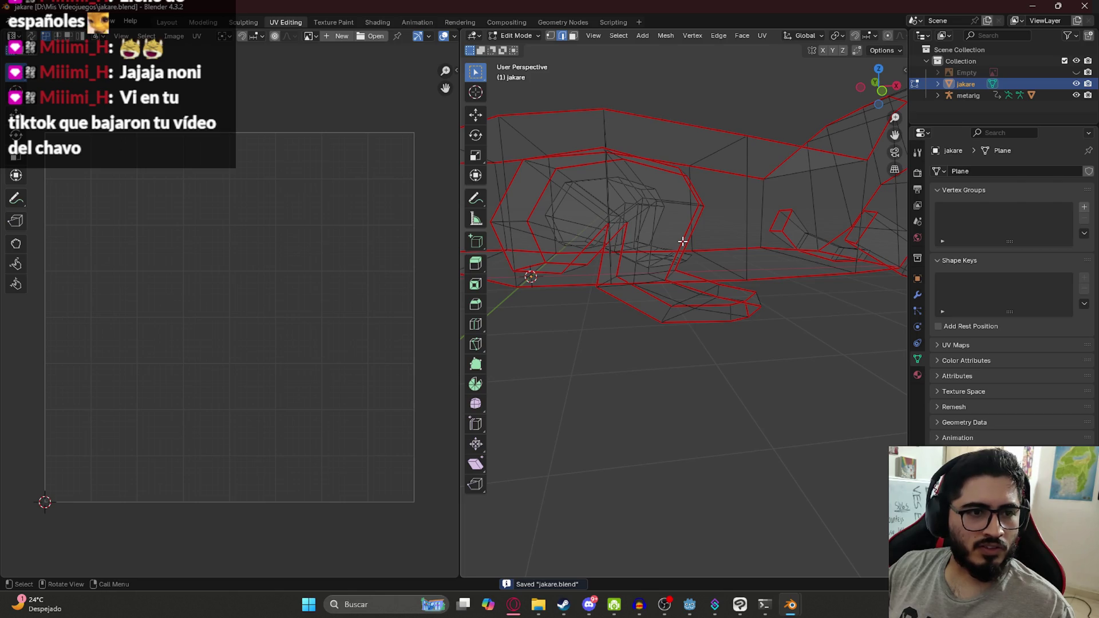
Select the edge loop through the middle of the head plus several lower edges.
mouse_move(727, 123)
middle_mouse_down()
mouse_move(746, 196)
mouse_move(710, 243)
mouse_move(591, 239)
mouse_move(626, 276)
mouse_move(981, 201)
mouse_move(756, 172)
mouse_move(601, 221)
mouse_move(790, 250)
mouse_move(701, 265)
mouse_move(609, 208)
middle_mouse_up()
left_click(660, 201)
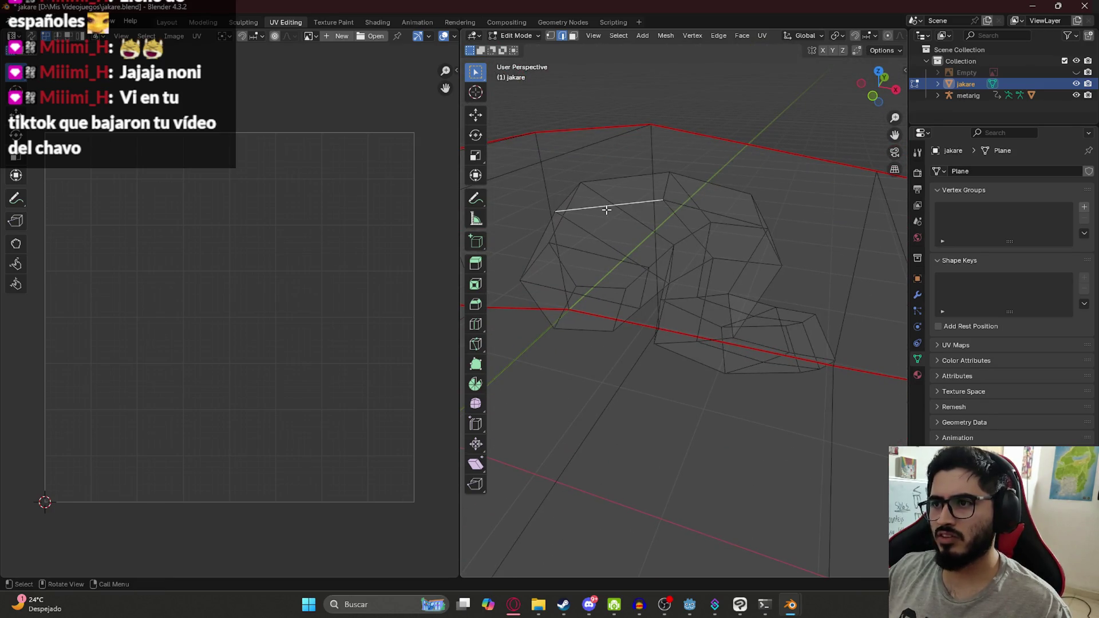
left_click(618, 203, "alt")
left_click(620, 181)
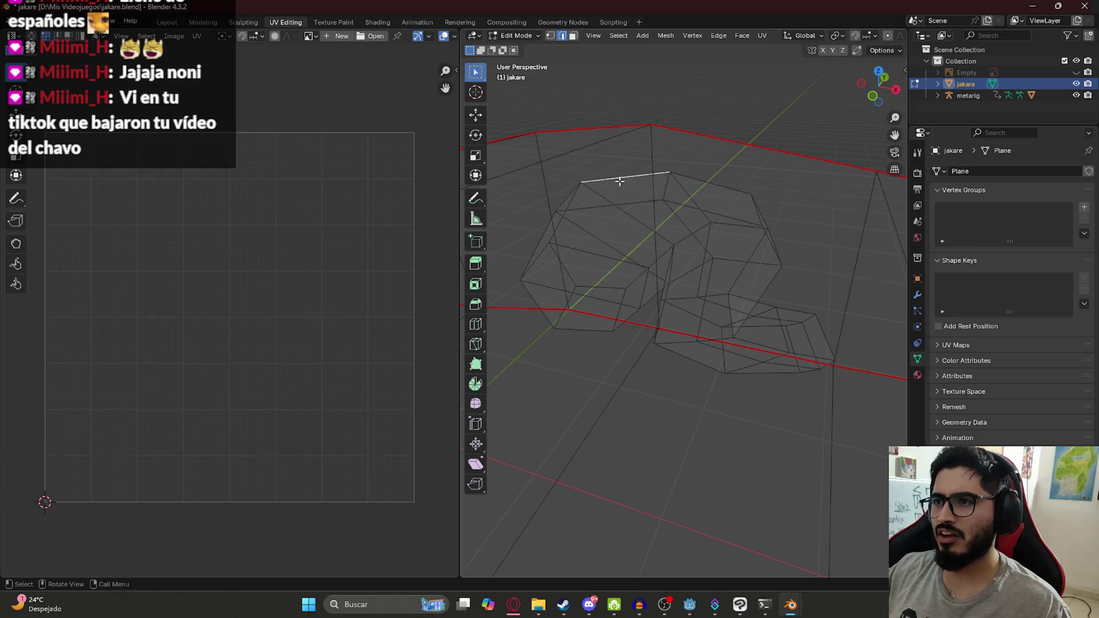
left_click(615, 204, "alt")
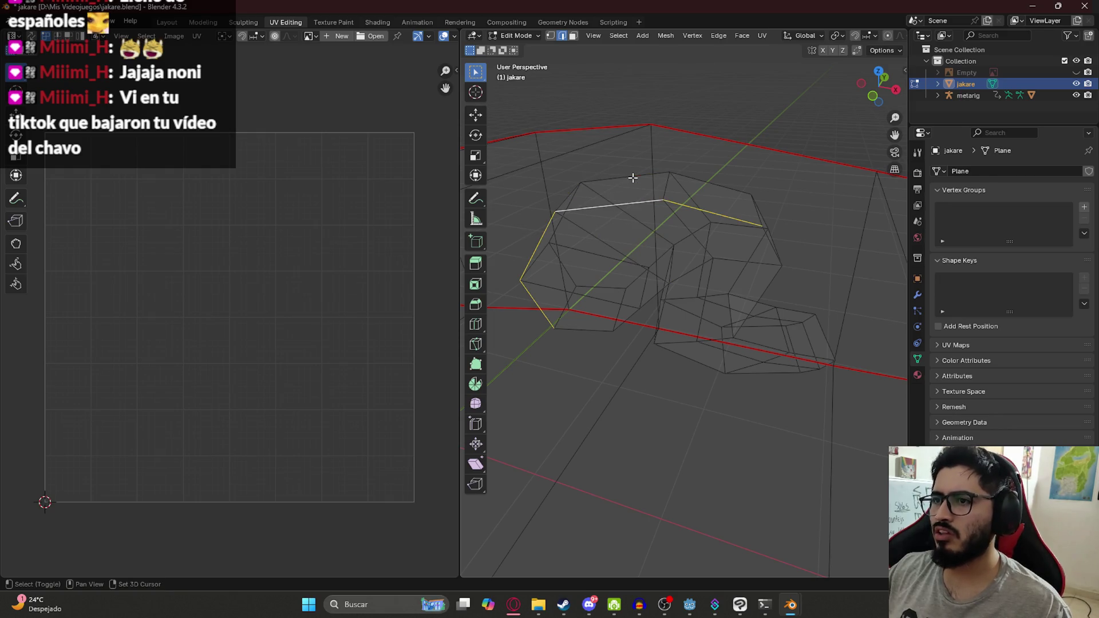
left_click(586, 328, "shift")
scroll(624, 318, "up", 3)
left_click(608, 312, "shift")
left_click(623, 290, "shift")
Add more head and jaw edges to the selection and mark them all as seams.
middle_click_drag(623, 290, 682, 243)
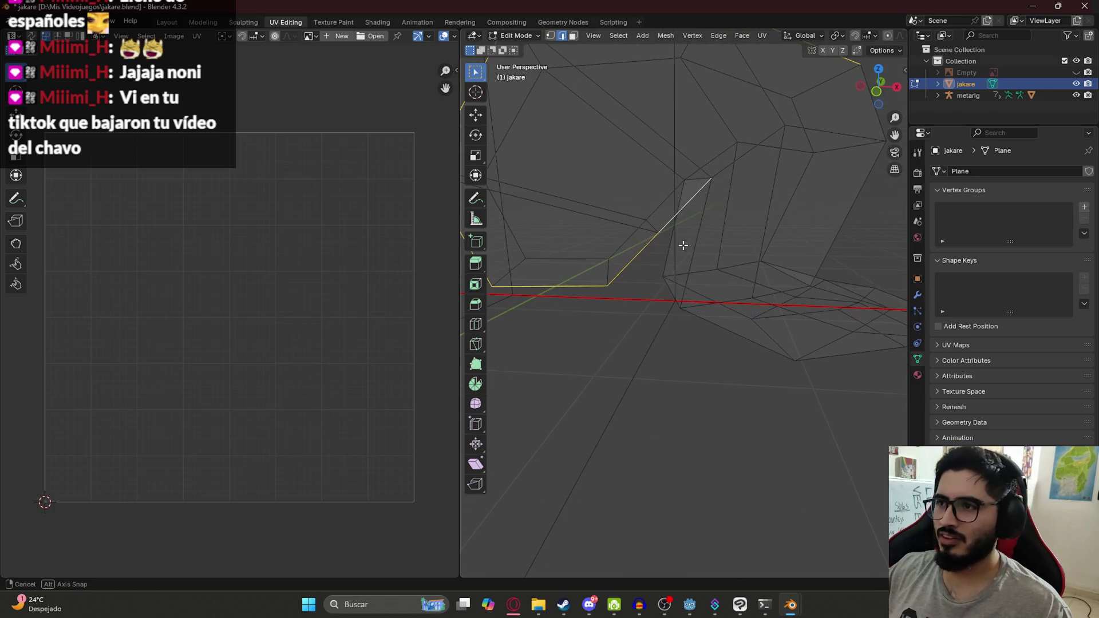
left_click(699, 229, "shift")
left_click(792, 348, "shift")
left_click(821, 357, "shift")
mouse_move(821, 357)
middle_mouse_down()
mouse_move(815, 314)
mouse_move(746, 324)
mouse_move(760, 343)
mouse_move(682, 327)
mouse_move(758, 336)
mouse_move(741, 324)
mouse_move(743, 310)
middle_mouse_up()
left_click(722, 333, "shift")
left_click(698, 356, "shift")
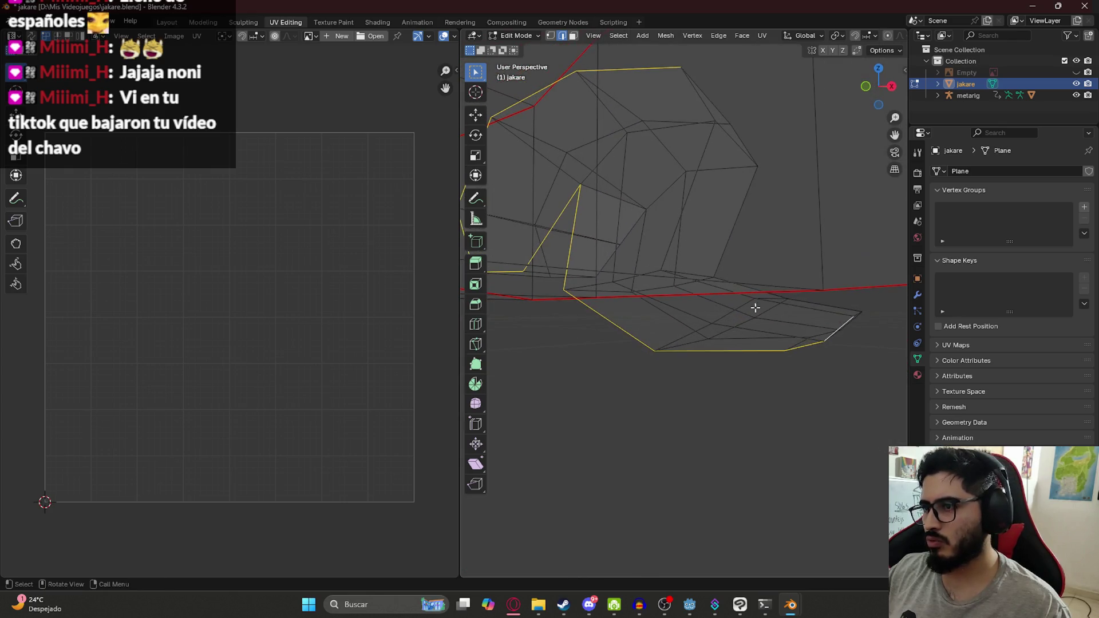
middle_click_drag(817, 307, 633, 410)
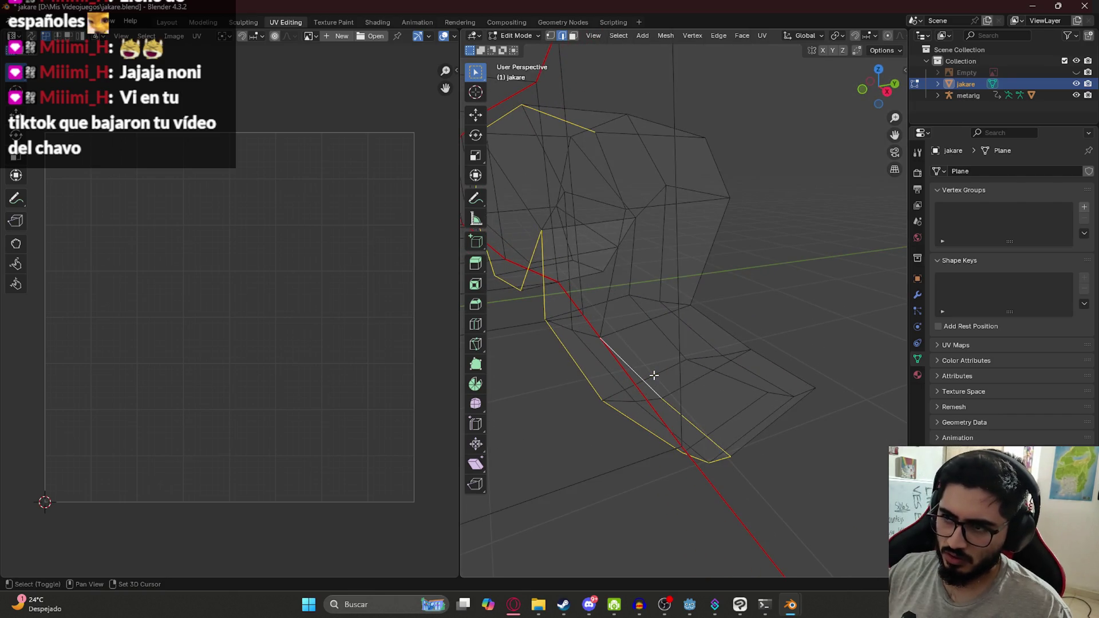
left_click(605, 314, "shift")
middle_click_drag(611, 262, 696, 307)
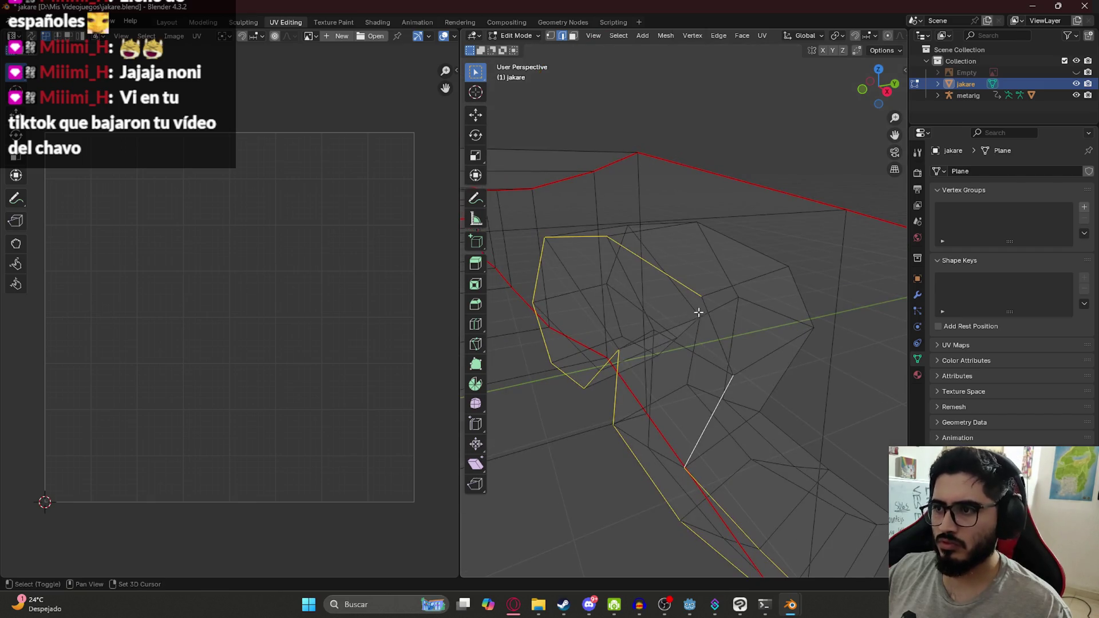
key("ctrl+e")
left_click(713, 328)
Clear the selection, pick the bottom and diagonal jaw edges, then return to the Layout workspace.
middle_click_drag(751, 253, 847, 290)
left_click(824, 380)
mouse_move(824, 380)
middle_mouse_down()
mouse_move(868, 358)
mouse_move(683, 379)
mouse_move(658, 366)
mouse_move(693, 395)
mouse_move(777, 357)
mouse_move(695, 438)
mouse_move(696, 459)
middle_mouse_up()
left_click(695, 459)
right_click(695, 459)
mouse_move(785, 465)
middle_mouse_down()
mouse_move(685, 462)
mouse_move(660, 412)
mouse_move(694, 400)
middle_mouse_up()
left_click(682, 452)
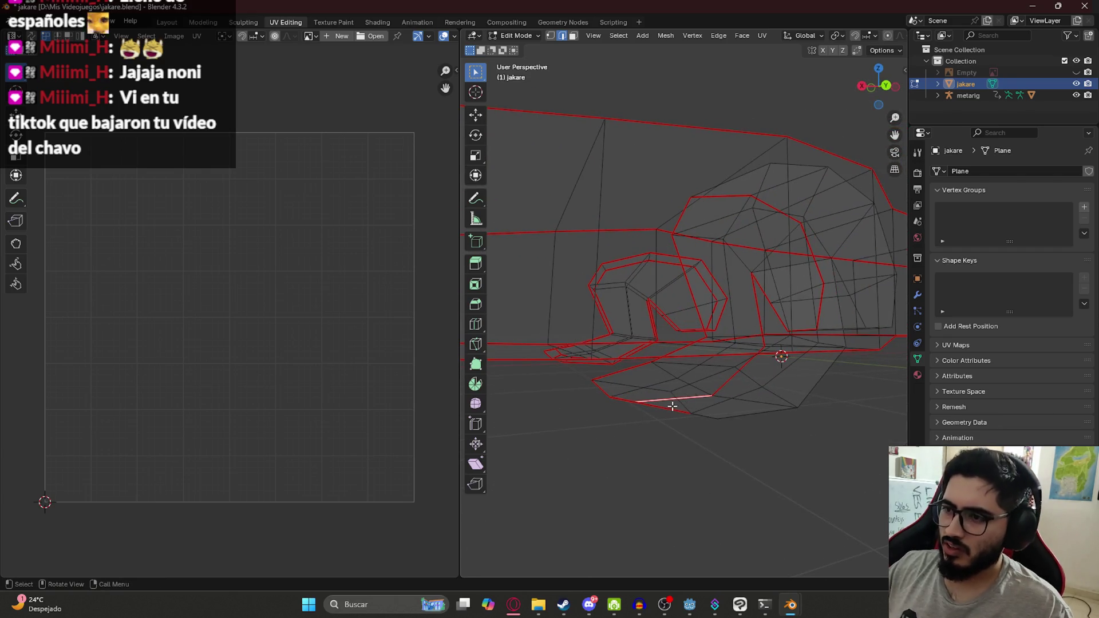
left_click(685, 393)
key("ctrl+Page_Up")
key("ctrl+Page_Up")
key("ctrl+Page_Up")
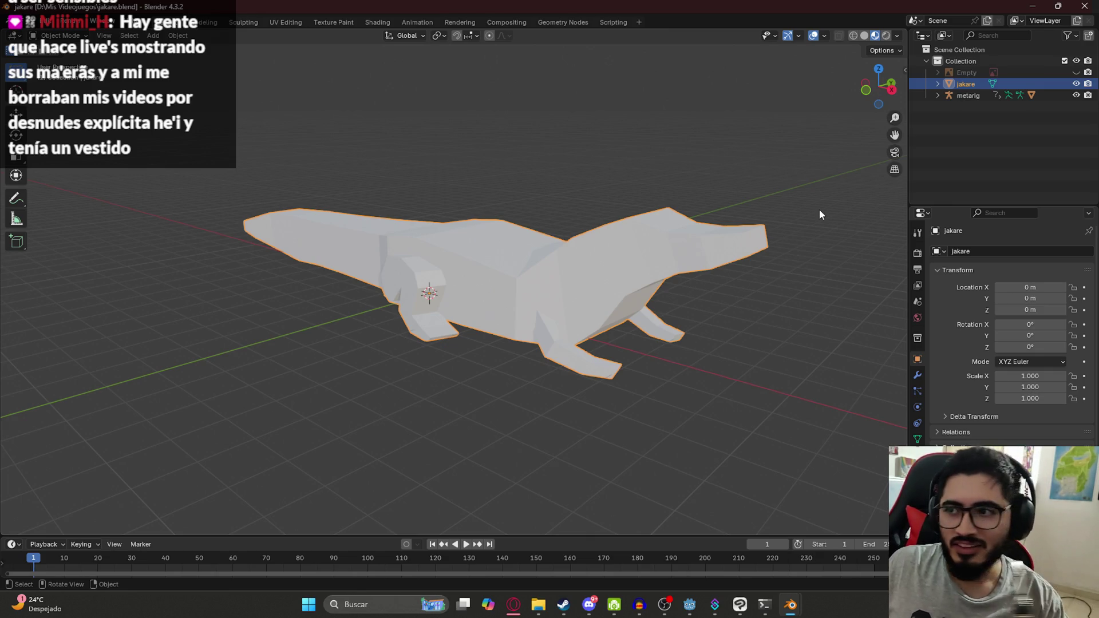
View the caiman side-on from numpad 1, zoom onto the head, and enter Edit Mode.
key("KP_1")
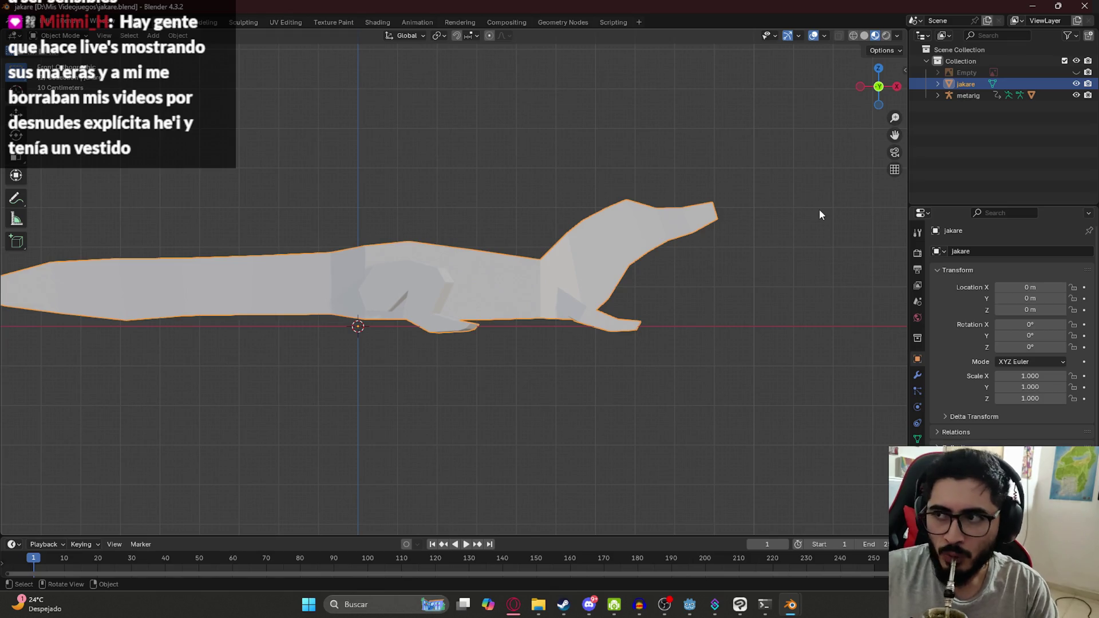
scroll(727, 203, "up", 3)
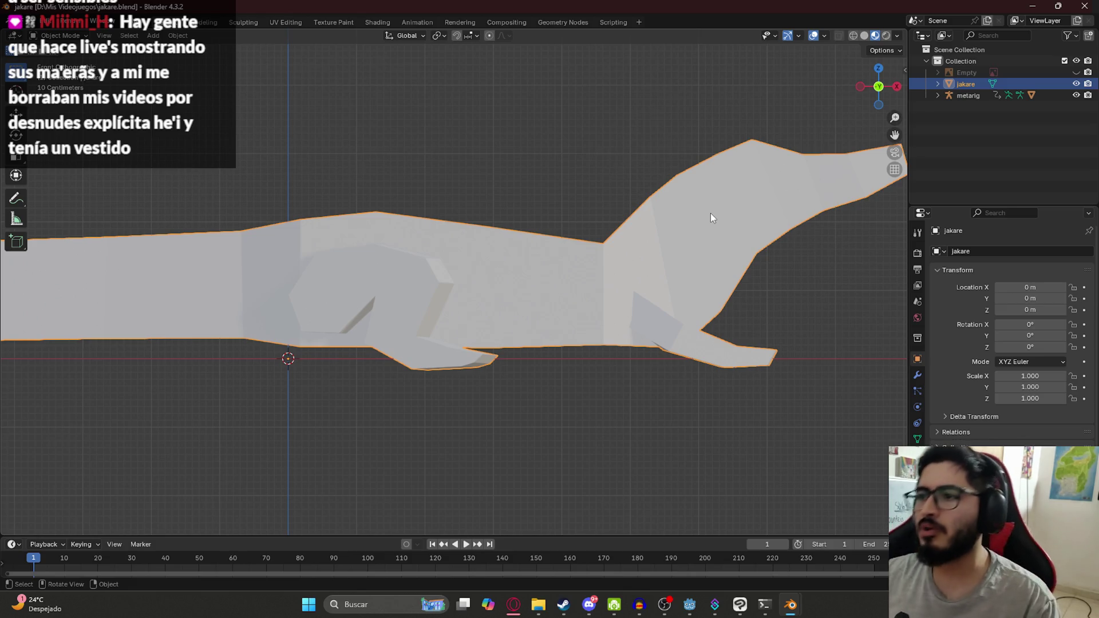
key("Tab")
scroll(693, 229, "up", 5)
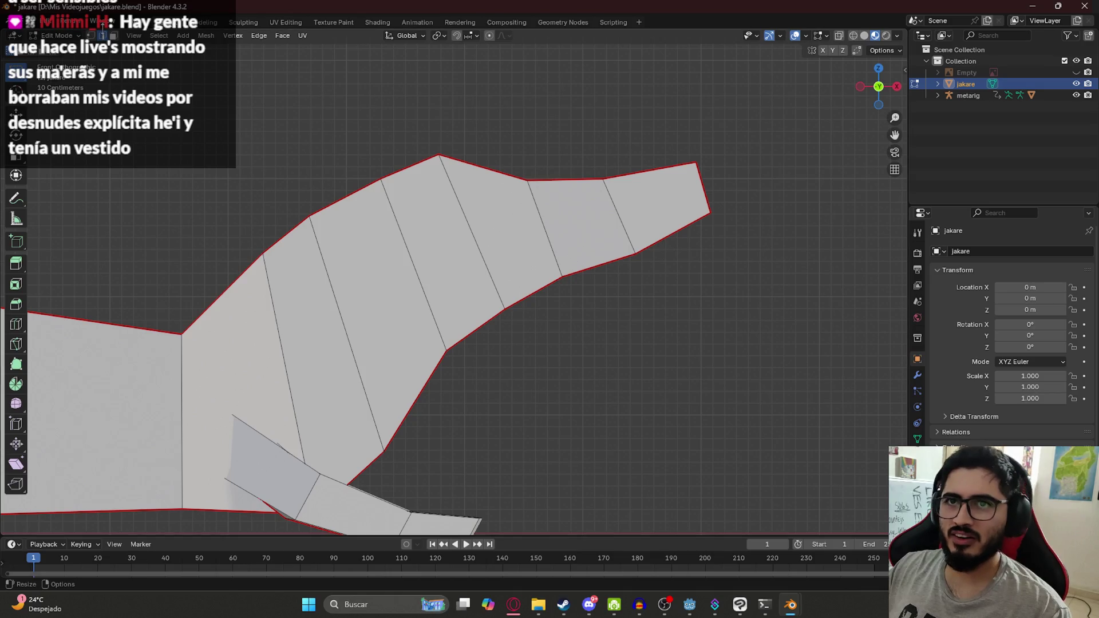
Turn on see-through display and move the three snout underside vertices to a new position.
key("shift+z")
middle_click_drag(548, 267, 504, 245, "shift")
left_click_drag(724, 216, 491, 234)
left_click(516, 253)
left_click(591, 232, "shift")
left_click(665, 191, "shift")
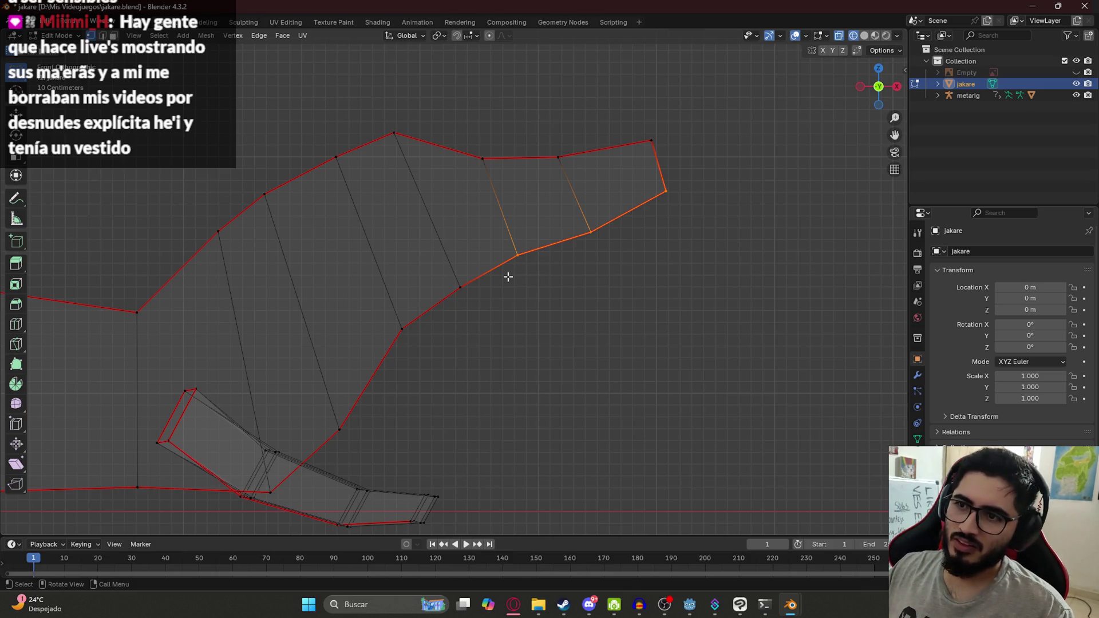
key("g")
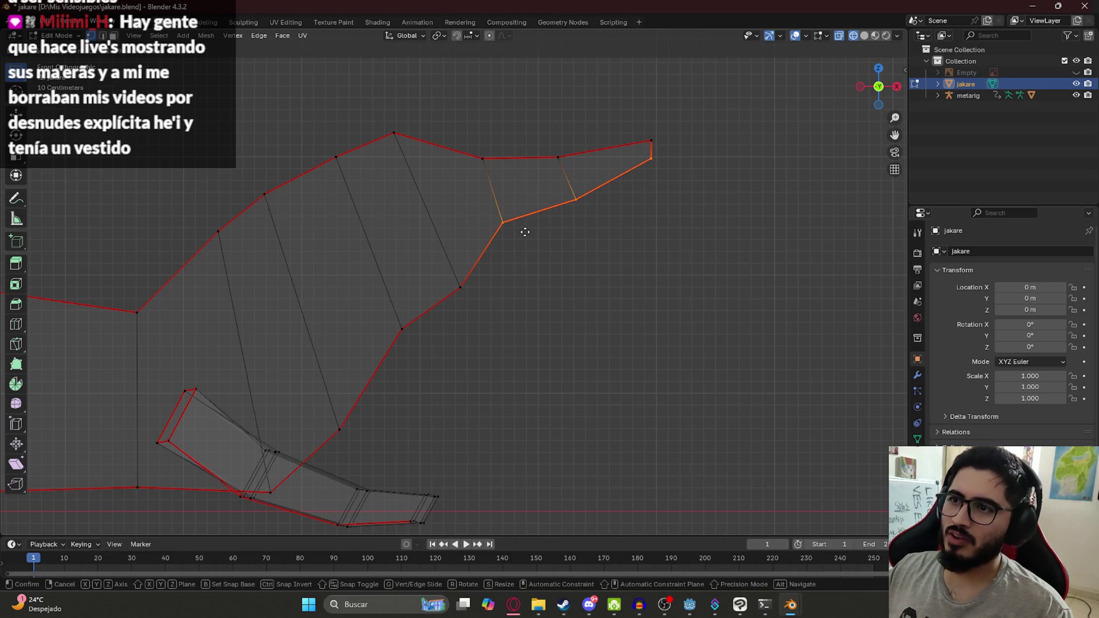
left_click(537, 254)
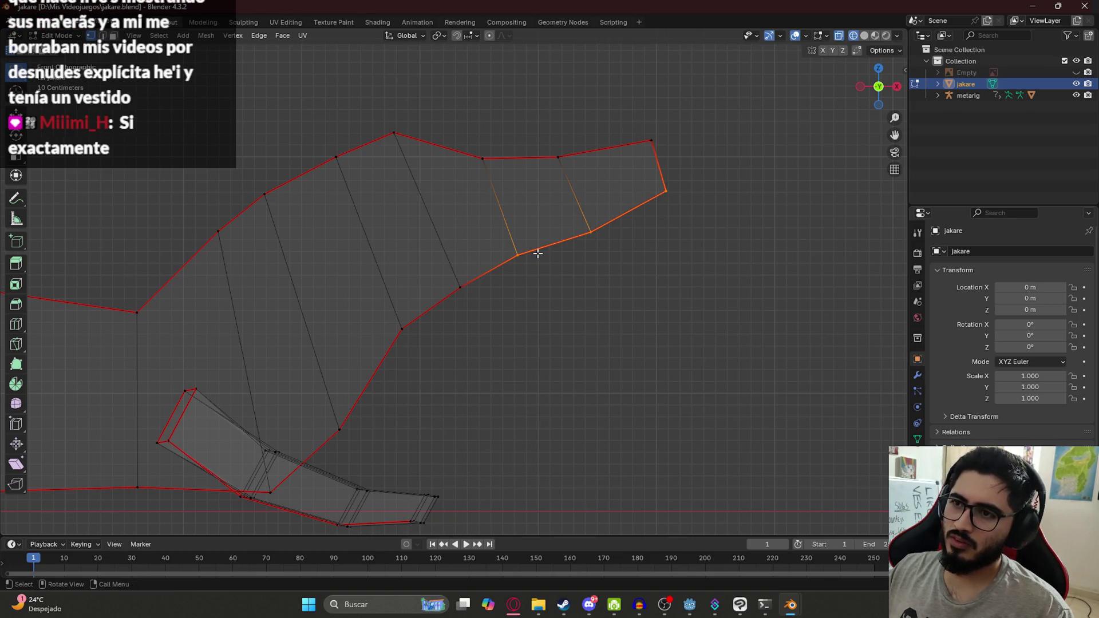
Extrude the lower snout edge chain and move it into its new place.
scroll(645, 238, "up", 3)
mouse_move(646, 238)
middle_mouse_down("shift")
mouse_move(561, 262)
mouse_move(493, 300)
middle_mouse_up("shift")
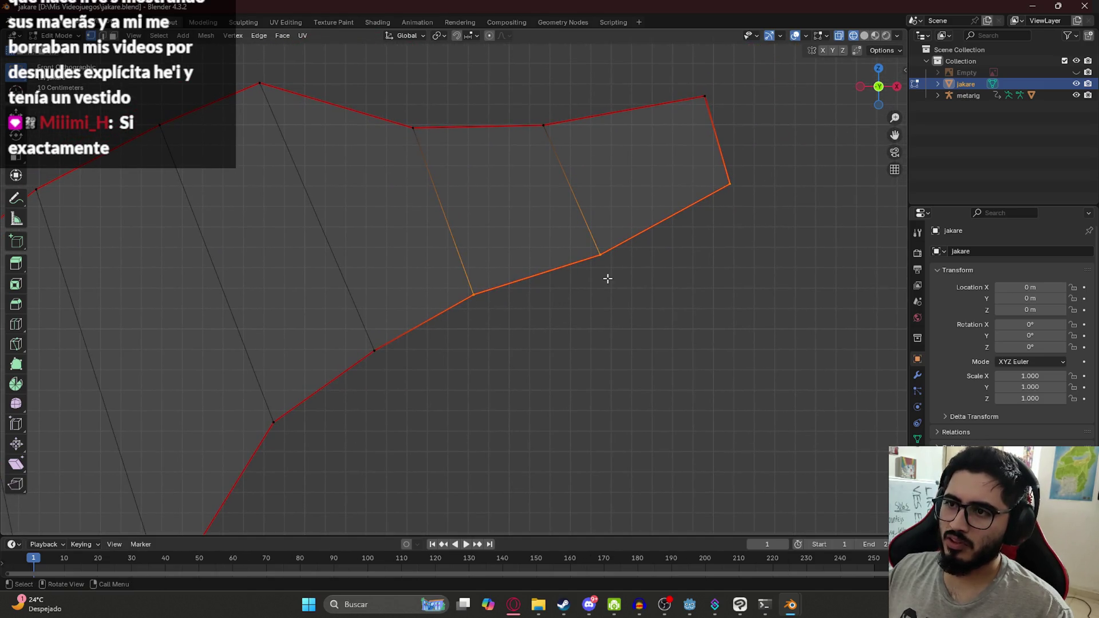
key("e")
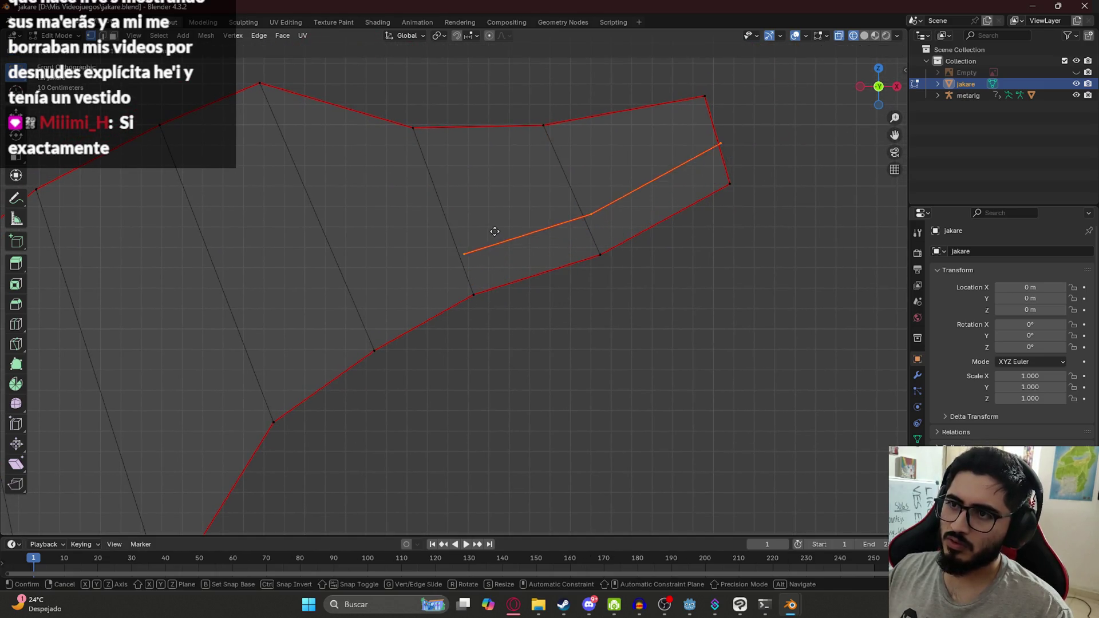
right_click(499, 269)
key("g")
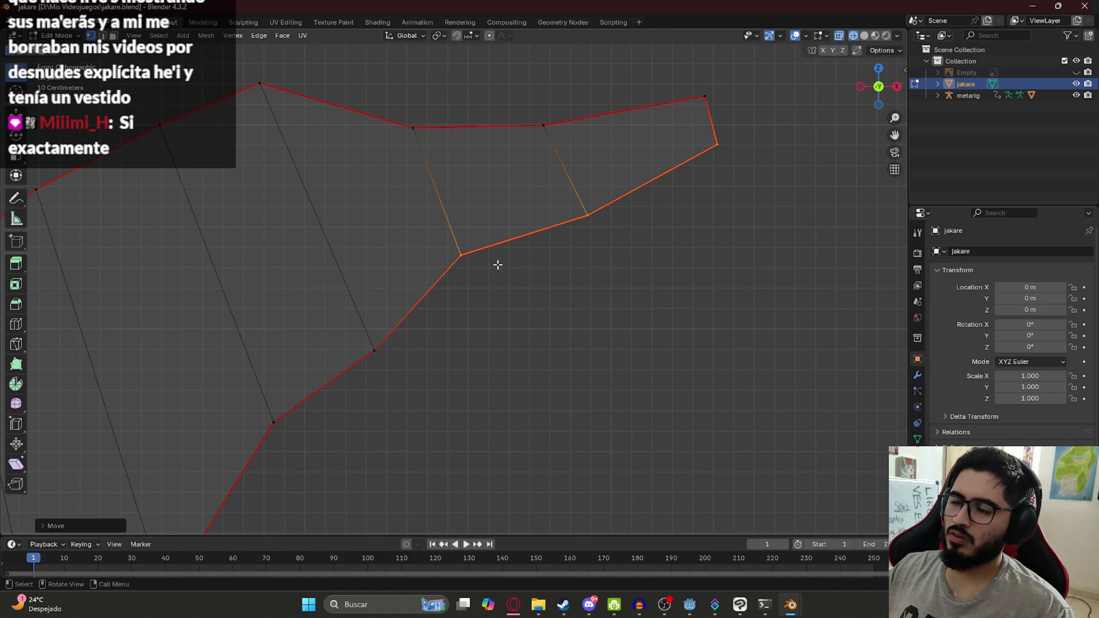
left_click(501, 295)
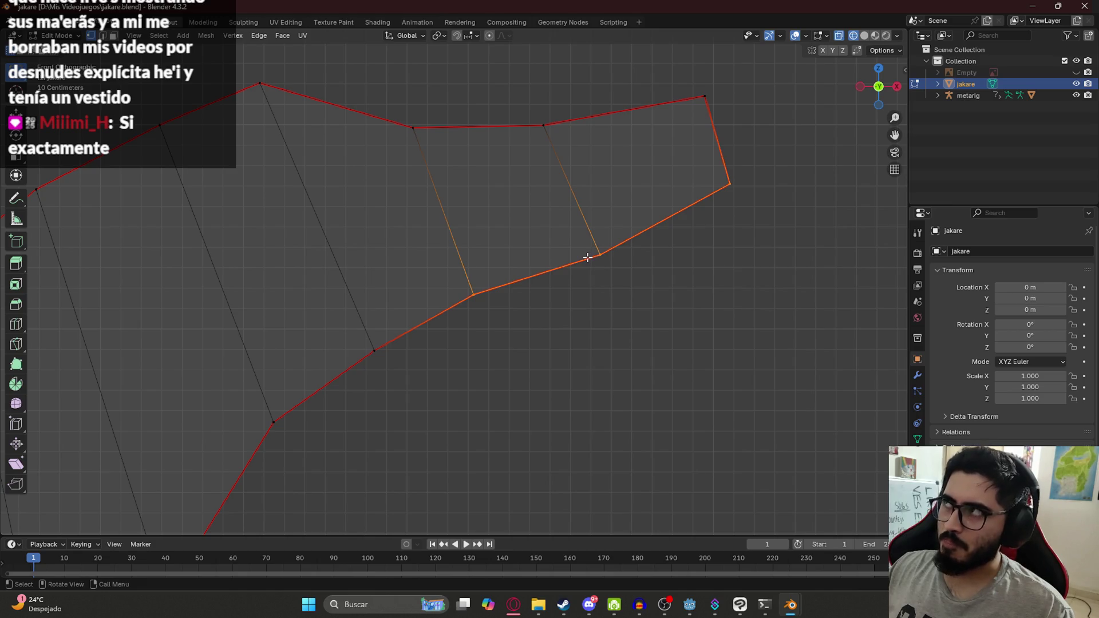
scroll(577, 292, "up", 1)
scroll(503, 279, "down", 3)
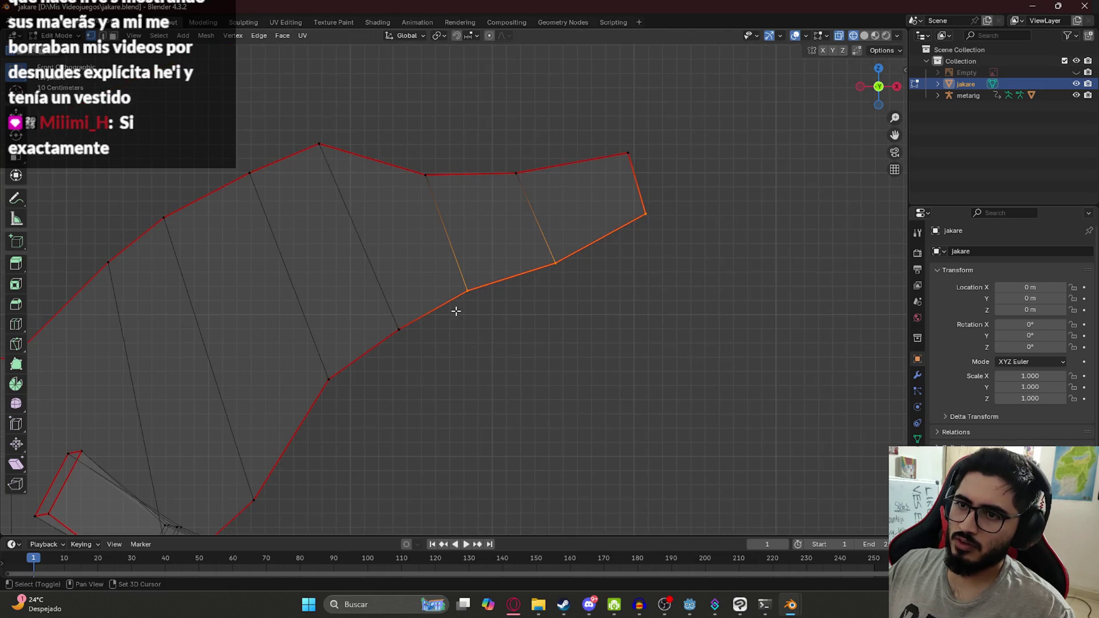
scroll(449, 326, "up", 2)
scroll(493, 319, "down", 5)
scroll(460, 317, "up", 7)
scroll(459, 316, "down", 5)
scroll(481, 319, "up", 4)
scroll(427, 314, "up", 1, "shift")
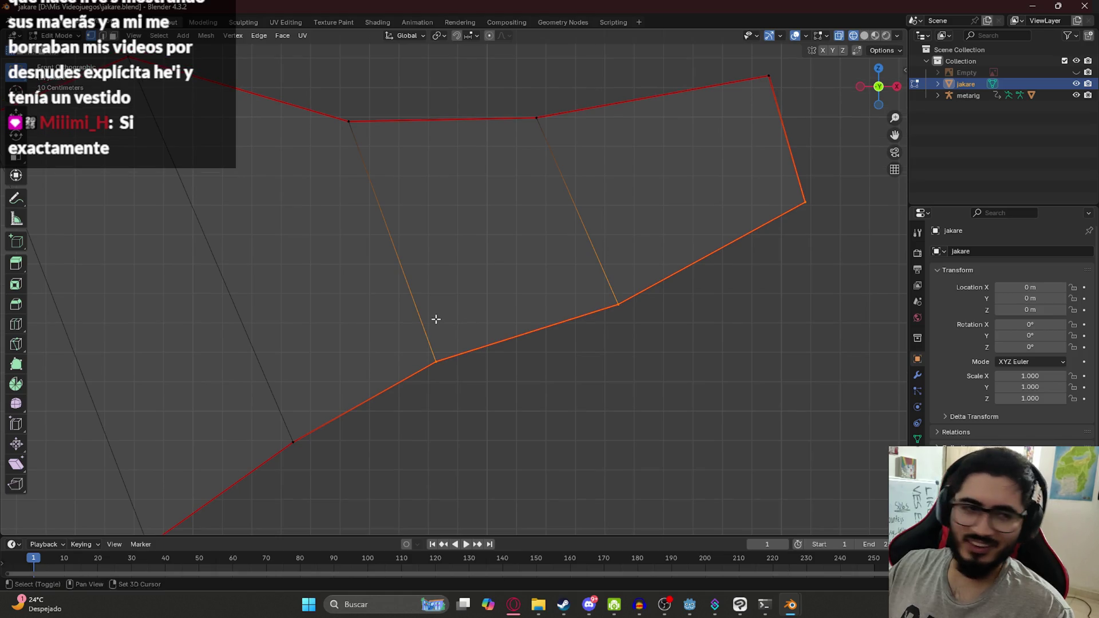
scroll(515, 306, "down", 2)
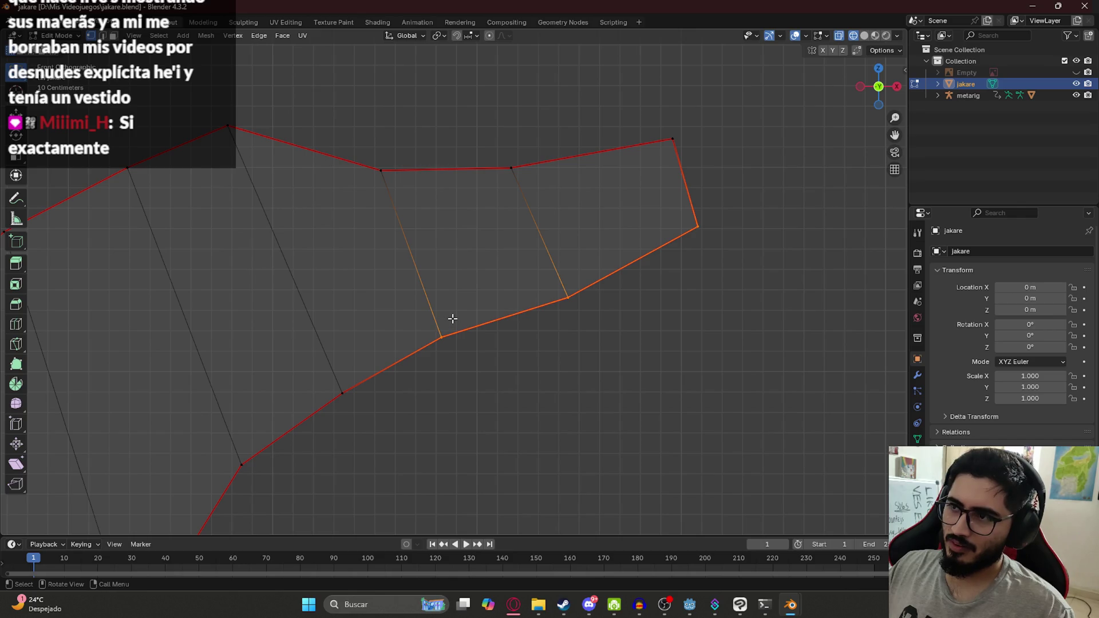
Bring Opera forward and load studio.youtube.com in a new tab.
left_click(514, 610)
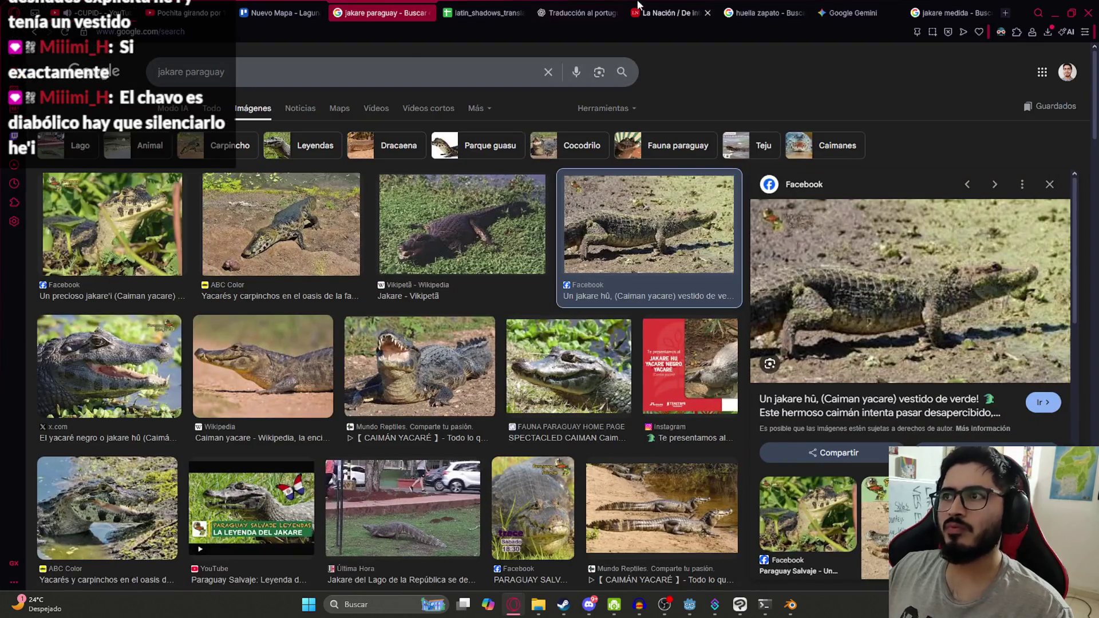
left_click(1003, 15)
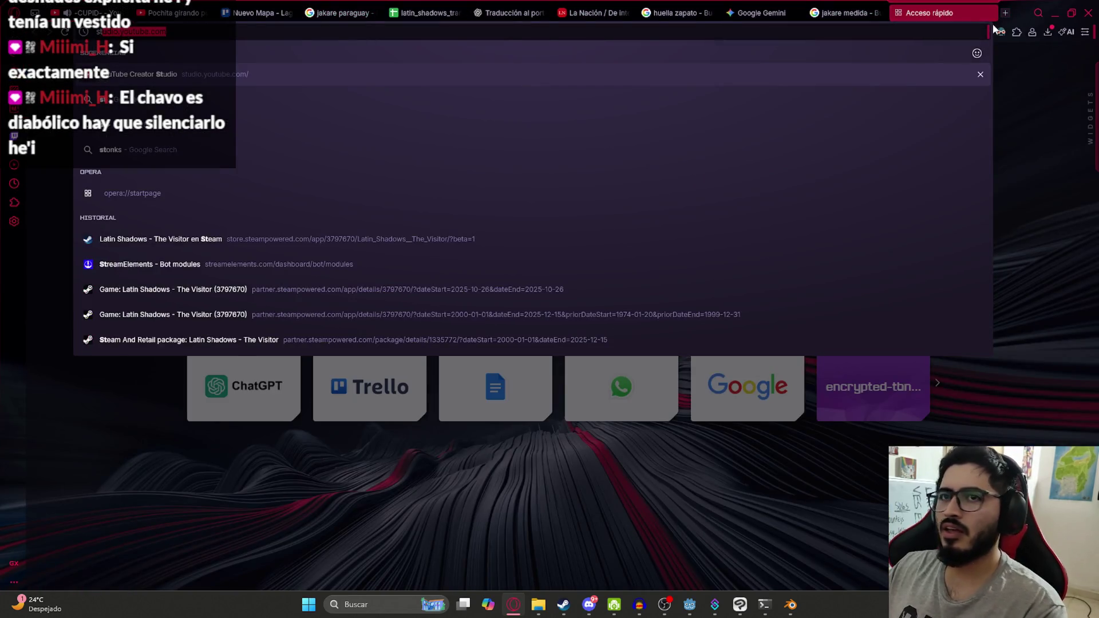
key("Return")
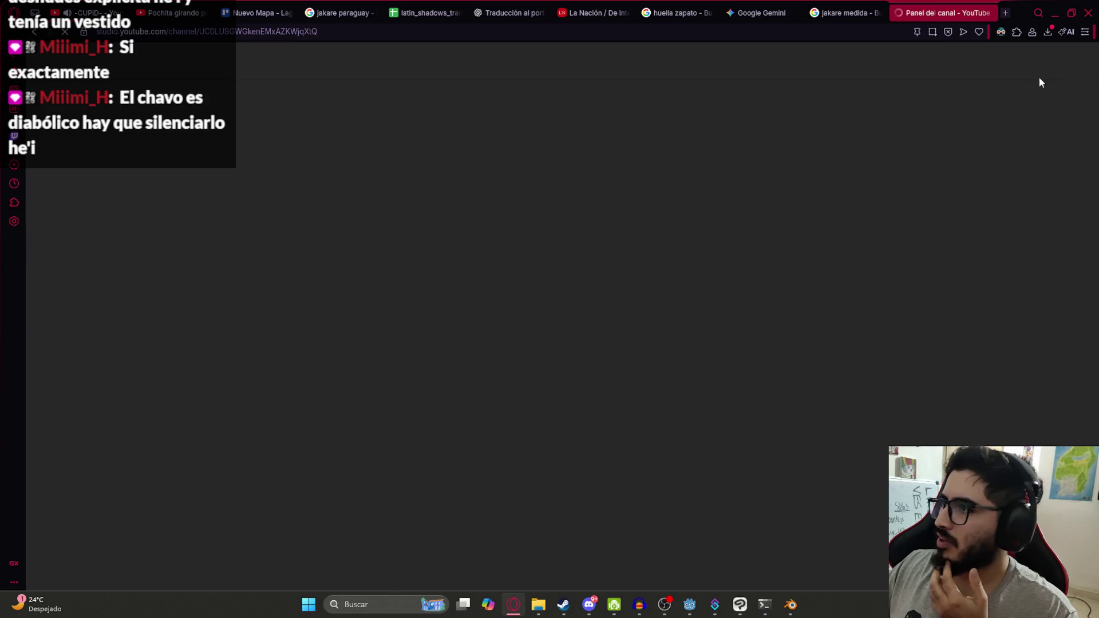
left_click(1075, 60)
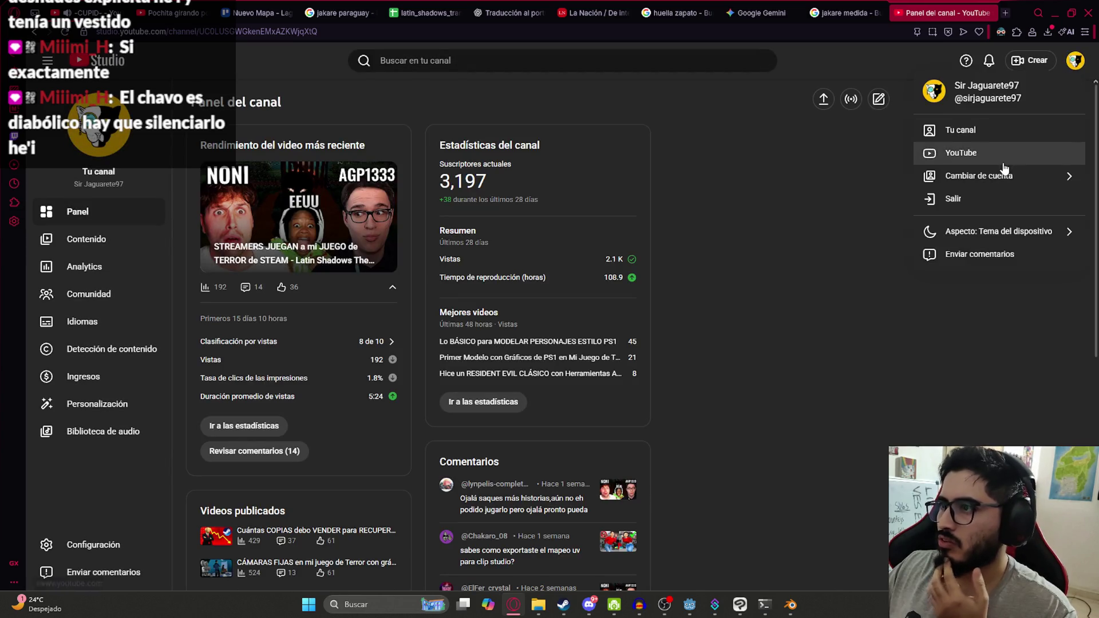
Switch to the other YouTube channel, check its Content and Analytics pages, then return to Blender.
left_click(999, 176)
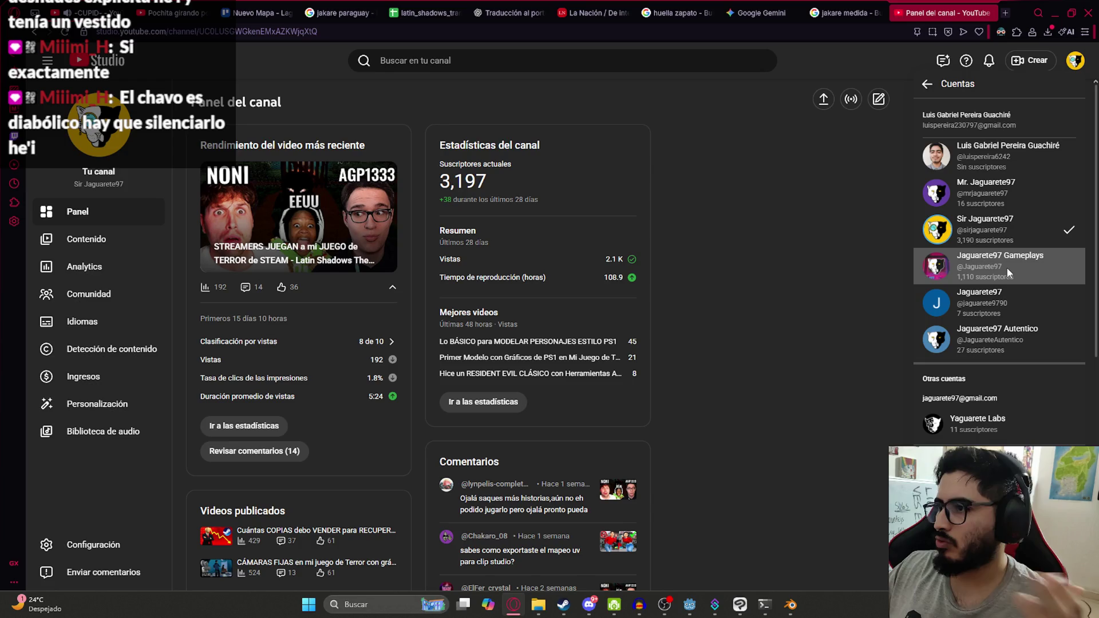
left_click(1009, 274)
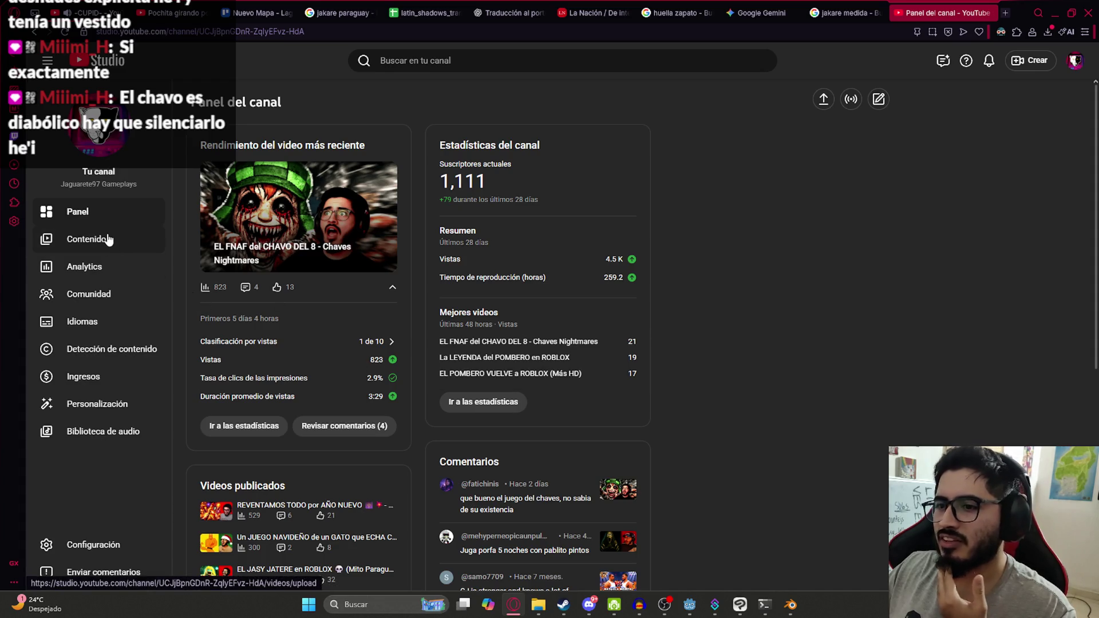
left_click(86, 238)
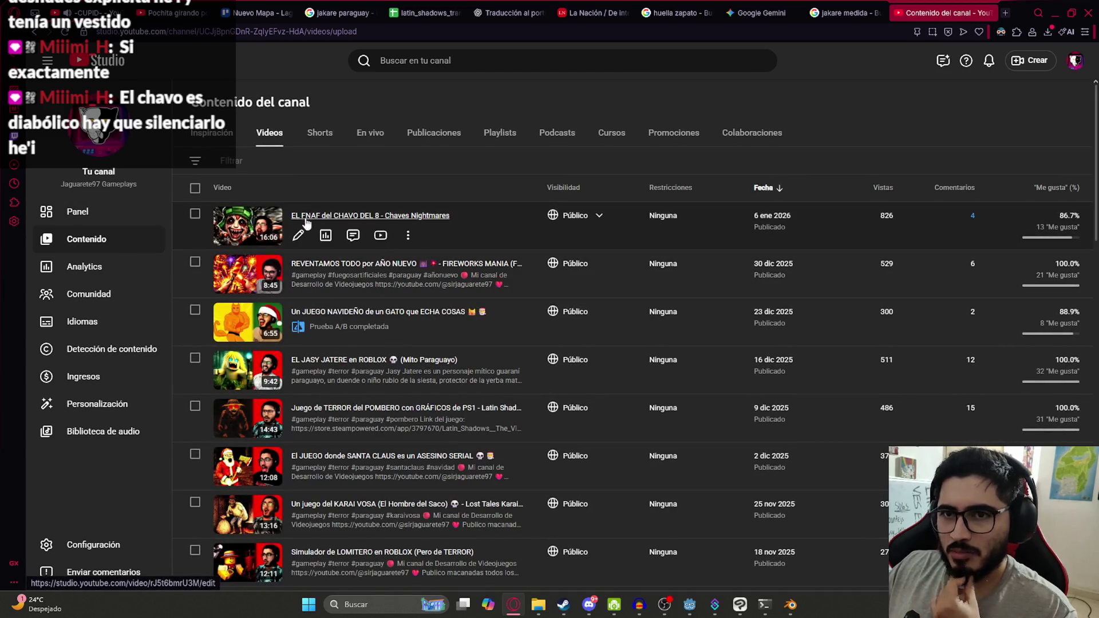
left_click(84, 266)
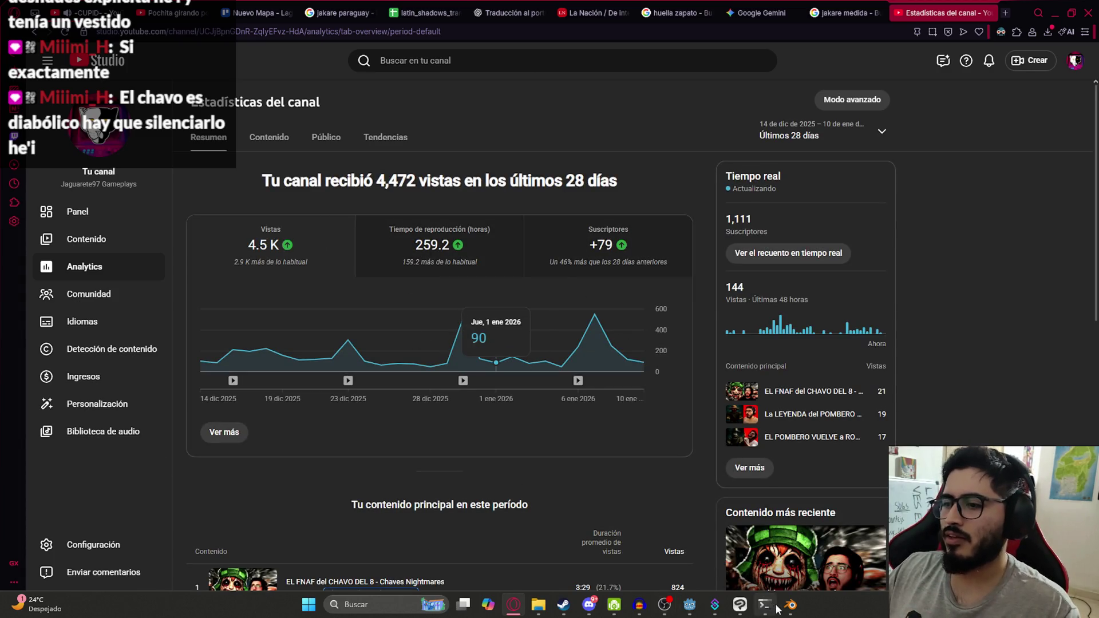
mouse_move(791, 605)
left_click(839, 541)
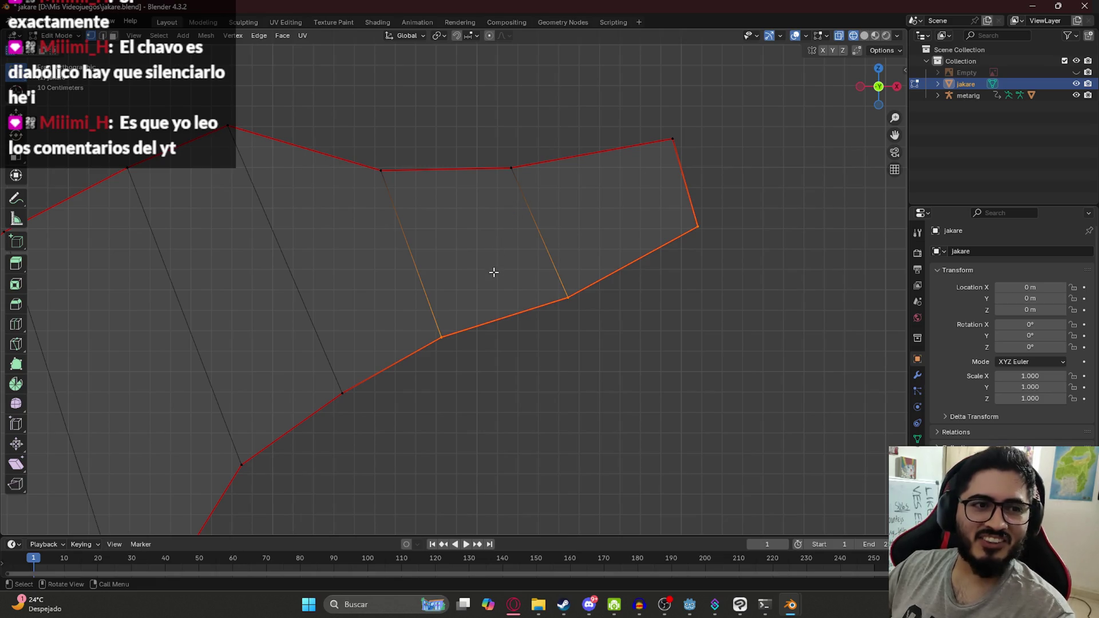
key("g")
right_click(549, 292)
key("g")
right_click(551, 247)
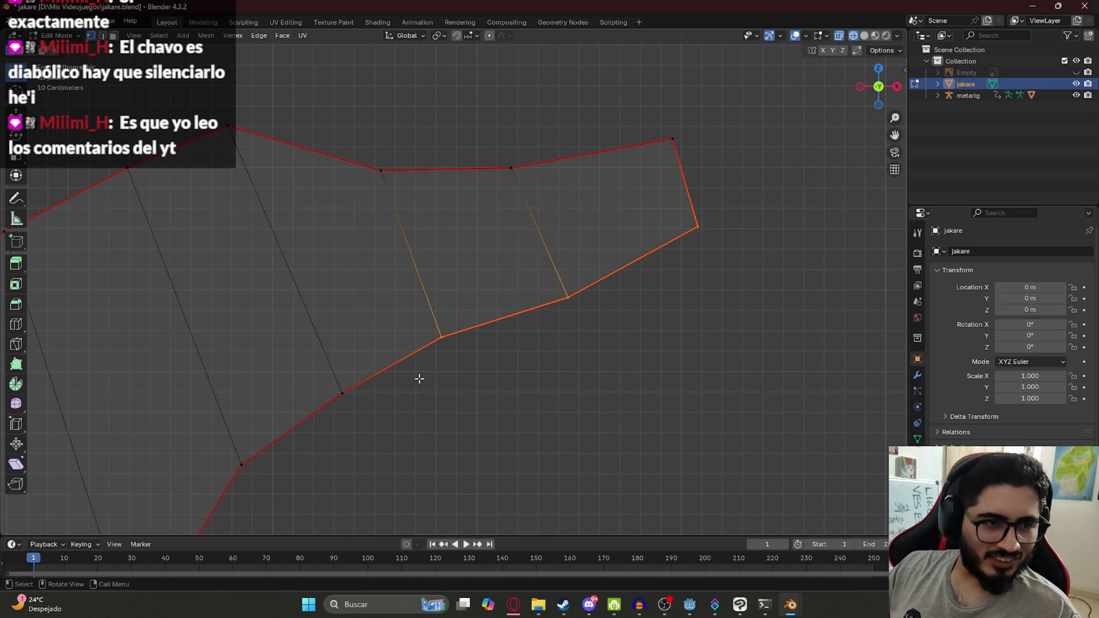
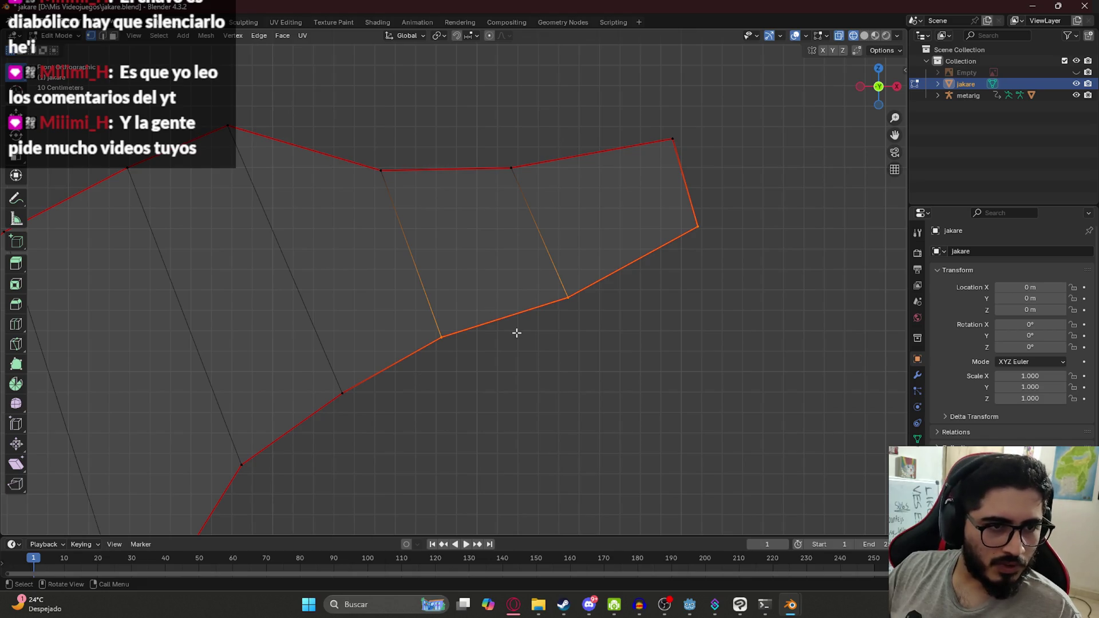
Move the selected bottom jaw edges lower and to the right under the snout outline.
middle_click_drag(511, 309, 515, 338, "shift")
key("g")
left_click(485, 308)
key("g")
left_click(556, 336)
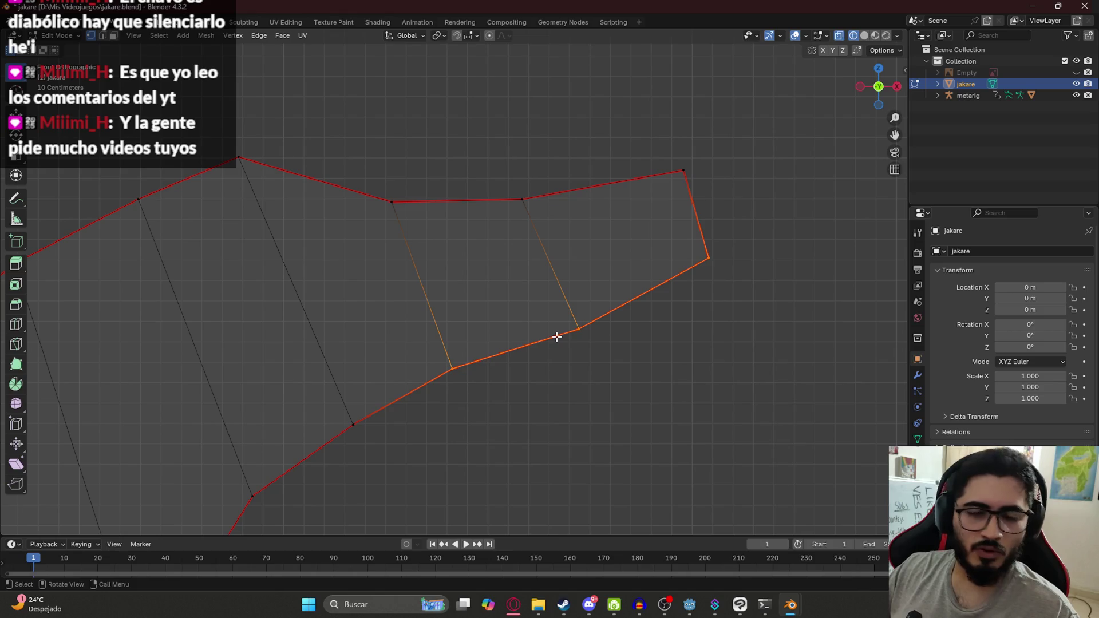
Show the caiman reference photo and place a duplicate of the jaw edge chain along the mouth line.
left_click(1076, 73)
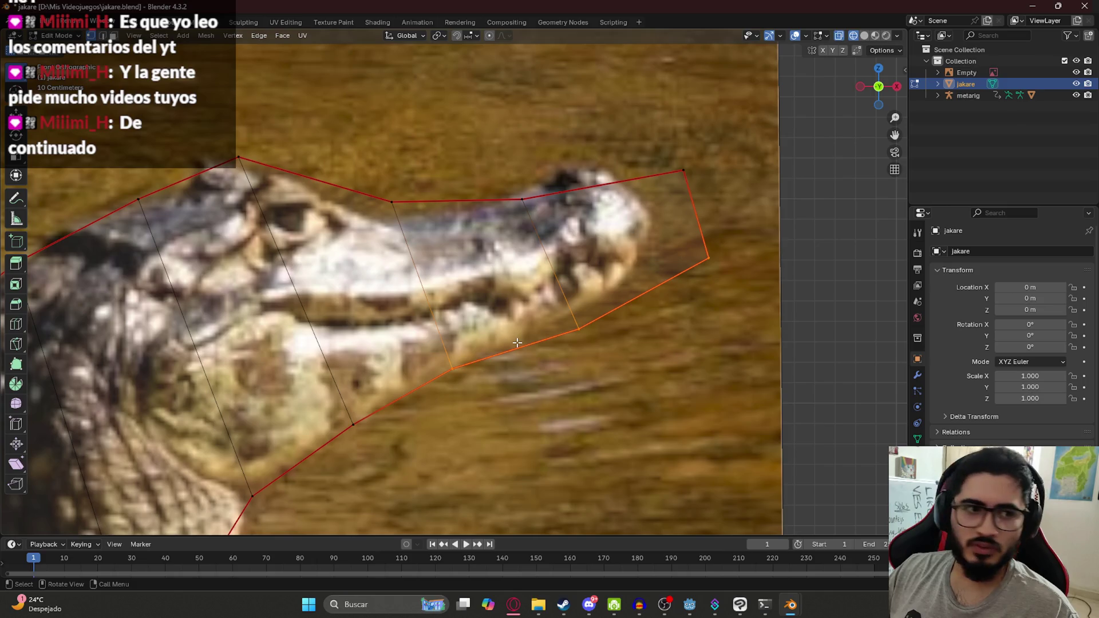
left_click_drag(517, 342, 497, 293)
key("shift+d")
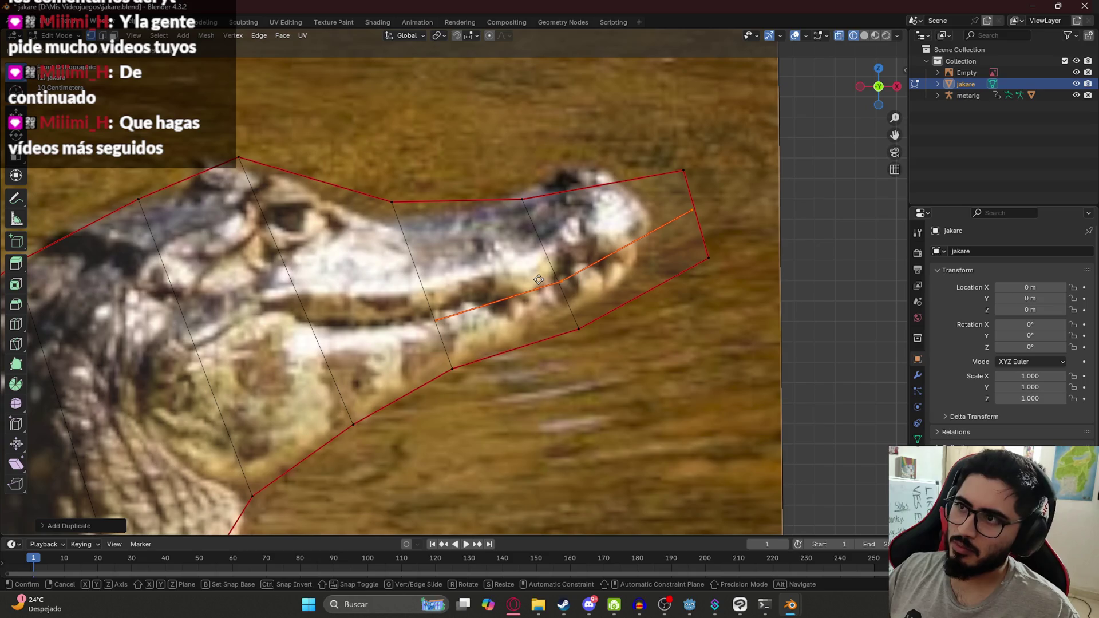
left_click(538, 283)
Try a second copy of the mouth-line chain just above the original, then undo it.
mouse_move(460, 313)
middle_mouse_down()
mouse_move(470, 341)
mouse_move(432, 397)
mouse_move(515, 313)
middle_mouse_up()
key("KP_1")
scroll(434, 347, "up", 4)
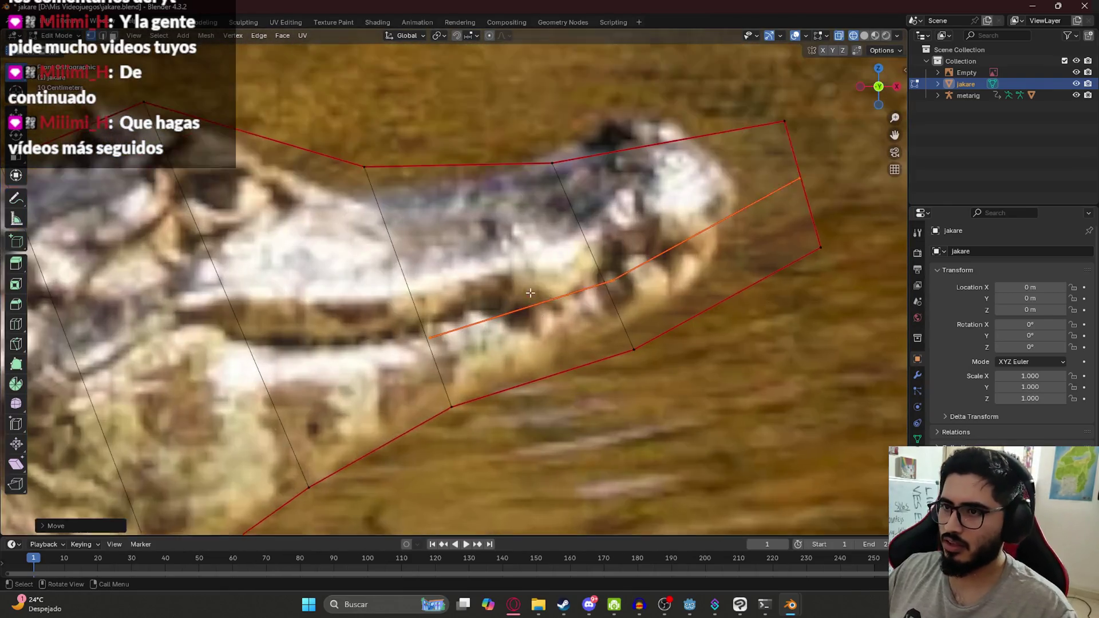
key("shift+d")
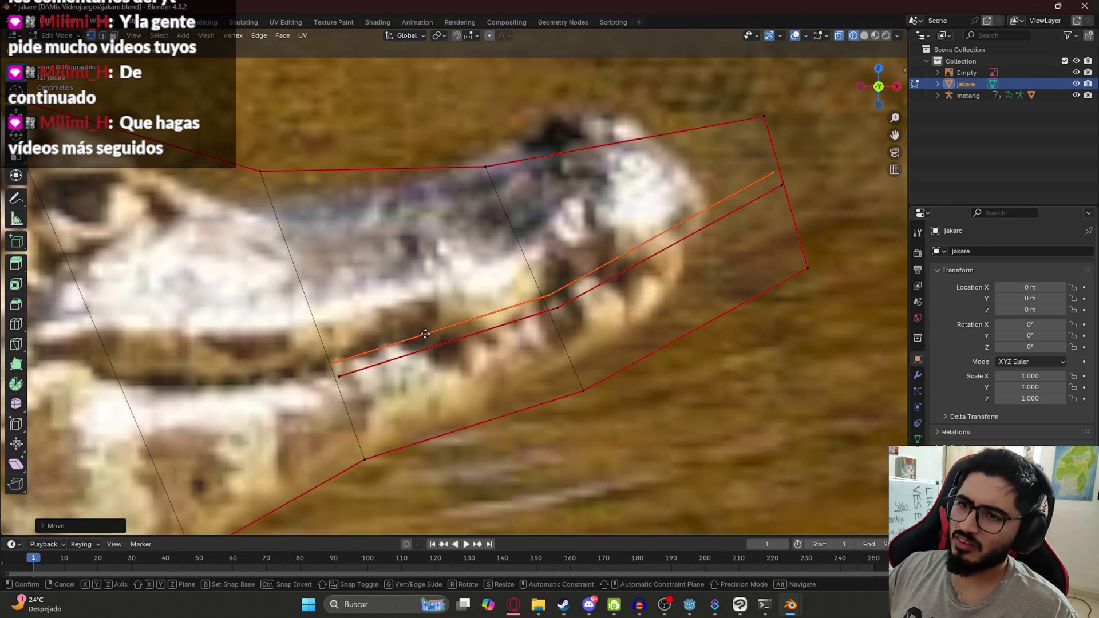
left_click(427, 325)
middle_click_drag(427, 325, 423, 312)
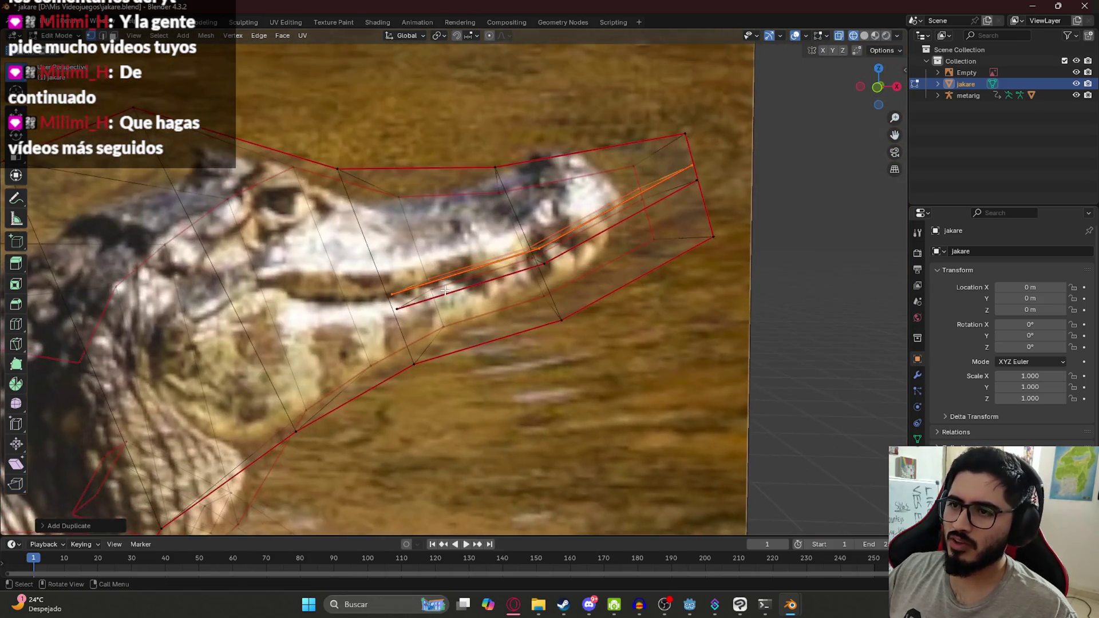
scroll(518, 284, "up", 3)
scroll(544, 265, "up", 3)
scroll(544, 265, "down", 4)
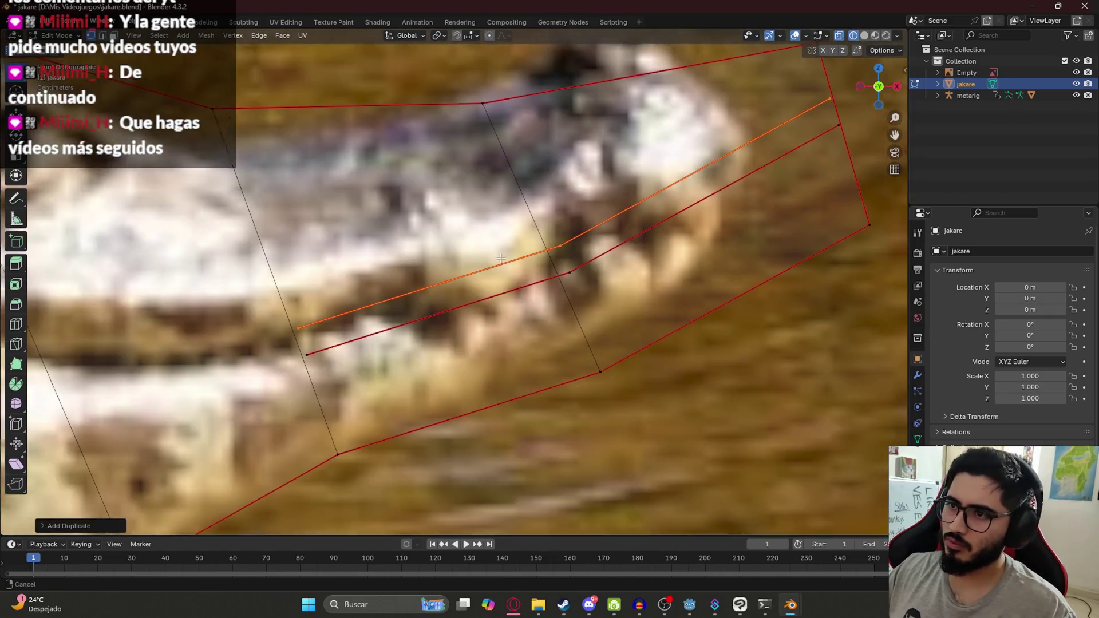
key("g")
scroll(456, 263, "down", 3)
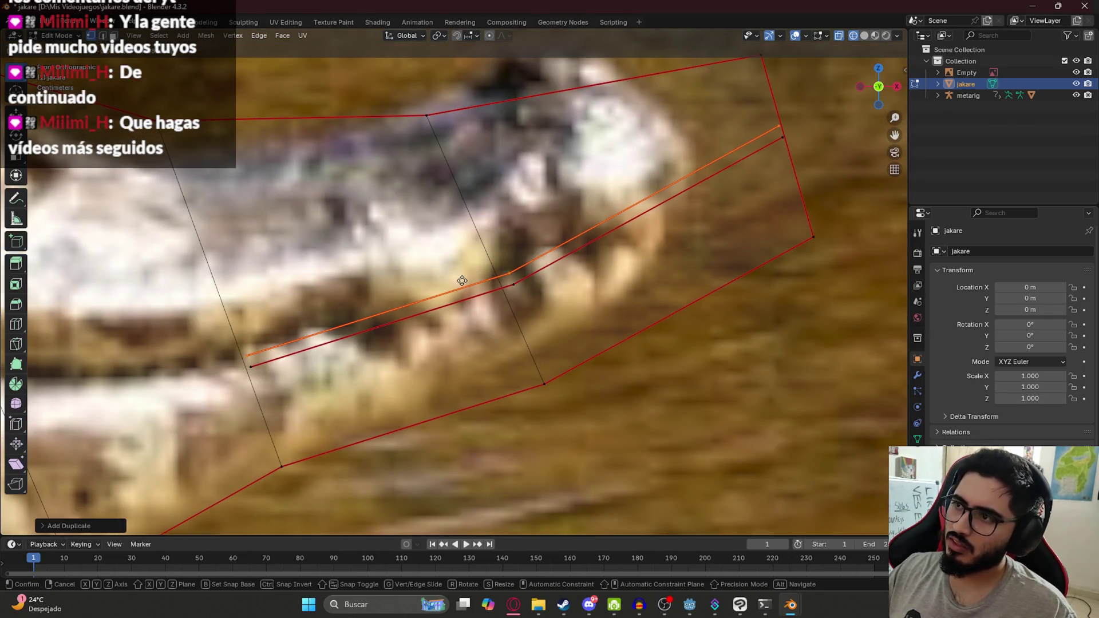
left_click(439, 295)
scroll(439, 294, "down", 2)
scroll(439, 295, "up", 3)
key("ctrl+z")
scroll(447, 327, "down", 2)
Copy the lower jaw edges along the mouth line and adjust the copy's end vertex.
left_click(262, 410, "shift")
key("shift+d")
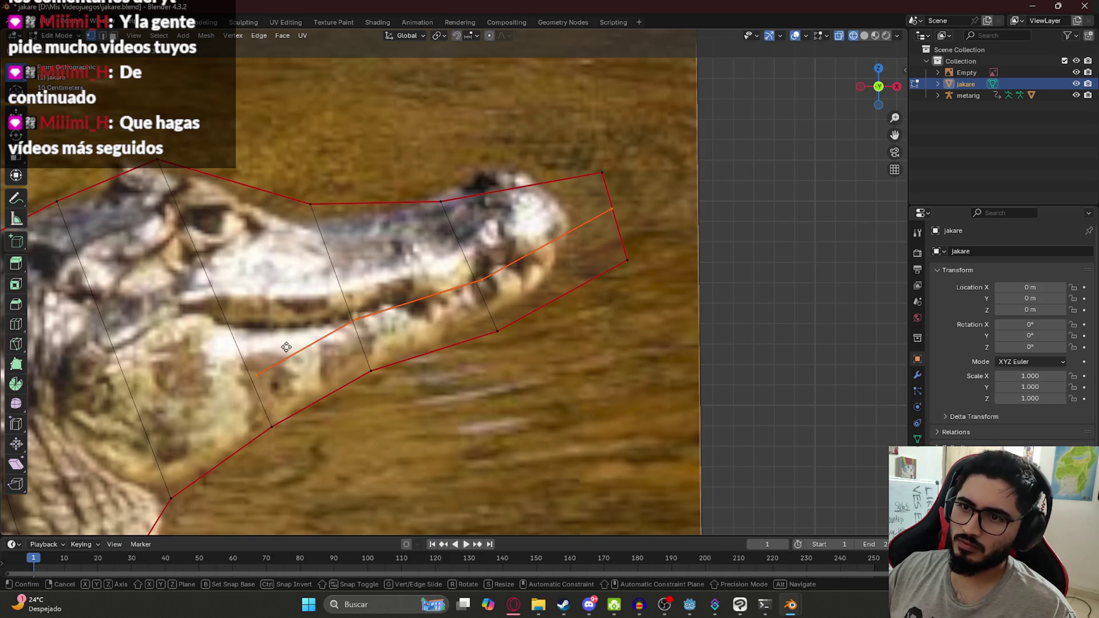
left_click(286, 348)
left_click(250, 361)
key("g")
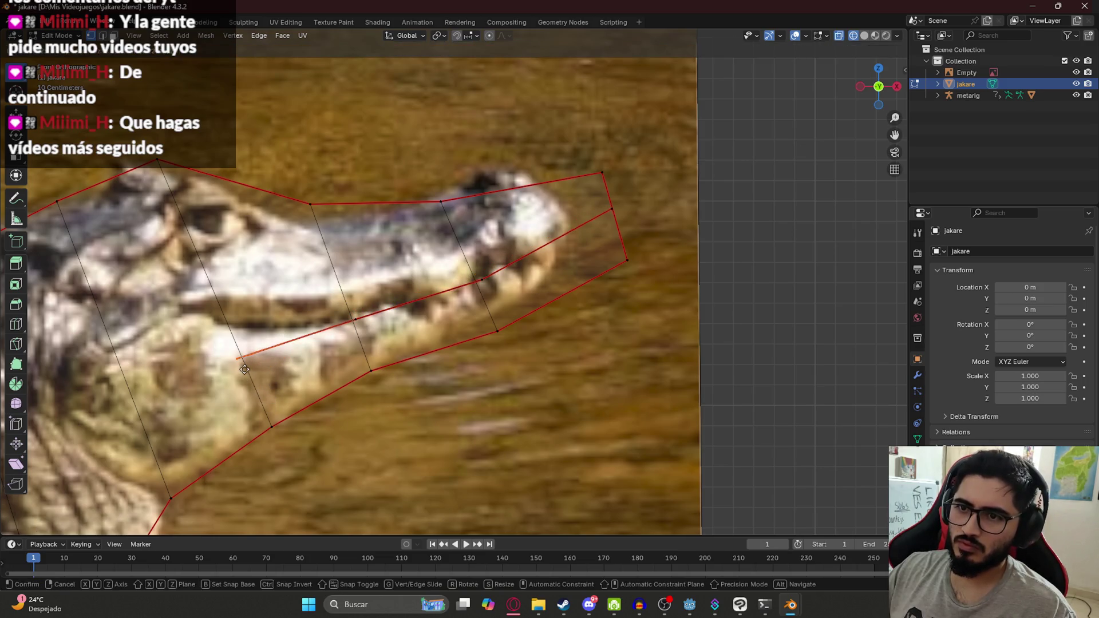
left_click(250, 365)
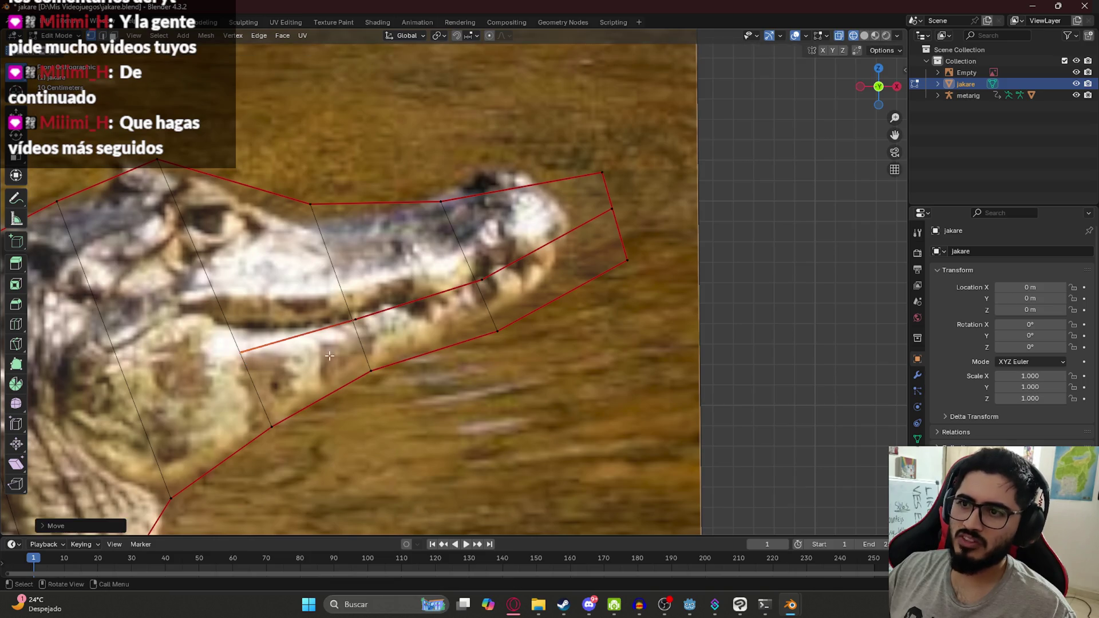
mouse_move(381, 303)
middle_mouse_down()
mouse_move(482, 186)
mouse_move(454, 373)
mouse_move(936, 87)
middle_mouse_up()
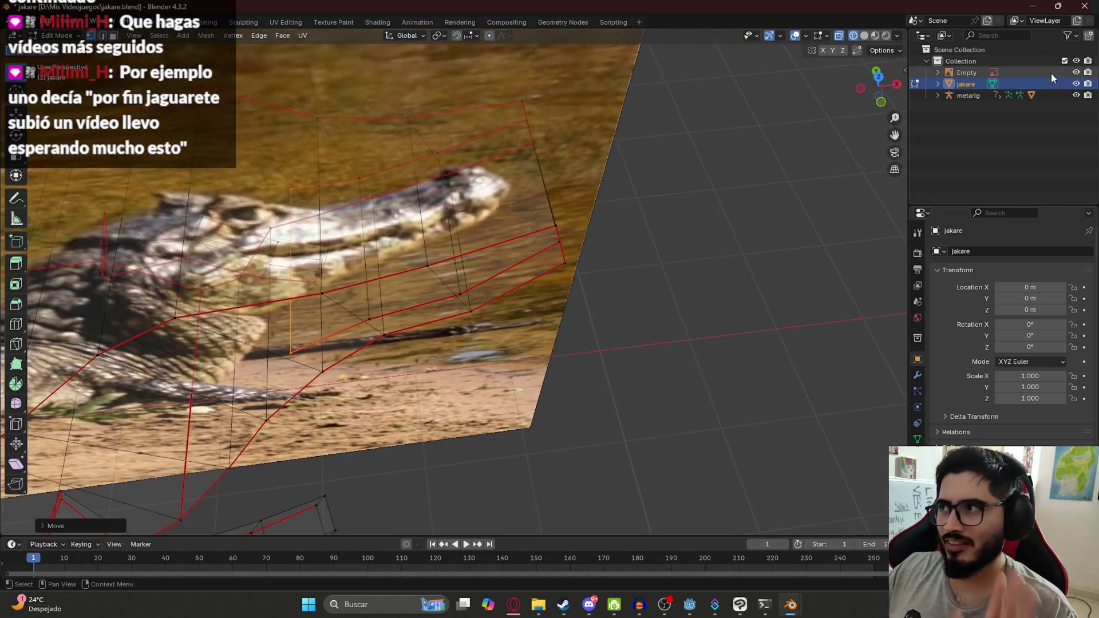
Hide the reference photo and return to a clean front view of the snout with nothing selected.
left_click(1077, 72)
middle_click_drag(373, 278, 368, 226)
key("KP_1")
scroll(394, 284, "up", 1)
middle_click_drag(351, 307, 366, 288, "shift")
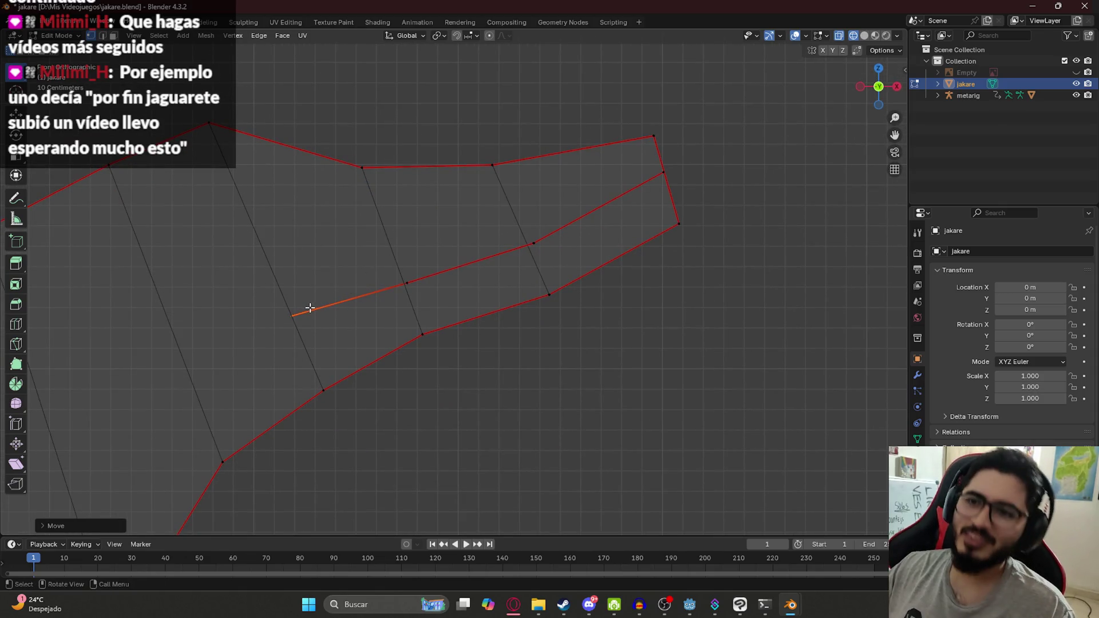
key("g")
key("Escape")
left_click(541, 285)
middle_click_drag(541, 285, 555, 349)
mouse_move(557, 250)
middle_mouse_down()
mouse_move(466, 263)
mouse_move(483, 297)
mouse_move(390, 301)
middle_mouse_up()
Extend the middle edge chain with a new vertex and reposition the chain along the jaw.
left_click(423, 339)
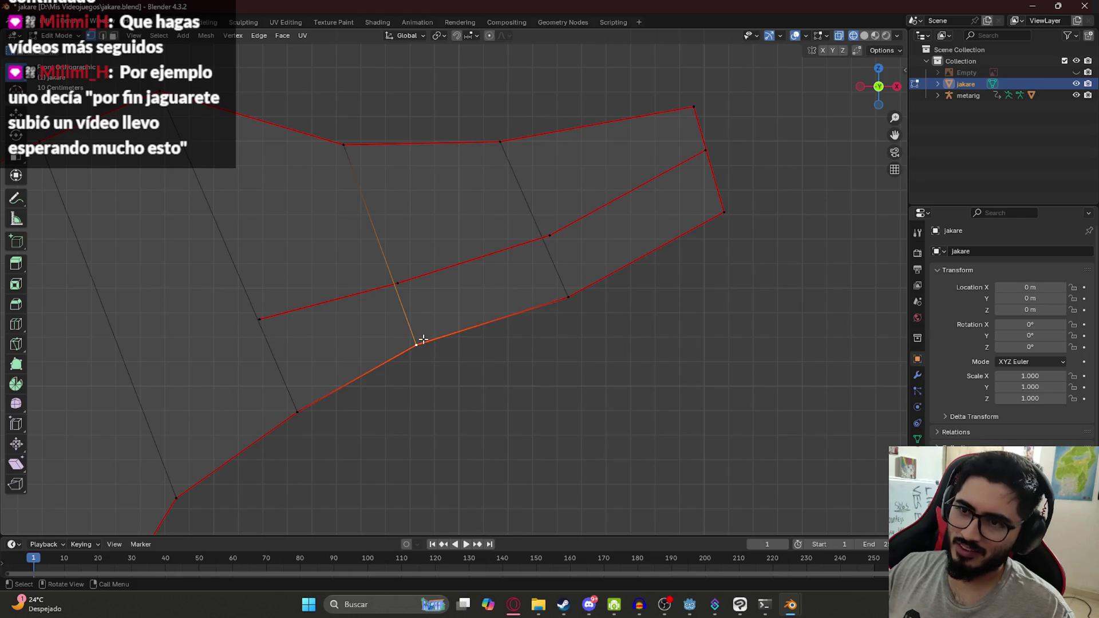
left_click(567, 297, "shift")
left_click(703, 207, "shift")
left_click(399, 269)
key("e")
key("ctrl+z")
key("ctrl+z")
key("ctrl+shift+z")
key("ctrl+shift+z")
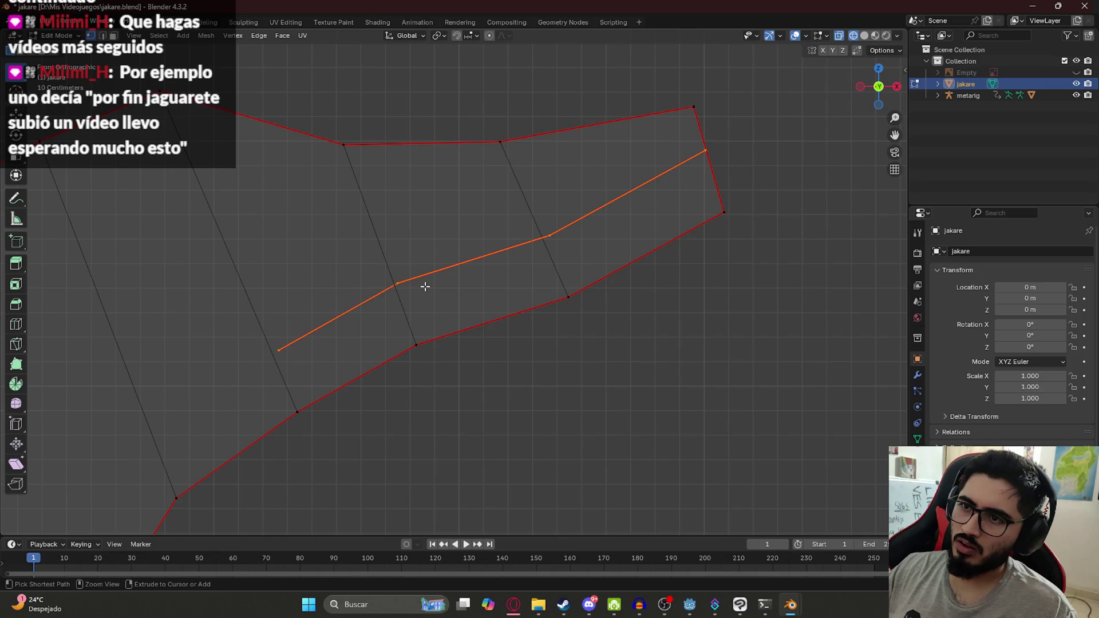
key("g")
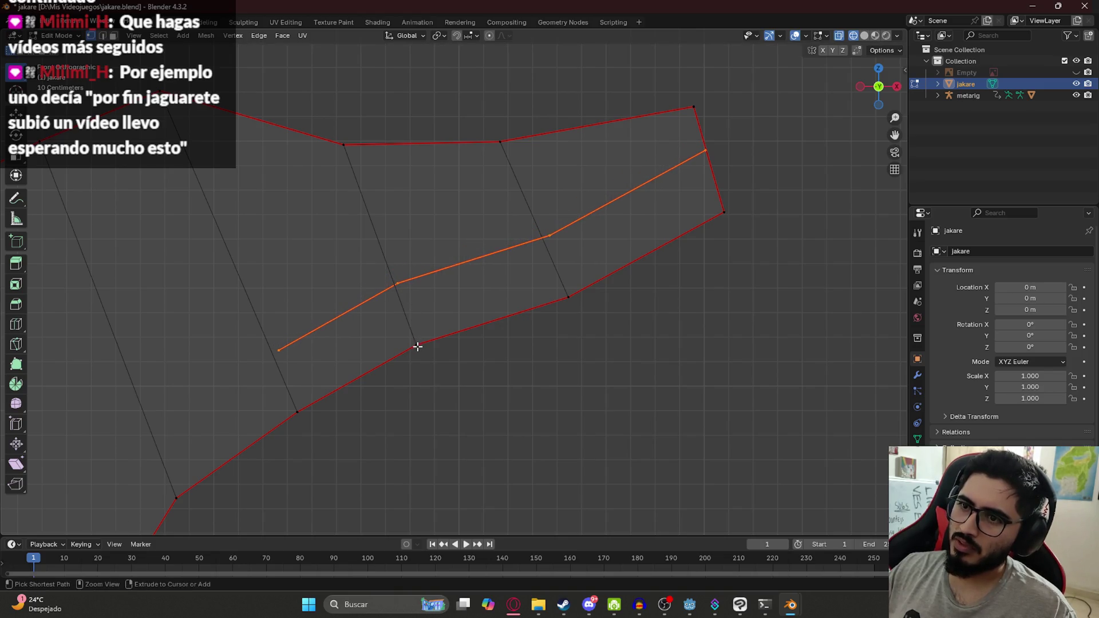
left_click(446, 340)
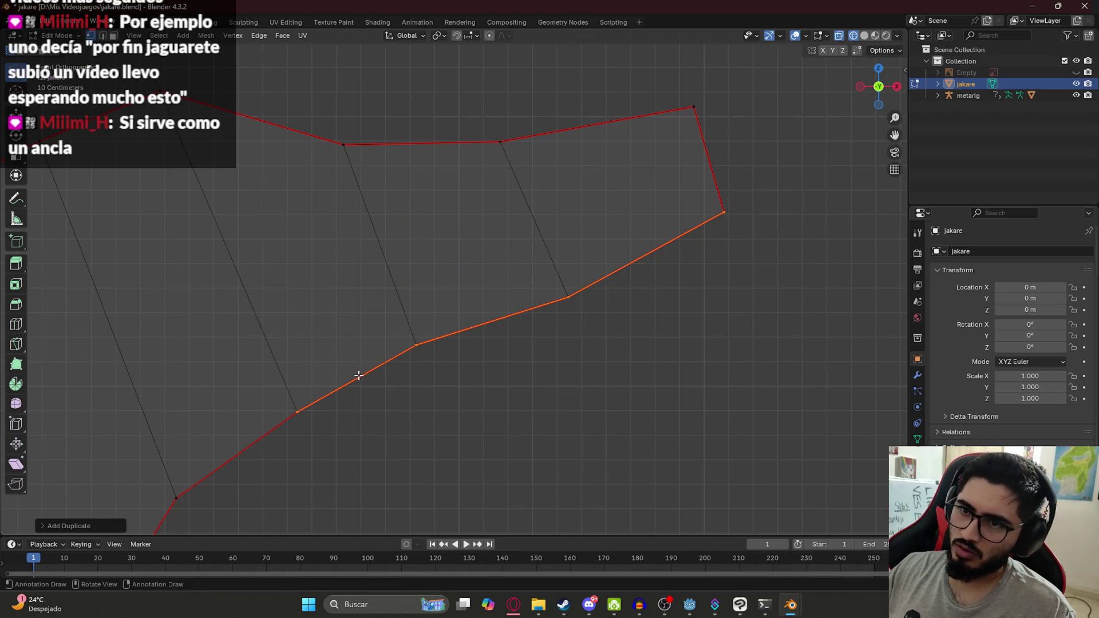
Hide the middle chain, try shifting the lower jaw edges up-left, then undo those edits.
key("h")
left_click_drag(267, 361, 510, 436, "shift")
left_click_drag(393, 319, 427, 358, "shift")
left_click_drag(550, 287, 613, 321, "shift")
key("g")
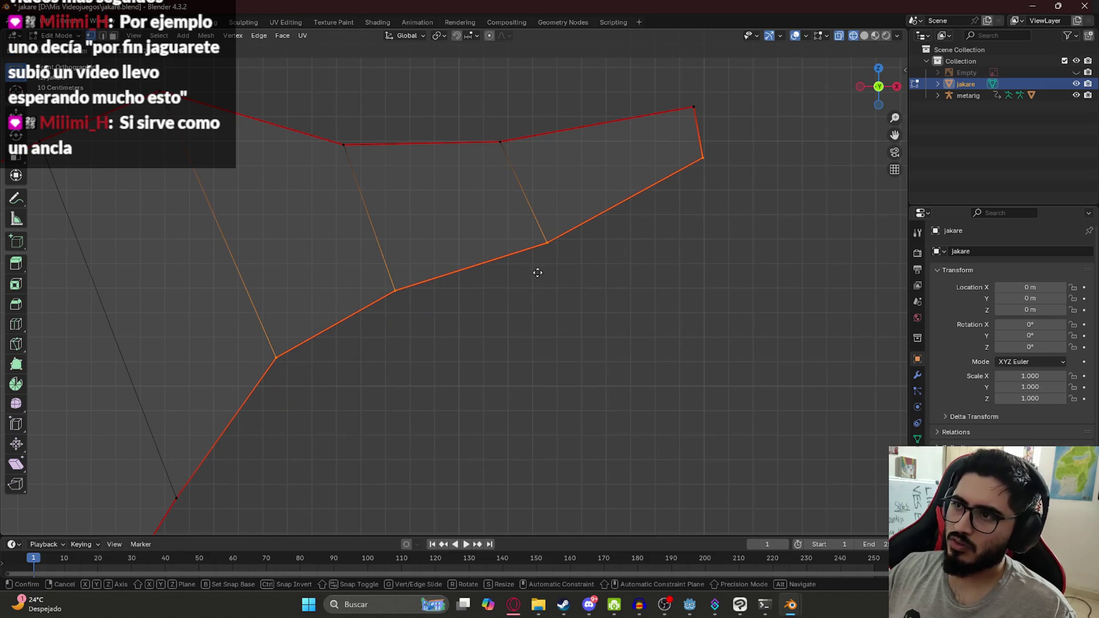
left_click(537, 272)
left_click(556, 335)
key("alt+h")
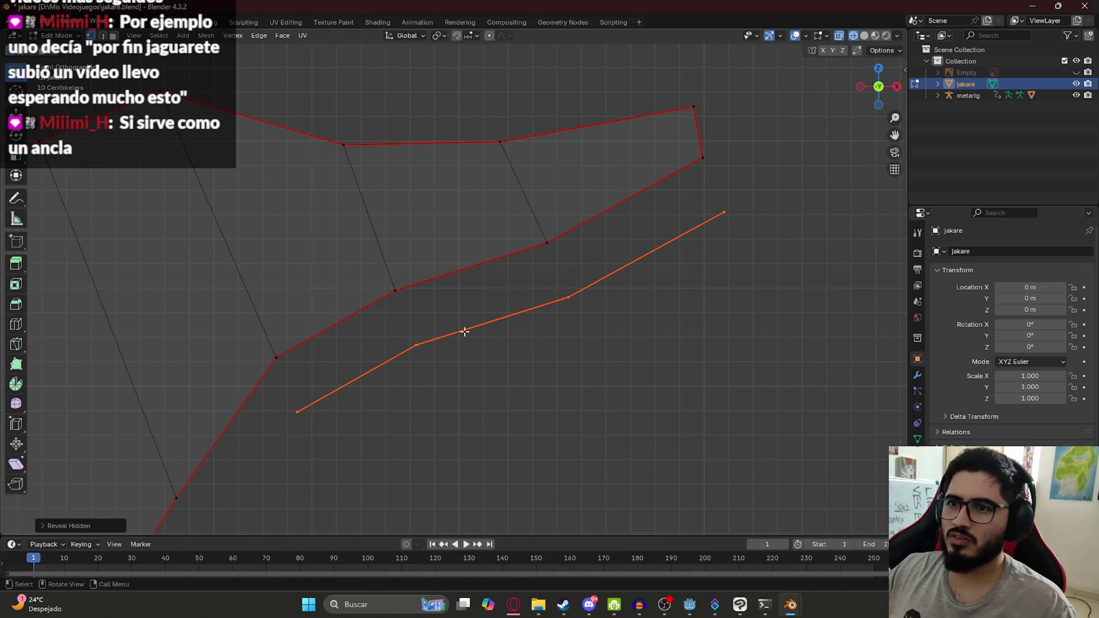
key("ctrl+z")
key("ctrl+z")
key("ctrl+z")
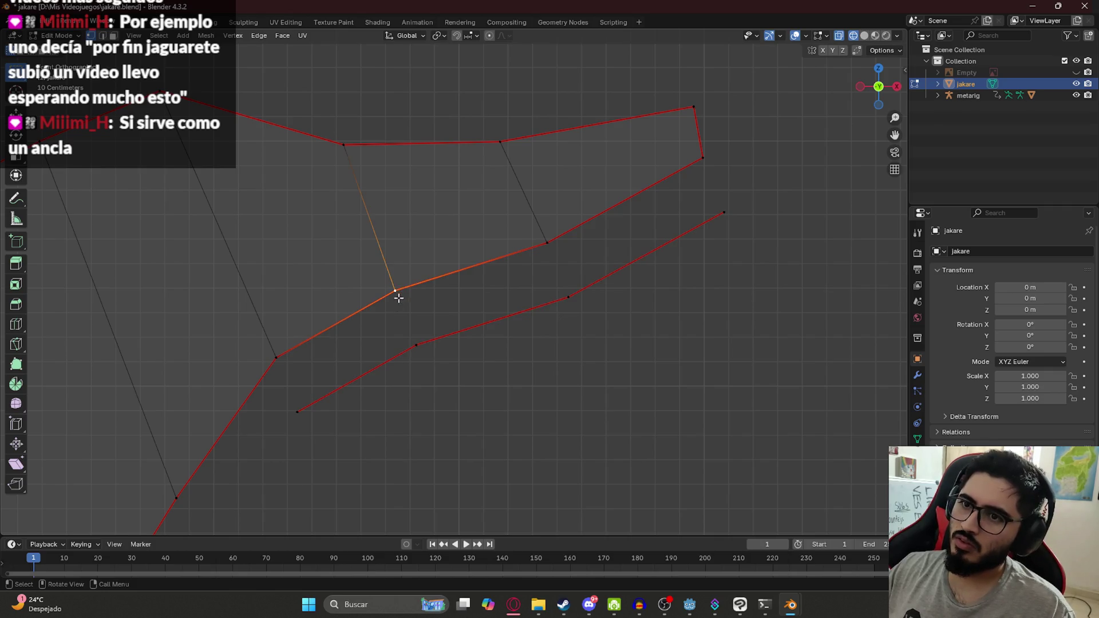
key("ctrl+z")
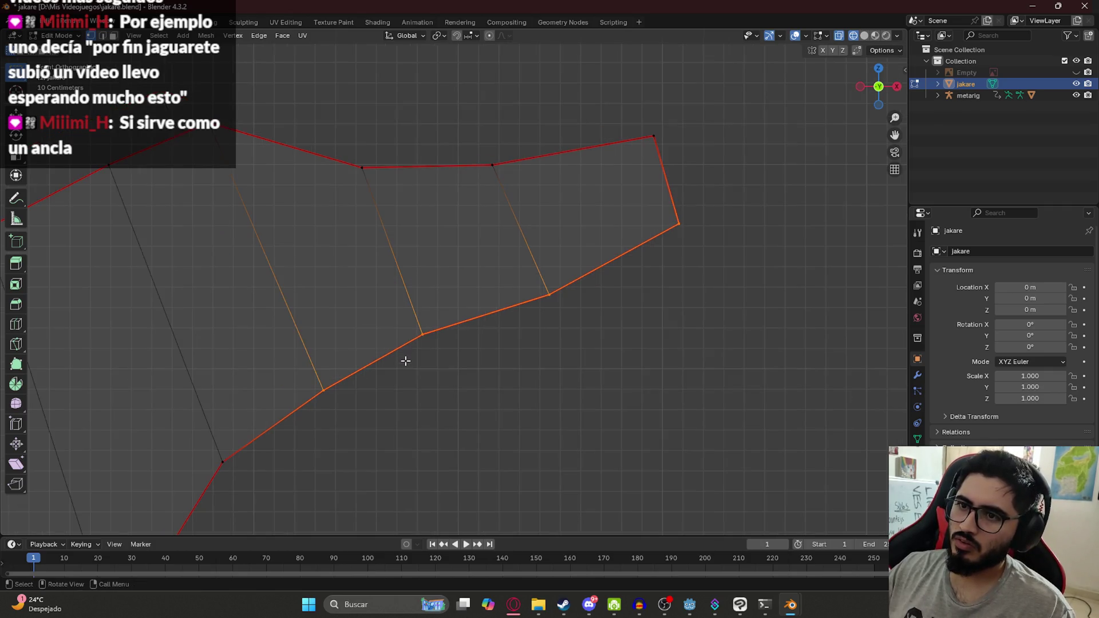
key("ctrl+z")
Duplicate the lower jaw edge chain and move the copy midway up inside the snout.
key("shift+d")
key("Escape")
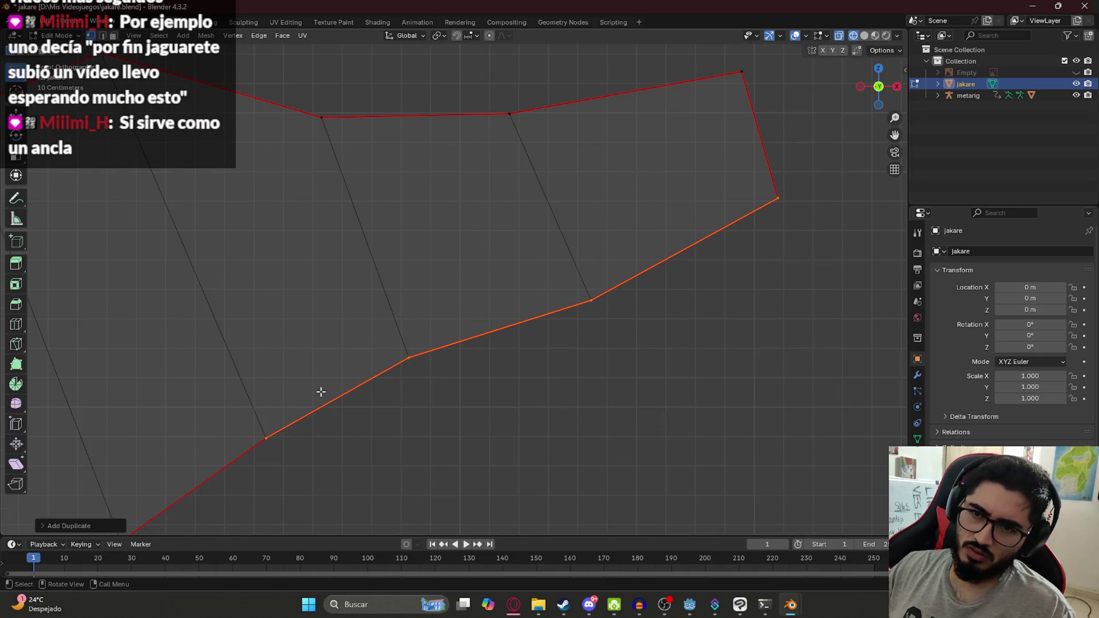
key("g")
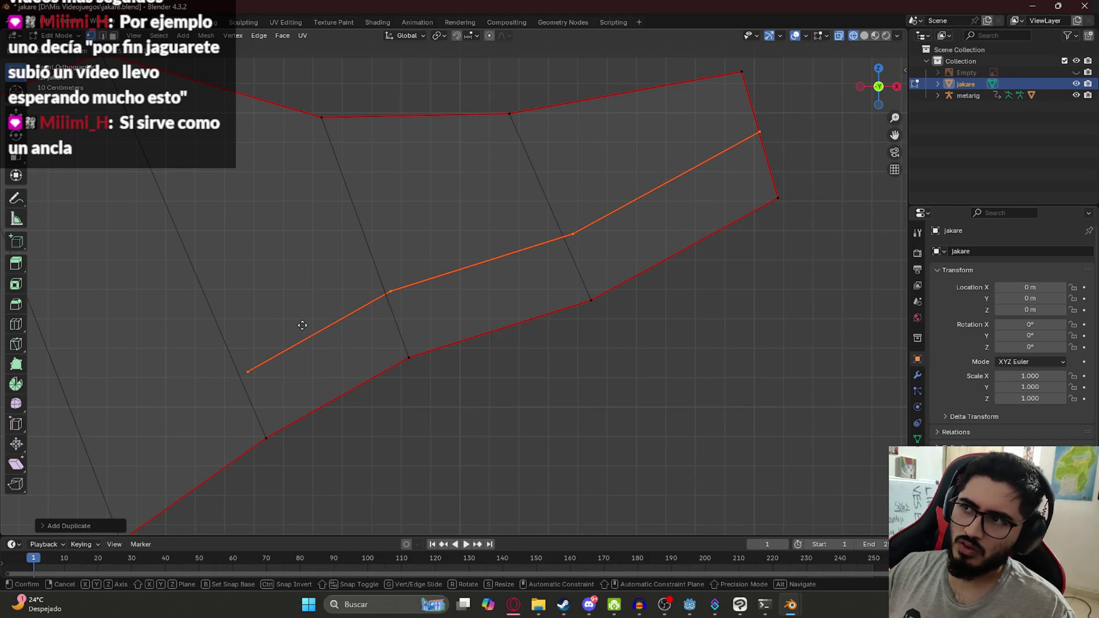
left_click(302, 326)
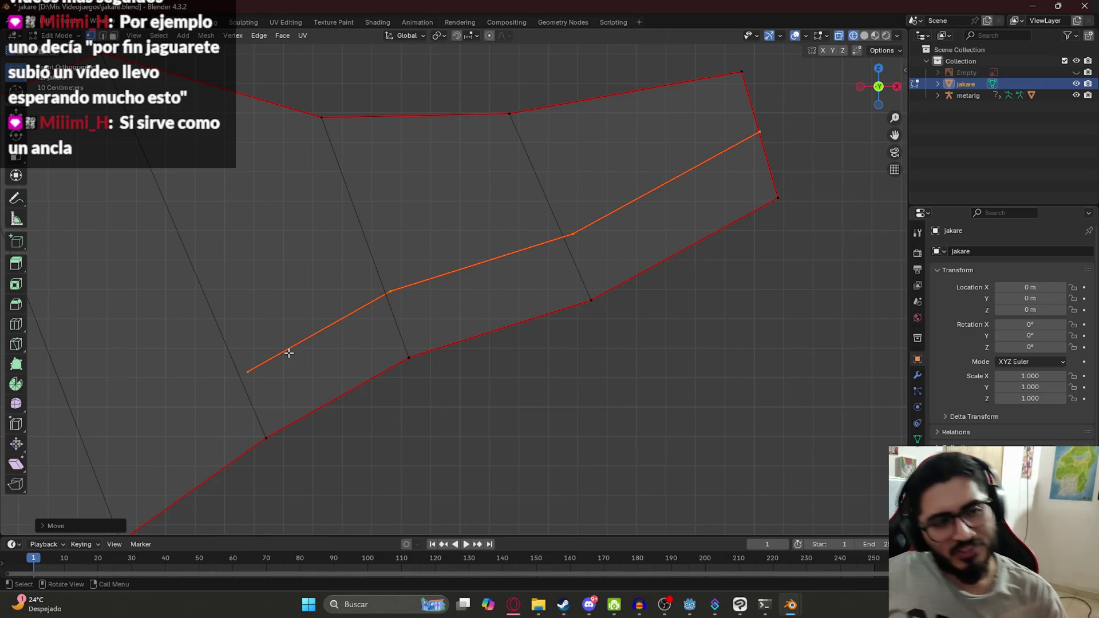
left_click_drag(241, 335, 277, 393)
Nudge the chain's end vertex up-left and reposition a middle-chain vertex.
key("g")
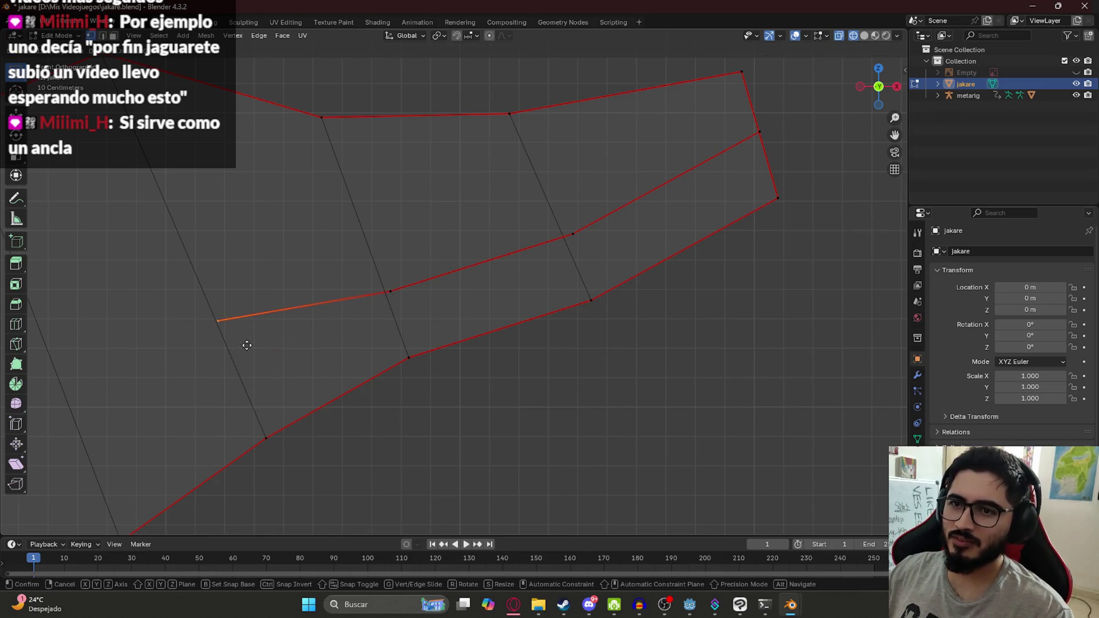
left_click(244, 341)
left_click(385, 273)
left_click(402, 297)
key("g")
right_click(397, 300)
left_click(610, 255)
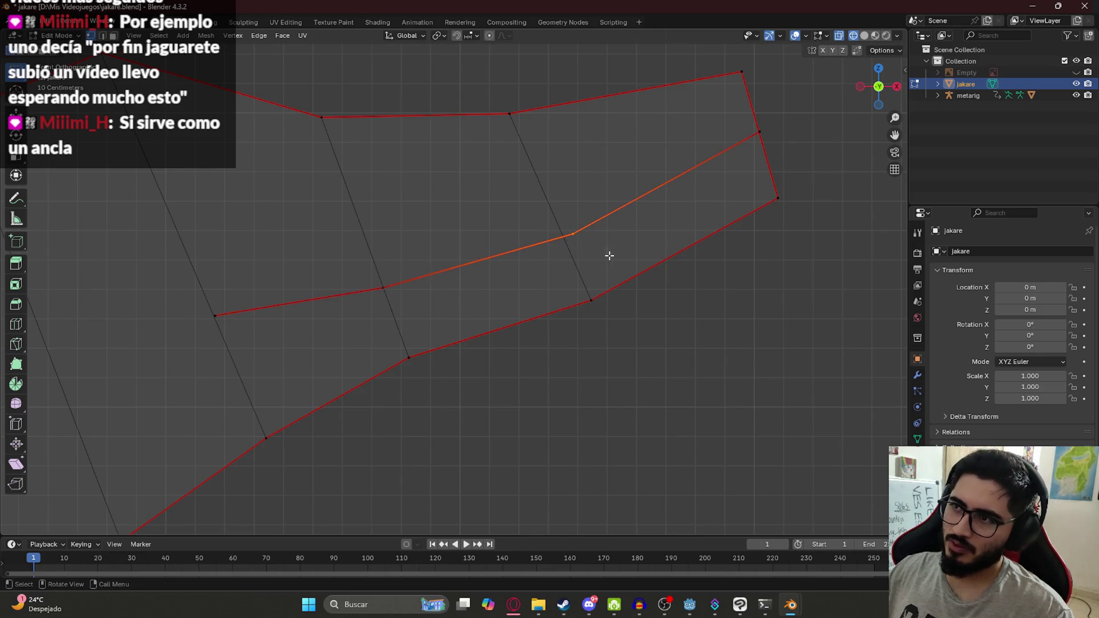
key("g")
left_click(579, 238)
scroll(508, 250, "down", 5)
scroll(508, 250, "up", 4)
scroll(503, 265, "down", 2)
scroll(496, 297, "up", 3)
Select the lower jaw outline vertices, try moving a copy upward, then cancel and undo it.
left_click_drag(822, 276, 746, 173)
left_click_drag(636, 309, 563, 278, "shift")
left_click_drag(435, 368, 404, 347, "shift")
left_click_drag(309, 441, 250, 417, "shift")
key("g")
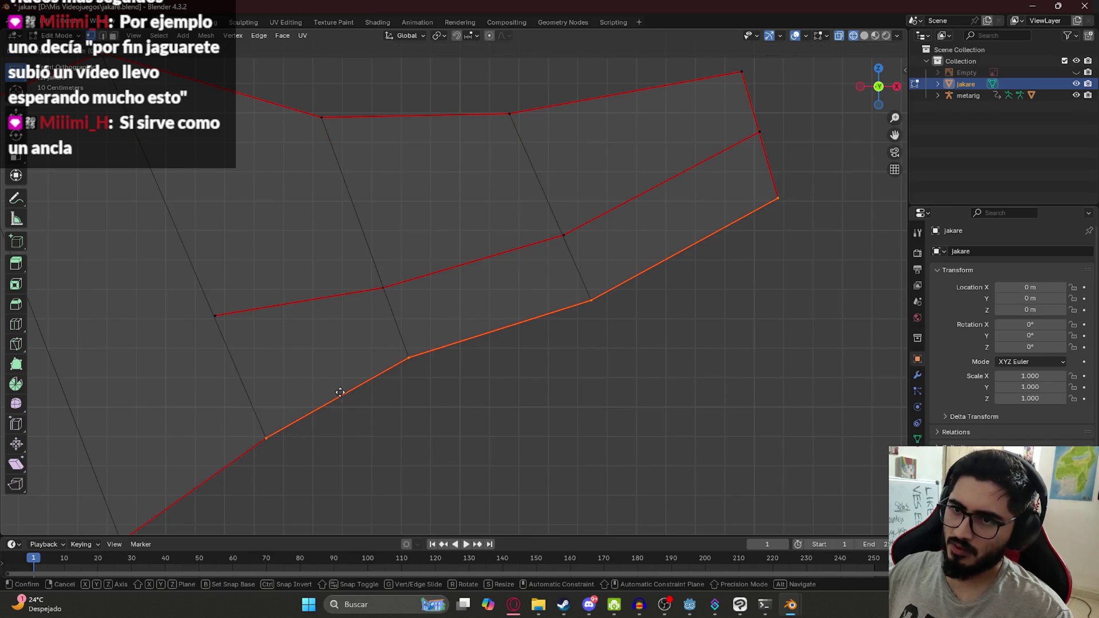
right_click(340, 393)
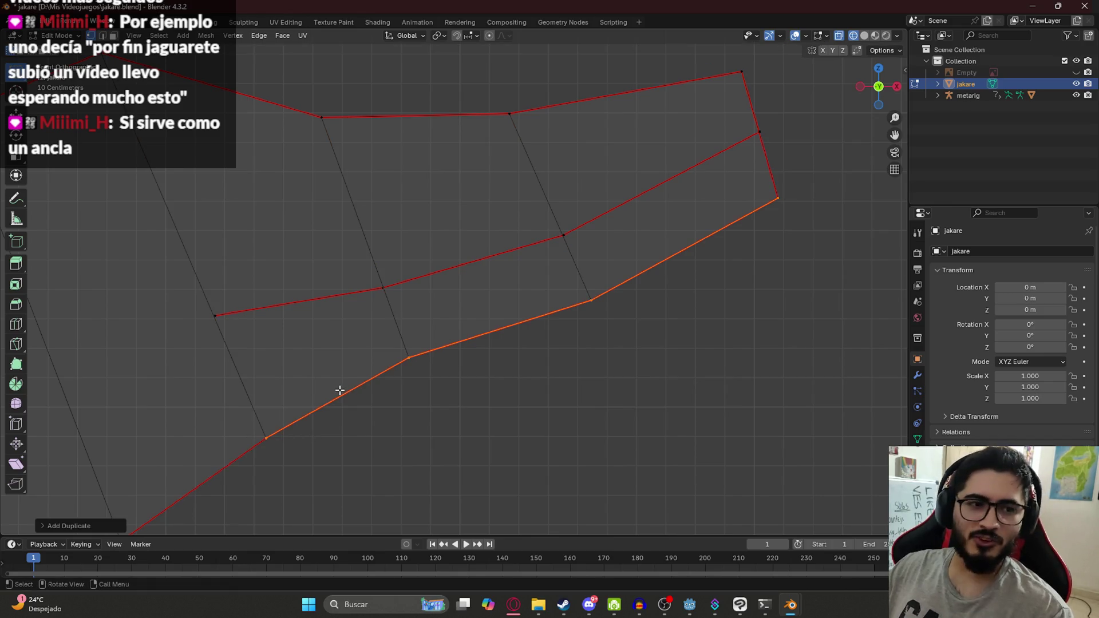
key("g")
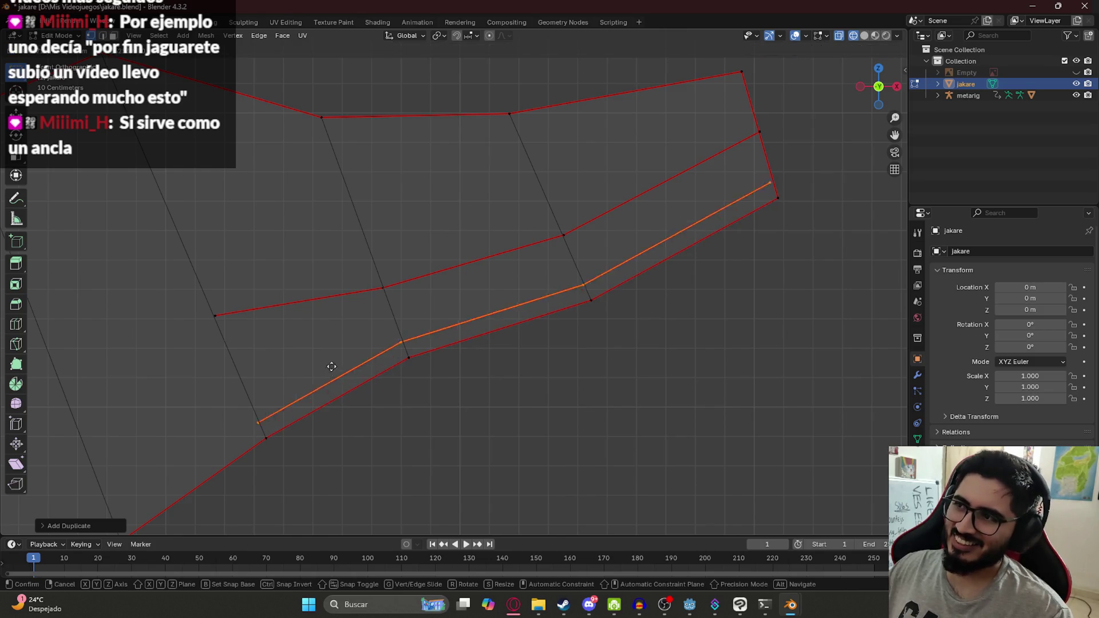
right_click(329, 343)
key("ctrl+z")
Select the middle edge loop, test an extrusion, then undo and redo back to the loop selection.
mouse_move(167, 290)
left_mouse_down()
mouse_move(444, 339)
mouse_move(479, 307)
left_mouse_up()
left_click(204, 308, "alt")
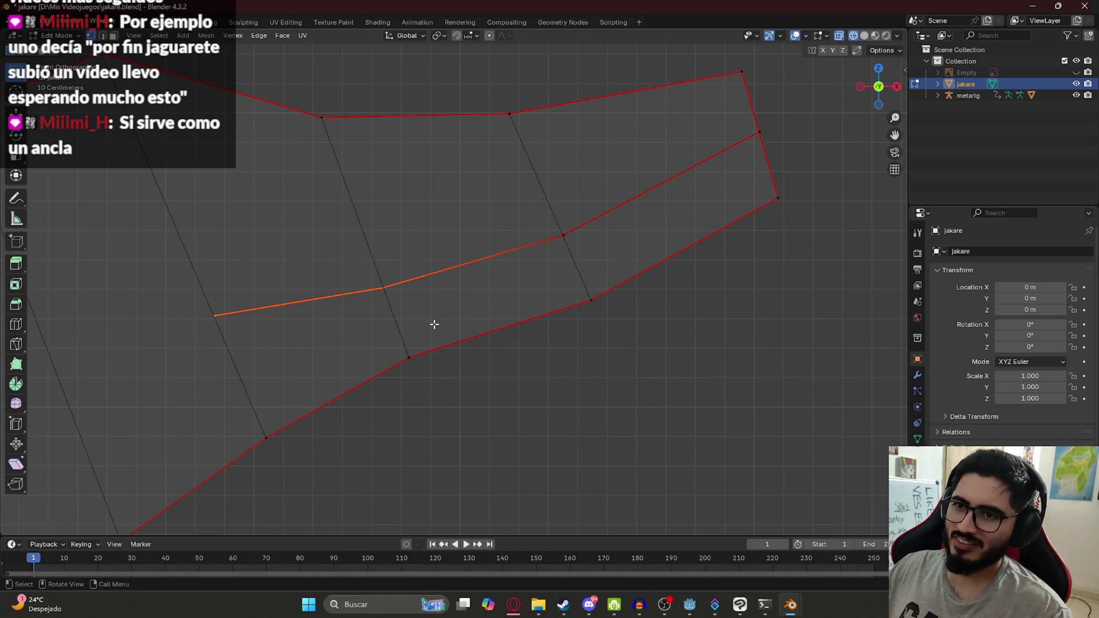
left_click_drag(734, 119, 778, 143, "shift")
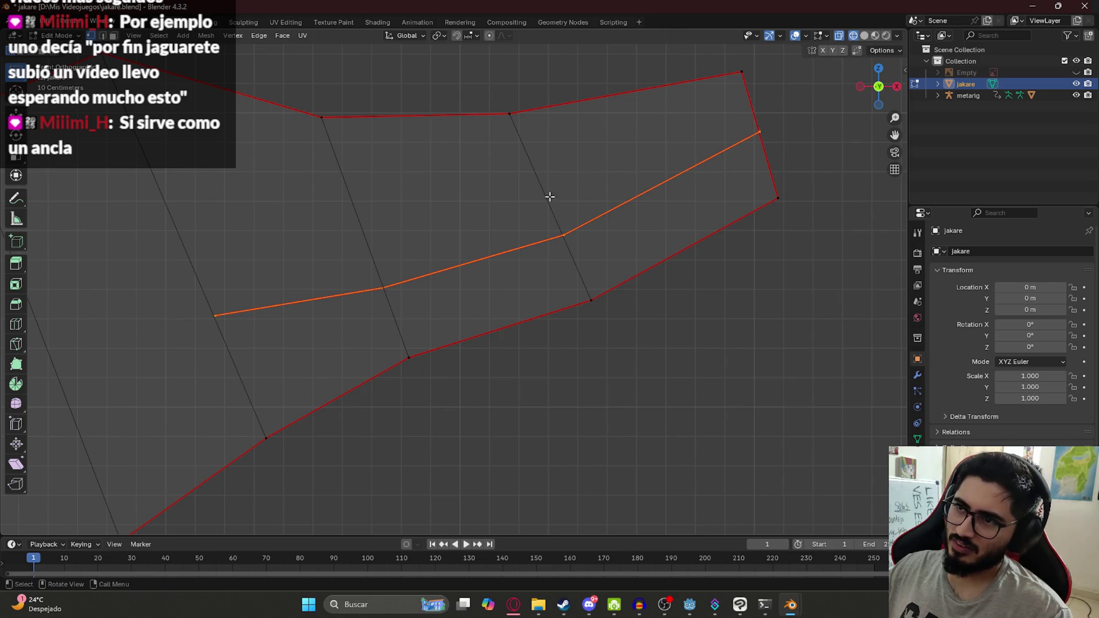
key("e")
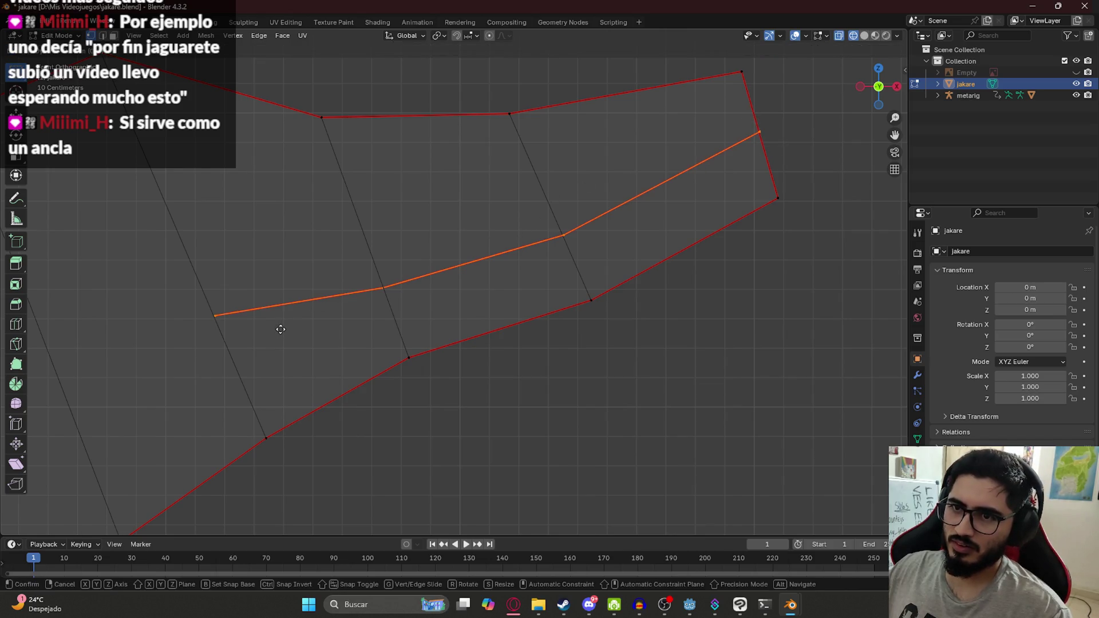
left_click(281, 337)
key("ctrl+z")
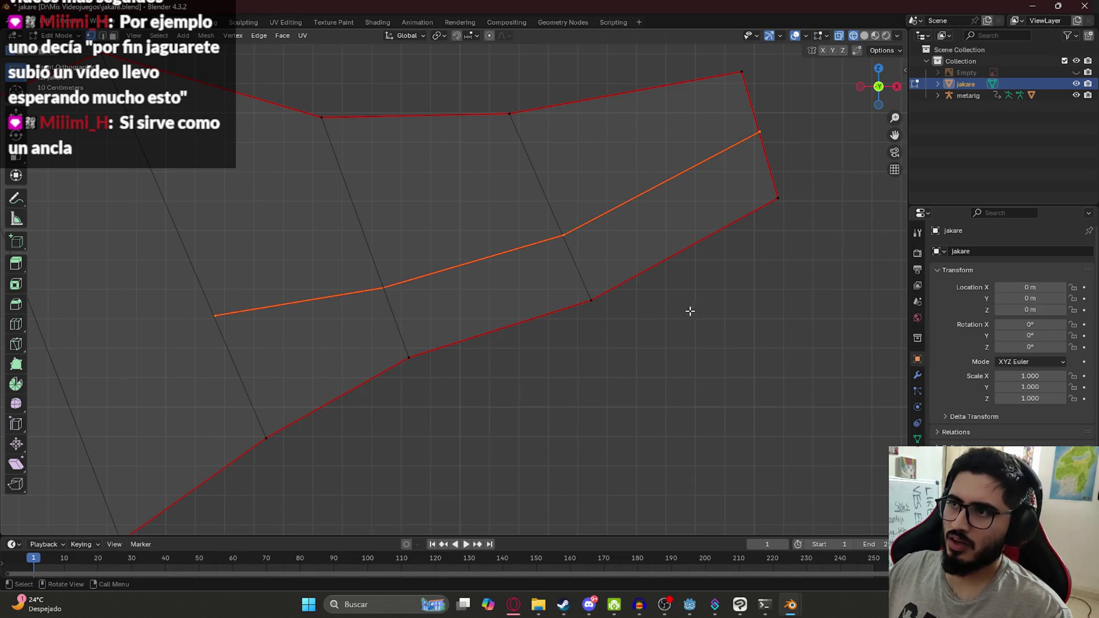
key("ctrl+z")
key("ctrl+z")
key("ctrl+z")
key("ctrl+z")
key("ctrl+z")
key("ctrl+z")
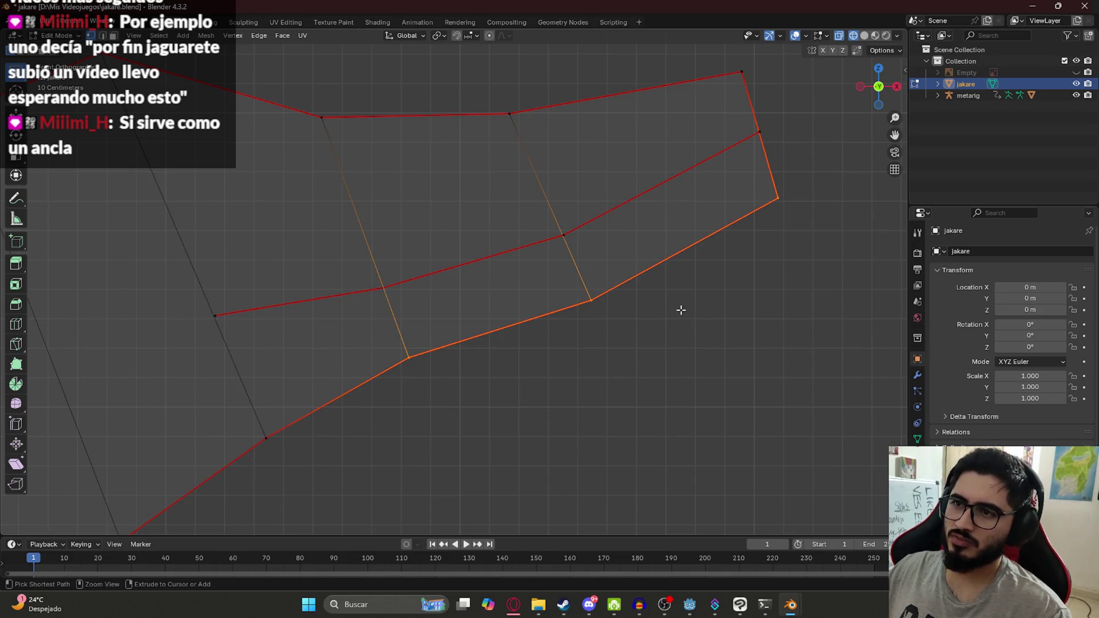
key("ctrl+z")
key("ctrl+z")
key("ctrl+z")
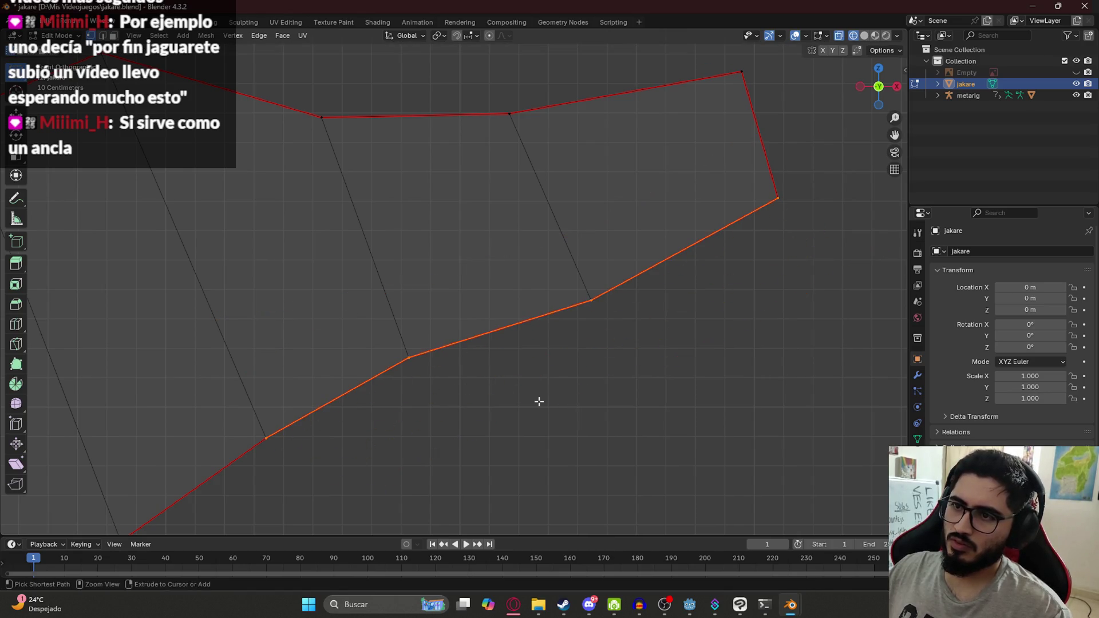
key("ctrl+shift+z")
key("ctrl+shift+z")
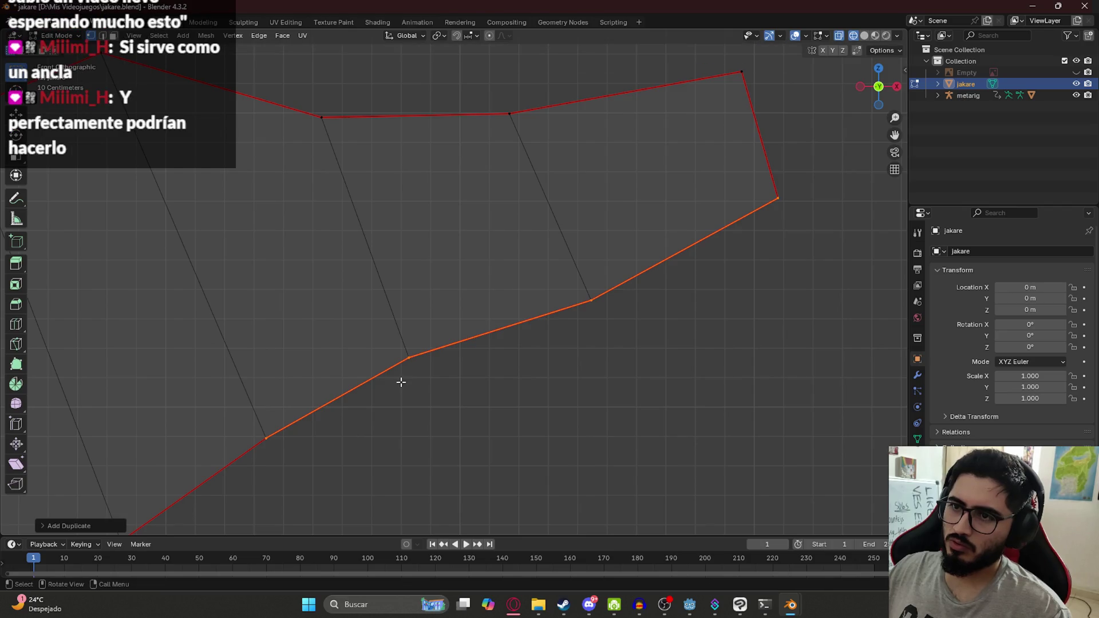
Select the strip's vertical edges together with the bottom loop.
left_click(245, 398, "shift")
left_click(415, 352, "shift")
left_click(373, 320)
left_click_drag(235, 378, 338, 478)
left_click(563, 239, "shift")
left_click(746, 196, "shift")
Reveal the hidden middle loop and delete the stray edge between the two mouth-corner vertices.
key("alt+h")
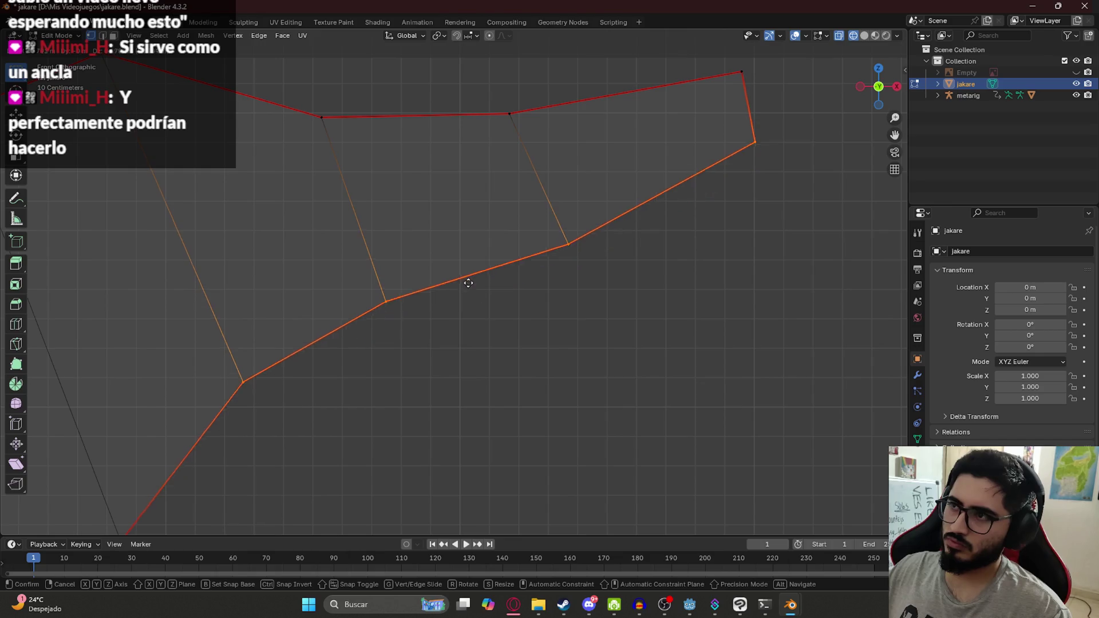
left_click(520, 369)
middle_click_drag(314, 368, 410, 289, "shift")
left_click(358, 279)
left_click_drag(229, 429, 252, 472, "shift")
key("x")
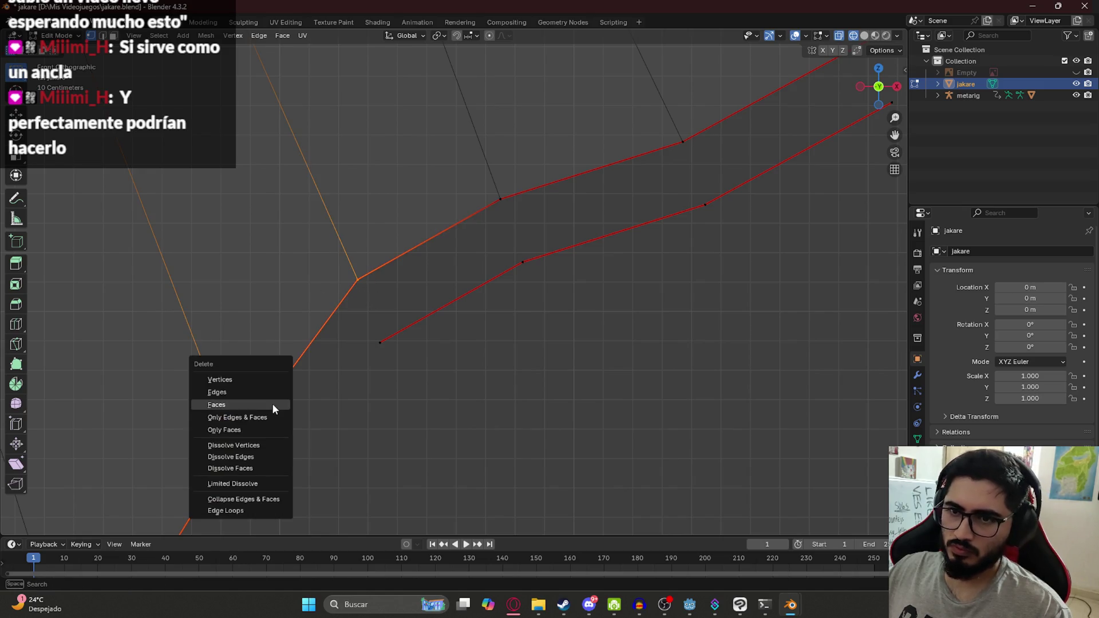
left_click(255, 418)
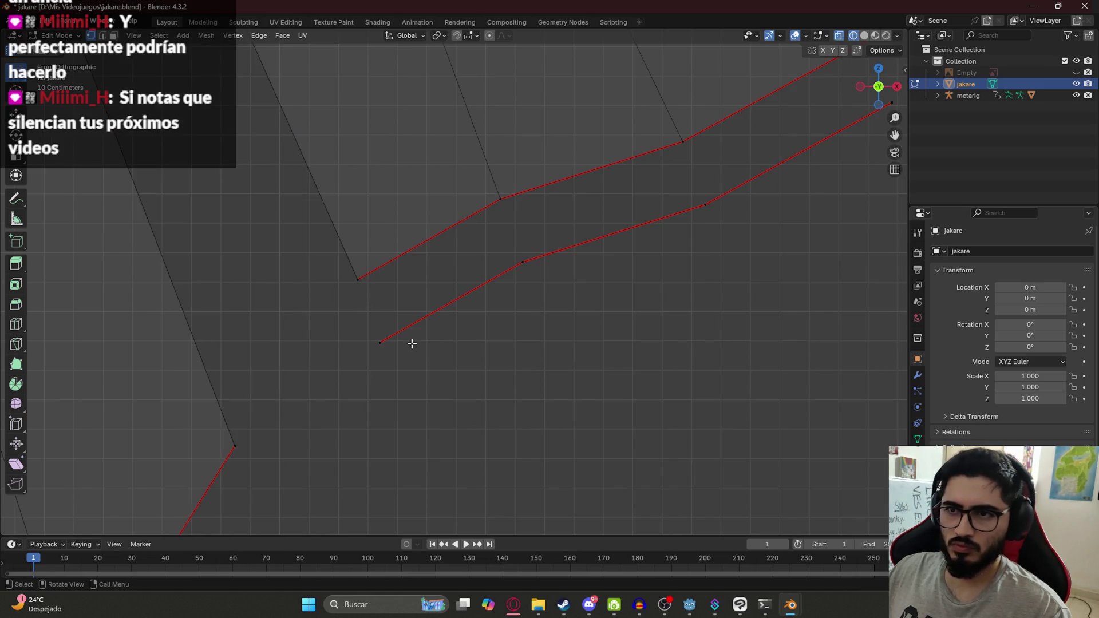
Fill a new face between the lip-end vertex and the opposite mouth-corner vertex.
left_click(369, 337)
left_click(276, 456, "shift")
mouse_move(296, 420)
middle_mouse_down()
mouse_move(415, 380)
mouse_move(366, 351)
mouse_move(436, 383)
middle_mouse_up()
key("f")
mouse_move(497, 368)
middle_mouse_down()
mouse_move(388, 319)
mouse_move(444, 339)
mouse_move(431, 269)
mouse_move(412, 262)
mouse_move(423, 282)
mouse_move(393, 245)
mouse_move(466, 253)
mouse_move(505, 229)
middle_mouse_up()
left_click(406, 272)
Switch to Material Preview shading and line up a front view of the jaw.
left_click(491, 269)
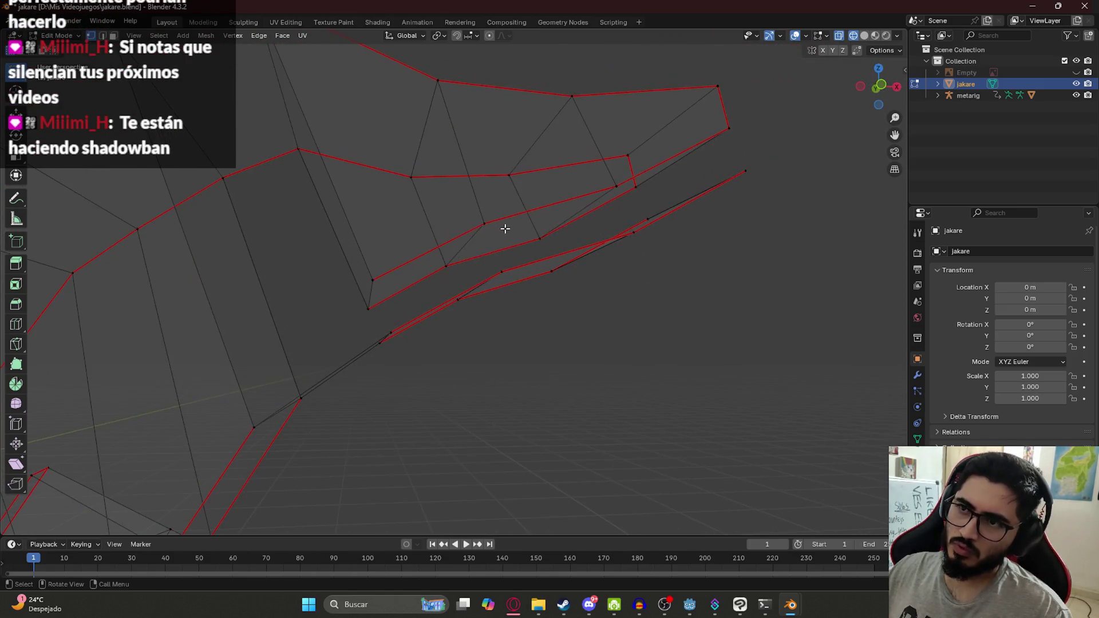
key("z")
left_click(507, 293)
mouse_move(507, 293)
middle_mouse_down()
mouse_move(396, 322)
mouse_move(439, 279)
middle_mouse_up()
key("KP_1")
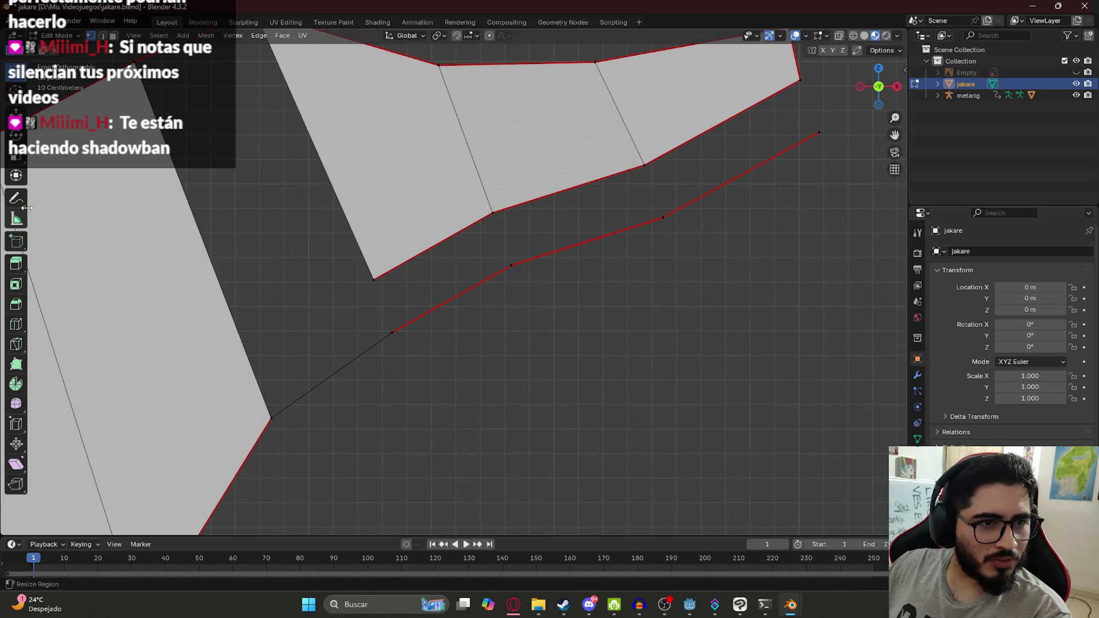
mouse_move(500, 228)
middle_mouse_down()
mouse_move(481, 231)
mouse_move(469, 263)
mouse_move(375, 236)
middle_mouse_up()
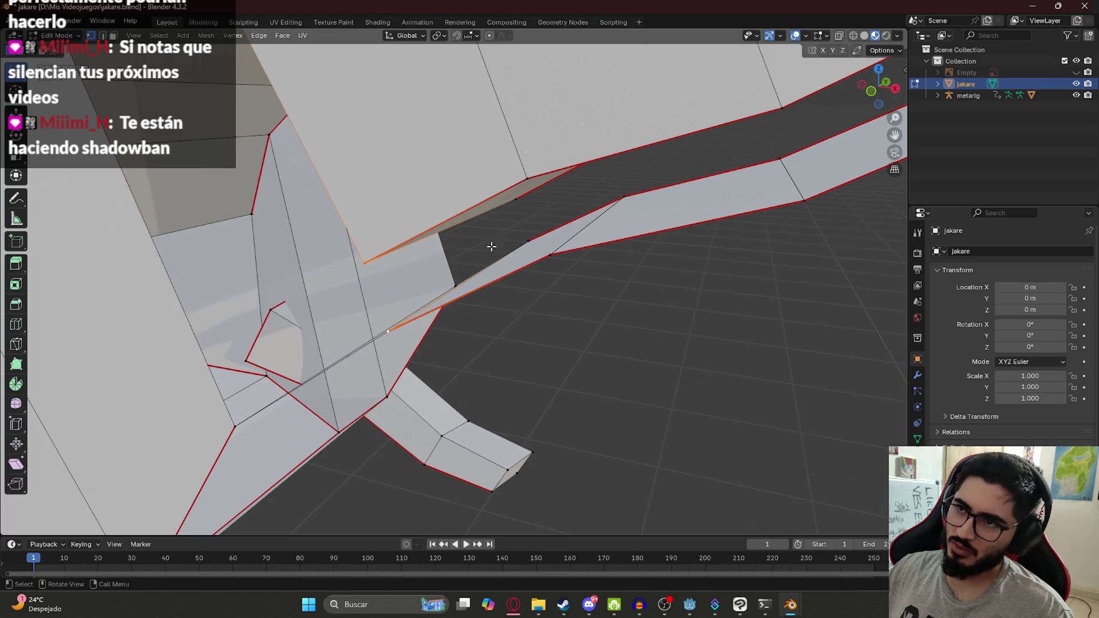
key("KP_1")
middle_click_drag(374, 228, 344, 282)
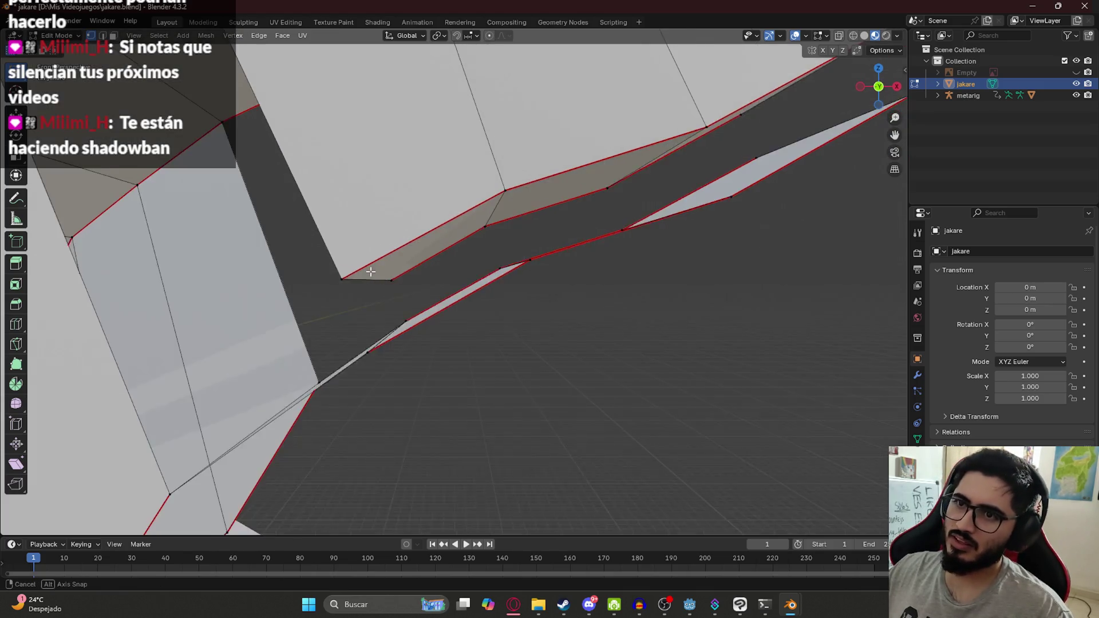
Select the upper jaw's lower boundary edges from the mouth corner to the top-right vertex.
left_click(344, 282, "shift")
left_click(510, 232, "shift")
mouse_move(506, 189)
middle_mouse_down()
mouse_move(616, 177)
mouse_move(643, 162)
middle_mouse_up()
left_click(551, 207, "shift")
left_click(657, 166, "shift")
left_click(774, 87, "shift")
mouse_move(773, 83)
middle_mouse_down()
mouse_move(765, 109)
mouse_move(498, 223)
mouse_move(398, 250)
mouse_move(398, 263)
middle_mouse_up()
left_click(374, 302, "ctrl")
key("ctrl+z")
middle_click_drag(375, 304, 471, 363)
key("Escape")
key("KP_1")
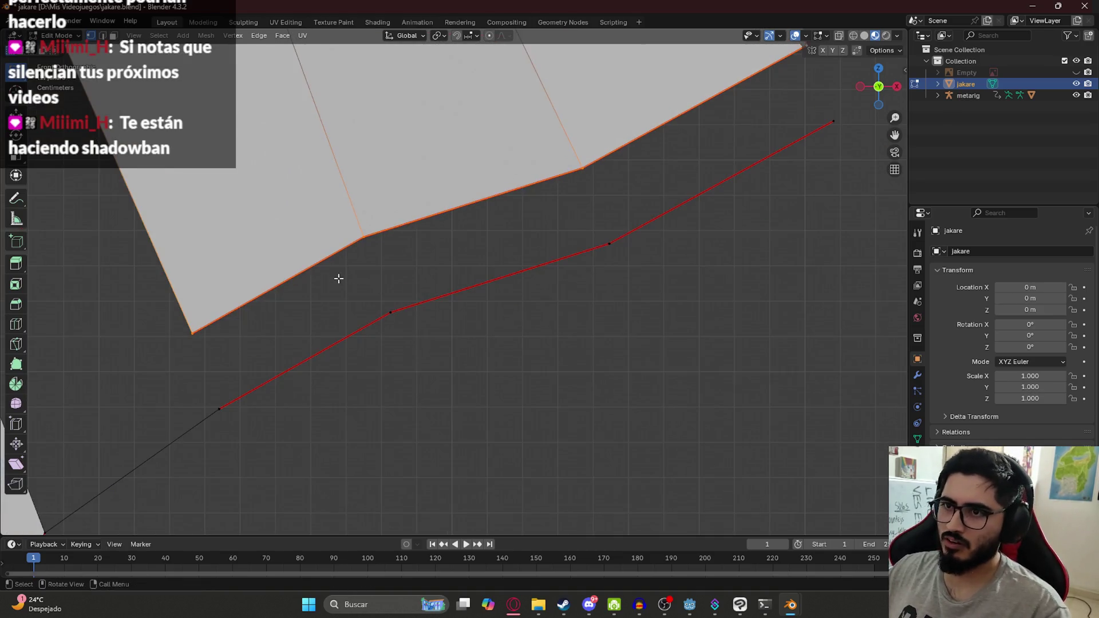
Extrude the selected edges with no axis constraint and leave them in place.
key("e")
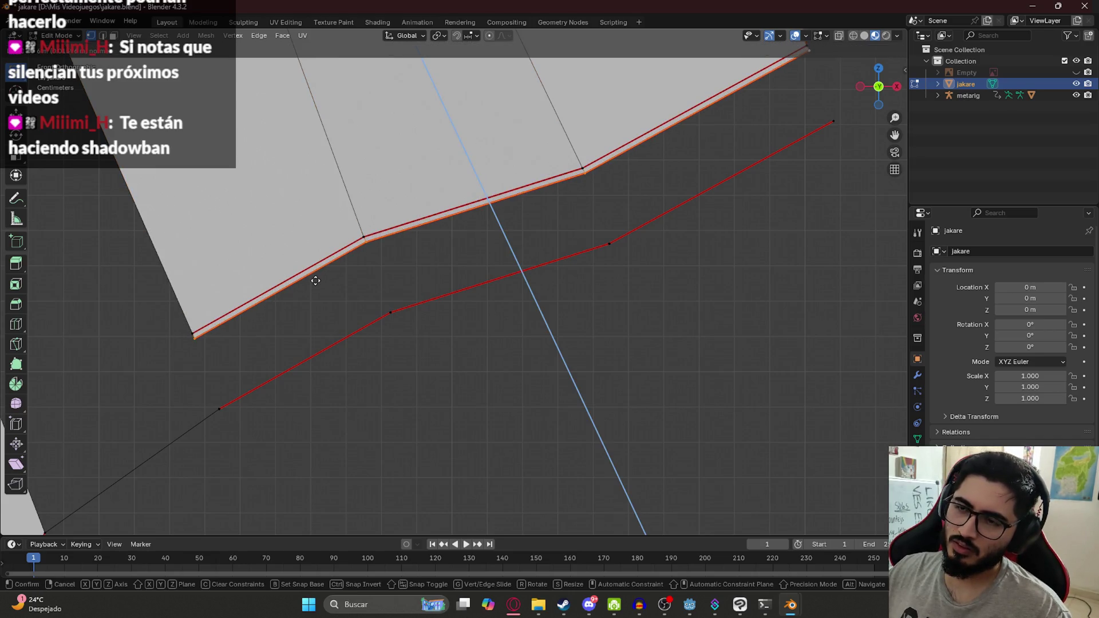
key("c")
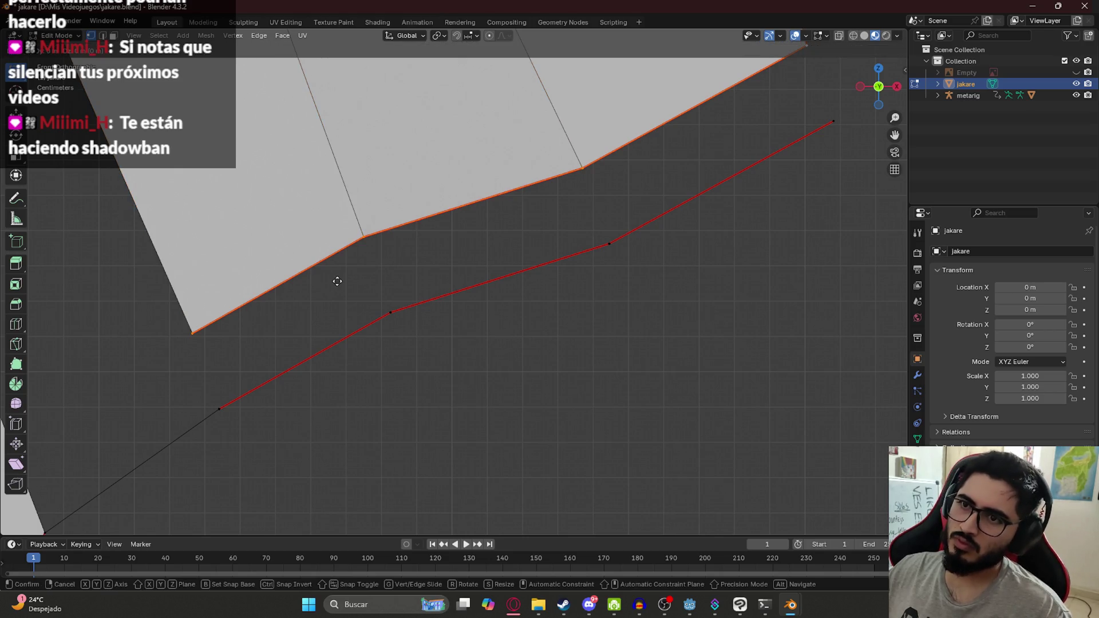
left_click(350, 303)
left_click(239, 383)
Select the whole lower edge chain and turn on see-through X-ray display.
scroll(412, 309, "down", 1)
left_click_drag(271, 357, 252, 411)
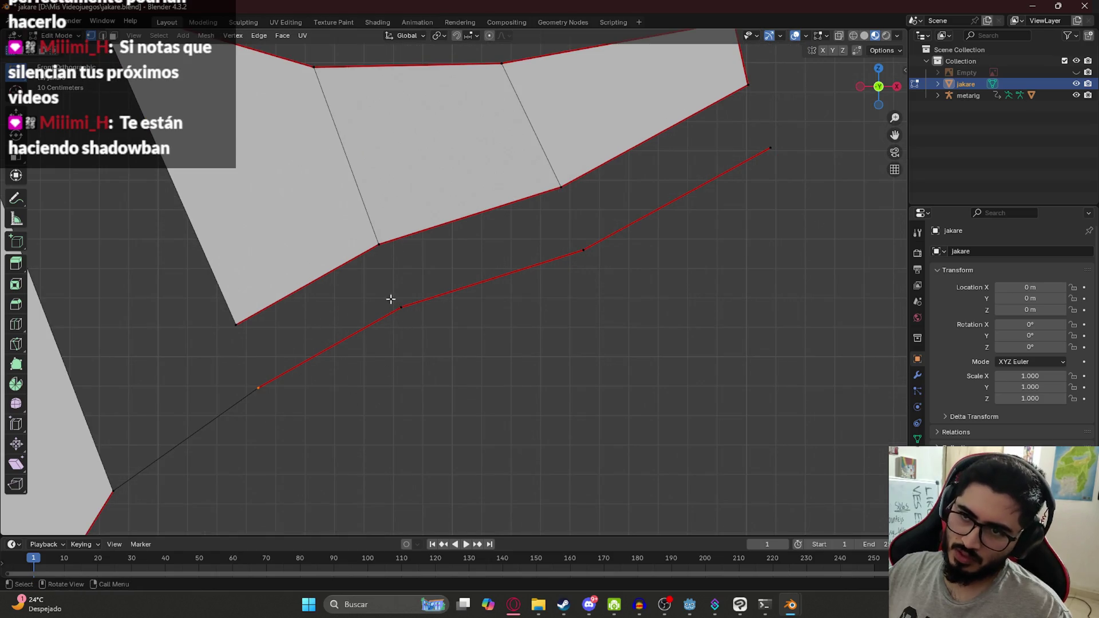
key("ctrl+l")
key("alt+z")
Extrude the lower edge chain twice to build the lower lip strip of faces.
key("1")
key("b")
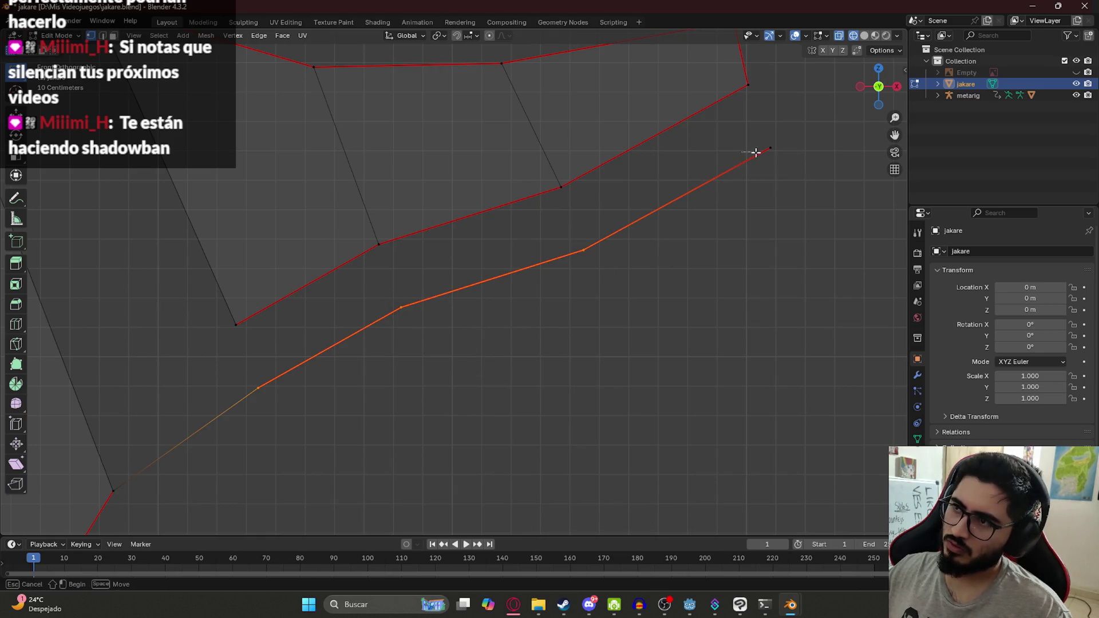
left_click_drag(793, 129, 754, 194)
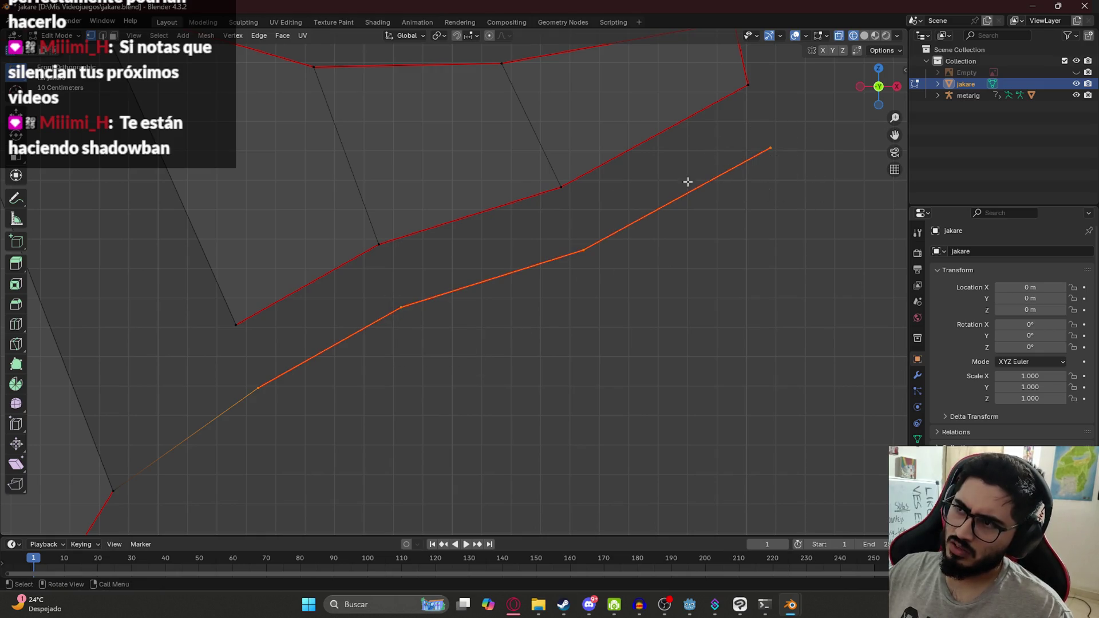
key("e")
left_click(487, 156)
key("e")
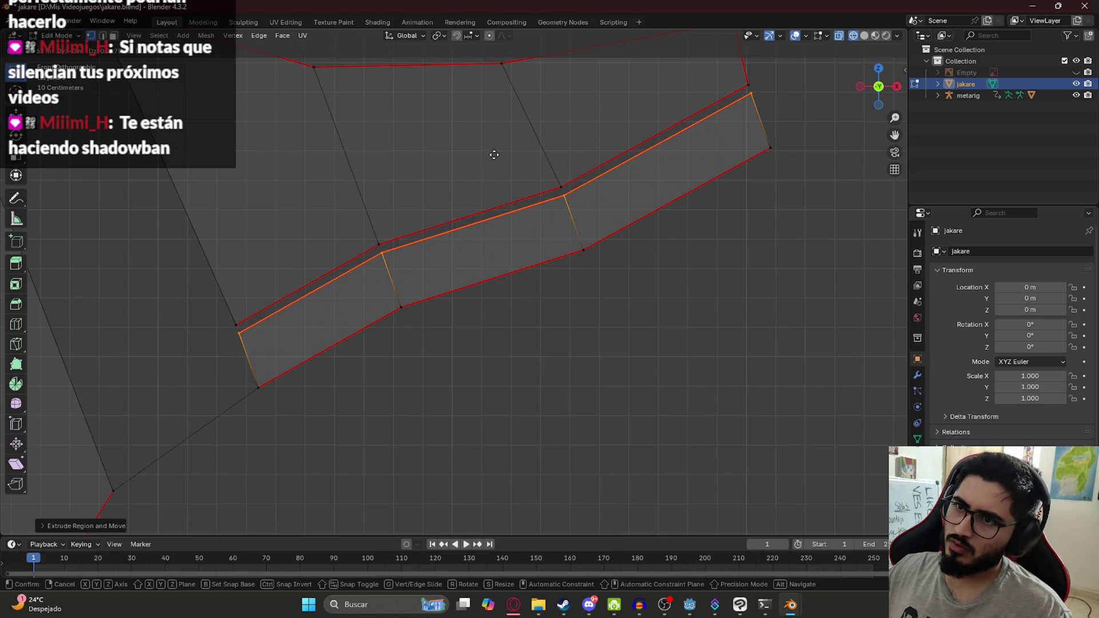
left_click(493, 155)
Check the new strip in Material Preview shading from a perspective view.
mouse_move(496, 156)
middle_mouse_down()
mouse_move(442, 246)
mouse_move(624, 222)
mouse_move(515, 265)
middle_mouse_up()
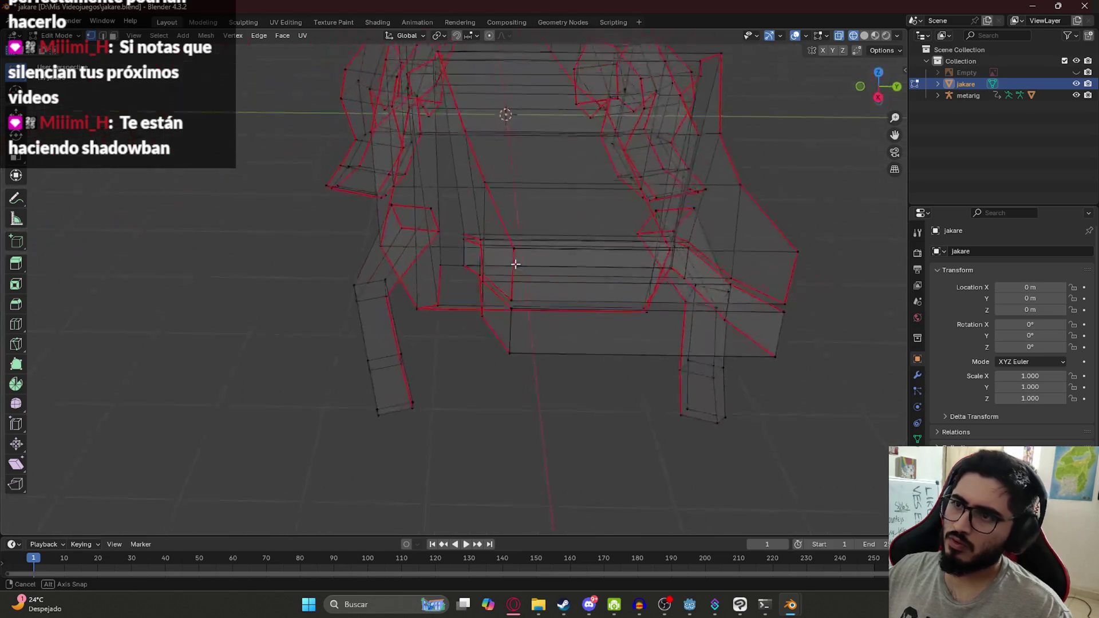
key("z")
left_click(527, 337)
scroll(527, 336, "up", 5)
mouse_move(527, 337)
middle_mouse_down()
mouse_move(504, 381)
mouse_move(580, 230)
middle_mouse_up()
Select jaw vertices and faces for inspection, undoing the trial face selections.
left_click(533, 245, "shift")
left_click(643, 178, "shift")
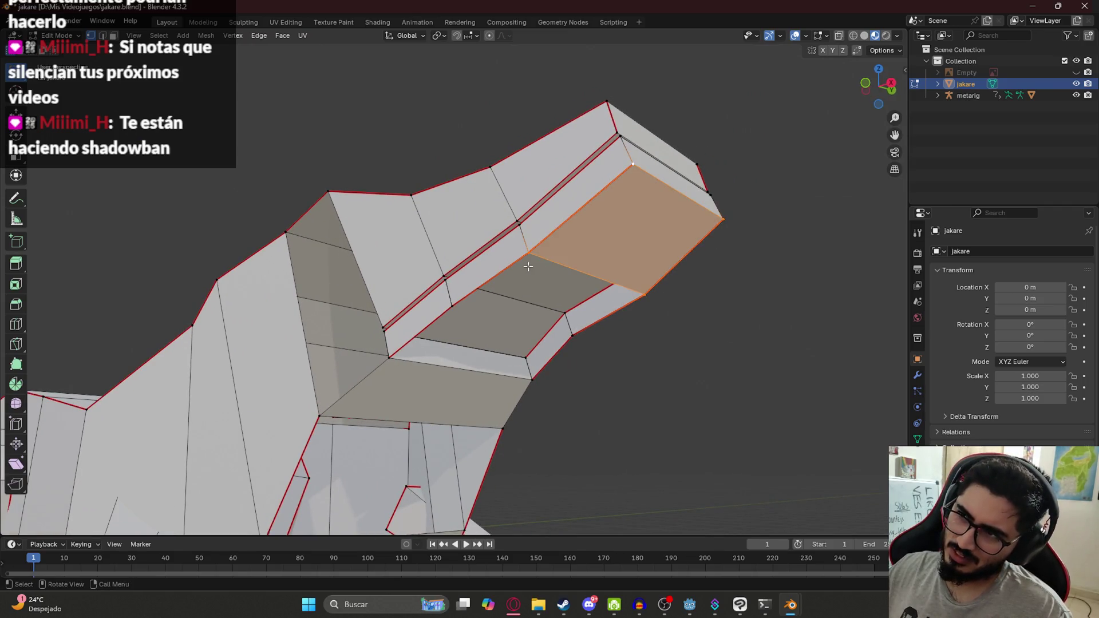
left_click(454, 302)
left_click(649, 298, "shift")
middle_click_drag(650, 298, 495, 300)
key("ctrl+z")
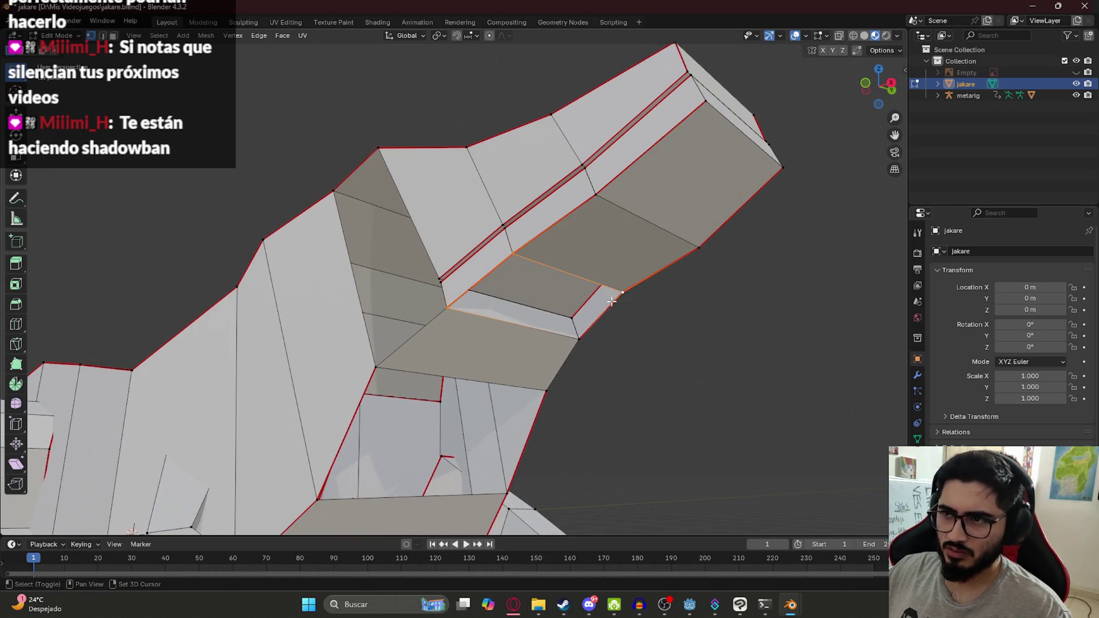
left_click(575, 338, "shift")
key("ctrl+z")
mouse_move(680, 355)
middle_mouse_down()
mouse_move(503, 294)
mouse_move(584, 307)
mouse_move(512, 277)
mouse_move(461, 287)
mouse_move(591, 265)
mouse_move(483, 248)
middle_mouse_up()
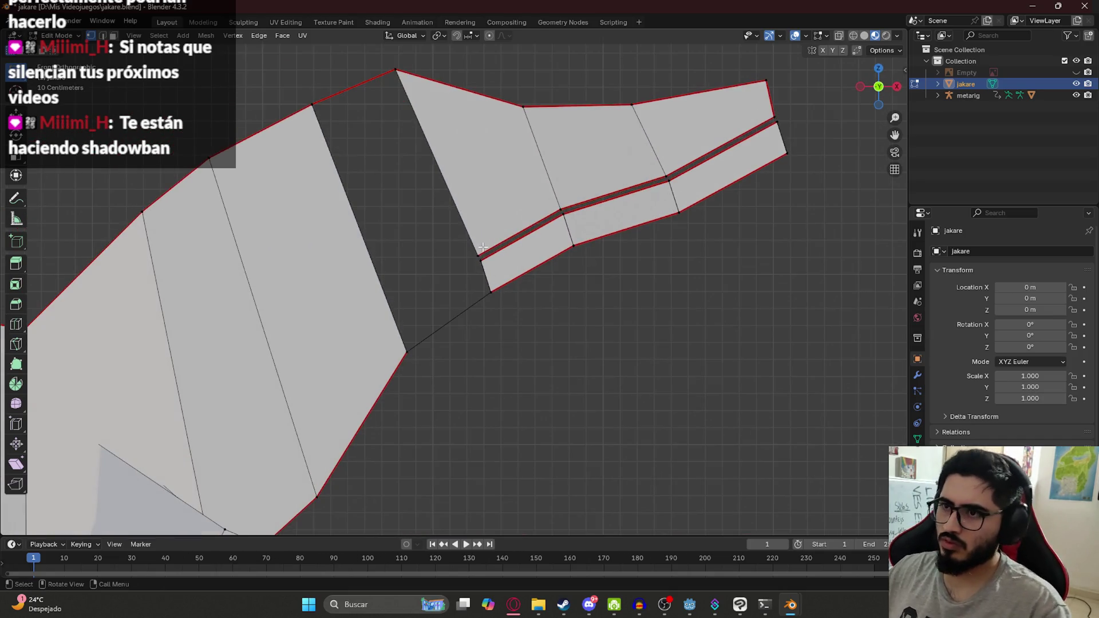
Select the snout-tip vertices, then clear the selection and return to front view.
left_click_drag(840, 183, 759, 114)
left_click_drag(699, 228, 654, 183)
left_click(577, 315)
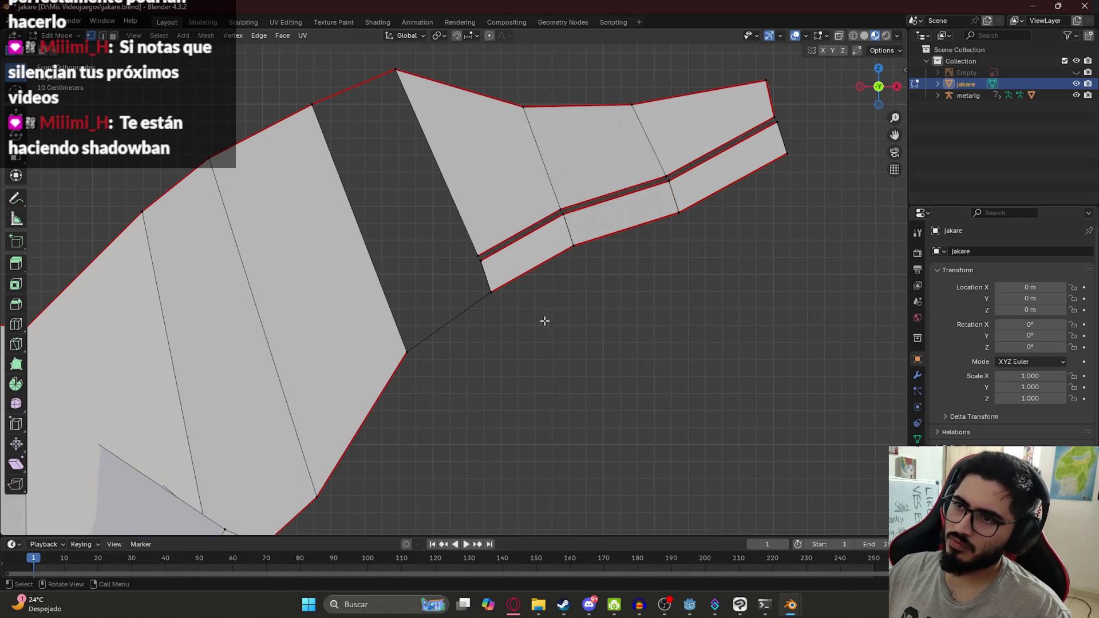
middle_click_drag(471, 301, 510, 241)
key("KP_1")
In wireframe, move the upper and lower mouth-corner vertices up and to the left.
key("z")
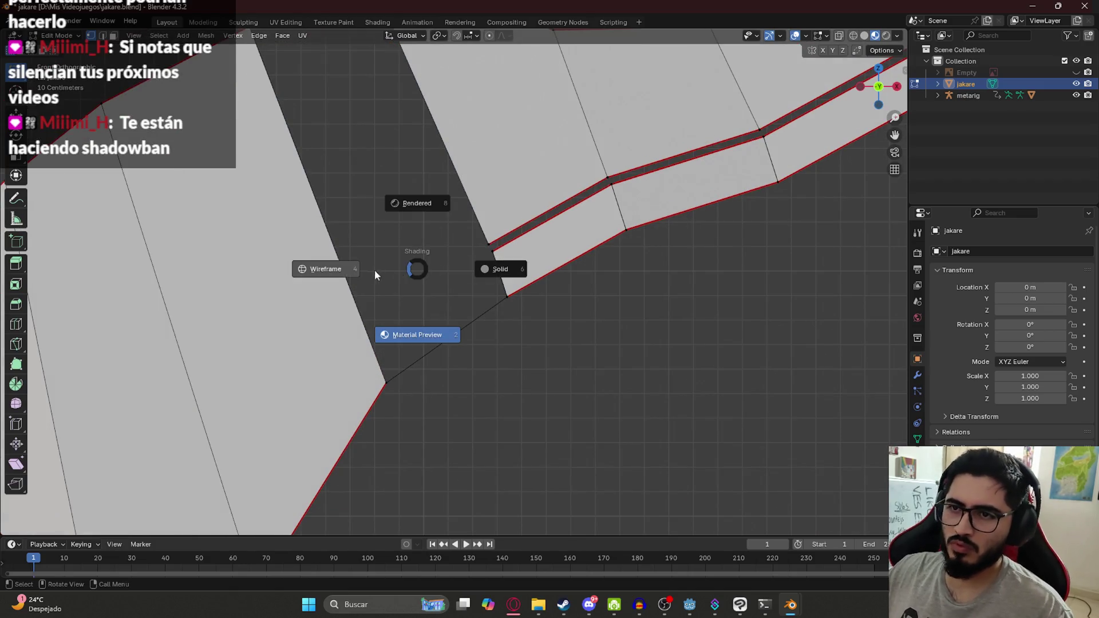
left_click(376, 269)
left_click_drag(462, 223, 491, 241)
key("g")
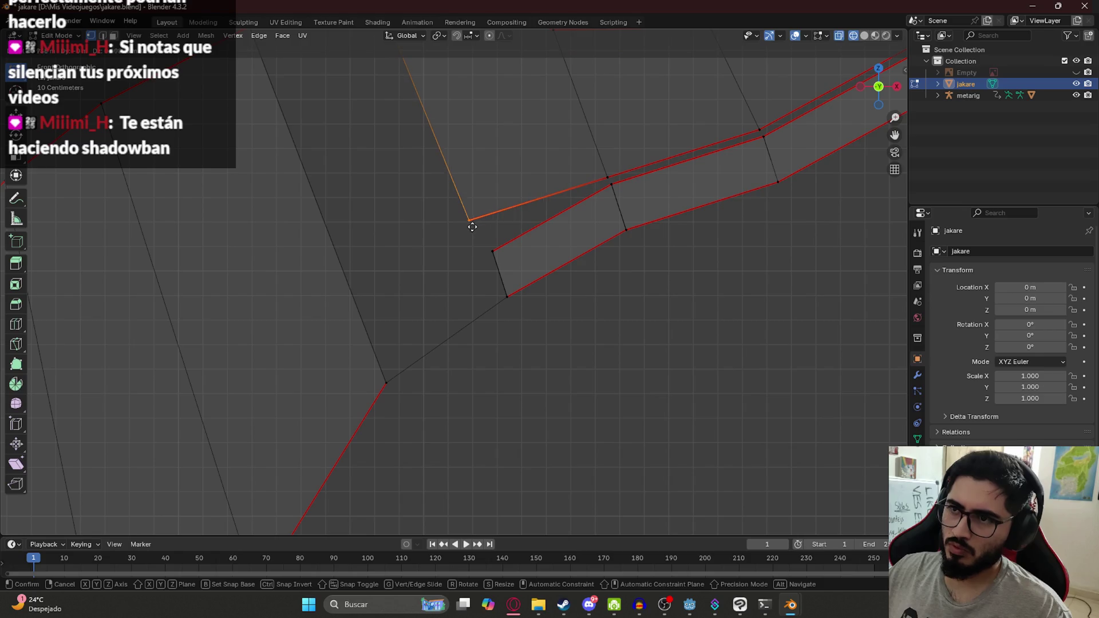
left_click(474, 232)
left_click(492, 249)
key("g")
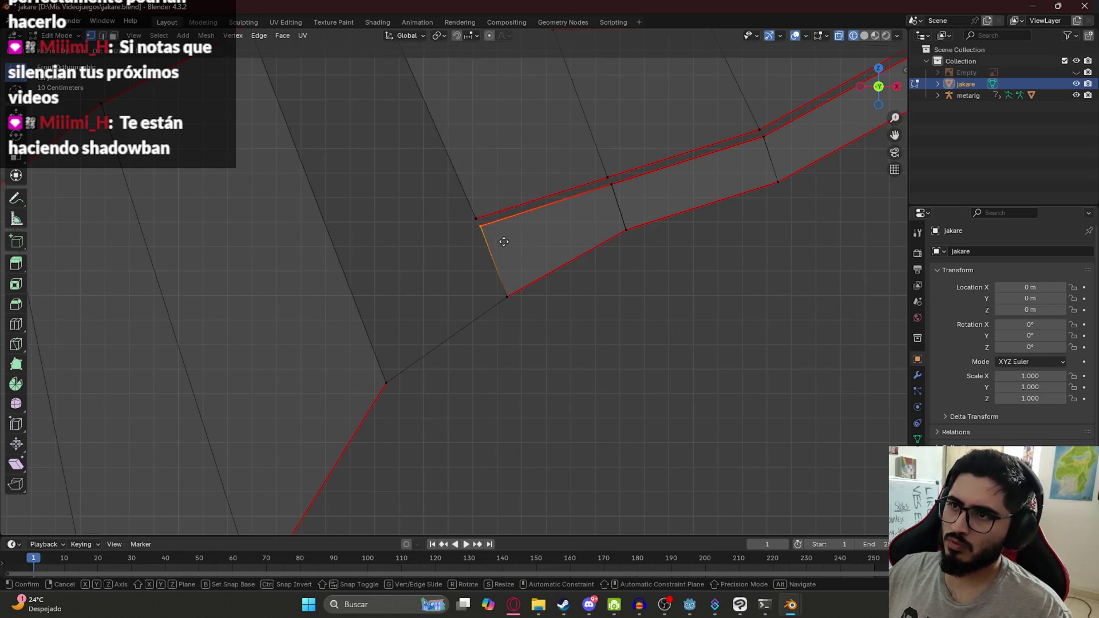
left_click(504, 240)
Slide the neighbouring lip vertex along the lip, then pick the corner edge and an upper-jaw vertex.
scroll(515, 229, "down", 2)
scroll(454, 253, "up", 3)
left_click_drag(433, 228, 458, 241)
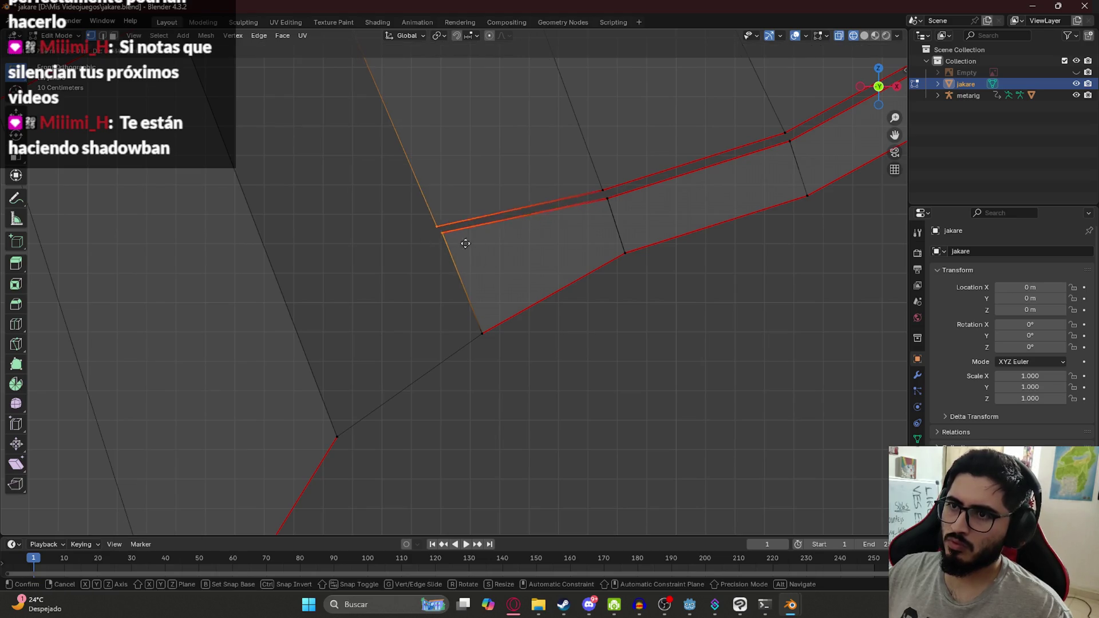
key("g")
left_click(632, 213)
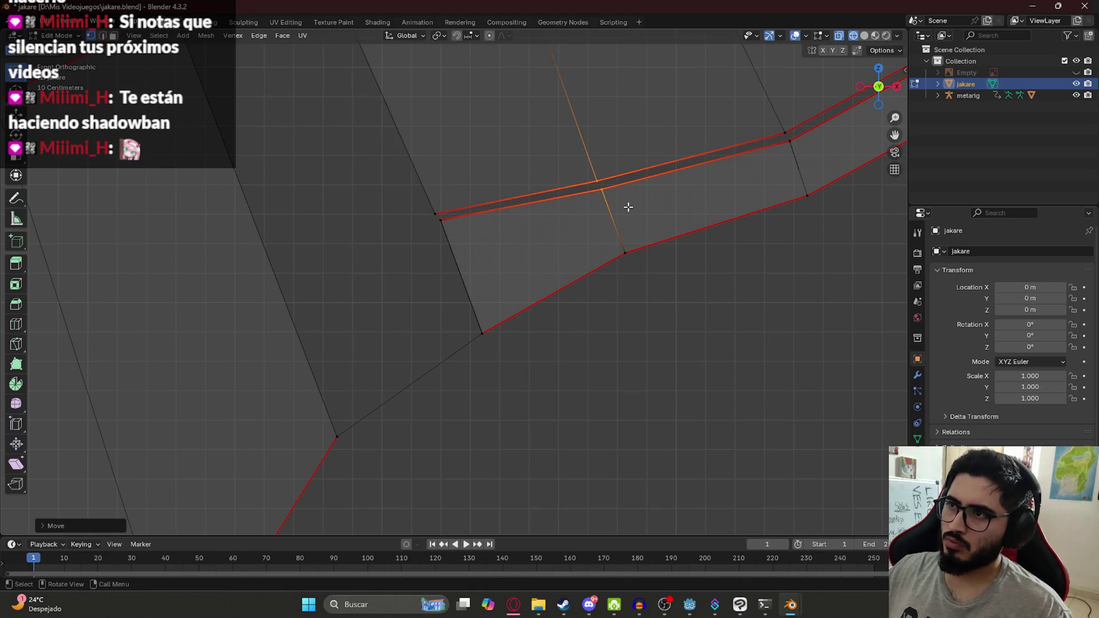
scroll(528, 253, "down", 3)
scroll(466, 289, "up", 2)
left_click(361, 253)
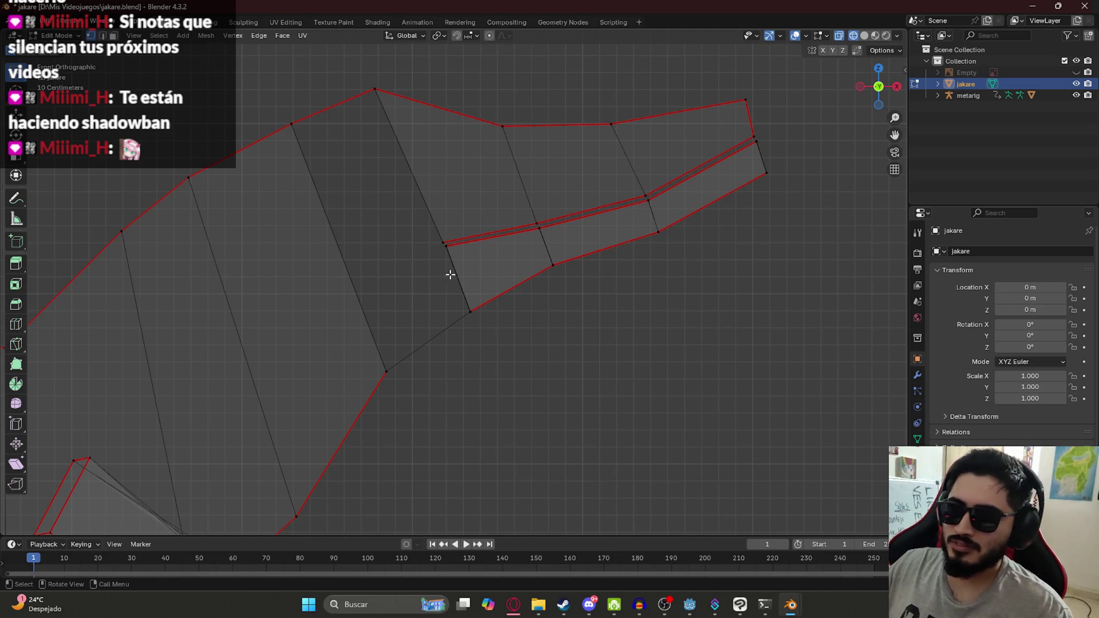
left_click(450, 245)
left_click(290, 121, "shift")
Extrude a vertex, subdivide the jaw edge, and nudge the new midpoint vertex into place.
mouse_move(326, 127)
middle_mouse_down()
mouse_move(361, 167)
mouse_move(392, 384)
middle_mouse_up()
right_click(392, 377)
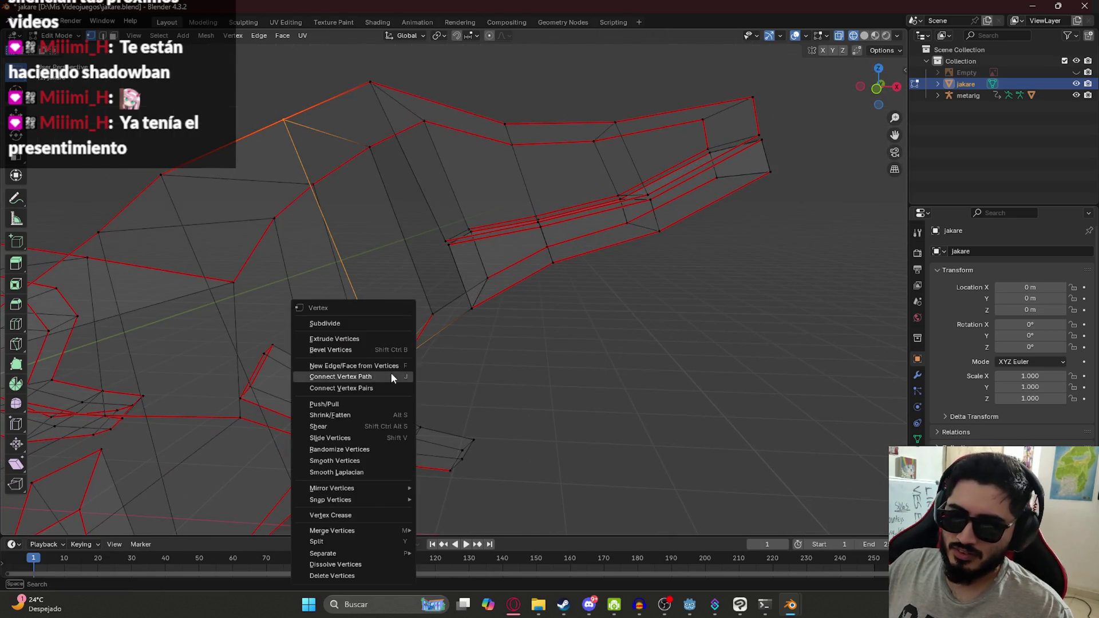
left_click(366, 338)
left_click(373, 147)
right_click(373, 147)
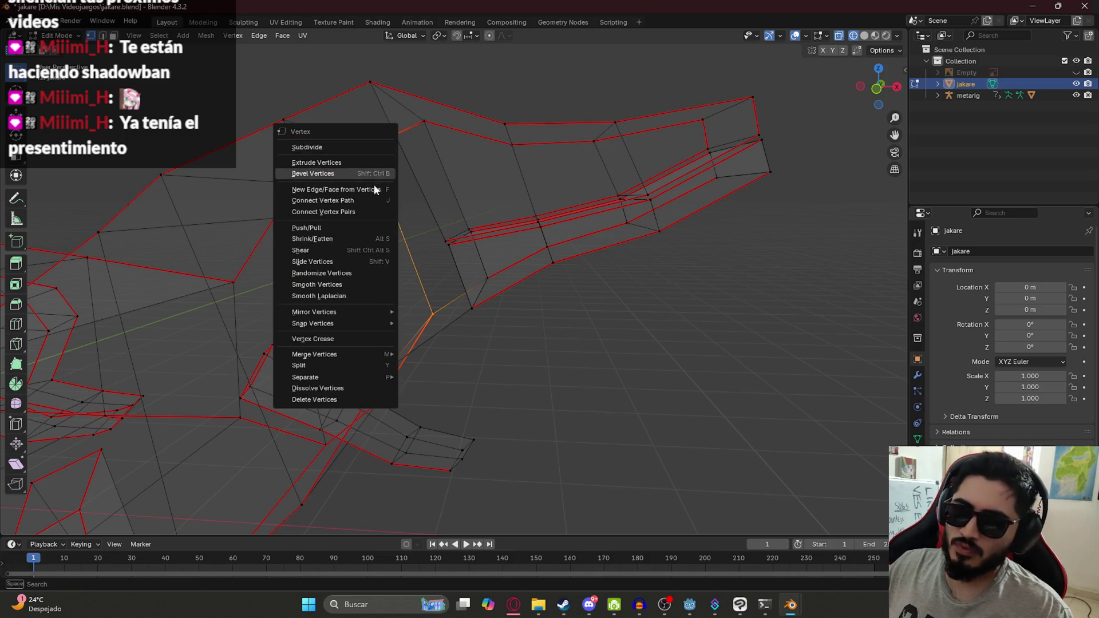
left_click(372, 150)
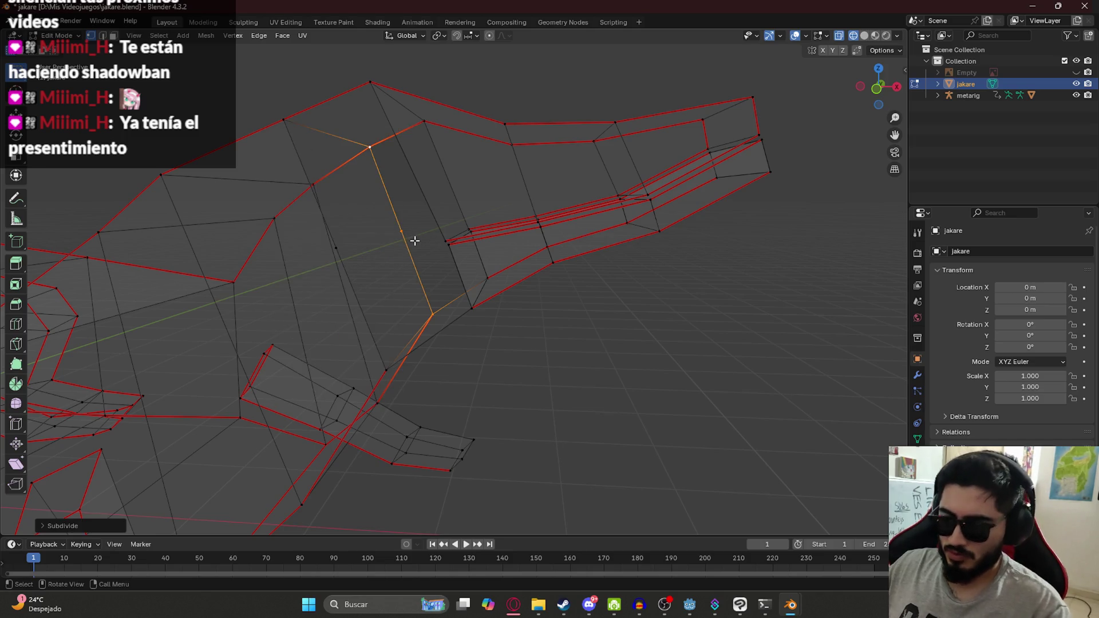
key("KP_1")
key("g")
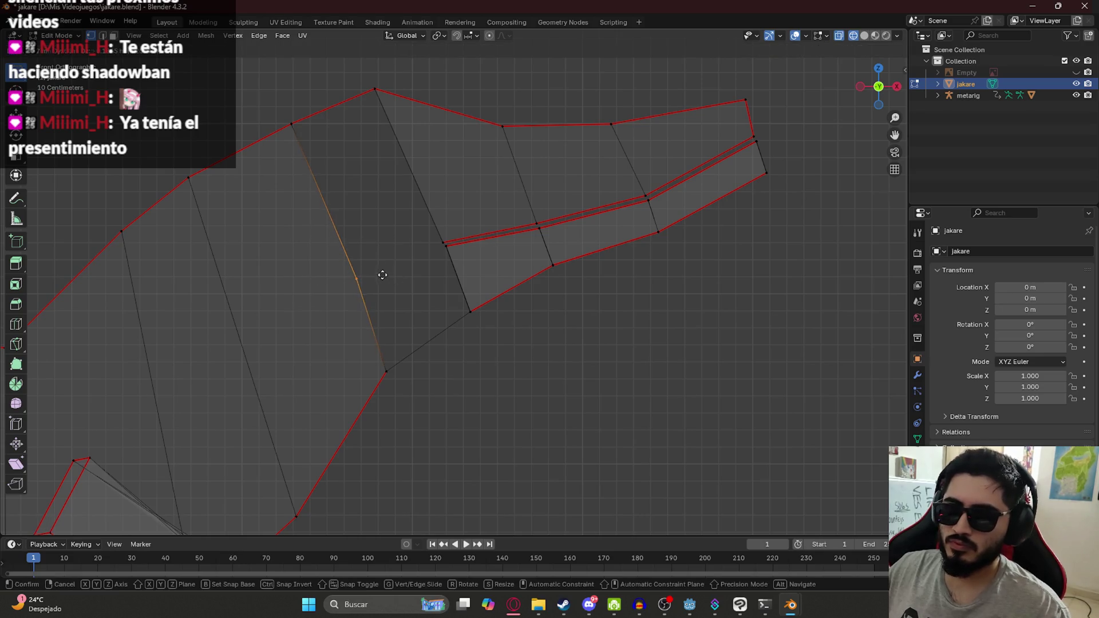
left_click(377, 268)
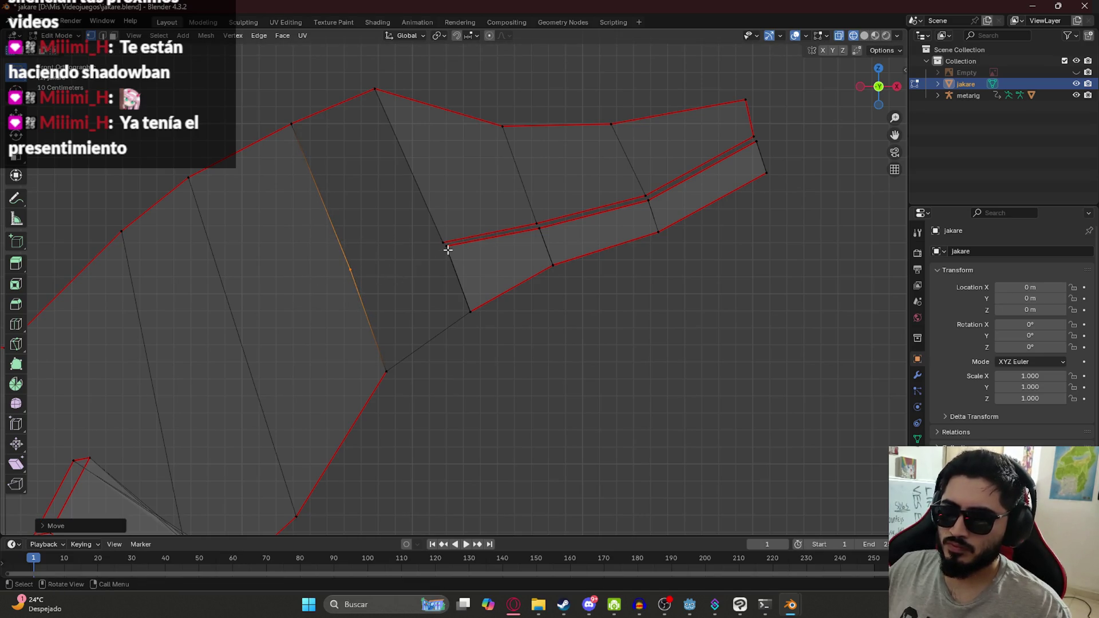
Try moving the mouth-corner vertex, then undo the move.
middle_click_drag(448, 250, 429, 270)
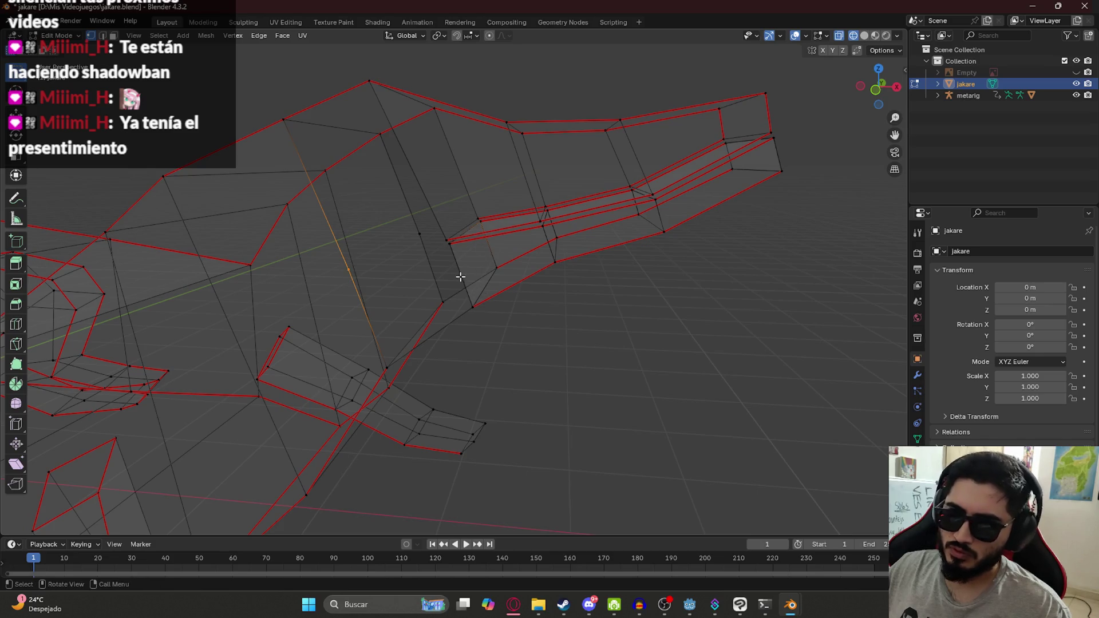
left_click(447, 241, "shift")
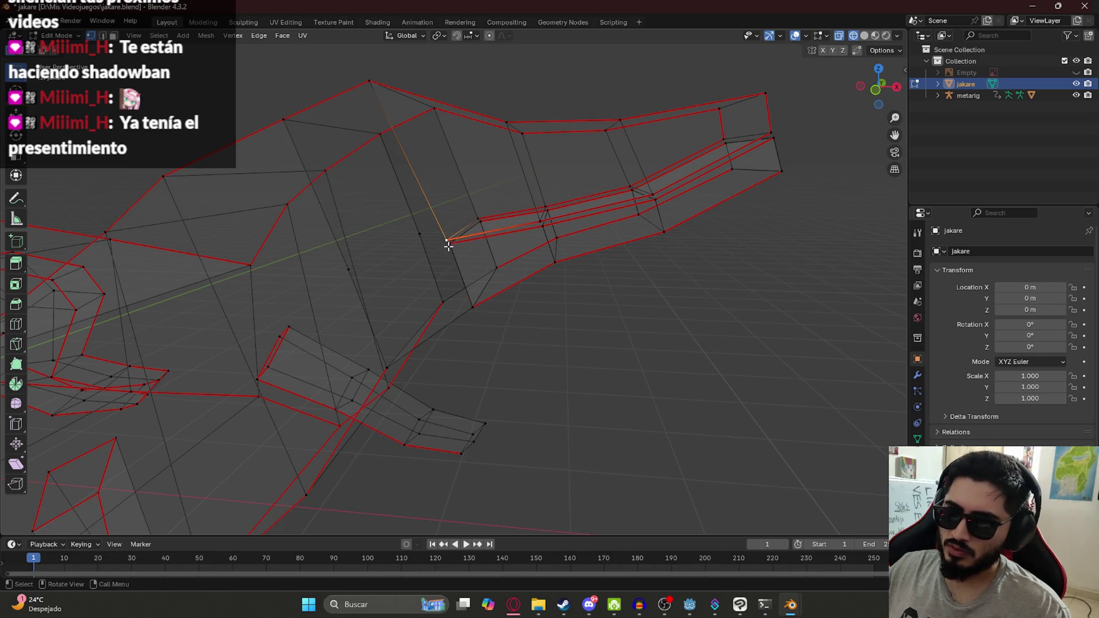
left_click(480, 224)
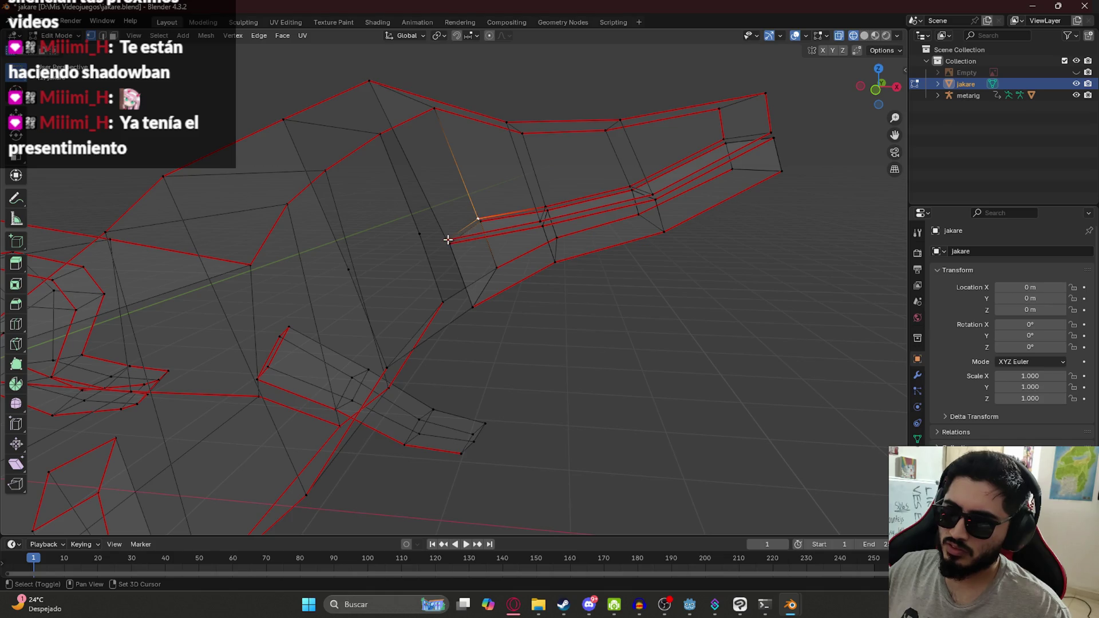
scroll(427, 257, "up", 5)
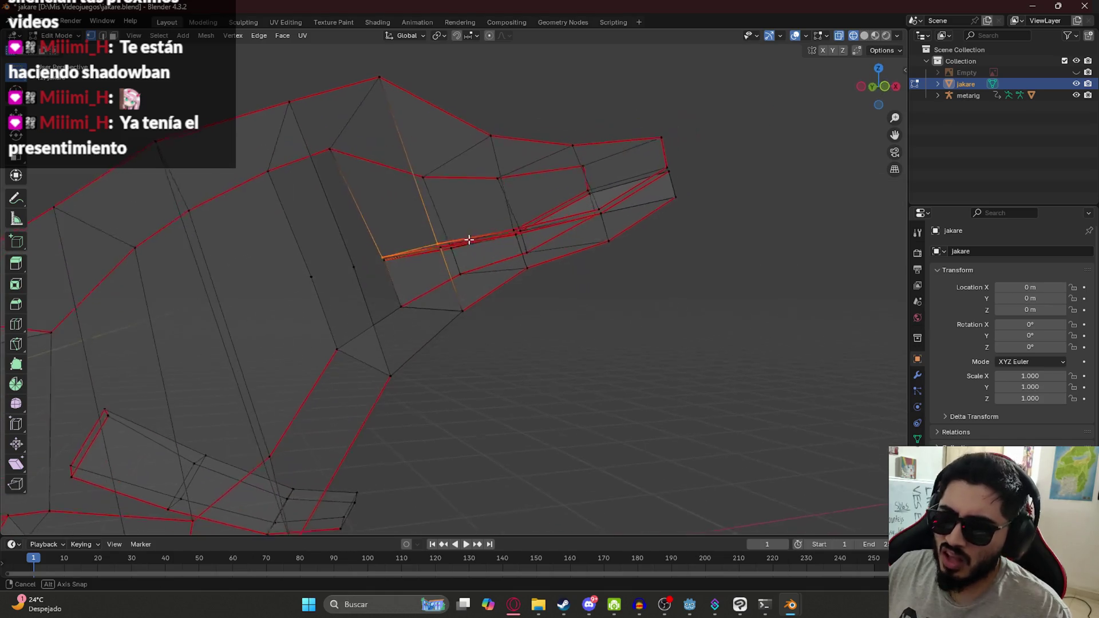
key("g")
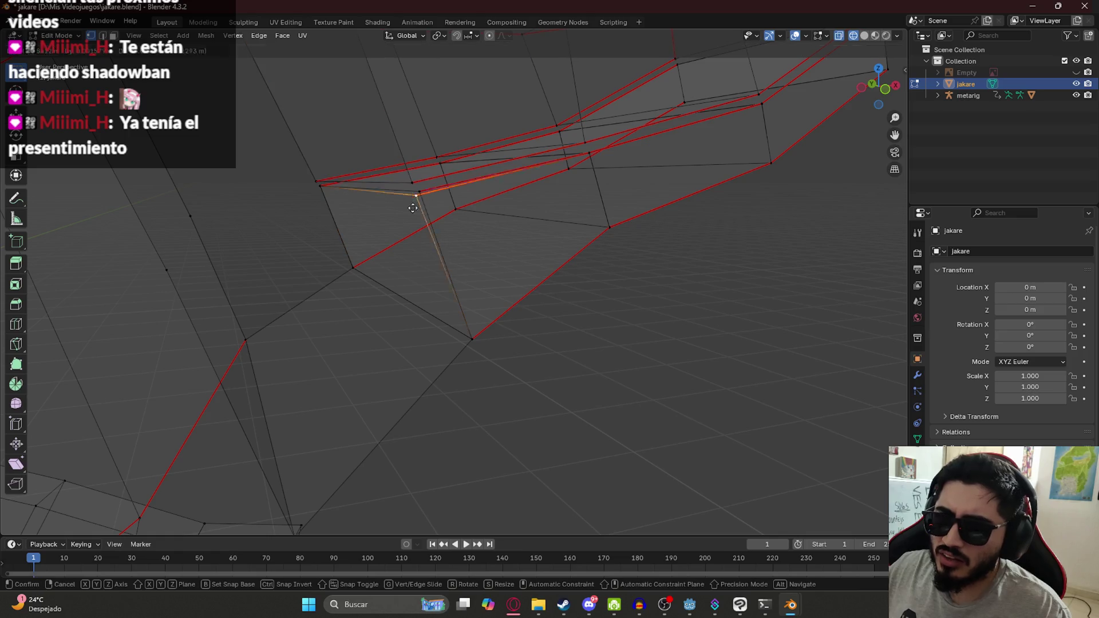
left_click(361, 245)
right_click(361, 244)
key("Escape")
right_click(363, 239)
key("Escape")
key("ctrl+z")
key("g")
key("Escape")
Select a triangle of three vertices at the mouth corner.
mouse_move(456, 204)
middle_mouse_down()
mouse_move(399, 223)
mouse_move(438, 173)
middle_mouse_up()
left_click(442, 174, "shift")
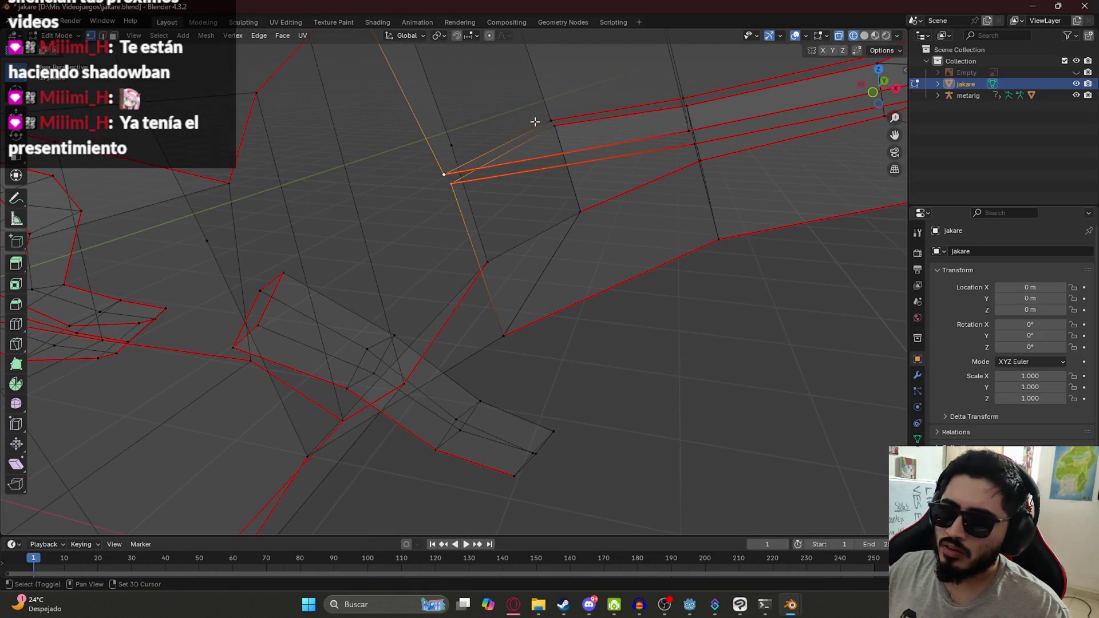
left_click(548, 127, "shift")
scroll(505, 140, "down", 2)
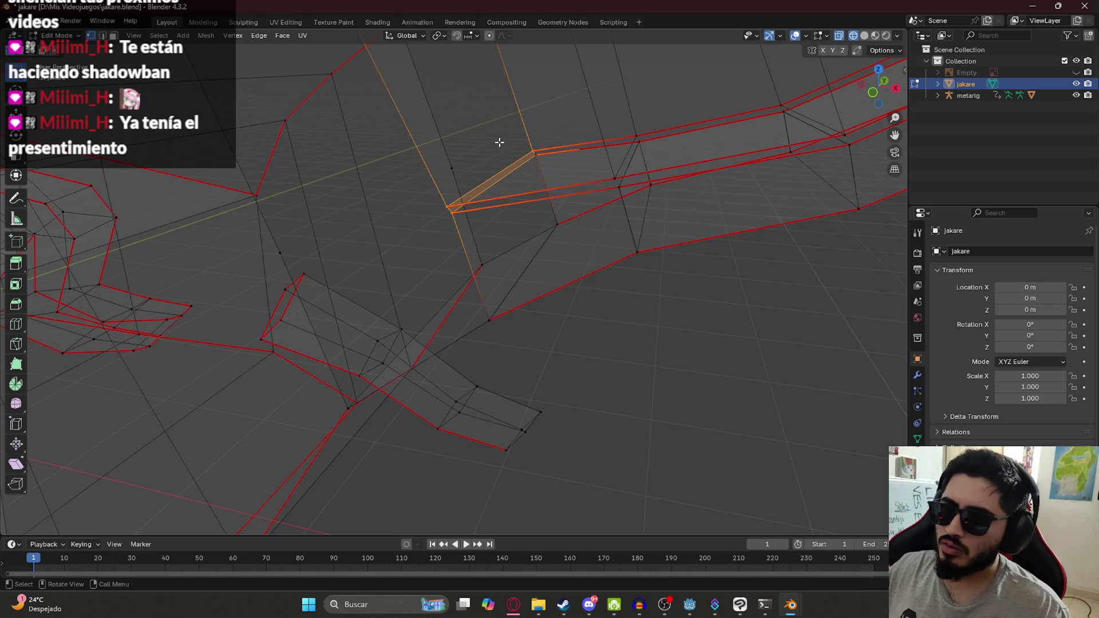
key("KP_1")
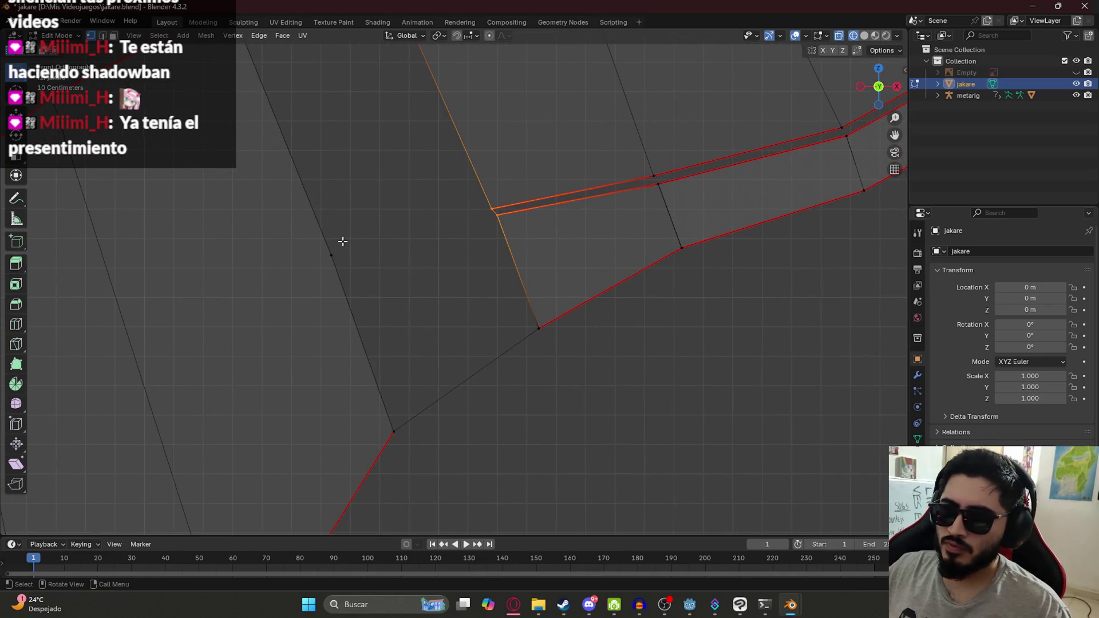
Select vertices along the jaw edge, then open and dismiss the delete options.
left_click(496, 212)
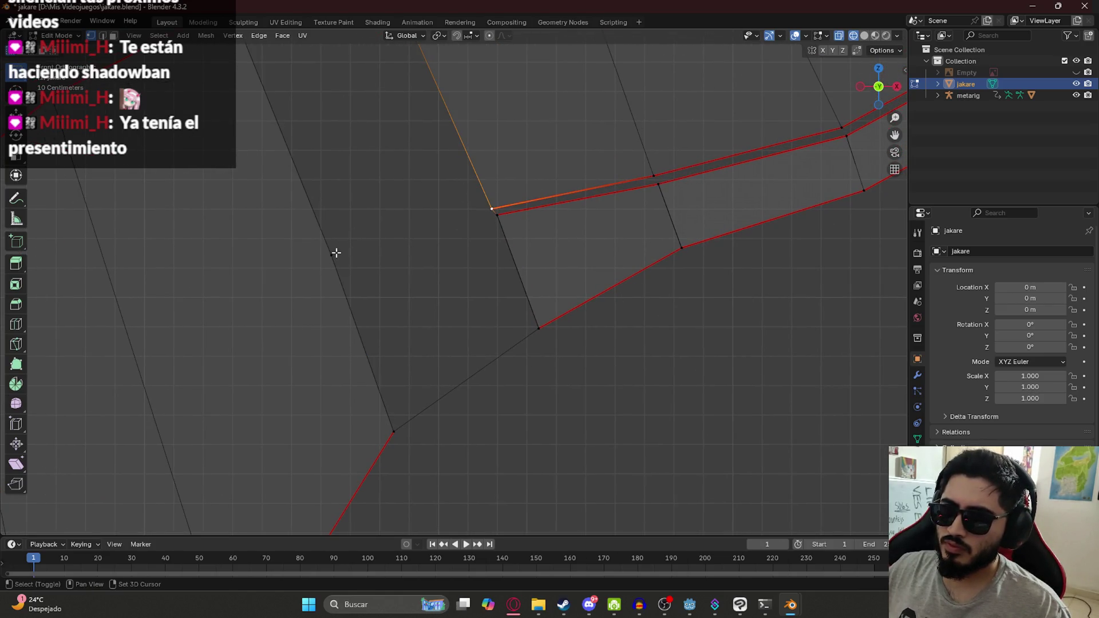
middle_click_drag(520, 226, 491, 229)
left_click(490, 208)
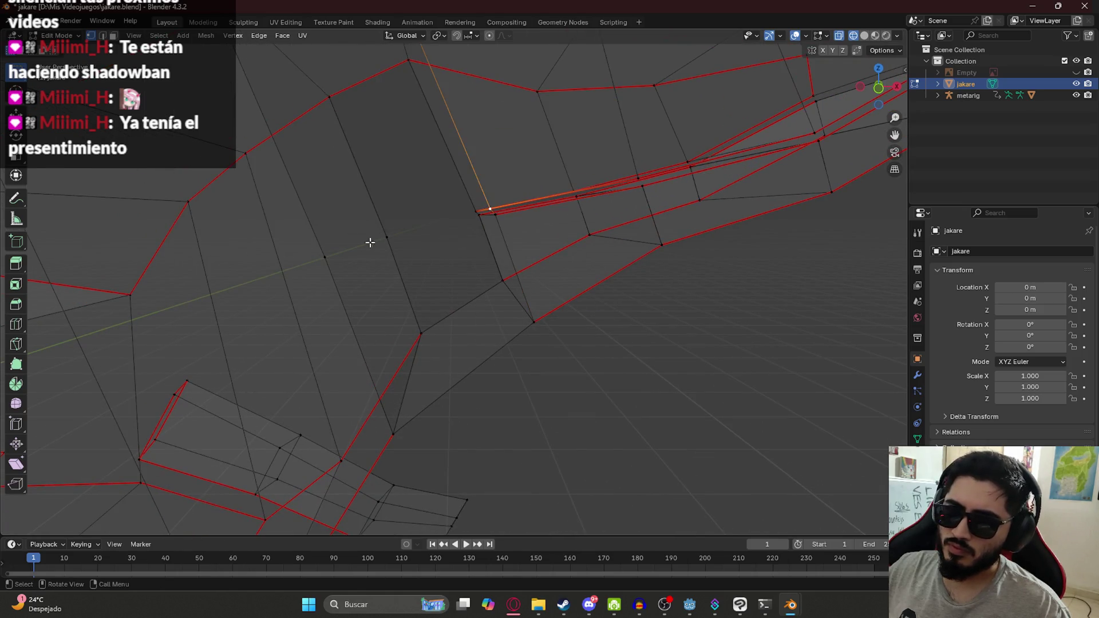
left_click(394, 240)
left_click(377, 431, "shift")
left_click(410, 318, "shift")
middle_click_drag(351, 182, 266, 61)
left_click(246, 51, "shift")
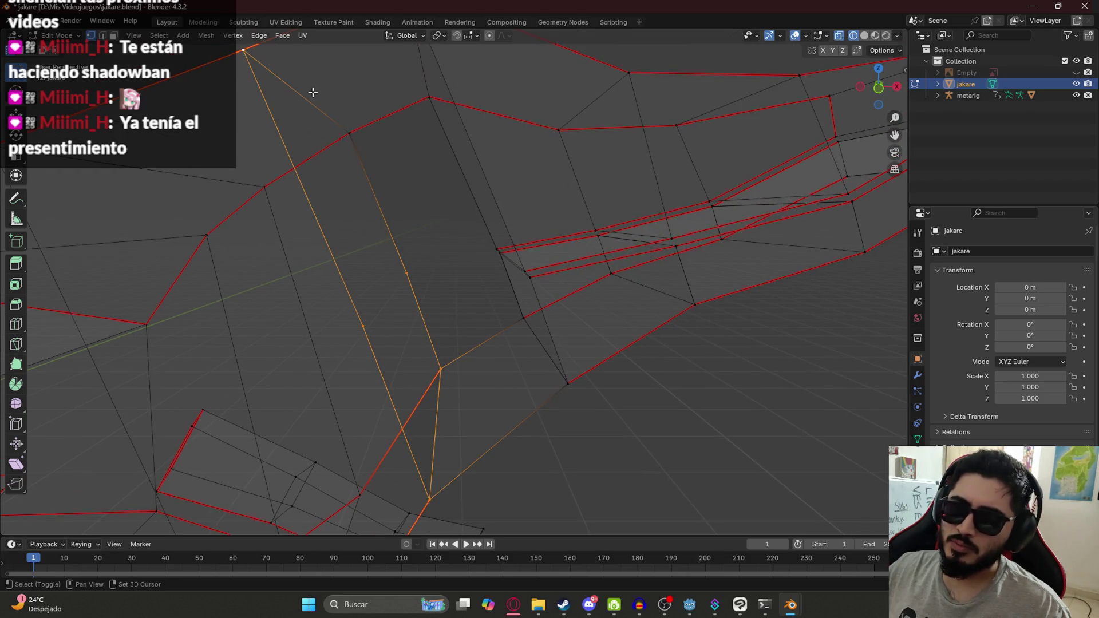
key("x")
Select a jaw vertex together with the lower jaw vertex in front view.
left_click(405, 275)
key("KP_1")
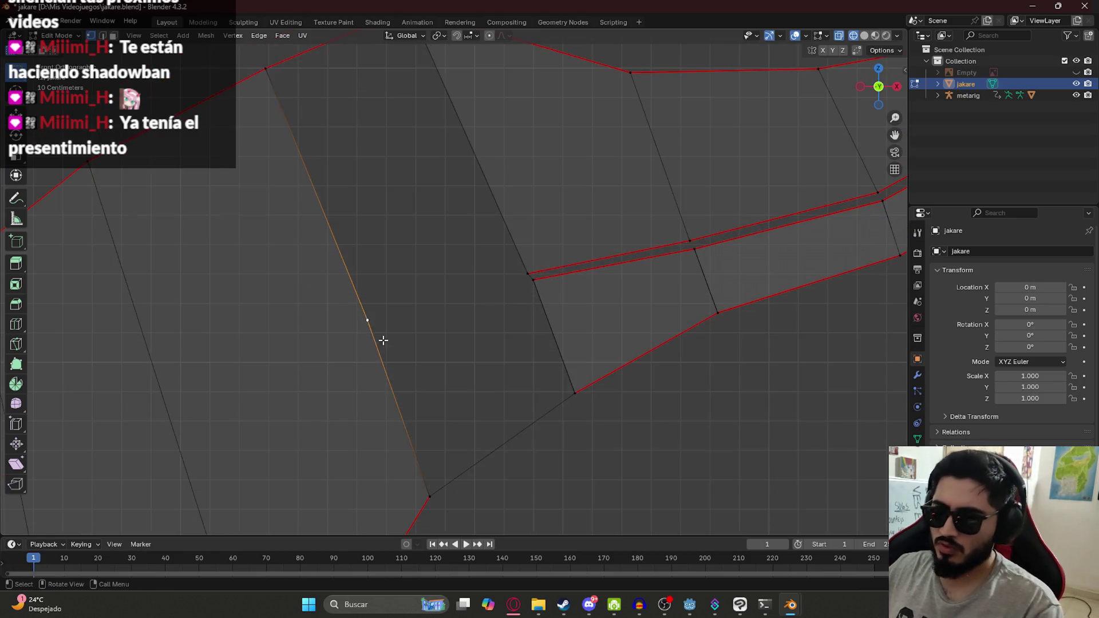
left_click(428, 497, "shift")
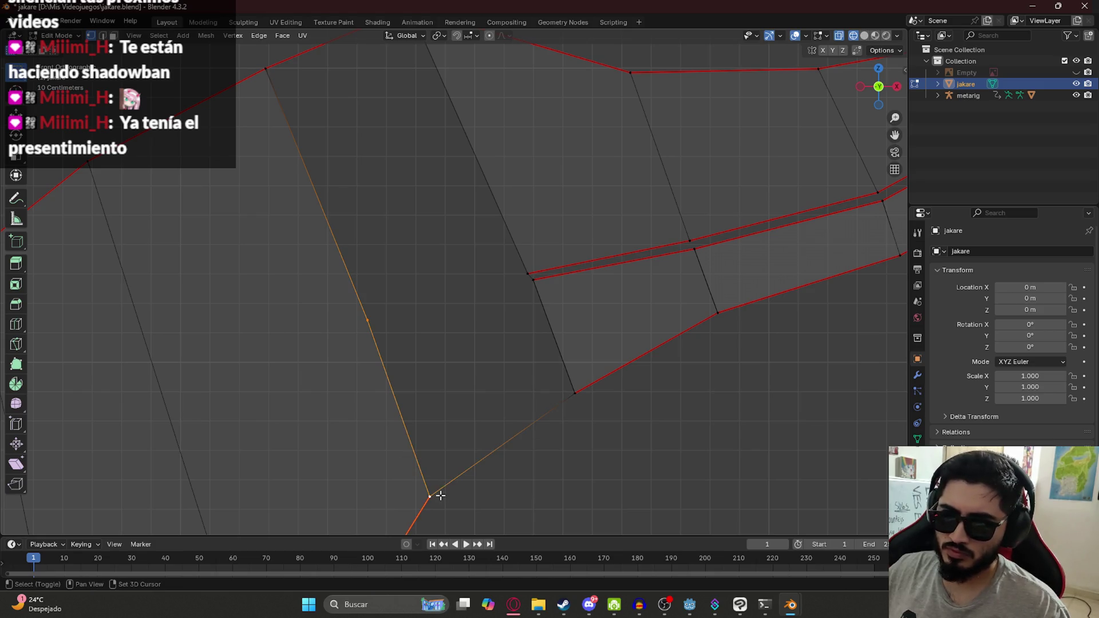
Subdivide two jaw edges so each gets a new midpoint vertex.
right_click(417, 400)
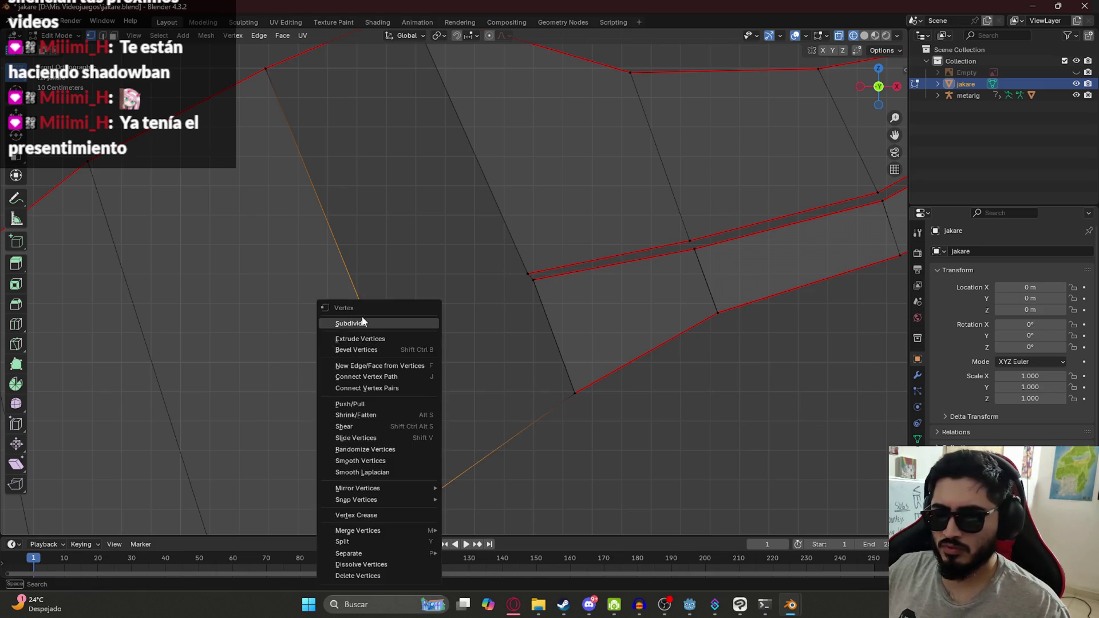
left_click(344, 321)
middle_click_drag(447, 336, 436, 308)
left_click(453, 264)
left_click(487, 359, "shift")
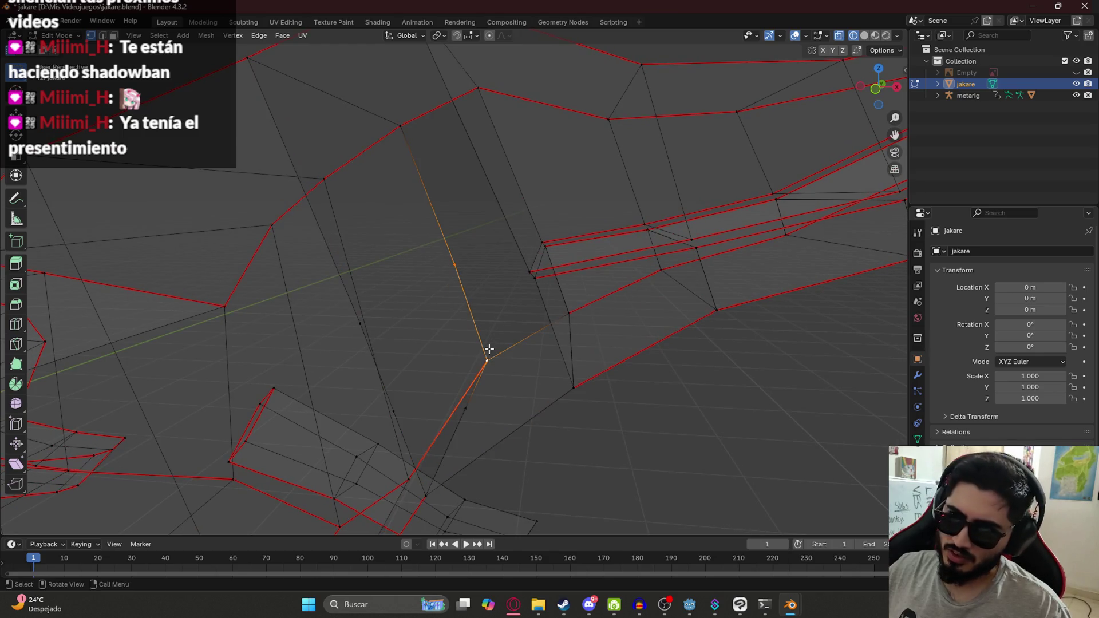
right_click(447, 342)
left_click(436, 324)
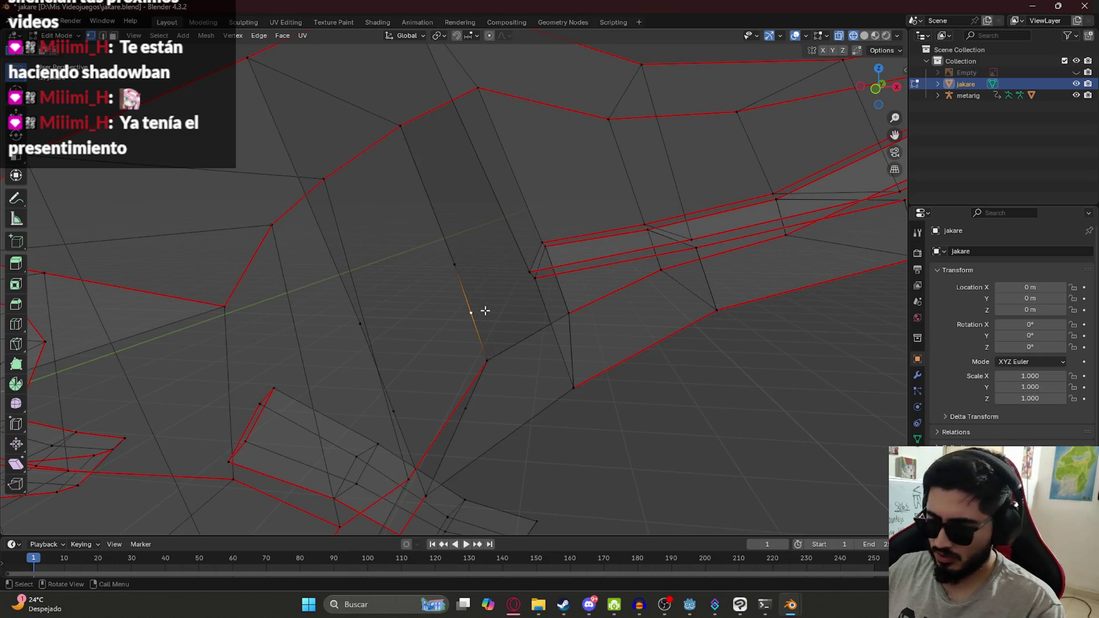
key("KP_1")
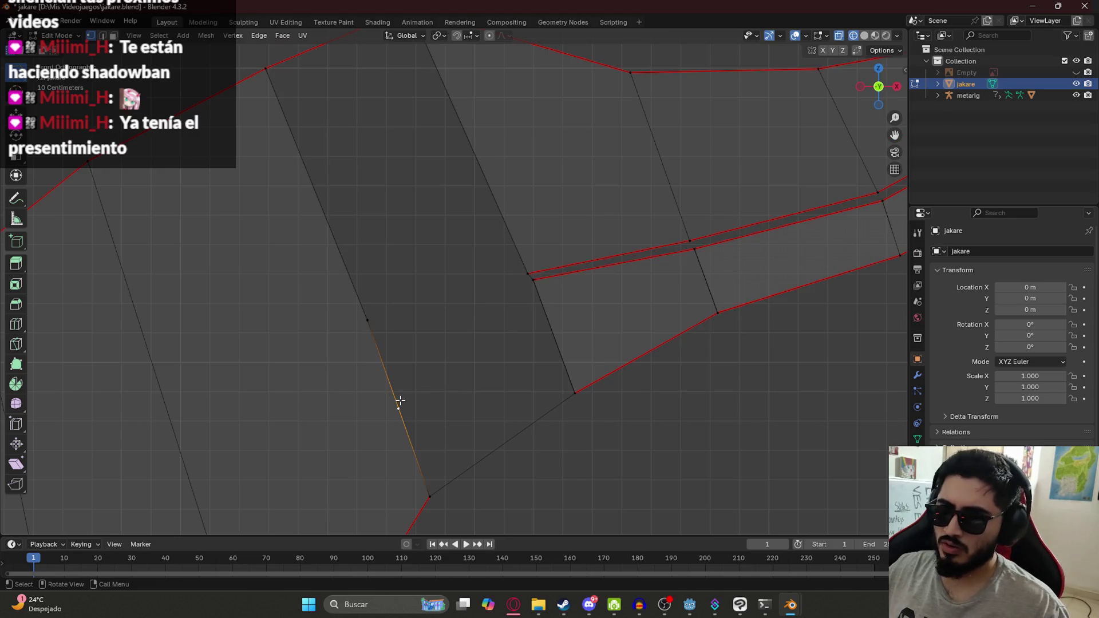
Select vertices around the new midpoint and the mouth corner to outline a face.
left_click(535, 275)
left_click(408, 410)
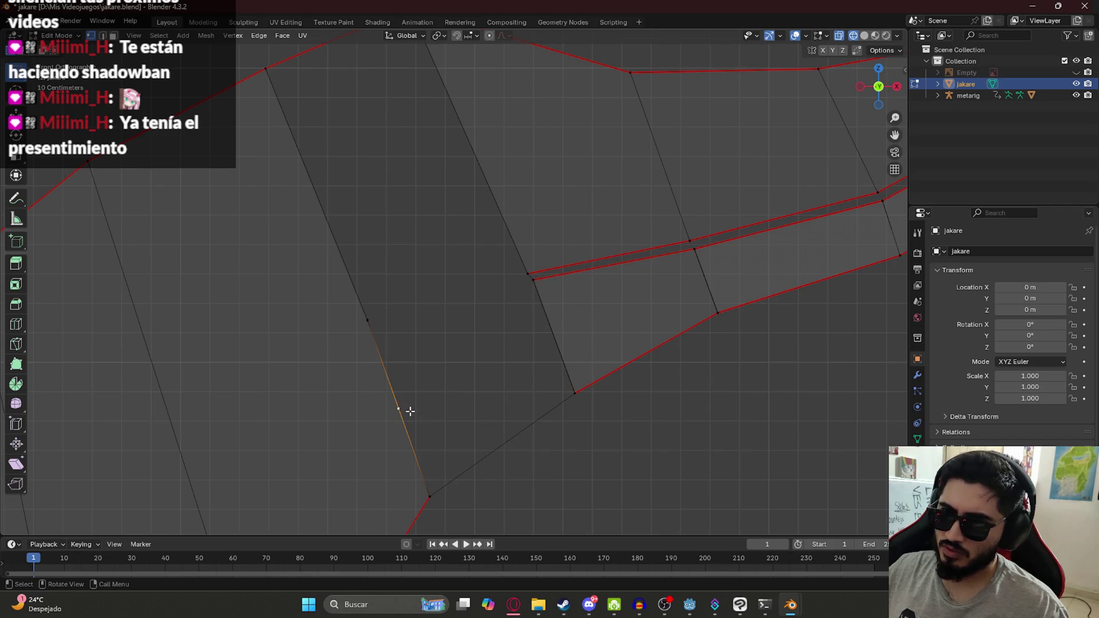
middle_click_drag(560, 438, 393, 417)
left_click(427, 493, "shift")
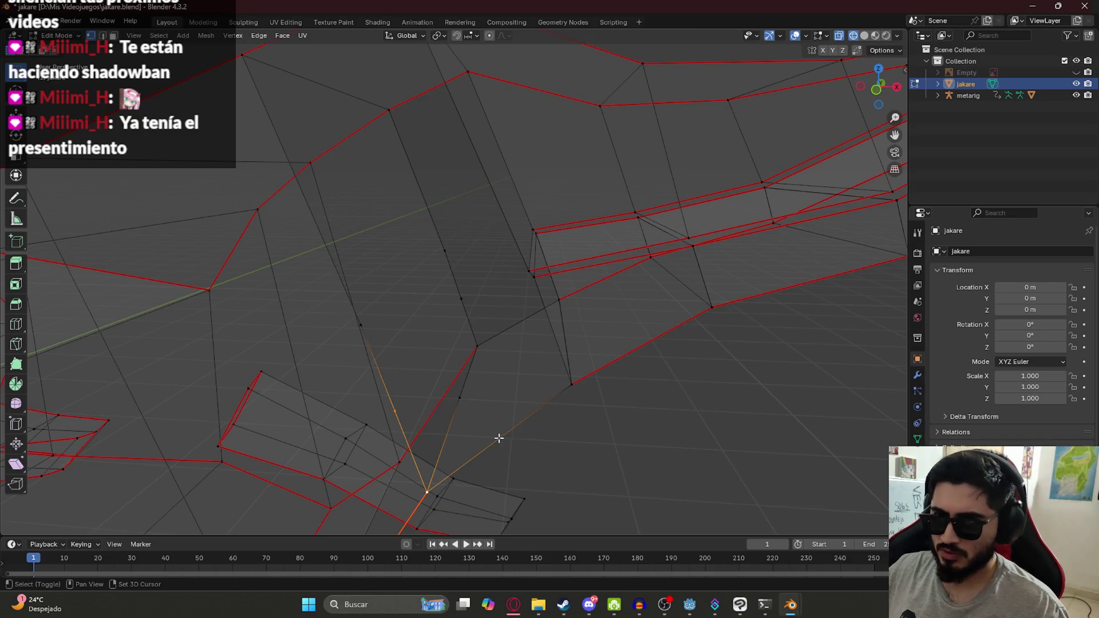
left_click(541, 283, "shift")
middle_click_drag(522, 381, 551, 301)
left_click(531, 265)
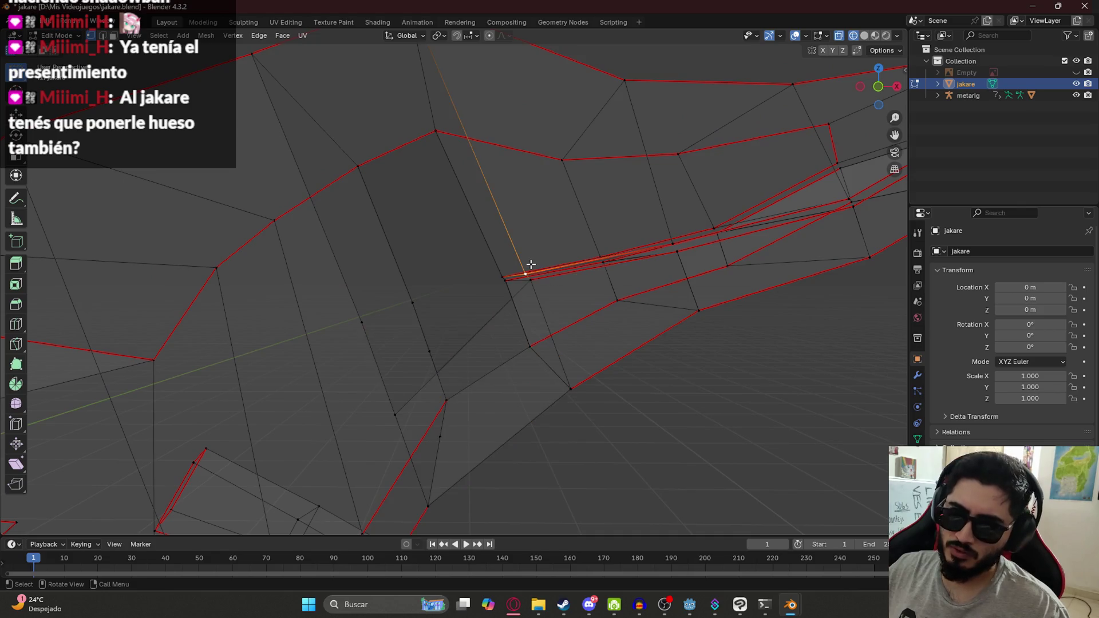
left_click(363, 324, "shift")
middle_click_drag(398, 417, 528, 287)
left_click(517, 278, "shift")
mouse_move(513, 362)
middle_mouse_down()
mouse_move(490, 363)
mouse_move(460, 322)
middle_mouse_up()
left_click(368, 325)
left_click(520, 248, "shift")
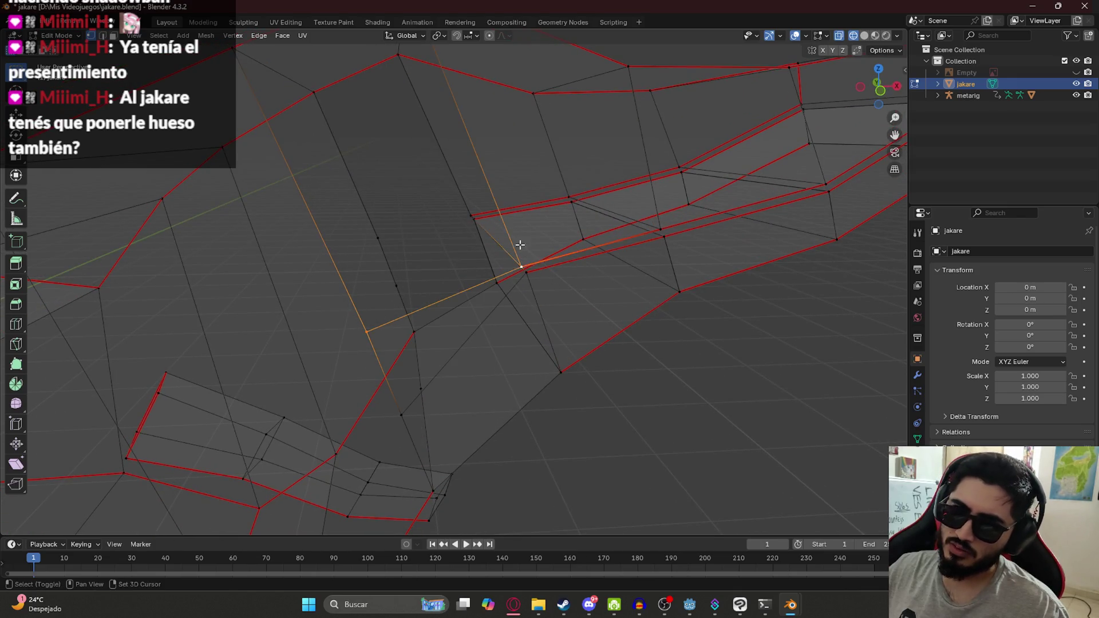
Reselect the mouth-corner vertex, starting and cancelling a move along the way.
middle_click_drag(520, 247, 448, 218)
middle_click_drag(449, 162, 442, 255)
left_click(422, 290)
left_click(444, 326)
middle_click_drag(444, 326, 484, 263)
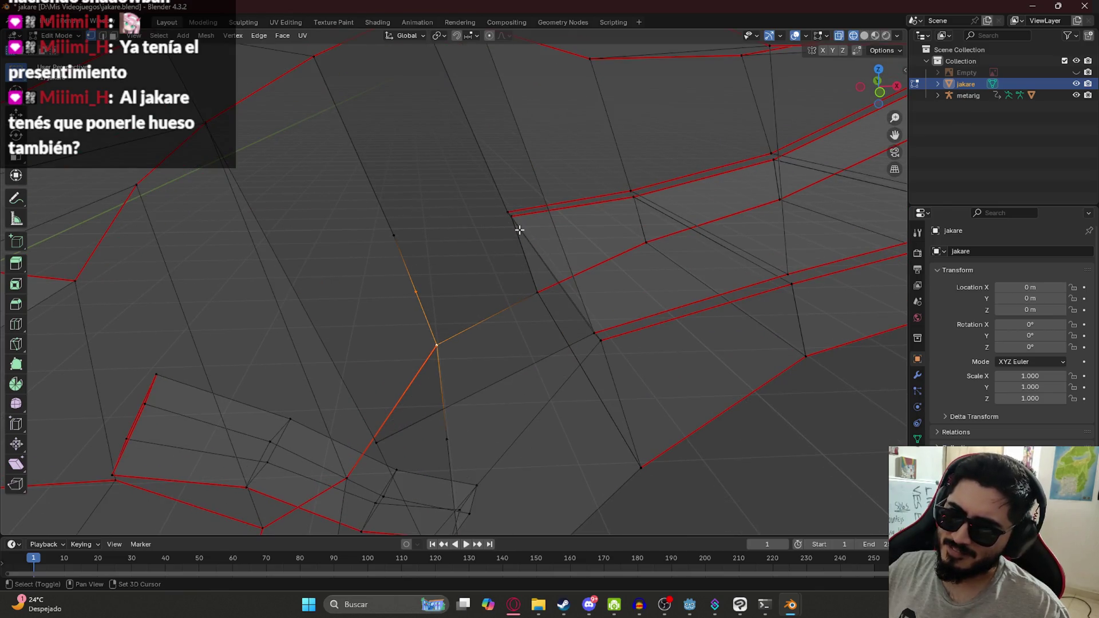
left_click(511, 214)
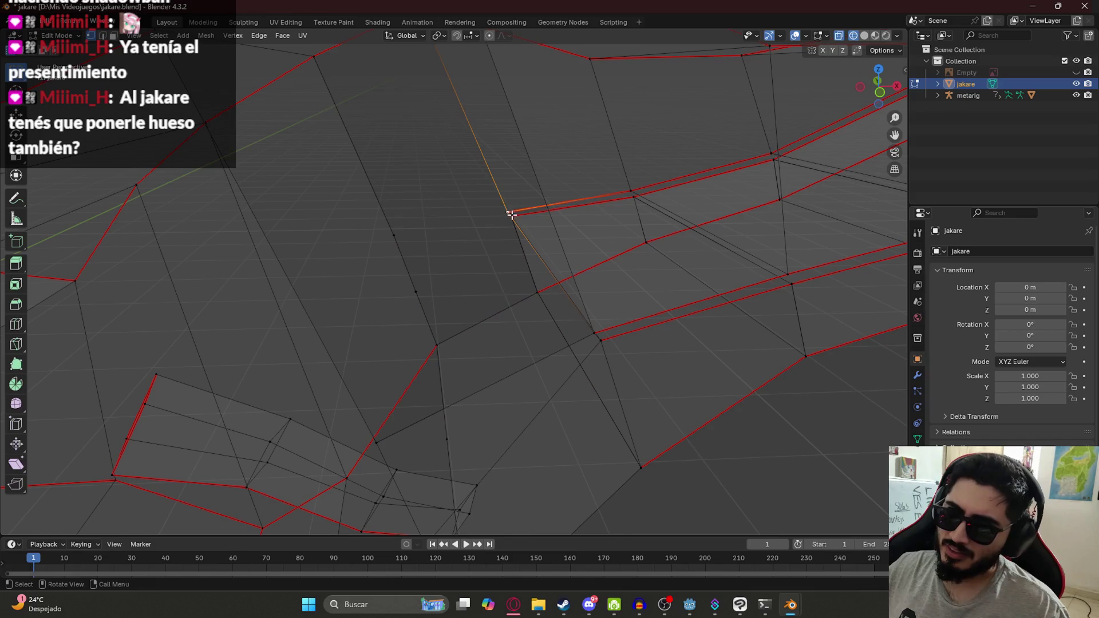
key("g")
right_click(470, 277)
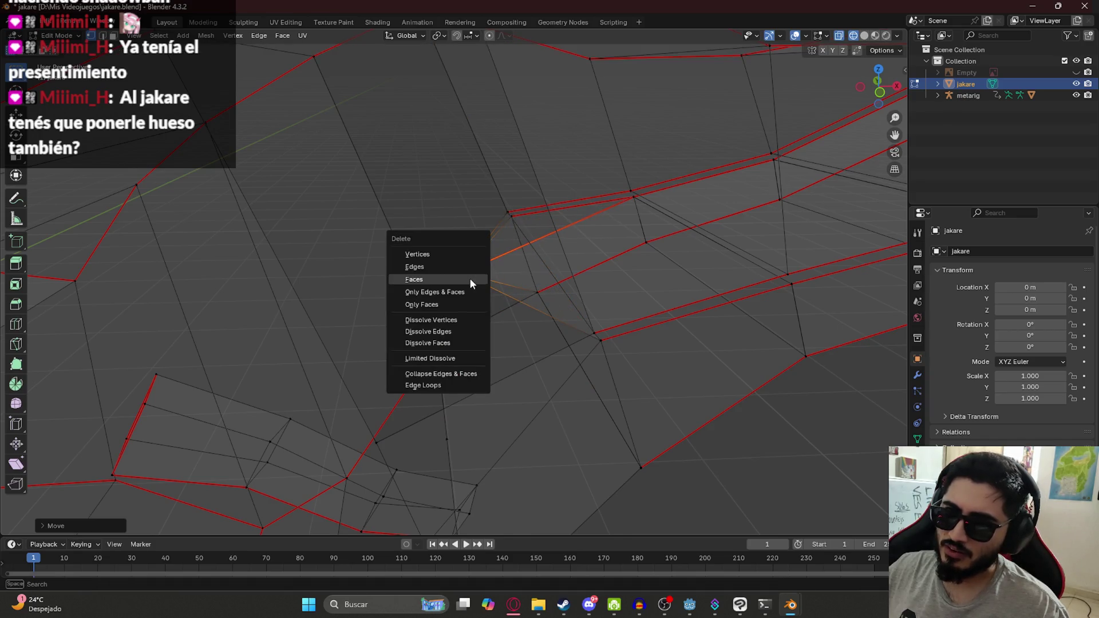
left_click(511, 229)
left_click(511, 229)
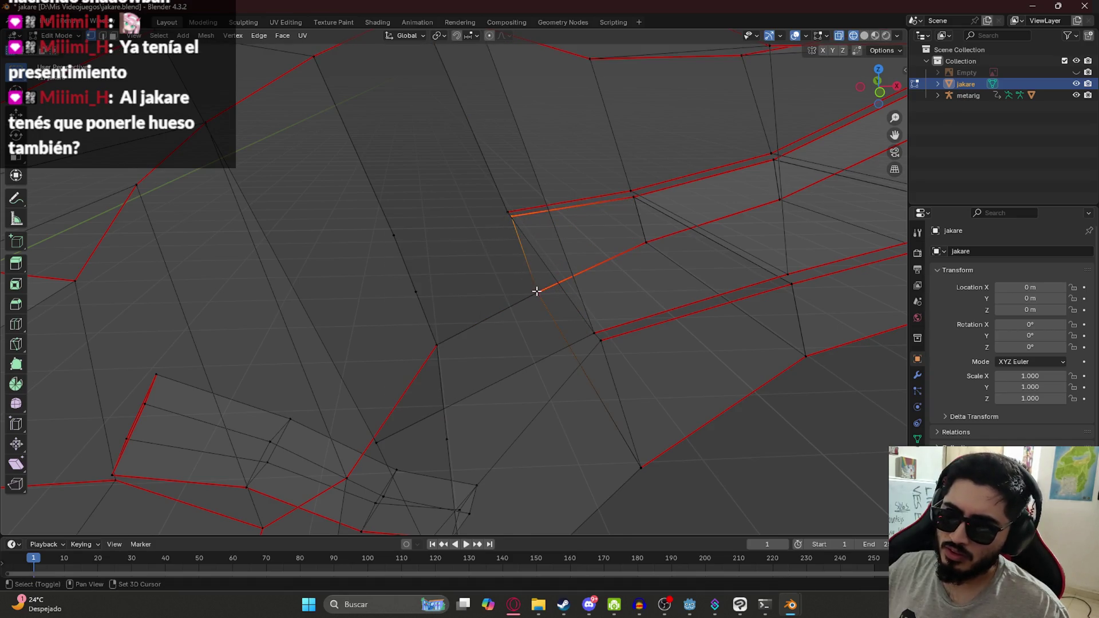
mouse_move(416, 295)
middle_mouse_down()
mouse_move(503, 277)
mouse_move(491, 289)
mouse_move(510, 380)
mouse_move(535, 361)
mouse_move(488, 269)
middle_mouse_up()
Fill the mouth-corner gap with a quad face, undoing the stray triangle attempts.
key("f")
key("ctrl+z")
left_click(515, 361, "shift")
key("f")
left_click(488, 270)
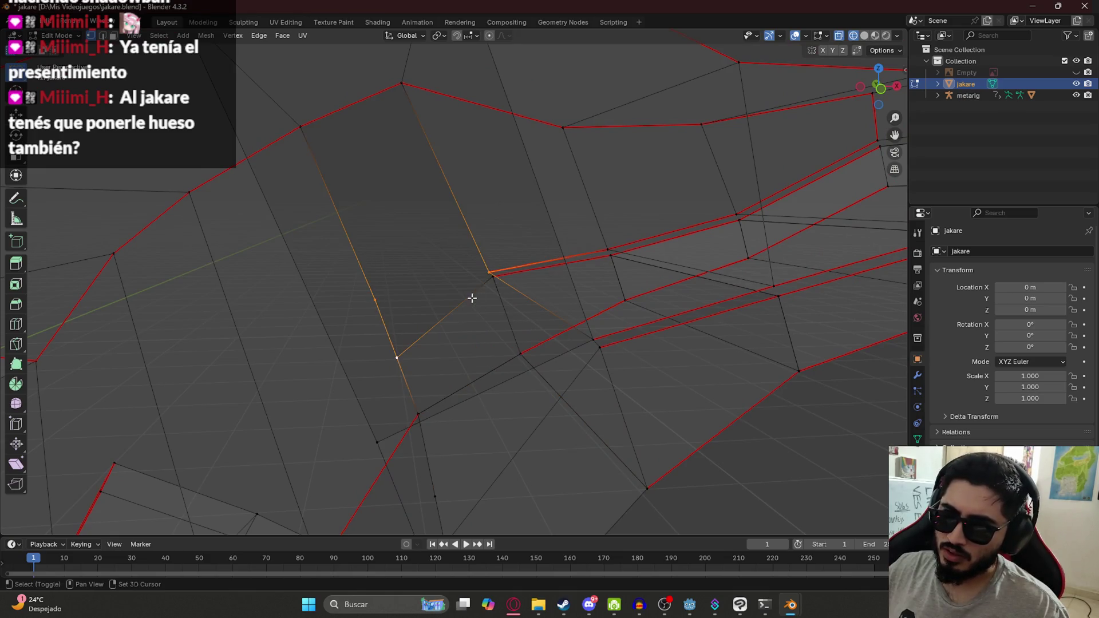
left_click(491, 277, "shift")
key("f")
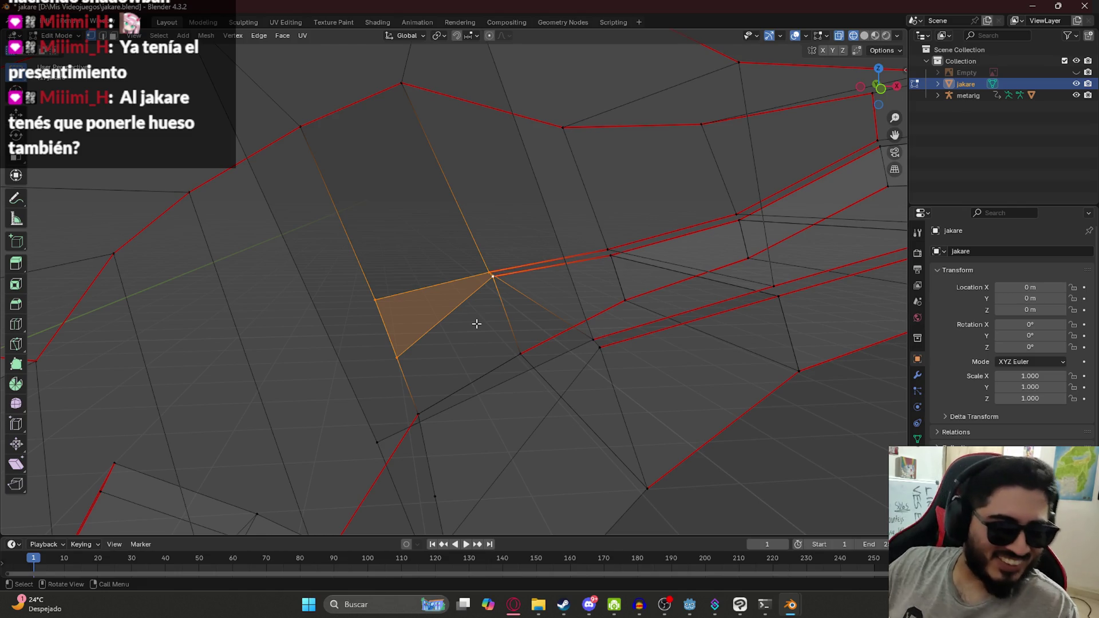
middle_click_drag(446, 282, 415, 310)
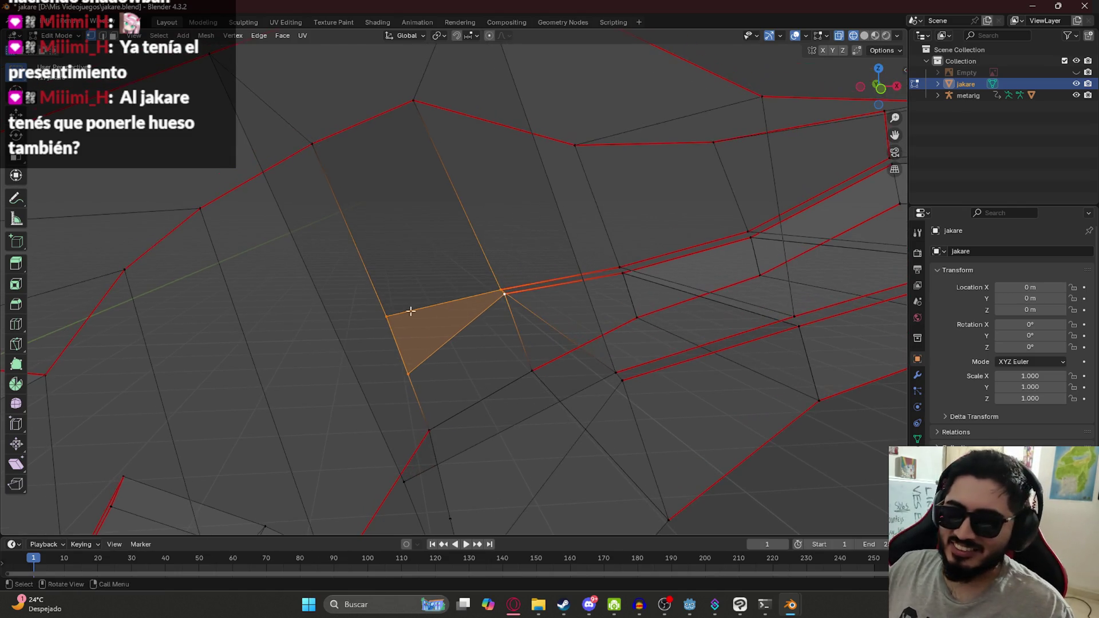
key("ctrl+z")
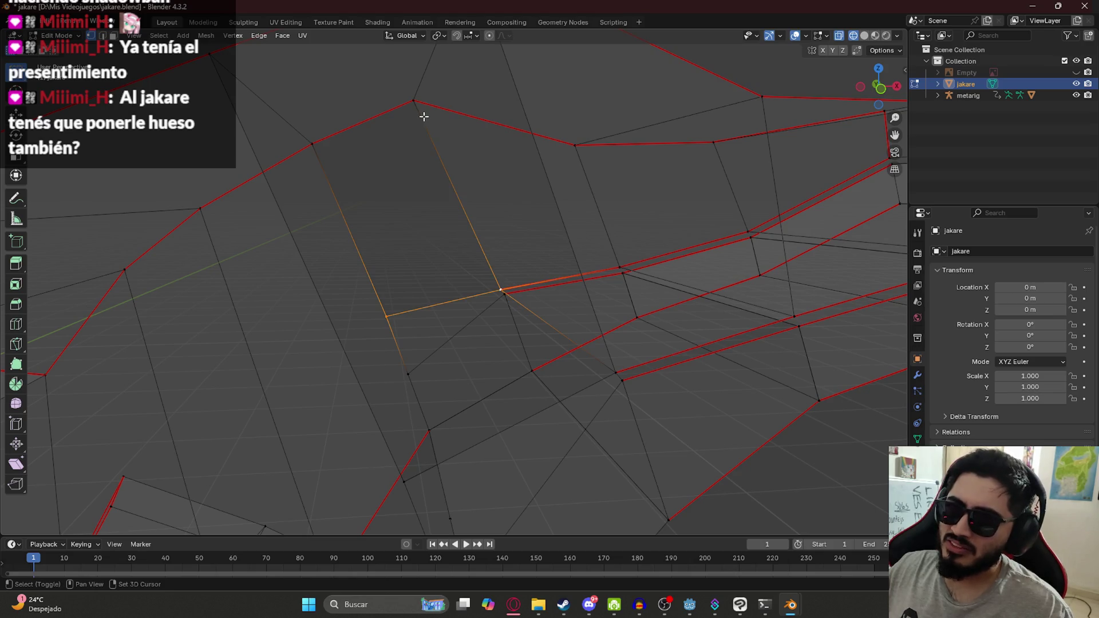
left_click(325, 137, "shift")
key("f")
mouse_move(401, 183)
middle_mouse_down()
mouse_move(456, 233)
mouse_move(405, 423)
middle_mouse_up()
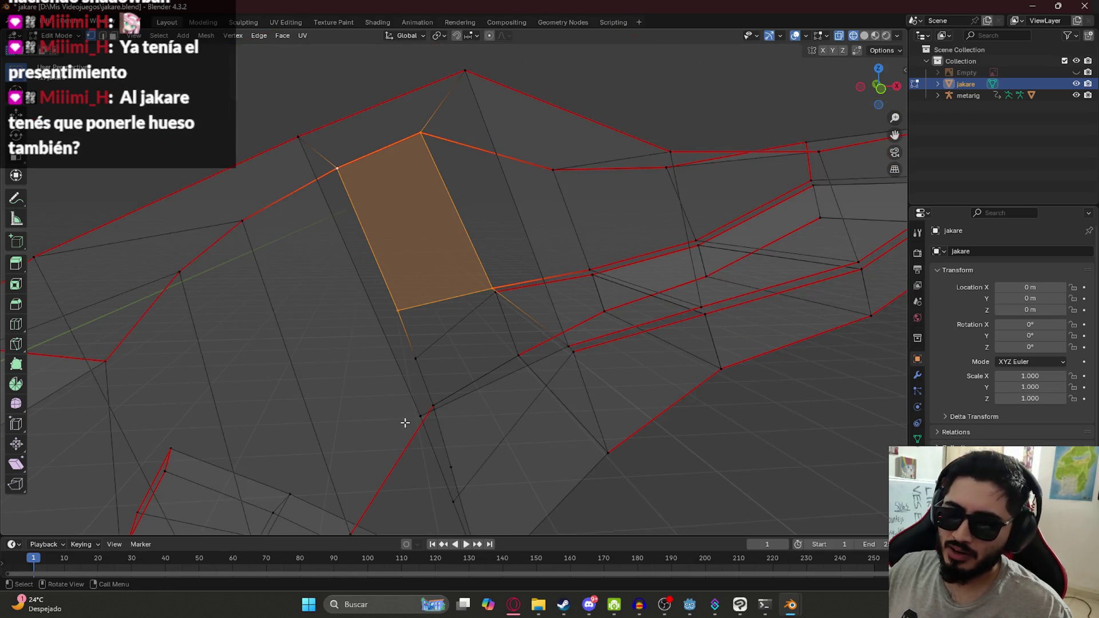
Fill a second jaw gap with a quad built from four selected vertices.
left_click(404, 423)
middle_click_drag(592, 360, 582, 351)
left_click(578, 346, "shift")
left_click(471, 73, "shift")
left_click(290, 159, "shift")
key("f")
middle_click_drag(464, 265, 504, 316)
Switch the viewport to Material Preview and orbit to the underside of the head.
key("KP_1")
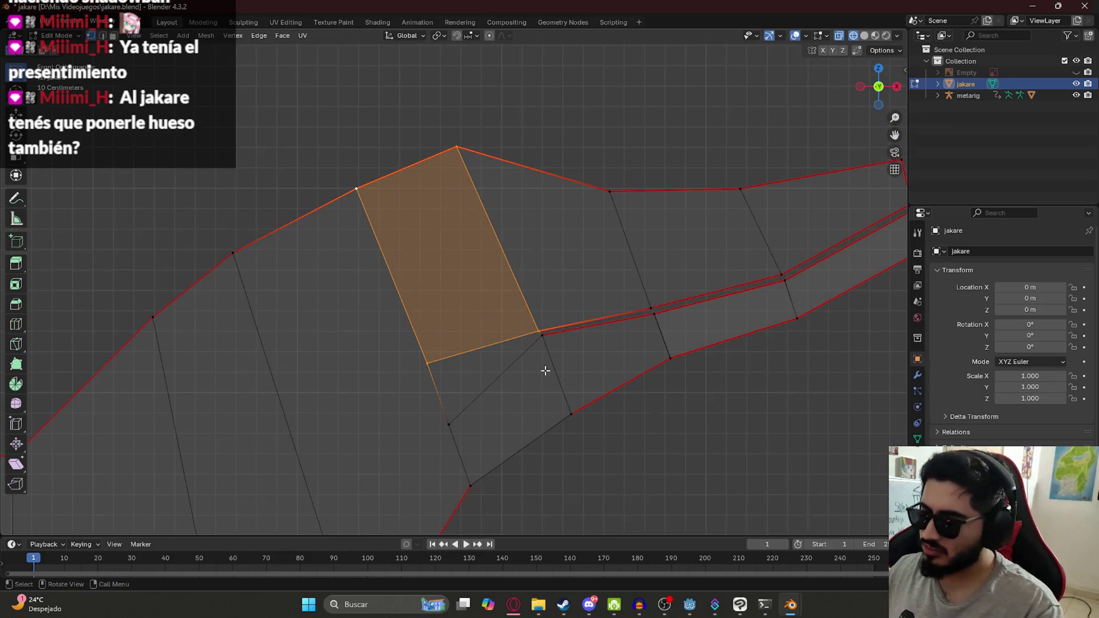
key("z")
left_click(541, 477)
mouse_move(538, 446)
middle_mouse_down()
mouse_move(448, 359)
mouse_move(436, 395)
mouse_move(571, 240)
mouse_move(469, 270)
middle_mouse_up()
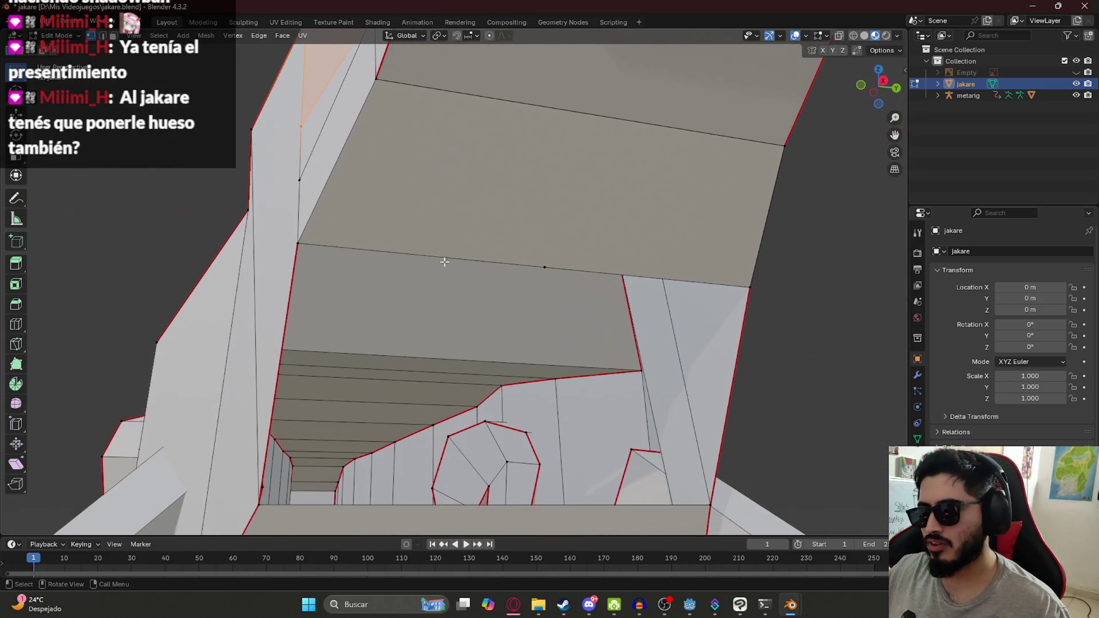
mouse_move(319, 230)
middle_mouse_down()
mouse_move(397, 282)
mouse_move(478, 295)
middle_mouse_up()
Subdivide the underside edge and reposition its new midpoint vertex.
right_click(541, 122)
right_click(547, 129)
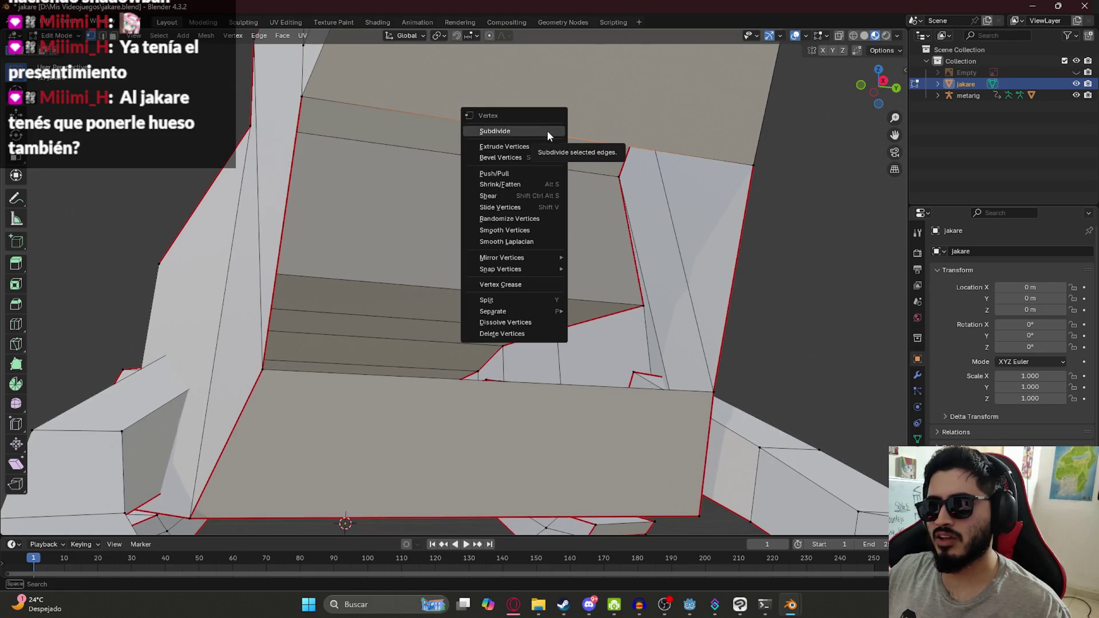
left_click(547, 130)
key("g")
left_click(552, 131)
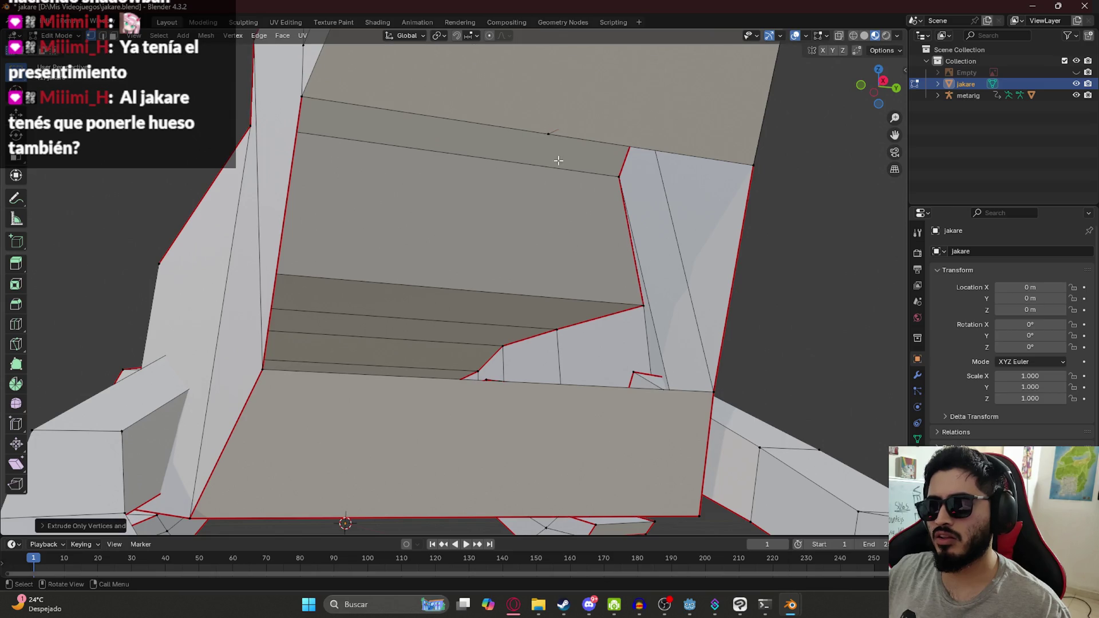
right_click(553, 129)
left_click(551, 130)
mouse_move(550, 129)
middle_mouse_down()
mouse_move(418, 147)
mouse_move(484, 203)
middle_mouse_up()
Select the boundary and underside edge loops of the jaw.
left_click(380, 274, "alt")
left_click(436, 184, "alt+shift")
left_click(670, 302, "shift")
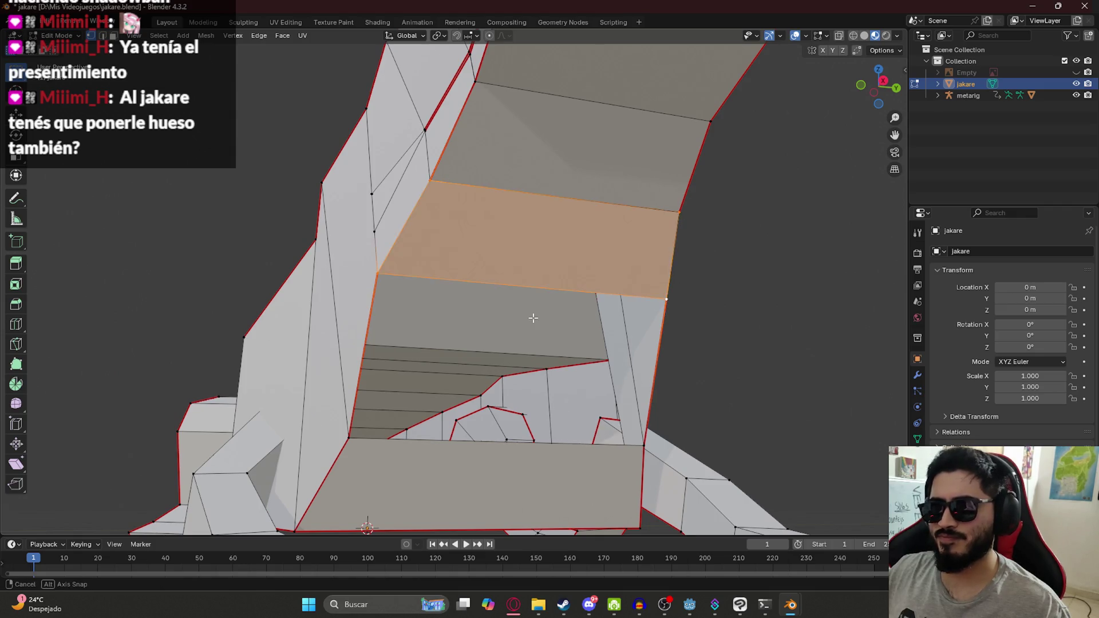
middle_click_drag(530, 314, 427, 297)
left_click(364, 446, "alt+shift")
left_click(630, 446, "alt+shift")
scroll(659, 315, "down", 5)
mouse_move(668, 314)
middle_mouse_down()
mouse_move(577, 314)
mouse_move(591, 312)
mouse_move(474, 270)
middle_mouse_up()
scroll(618, 306, "up", 5)
Mark a seam across the chest underside band edges.
left_click(436, 250, "alt")
left_click(411, 291, "alt+shift")
right_click(410, 291)
left_click(411, 291)
left_click(503, 292, "alt")
mouse_move(477, 254)
middle_mouse_down()
mouse_move(491, 363)
mouse_move(624, 276)
middle_mouse_up()
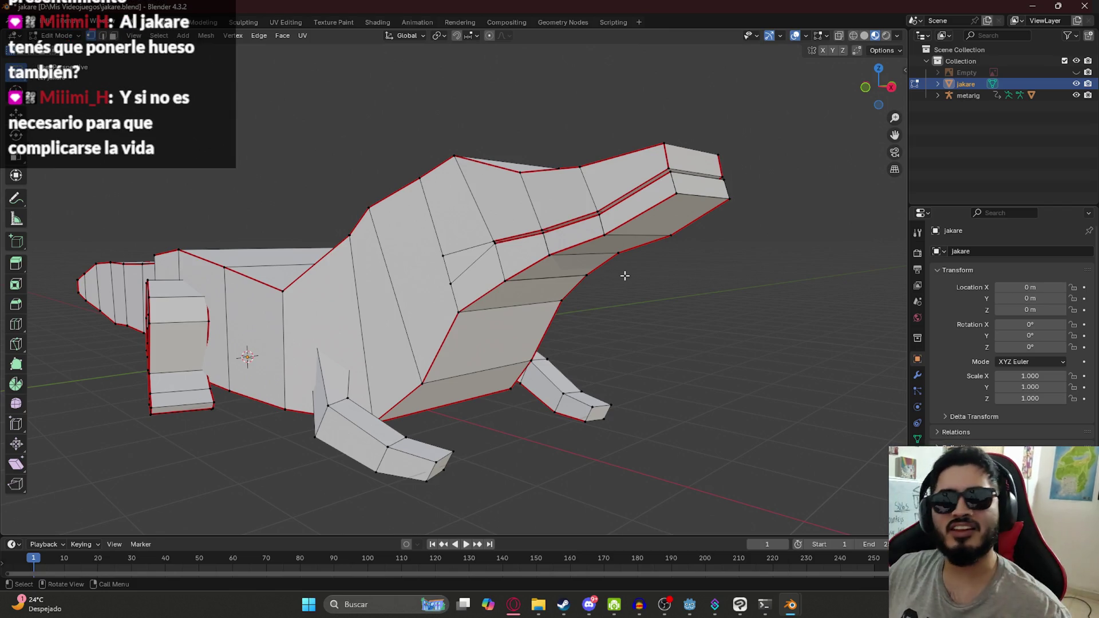
Save jakare.blend and orbit around the whole caiman.
mouse_move(476, 277)
middle_mouse_down()
mouse_move(480, 290)
mouse_move(509, 297)
middle_mouse_up()
key("ctrl+s")
mouse_move(562, 327)
middle_mouse_down()
mouse_move(582, 263)
mouse_move(489, 216)
mouse_move(723, 388)
mouse_move(566, 279)
middle_mouse_up()
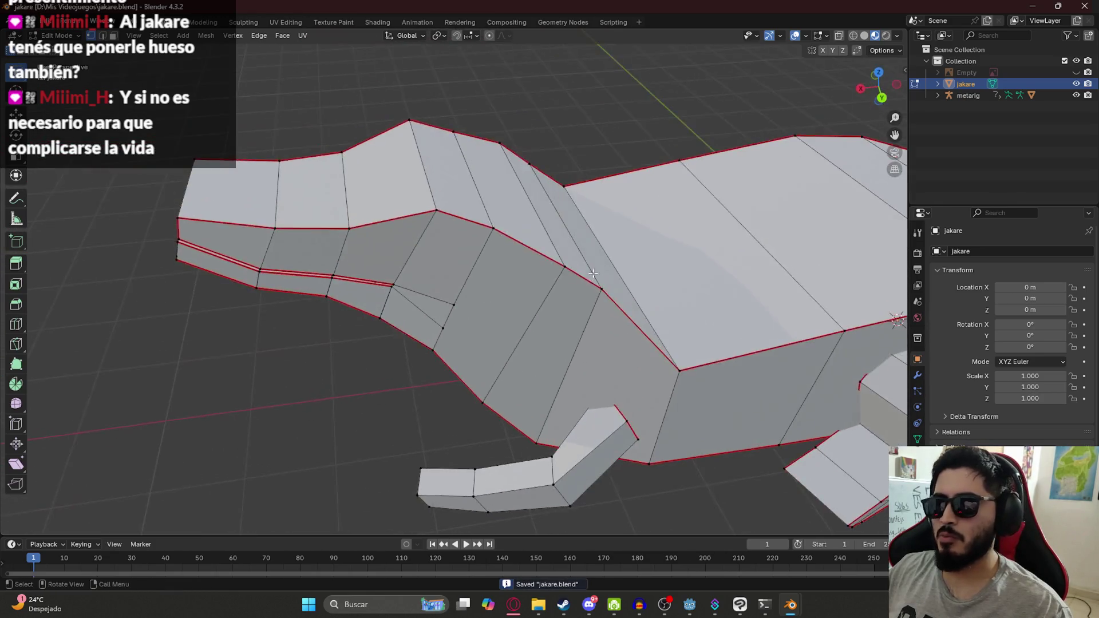
scroll(566, 279, "down", 5)
mouse_move(490, 290)
middle_mouse_down()
mouse_move(391, 219)
mouse_move(668, 246)
mouse_move(620, 252)
middle_mouse_up()
scroll(641, 254, "up", 3)
mouse_move(563, 277)
middle_mouse_down()
mouse_move(520, 265)
mouse_move(412, 289)
mouse_move(508, 378)
middle_mouse_up()
Mark the head's side edge loop as a seam, then select the neighbouring vertical loop.
left_click(440, 352, "alt")
middle_click_drag(440, 352, 449, 297)
scroll(443, 332, "up", 3)
right_click(449, 297)
left_click(448, 298)
left_click(549, 306, "alt")
mouse_move(618, 317)
middle_mouse_down()
mouse_move(480, 300)
mouse_move(559, 225)
mouse_move(531, 248)
middle_mouse_up()
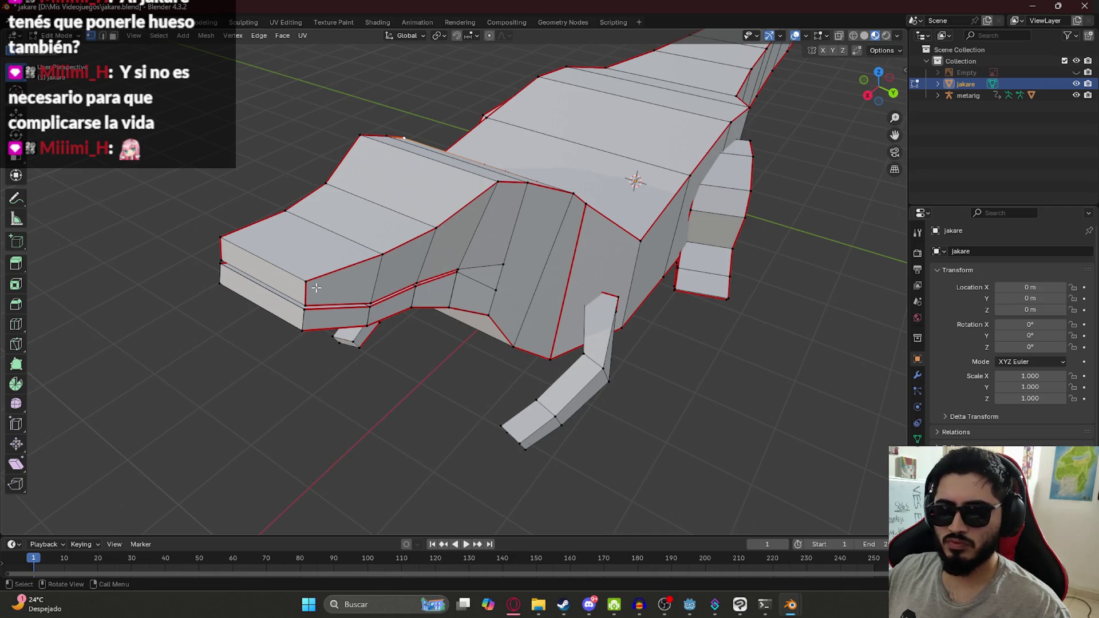
mouse_move(388, 251)
middle_mouse_down()
mouse_move(606, 233)
mouse_move(704, 183)
mouse_move(573, 211)
middle_mouse_up()
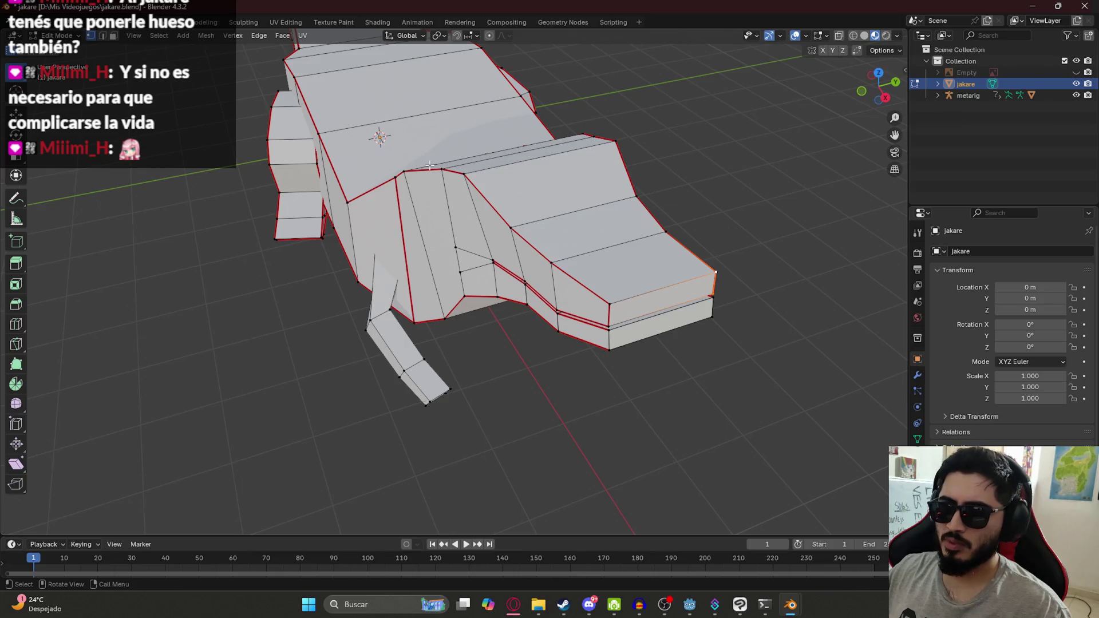
middle_click_drag(430, 165, 569, 181)
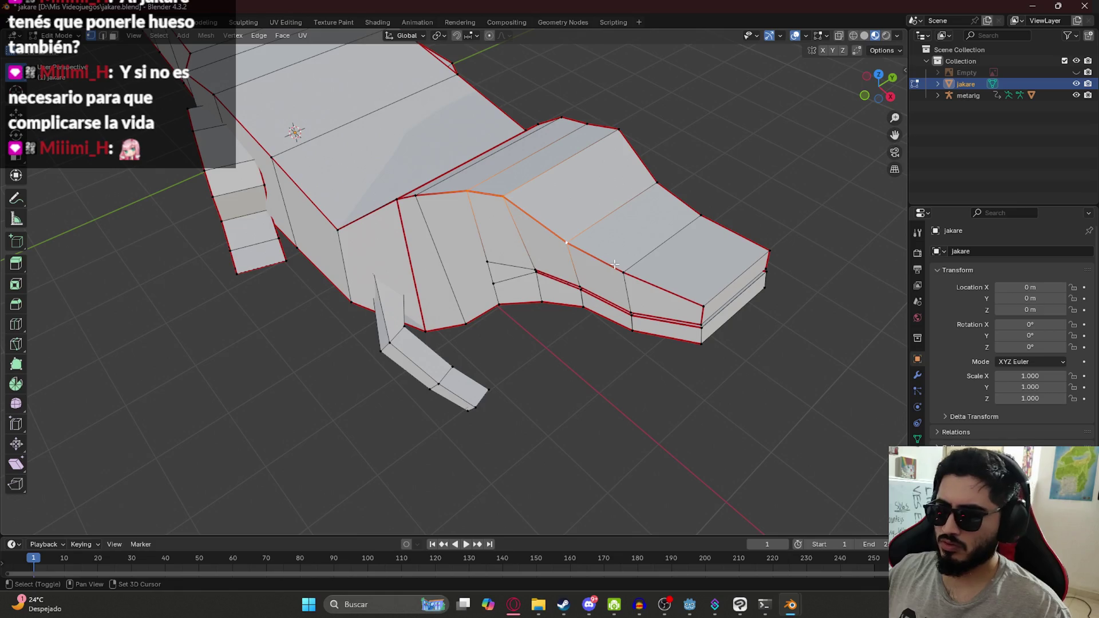
Clear the stray seam from the head edge loop.
key("ctrl+e")
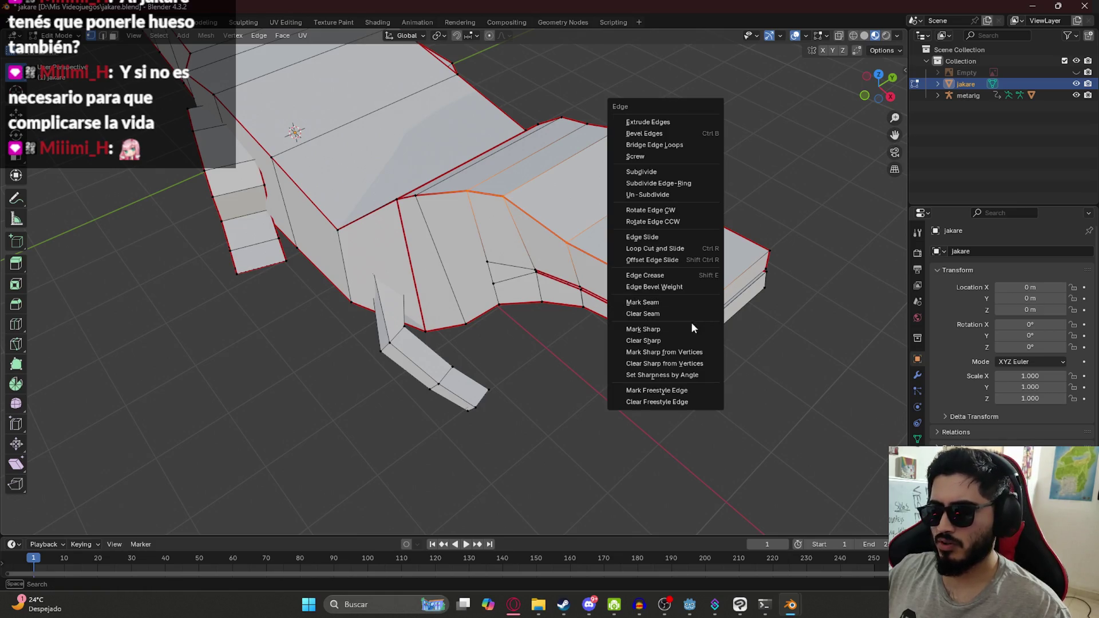
left_click(673, 314)
mouse_move(673, 314)
middle_mouse_down()
mouse_move(533, 335)
mouse_move(398, 314)
mouse_move(466, 218)
middle_mouse_up()
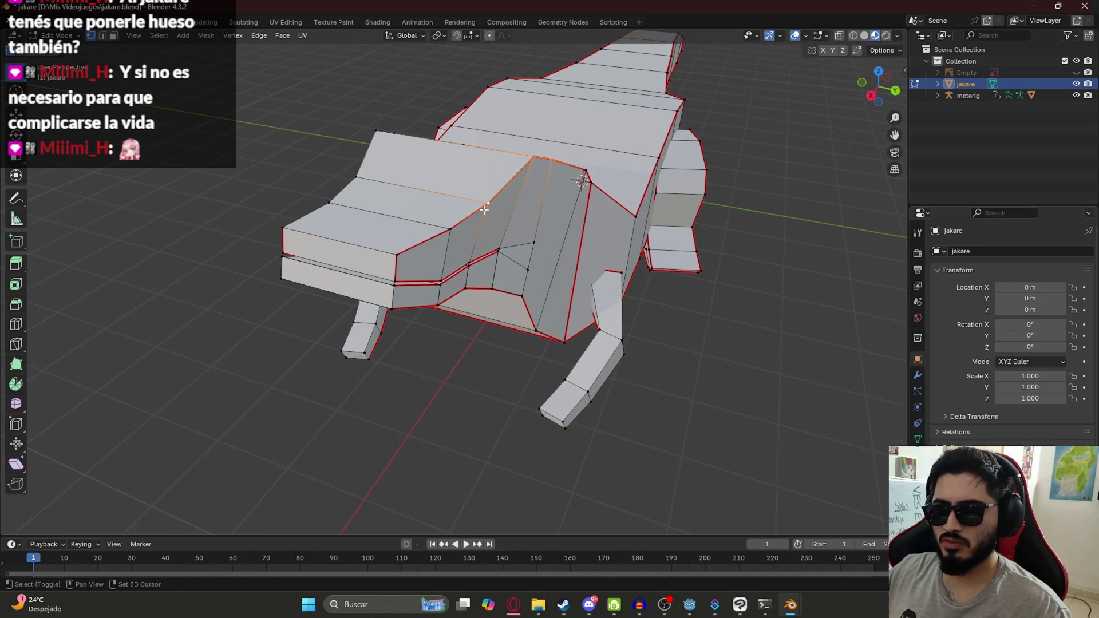
key("ctrl+e")
left_click(389, 256)
mouse_move(389, 257)
middle_mouse_down()
mouse_move(371, 282)
mouse_move(624, 210)
mouse_move(614, 205)
middle_mouse_up()
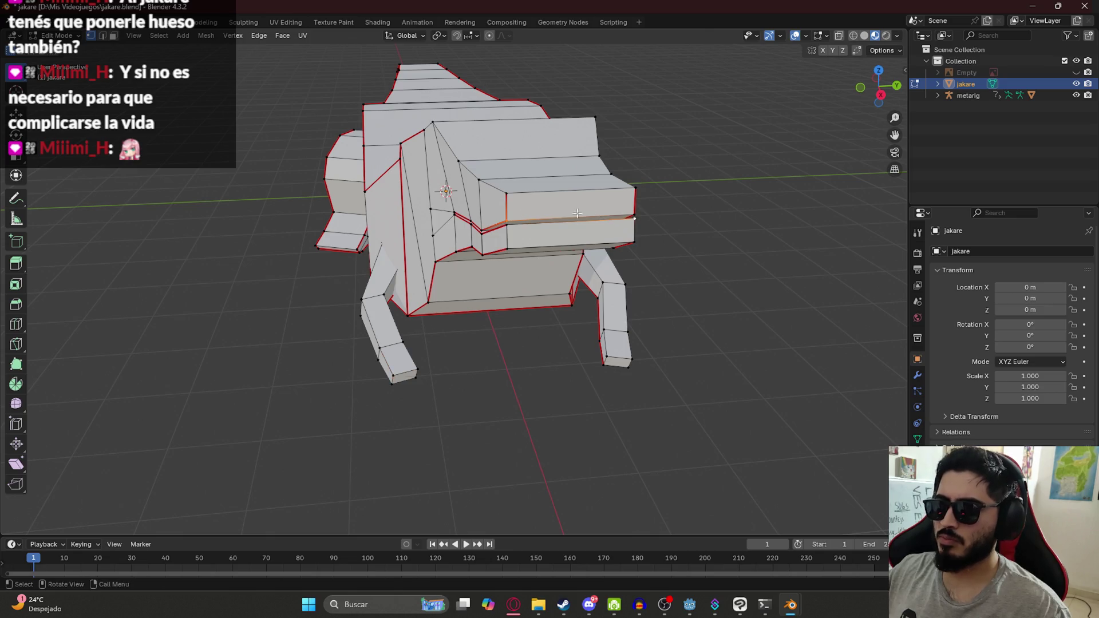
Mark seams along the upper jaw loop and the lower jaw edge.
key("ctrl+e")
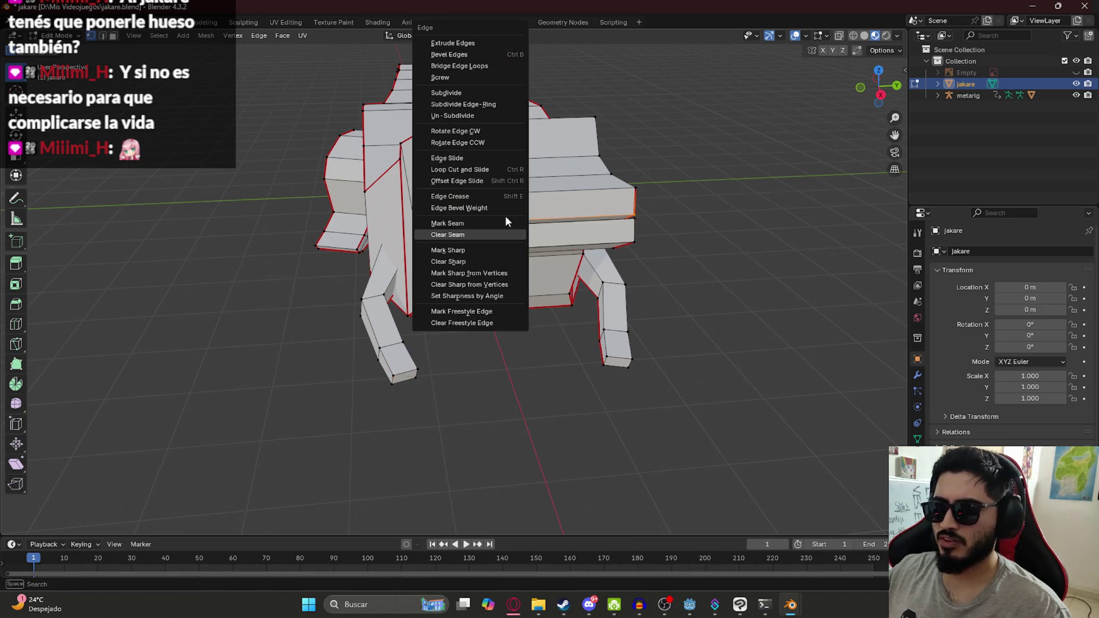
left_click(482, 219)
mouse_move(692, 282)
middle_mouse_down()
mouse_move(614, 213)
mouse_move(555, 287)
mouse_move(485, 164)
middle_mouse_up()
scroll(382, 321, "up", 3)
left_click(366, 297)
left_click(662, 309, "shift")
right_click(666, 309)
left_click(665, 311)
mouse_move(667, 310)
middle_mouse_down()
mouse_move(571, 314)
mouse_move(411, 275)
middle_mouse_up()
scroll(571, 313, "down", 5)
scroll(412, 275, "up", 4)
Check the seams in Wireframe, return to Solid shading, and save jakare.blend.
key("z")
left_click(265, 278)
mouse_move(265, 278)
middle_mouse_down()
mouse_move(523, 300)
mouse_move(645, 269)
middle_mouse_up()
key("z")
left_click(607, 292)
key("ctrl+s")
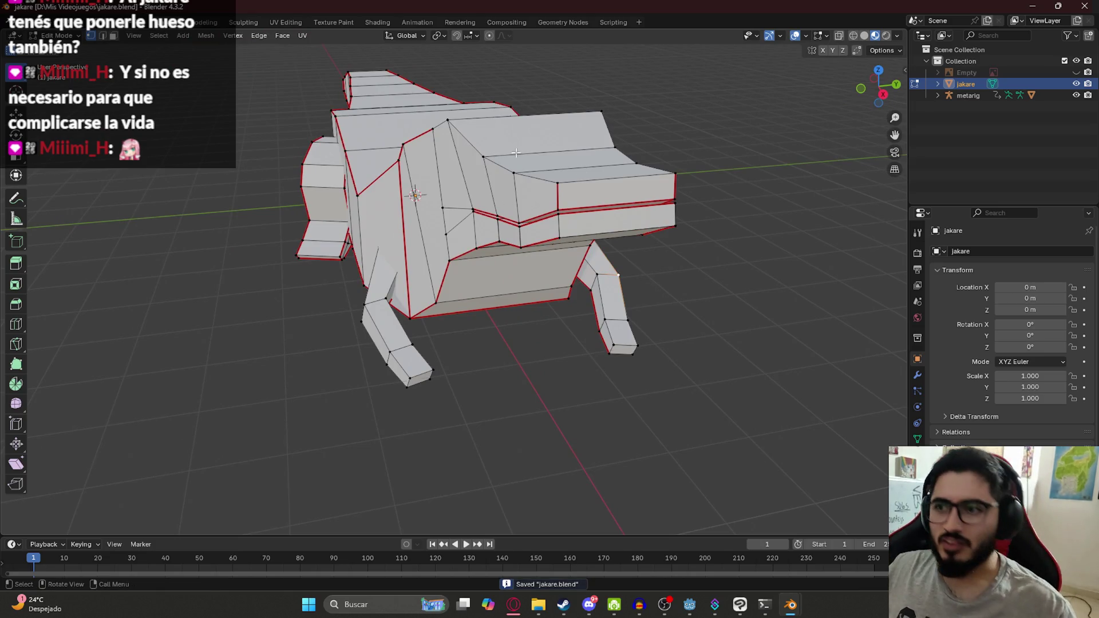
mouse_move(572, 275)
middle_mouse_down()
mouse_move(578, 266)
mouse_move(553, 229)
mouse_move(561, 277)
mouse_move(527, 262)
mouse_move(525, 295)
mouse_move(405, 273)
mouse_move(350, 277)
mouse_move(368, 293)
mouse_move(531, 285)
mouse_move(492, 256)
middle_mouse_up()
scroll(580, 263, "up", 5)
key("ctrl+s")
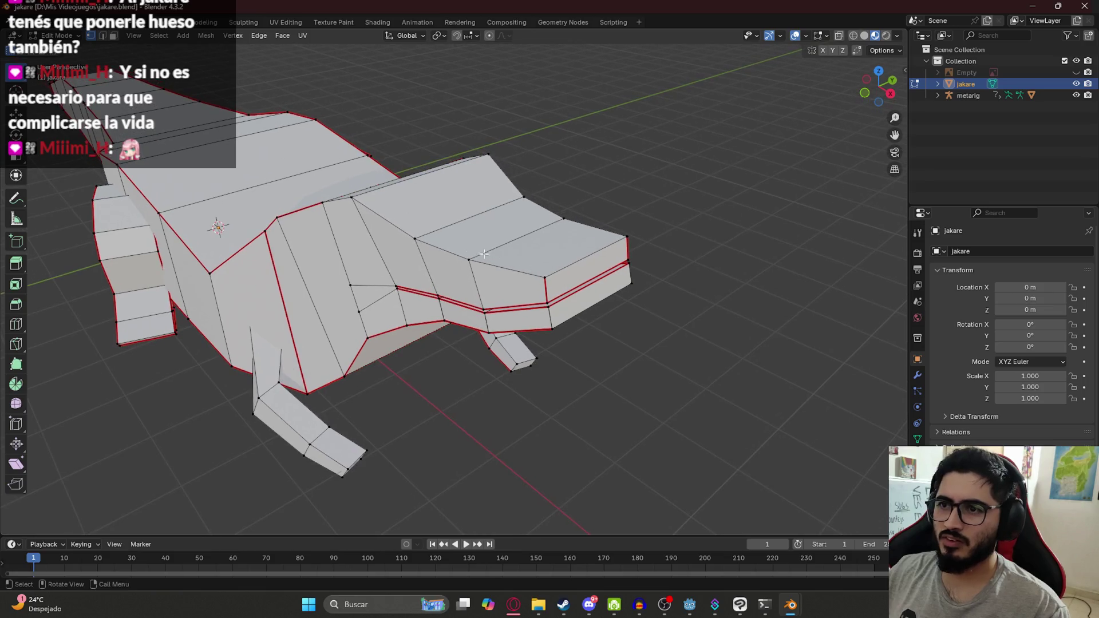
left_click(470, 258)
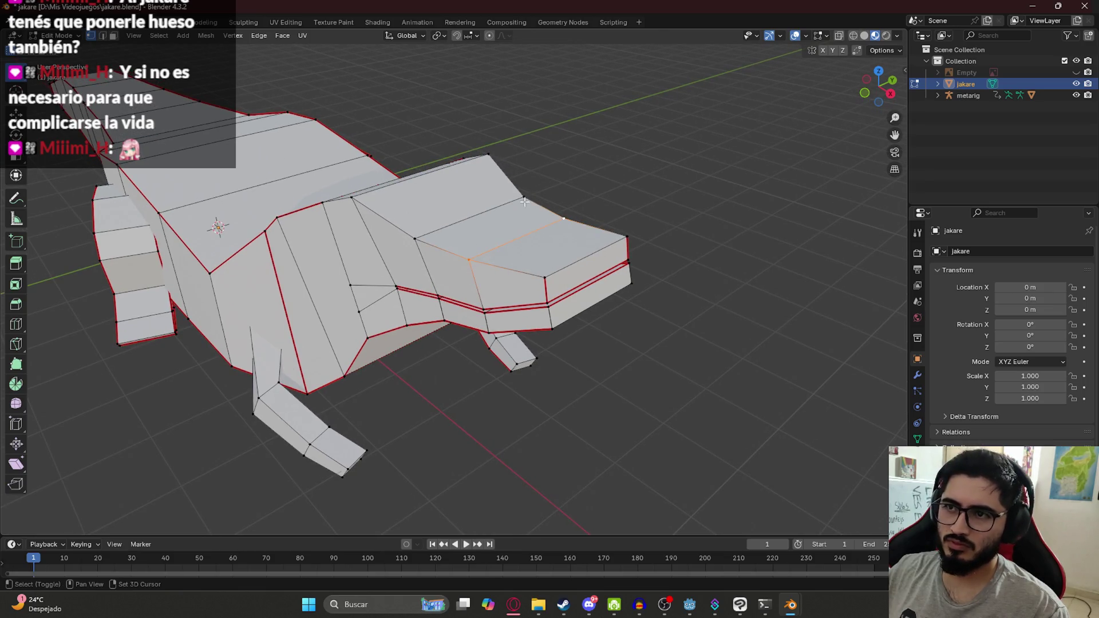
left_click(420, 238, "shift")
key("h")
mouse_move(567, 266)
middle_mouse_down()
mouse_move(540, 270)
mouse_move(446, 330)
mouse_move(630, 372)
middle_mouse_up()
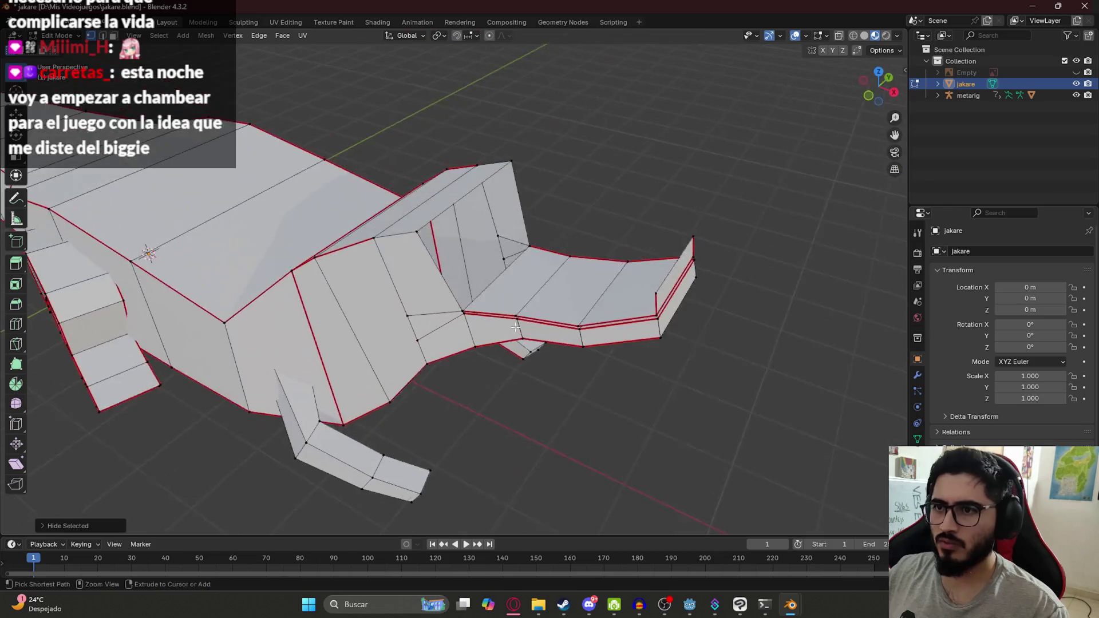
key("alt+h")
key("alt+a")
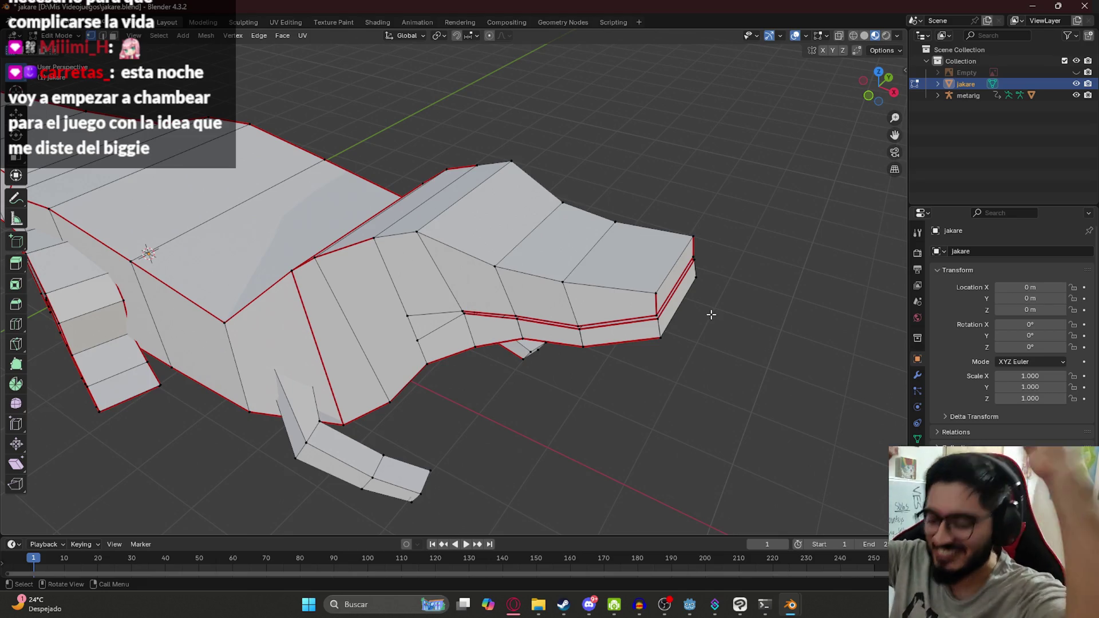
key("ctrl+s")
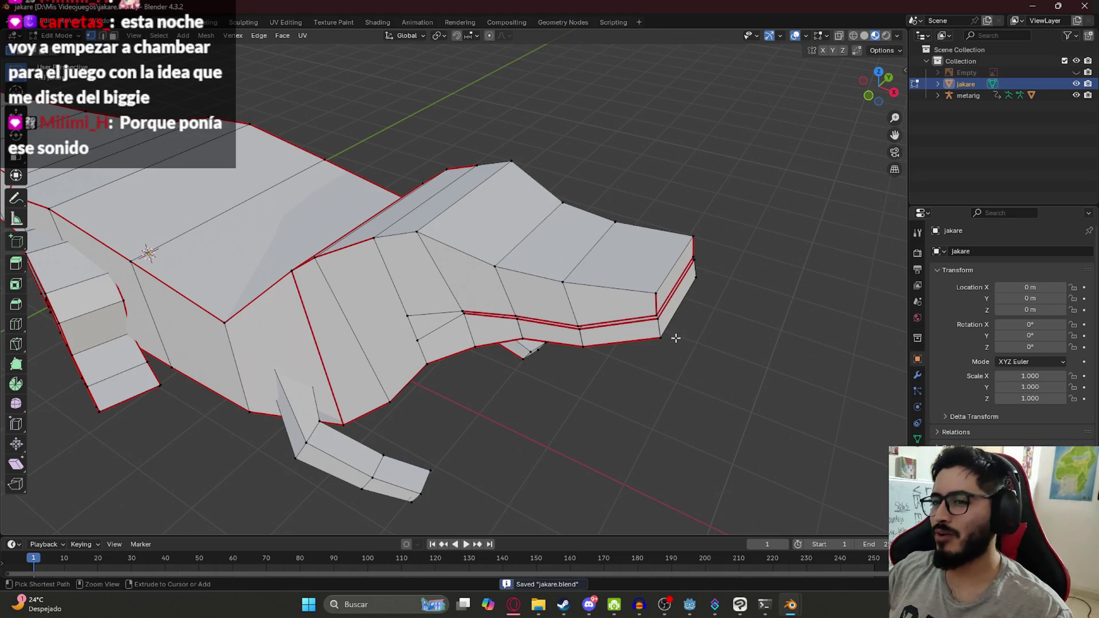
middle_click_drag(544, 346, 585, 349)
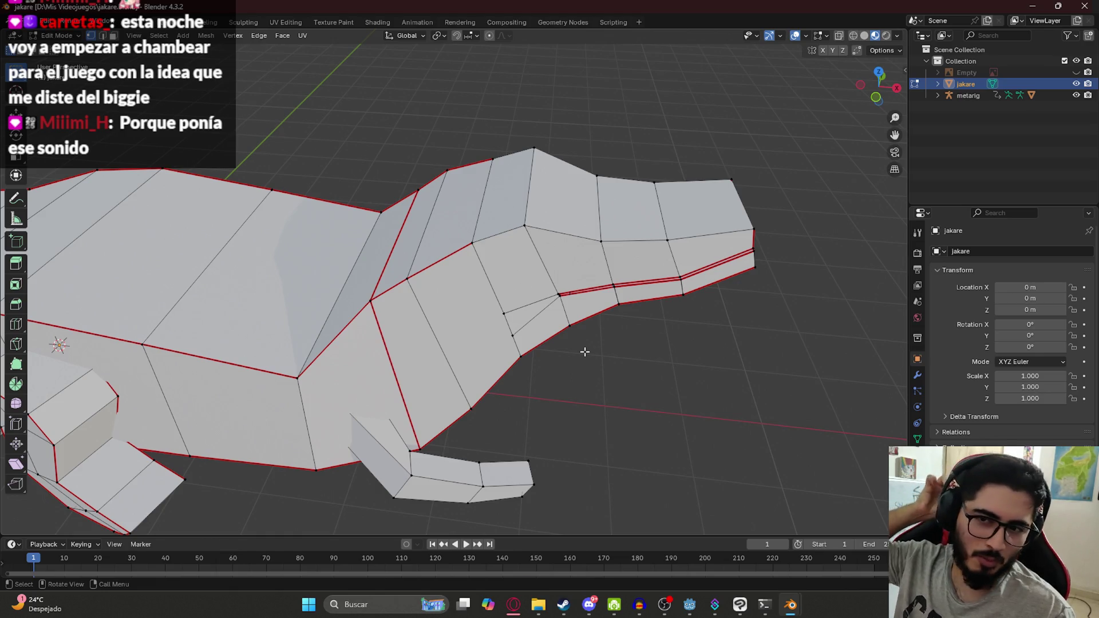
scroll(584, 351, "down", 3)
scroll(606, 258, "up", 5)
mouse_move(542, 294)
middle_mouse_down()
mouse_move(607, 220)
mouse_move(488, 306)
middle_mouse_up()
key("ctrl+s")
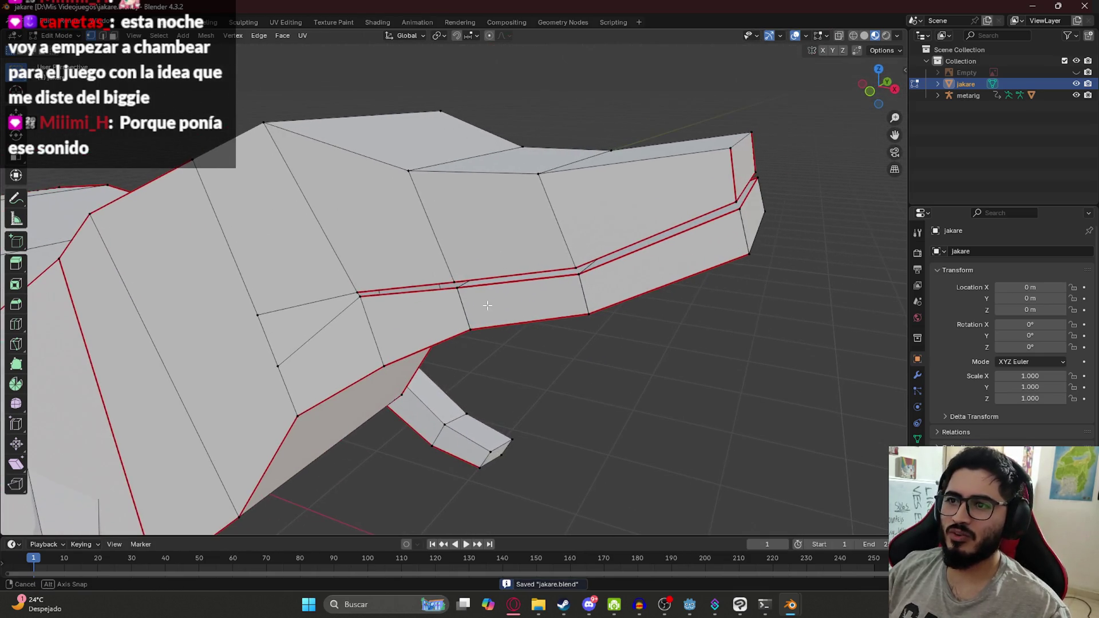
left_click(477, 269, "shift")
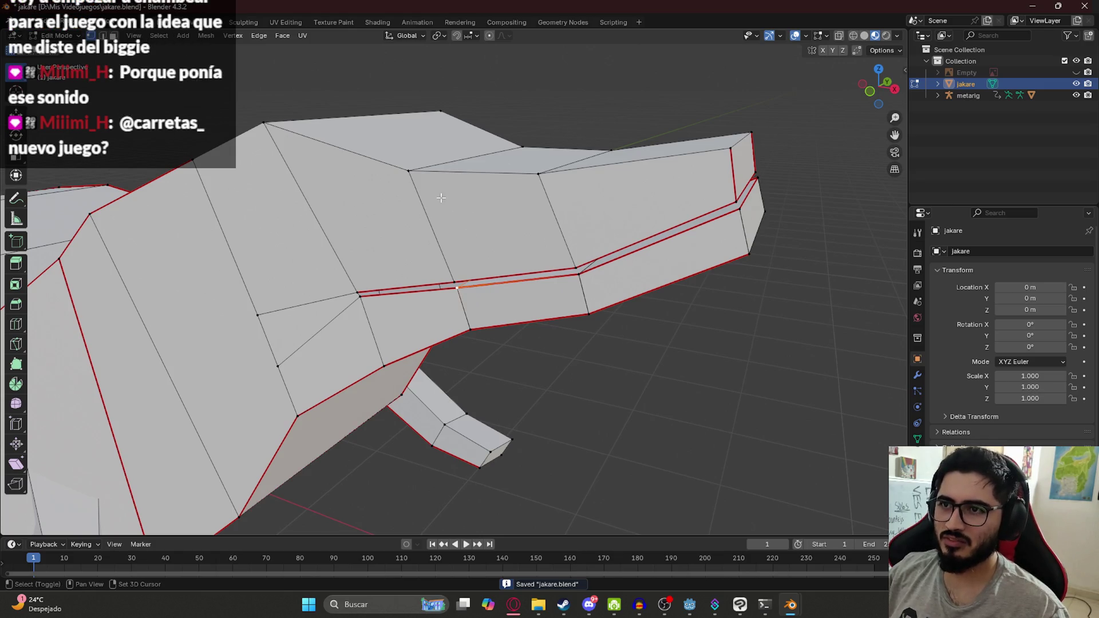
Select two snout-top vertices and the jaw edge, then hide and unhide the upper-snout faces.
left_click(522, 148)
left_click(408, 170, "shift")
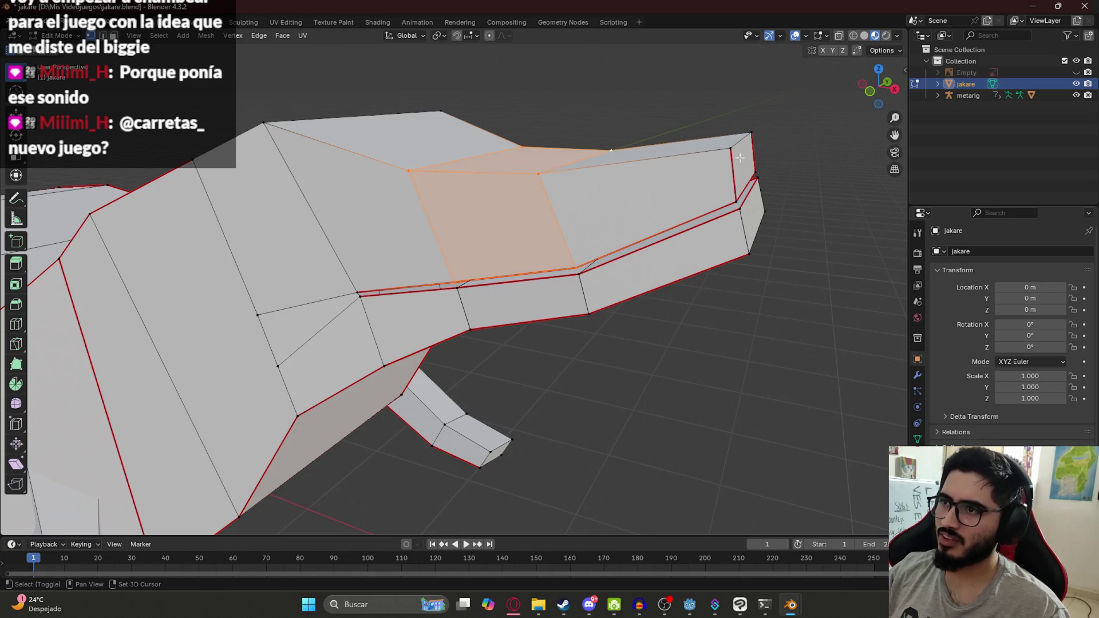
left_click(451, 266, "shift")
key("h")
middle_click_drag(483, 253, 426, 280)
key("ctrl+z")
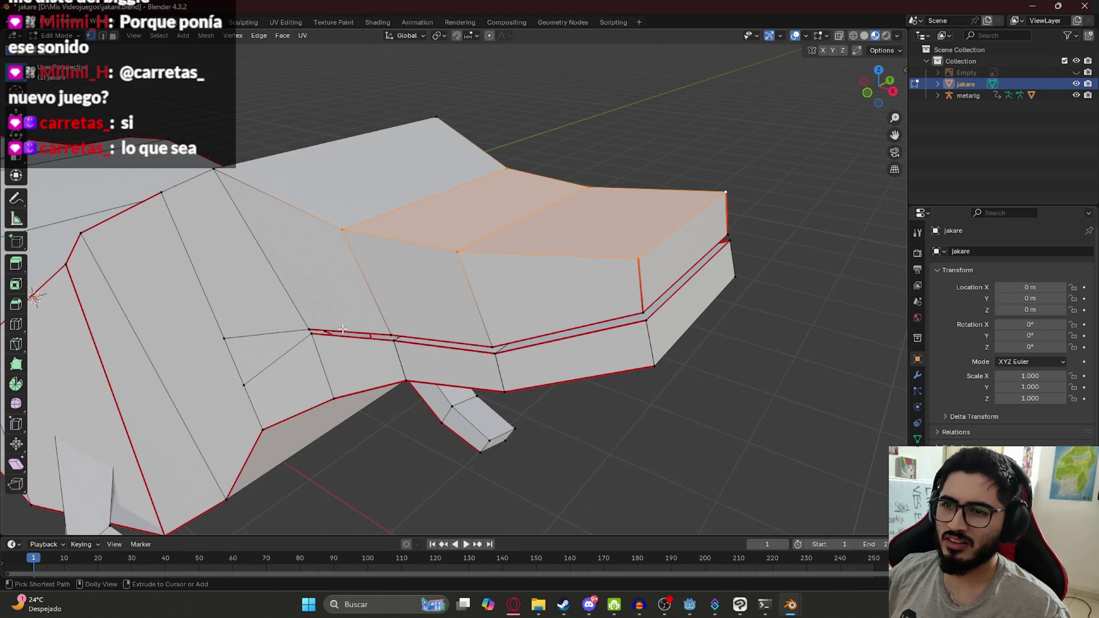
Toggle the upper-snout faces hidden and visible while orbiting, leaving them hidden.
key("h")
middle_click_drag(382, 344, 424, 341)
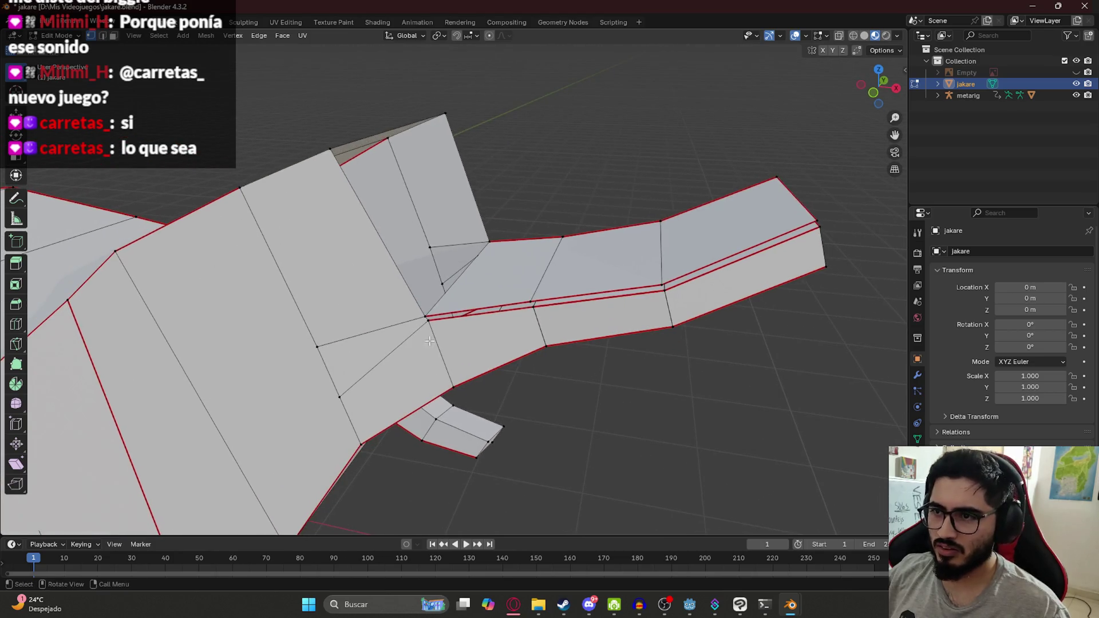
key("alt+h")
key("h")
key("alt+h")
mouse_move(534, 277)
middle_mouse_down()
mouse_move(480, 243)
mouse_move(361, 269)
mouse_move(335, 292)
mouse_move(376, 291)
mouse_move(238, 286)
mouse_move(454, 293)
middle_mouse_up()
key("h")
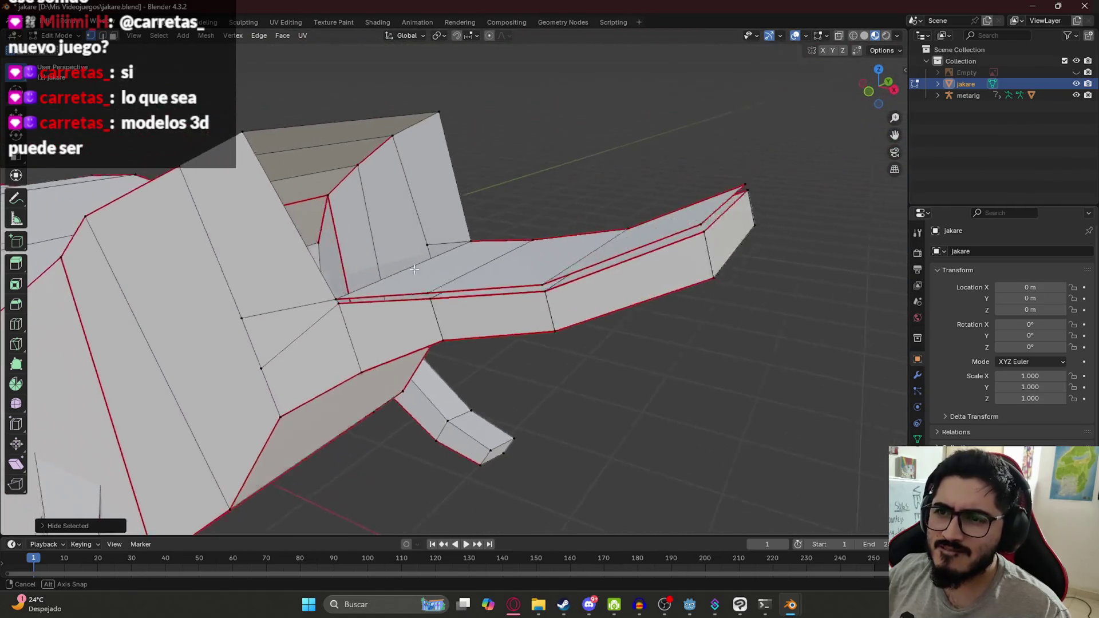
Select the jaw edge on the snout and switch the viewport to solid shading.
scroll(454, 293, "up", 5)
scroll(454, 293, "down", 8)
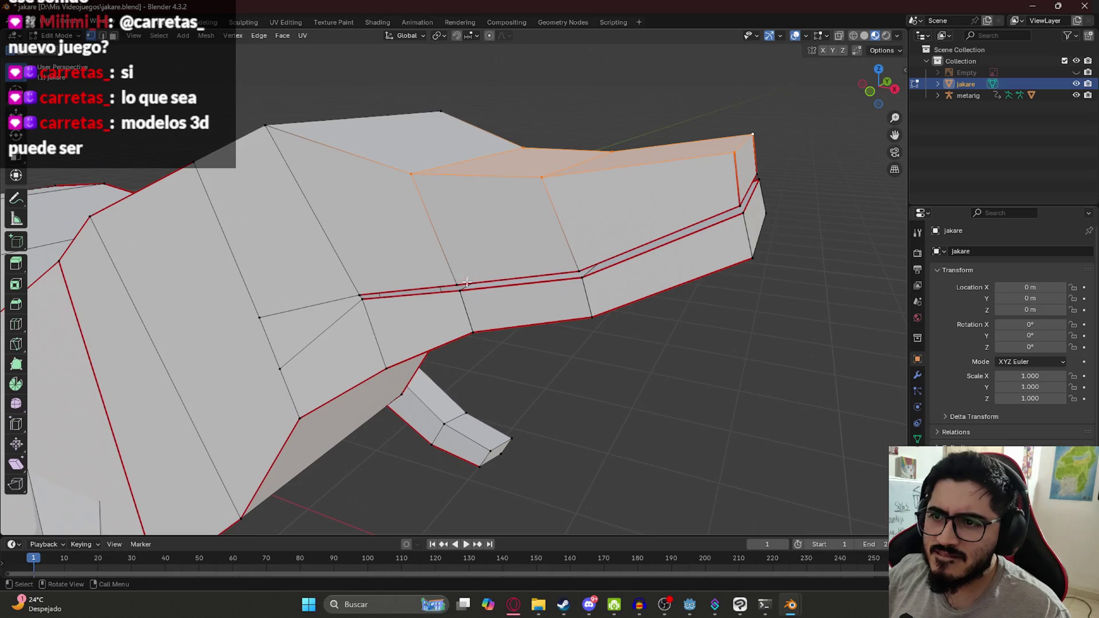
left_click(471, 290)
key("z")
left_click(775, 404)
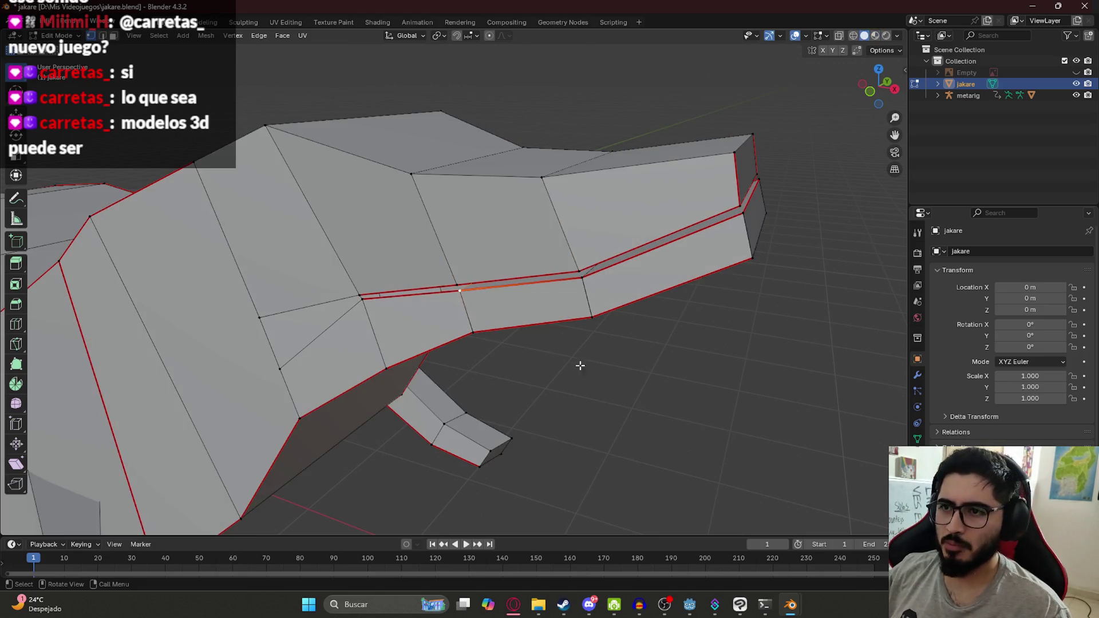
key("ctrl+z")
key("ctrl+shift+z")
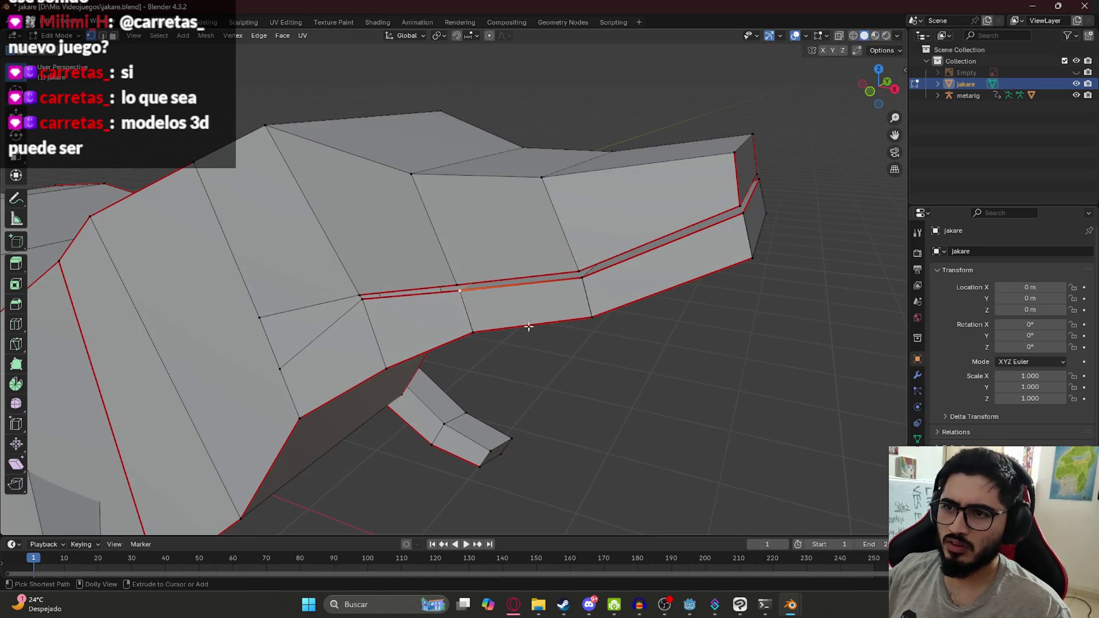
Select the jaw-line vertex, then switch from Blender to Discord's general channel.
left_click(457, 272, "shift")
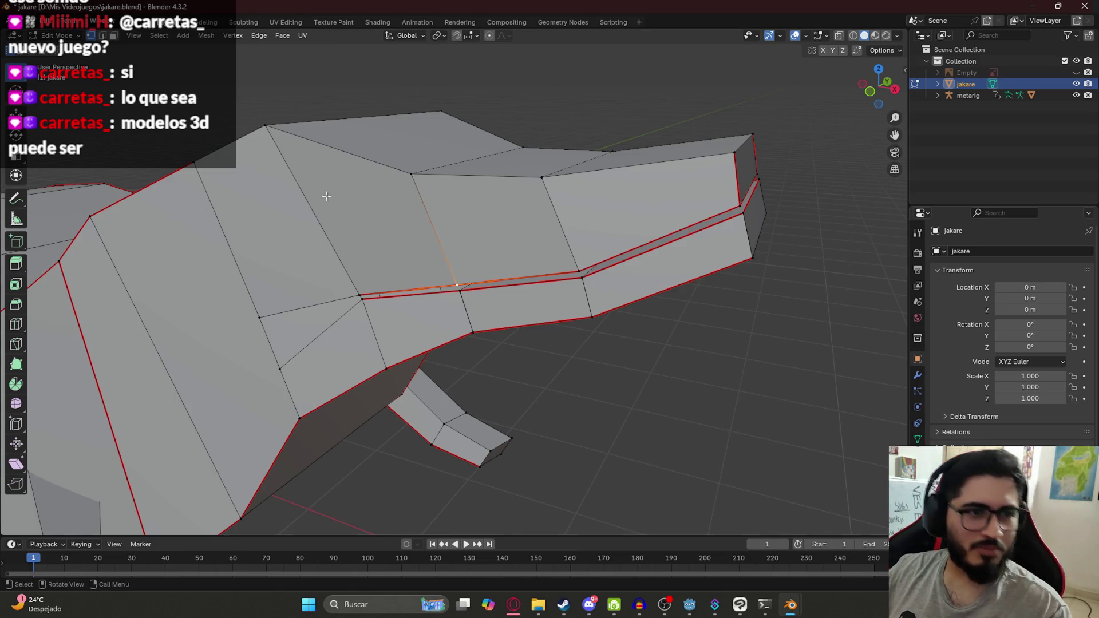
middle_click_drag(538, 240, 564, 273)
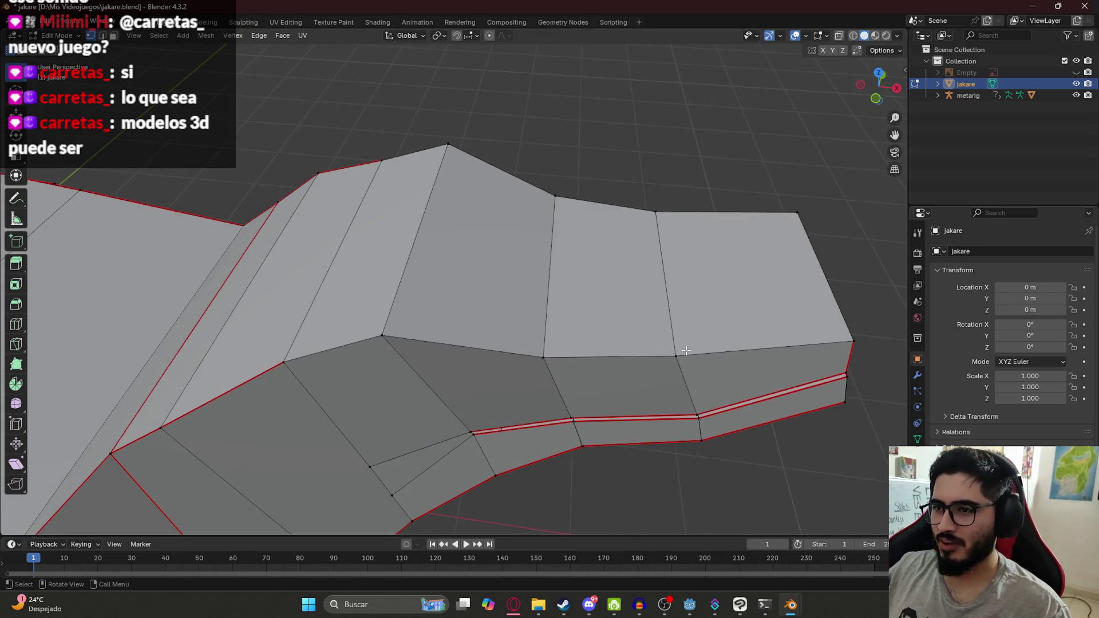
scroll(687, 351, "down", 3)
left_click(563, 604)
left_click(589, 604)
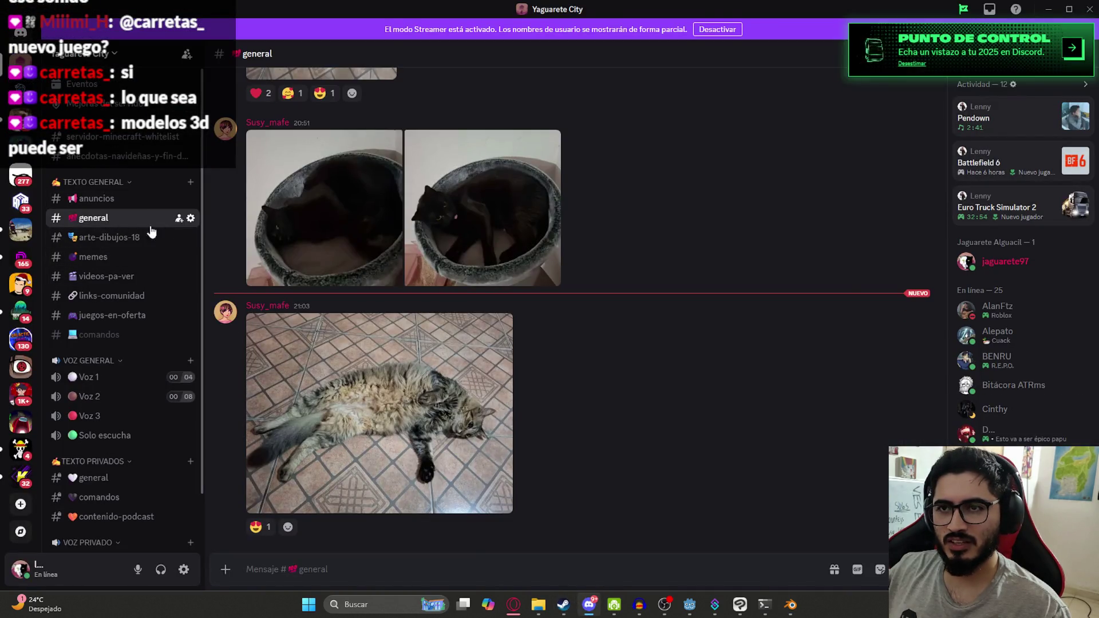
Open #memes, zoom in and out on the Roblox picture, then switch to Godot.
left_click(94, 256)
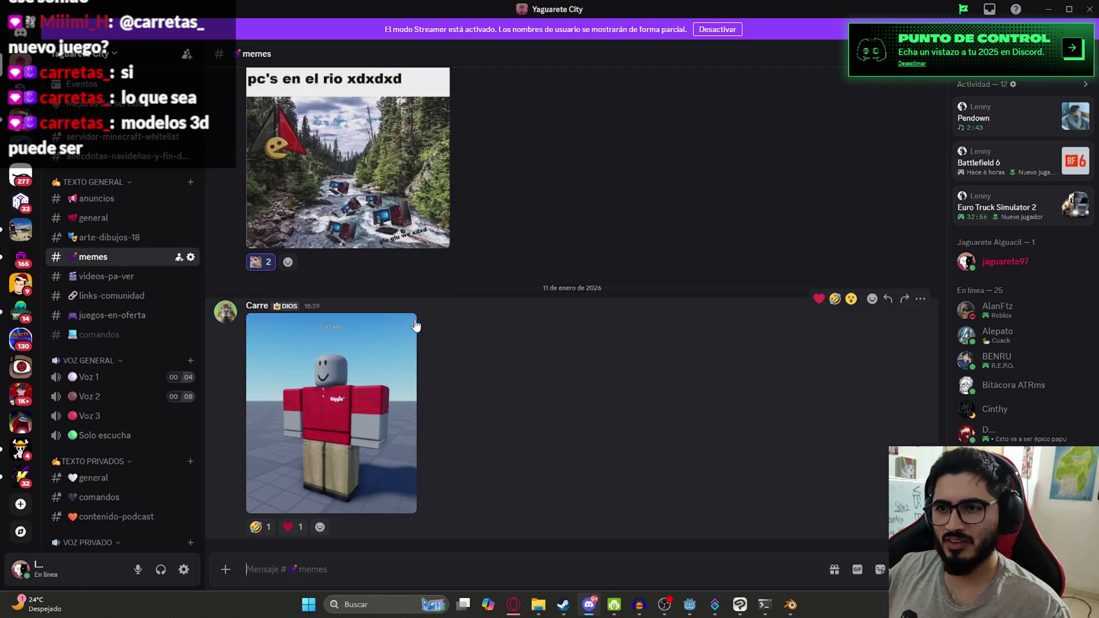
left_click(362, 395)
left_click(665, 247)
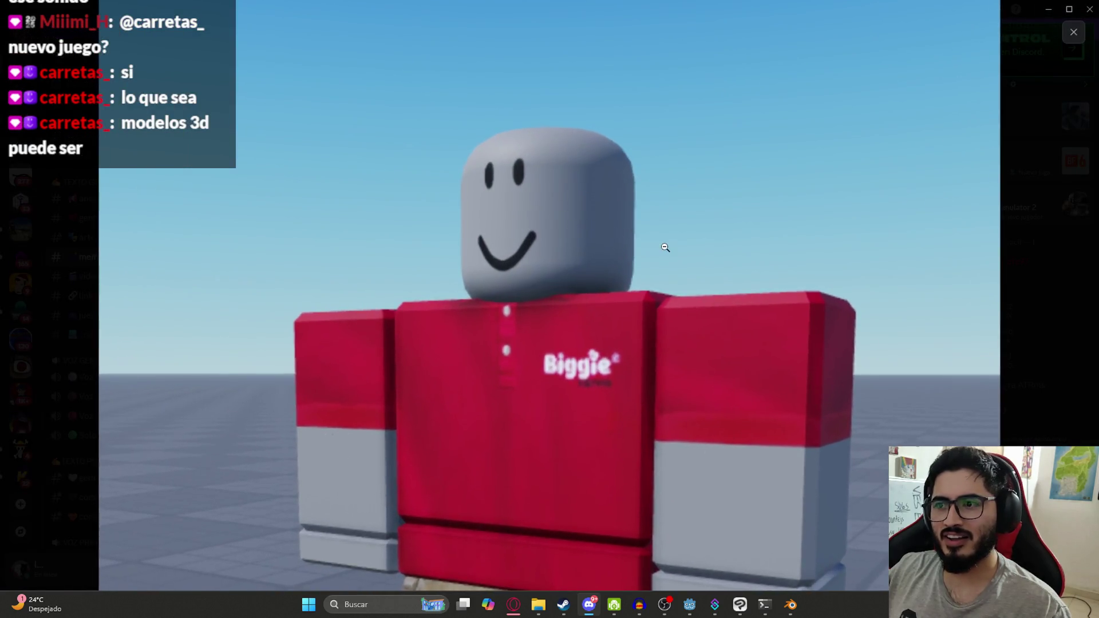
left_click(665, 247)
left_click(585, 371)
left_click(584, 371)
left_click(690, 606)
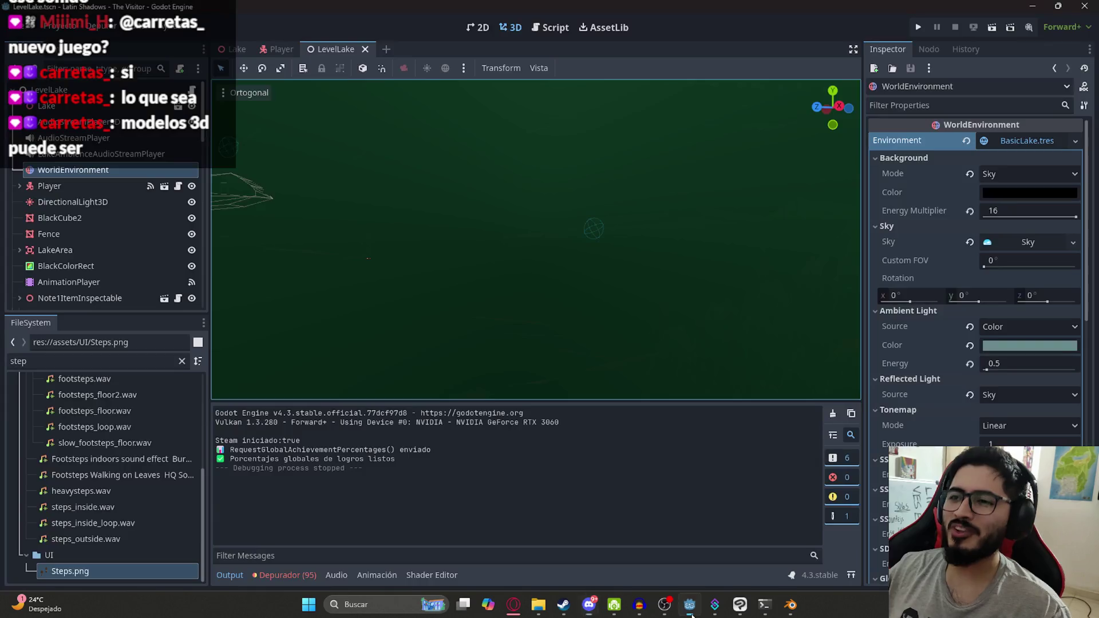
Bring Blender back from its taskbar preview and select a vertex at the jaw's mouth corner.
mouse_move(791, 605)
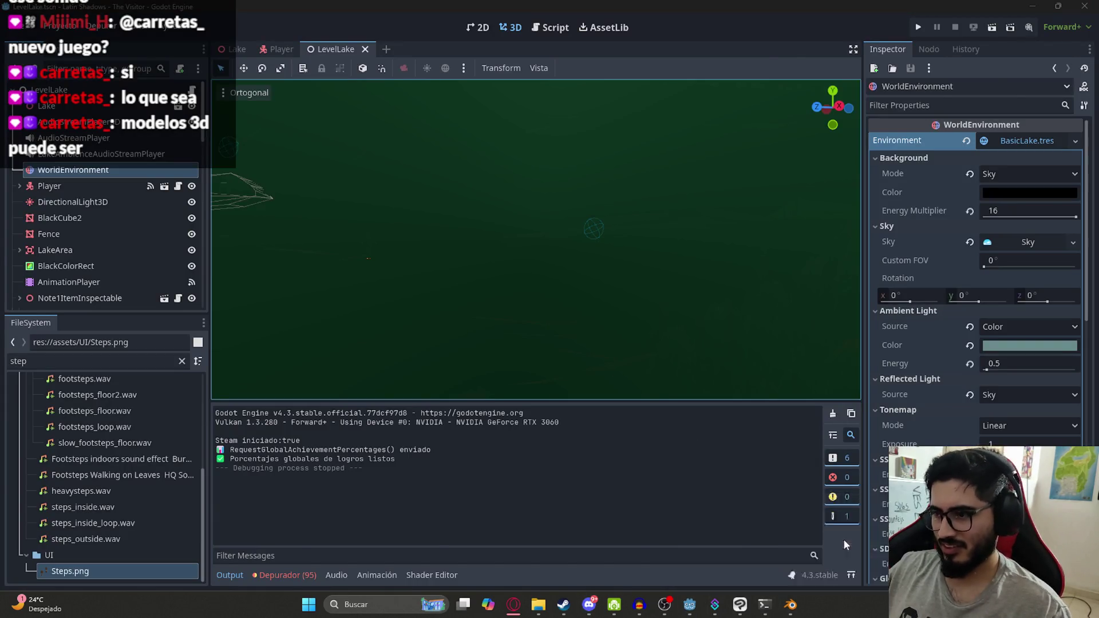
left_click(836, 532)
middle_click_drag(569, 278, 503, 294)
scroll(504, 293, "up", 3)
left_click(499, 335, "shift")
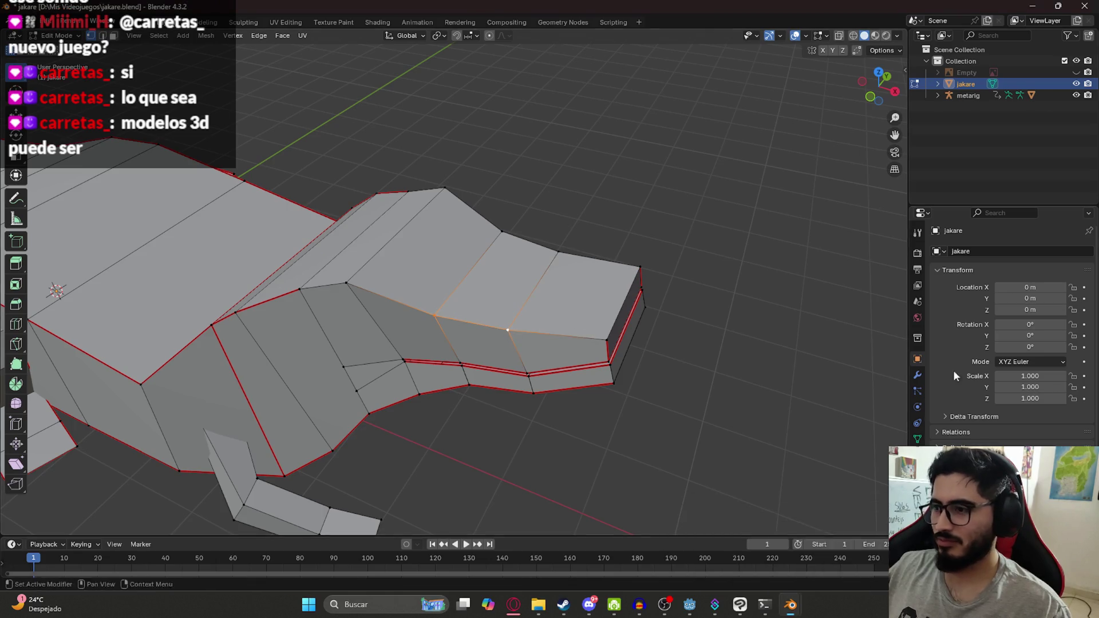
Re-maximize the un-docked Blender window and orbit to a new angle on the jaw.
left_click_drag(1016, 7, 993, 111)
left_click(960, 104)
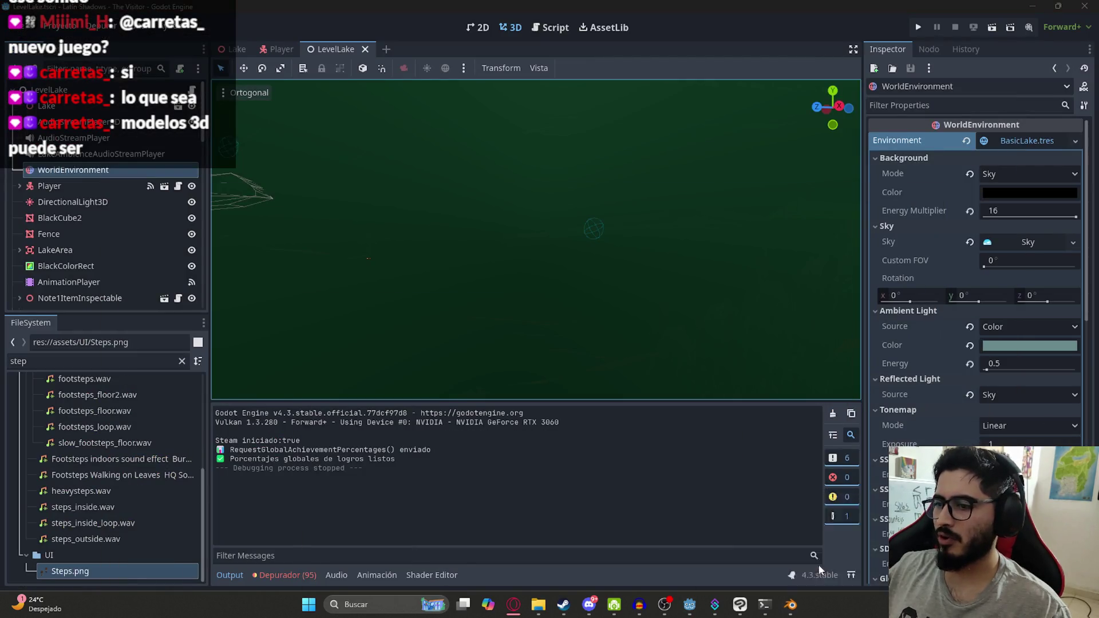
left_click(790, 604)
mouse_move(515, 321)
middle_mouse_down()
mouse_move(433, 324)
mouse_move(390, 292)
middle_mouse_up()
scroll(434, 324, "up", 3)
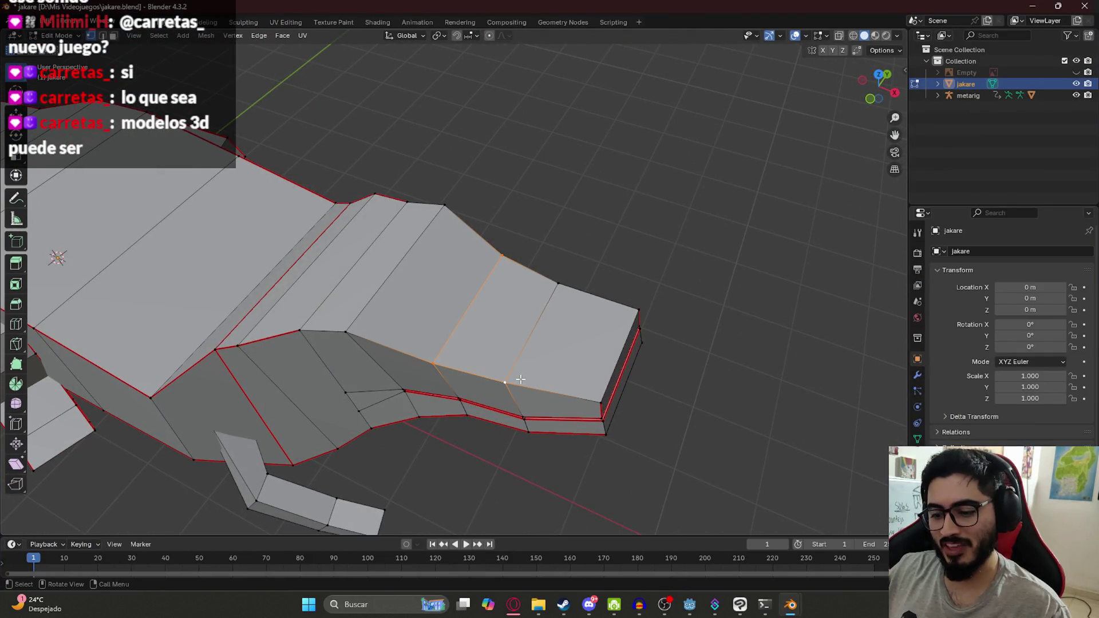
Hide the selected faces and pick vertices along the jaw edge and lip corner.
key("h")
mouse_move(621, 376)
middle_mouse_down()
mouse_move(655, 358)
mouse_move(493, 290)
mouse_move(455, 351)
mouse_move(618, 288)
mouse_move(675, 246)
mouse_move(535, 375)
mouse_move(362, 289)
mouse_move(346, 232)
middle_mouse_up()
left_click(596, 130)
mouse_move(422, 209)
middle_mouse_down()
mouse_move(522, 194)
mouse_move(518, 214)
mouse_move(537, 239)
mouse_move(504, 246)
mouse_move(567, 196)
mouse_move(607, 280)
mouse_move(604, 366)
middle_mouse_up()
left_click(503, 191, "shift")
left_click(637, 338)
left_click(595, 399)
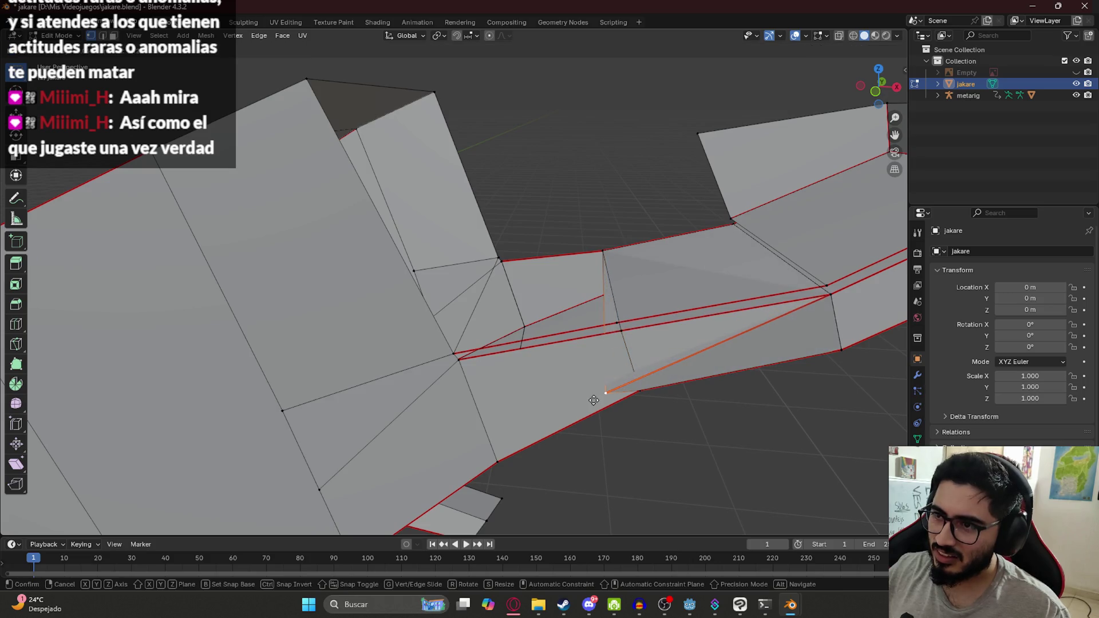
Select the lip-strip corner vertex, reveal the hidden faces, and move it down to the jaw edge.
right_click(604, 366)
mouse_move(639, 344)
middle_mouse_down()
mouse_move(604, 396)
mouse_move(552, 339)
mouse_move(633, 381)
middle_mouse_up()
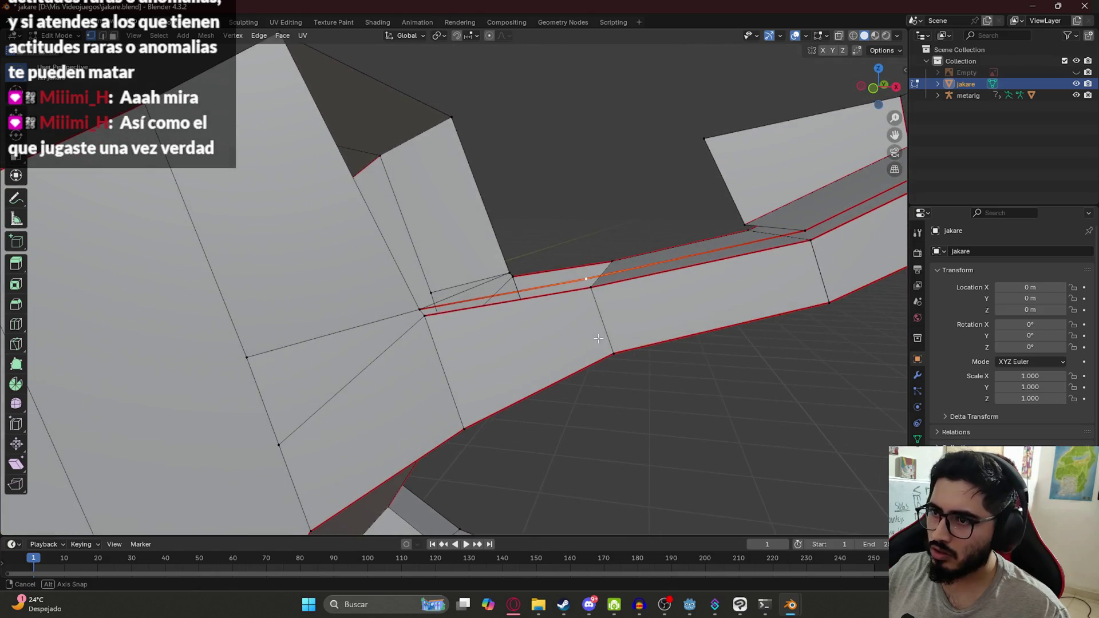
left_click(642, 367, "ctrl")
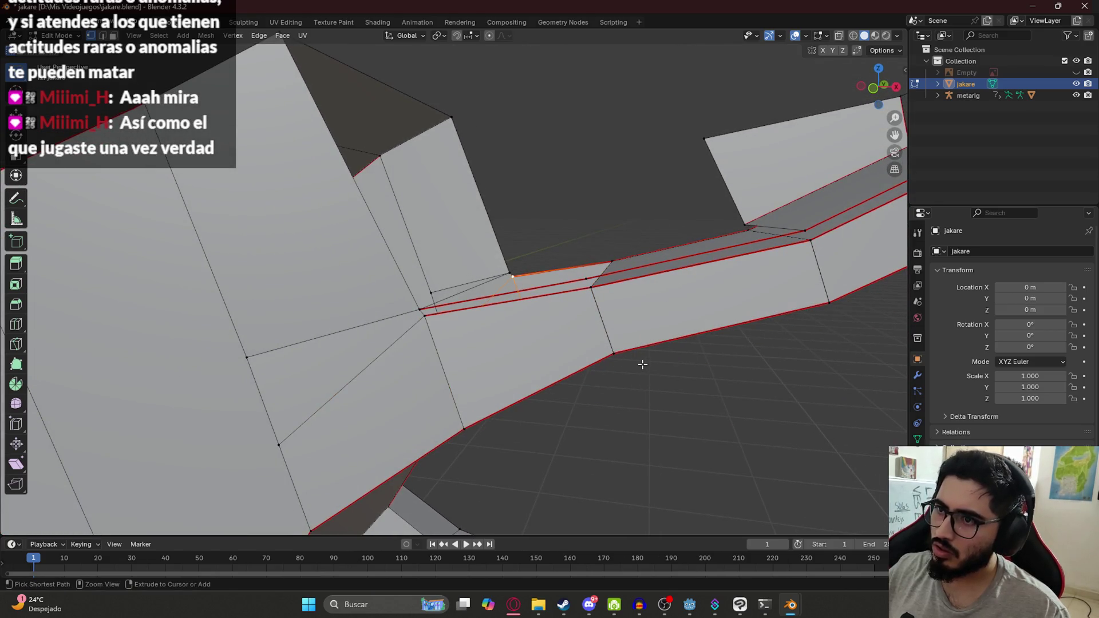
key("ctrl+z")
key("g")
left_click(606, 364)
key("x")
key("Escape")
key("g")
left_click(519, 360)
mouse_move(518, 360)
middle_mouse_down()
mouse_move(763, 292)
mouse_move(670, 304)
middle_mouse_up()
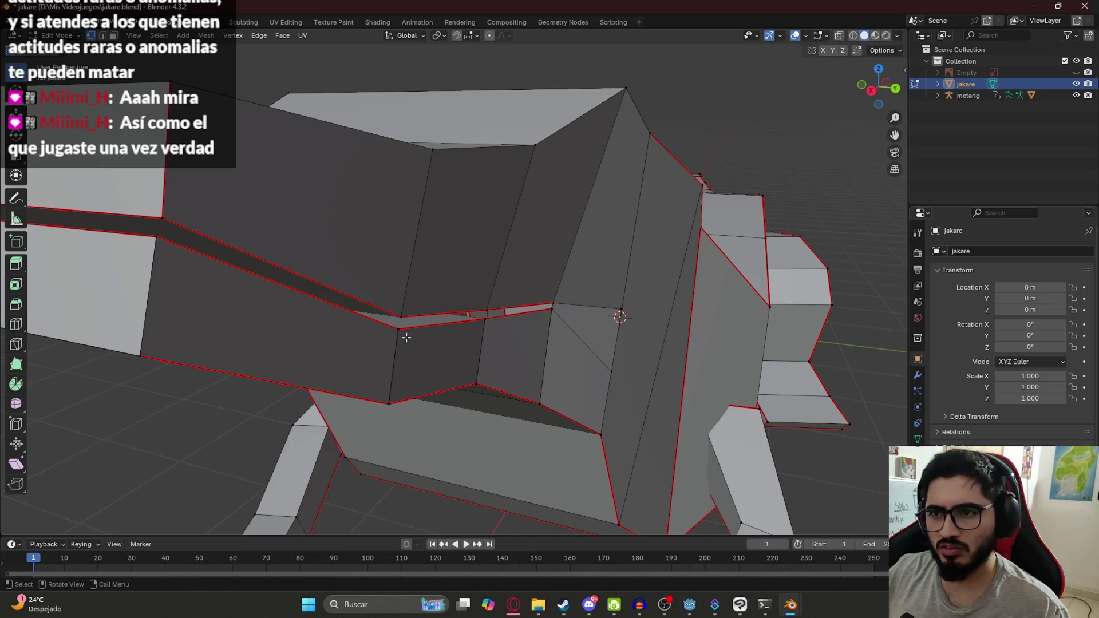
Reposition the selected vertex and orbit closer to the gap in the lip.
key("g")
left_click(476, 427)
key("x")
left_click_drag(482, 322, 560, 363)
middle_click_drag(560, 363, 373, 363)
right_click(373, 351)
Fill the lip hole from its four corners, then delete the misshapen face.
left_click(360, 334, "shift")
left_click(495, 331, "shift")
left_click(466, 424, "shift")
left_click(345, 393, "shift")
key("f")
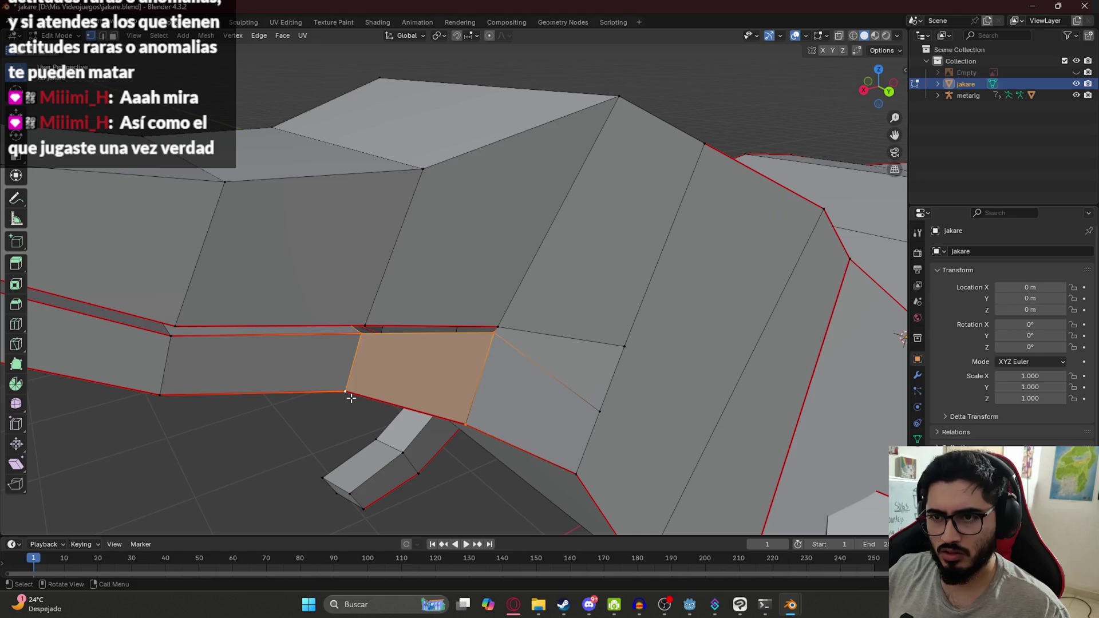
key("x")
left_click(351, 455)
Refill the lip hole from its four corners and nudge a vertex so the face lies flat.
left_click(346, 392)
left_click(361, 333, "shift")
left_click(496, 332, "shift")
left_click(466, 424, "shift")
key("f")
mouse_move(476, 423)
middle_mouse_down()
mouse_move(368, 386)
mouse_move(422, 329)
middle_mouse_up()
left_click(418, 310)
key("g")
left_click(408, 347)
Delete a stray left-side vertex and a jaw-tip vertex with their faces.
left_click(168, 335)
key("x")
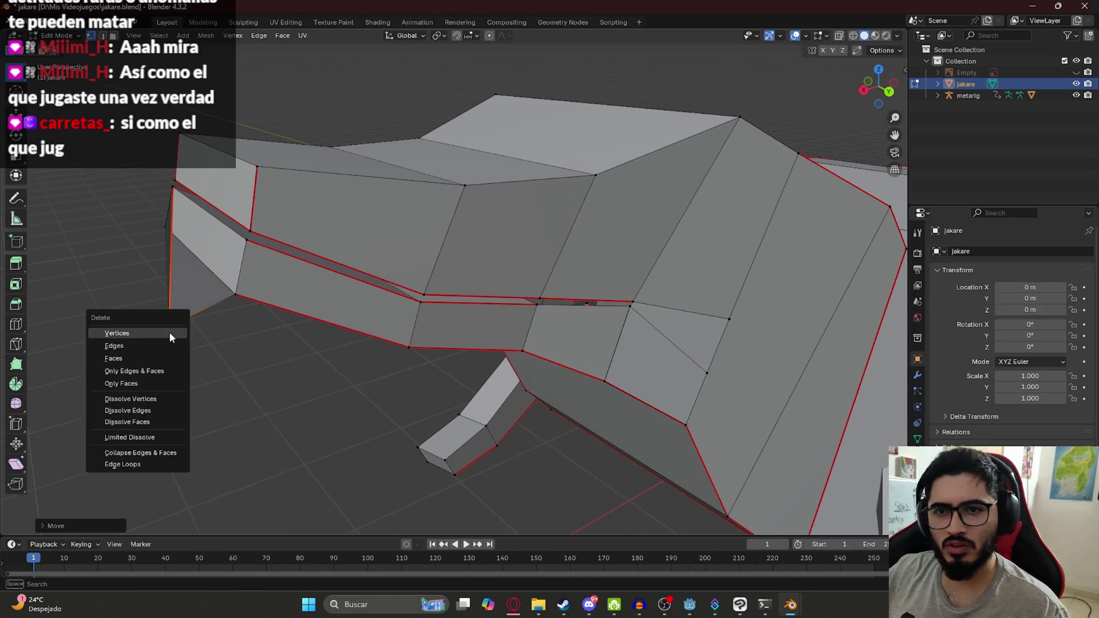
left_click(170, 333)
left_click(246, 240)
mouse_move(246, 241)
middle_mouse_down()
mouse_move(177, 264)
mouse_move(186, 248)
mouse_move(364, 265)
middle_mouse_up()
key("g")
left_click(602, 372)
key("x")
left_click(603, 373)
Delete the bottom jaw-tip vertex and the neighbouring jaw geometry.
left_click(426, 366)
key("x")
left_click(428, 367)
left_click(407, 285)
left_click(450, 329, "ctrl")
key("x")
left_click(401, 379)
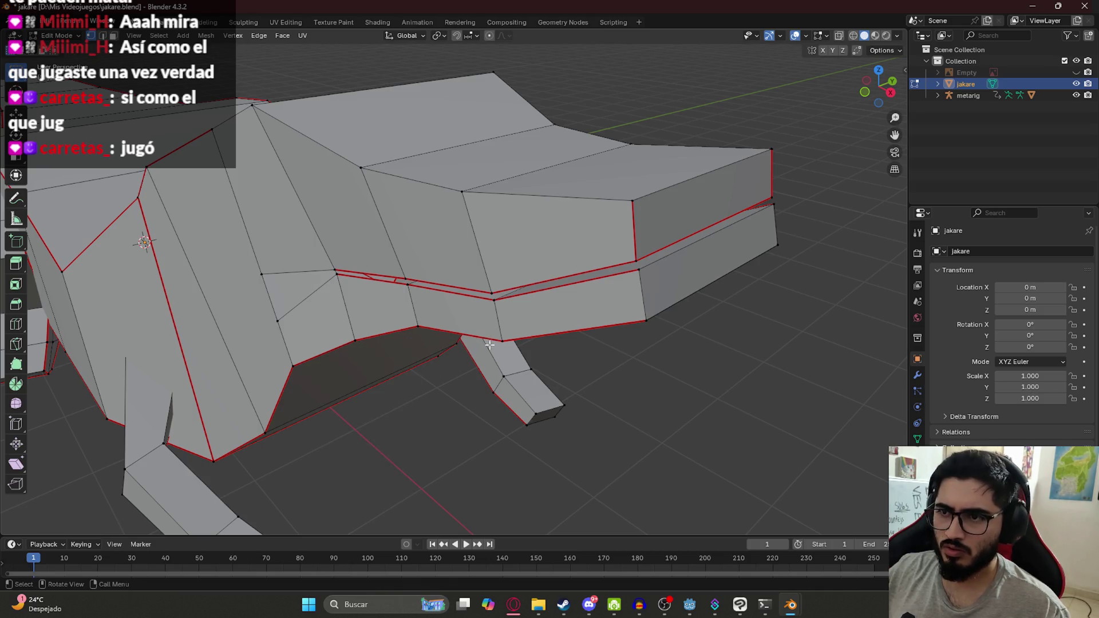
Move the snout's lower corner vertex, then dissolve it into a single face.
left_click(641, 324)
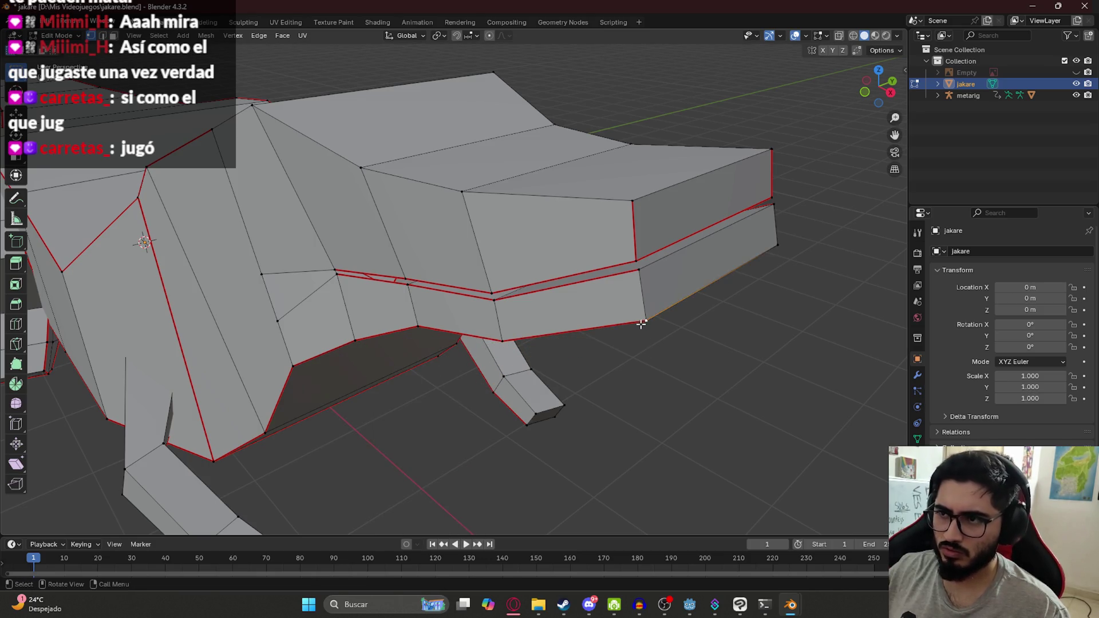
middle_click_drag(696, 363, 512, 367)
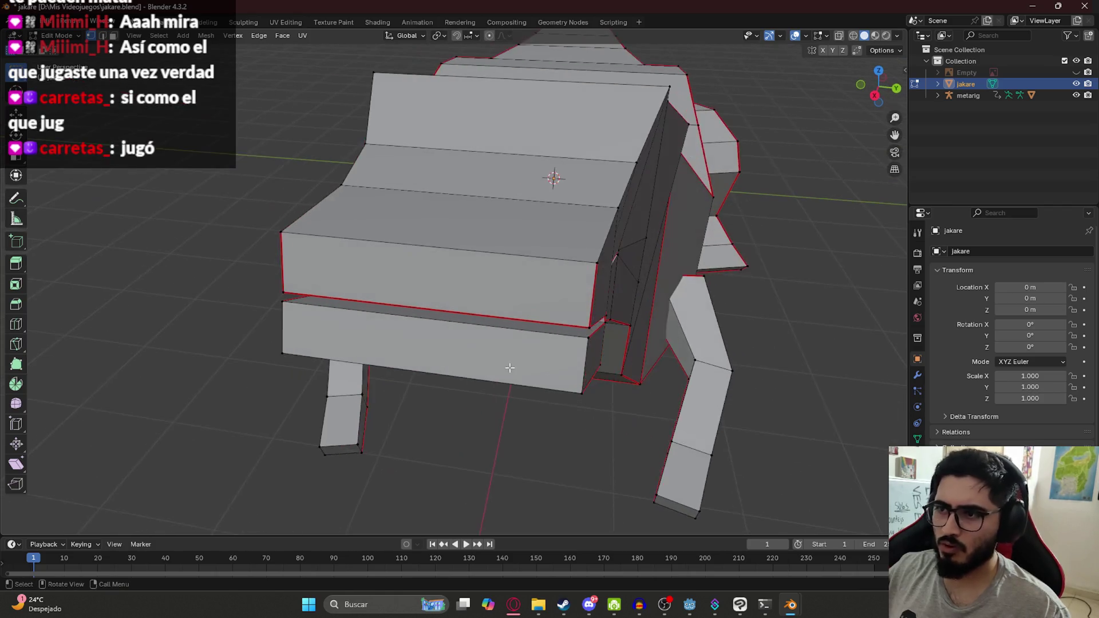
key("g")
left_click(620, 430)
key("x")
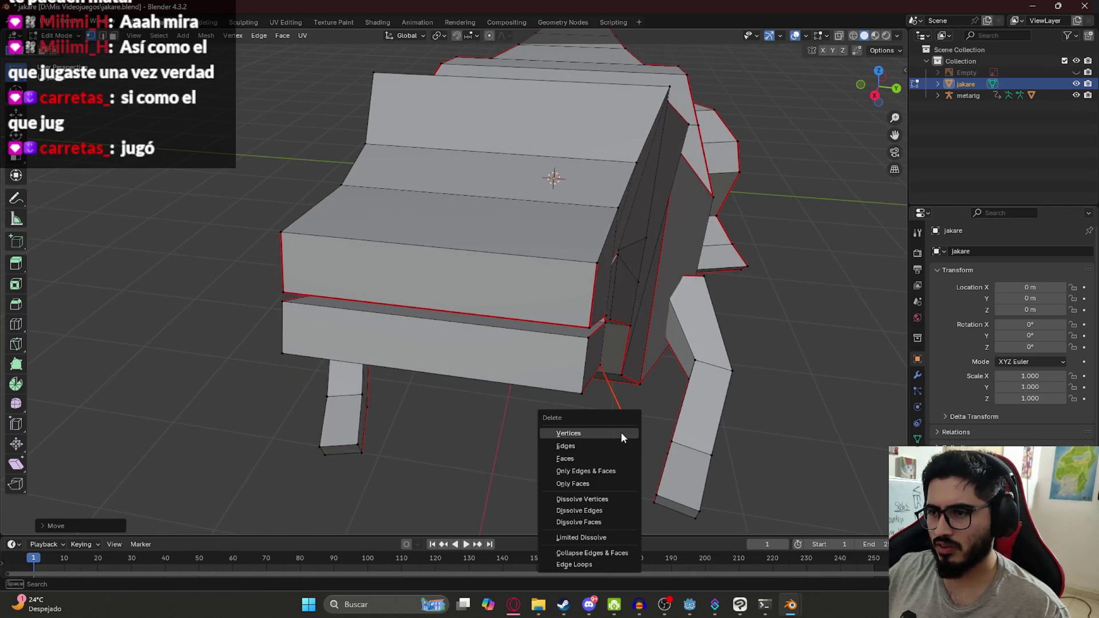
middle_click_drag(623, 438, 491, 380)
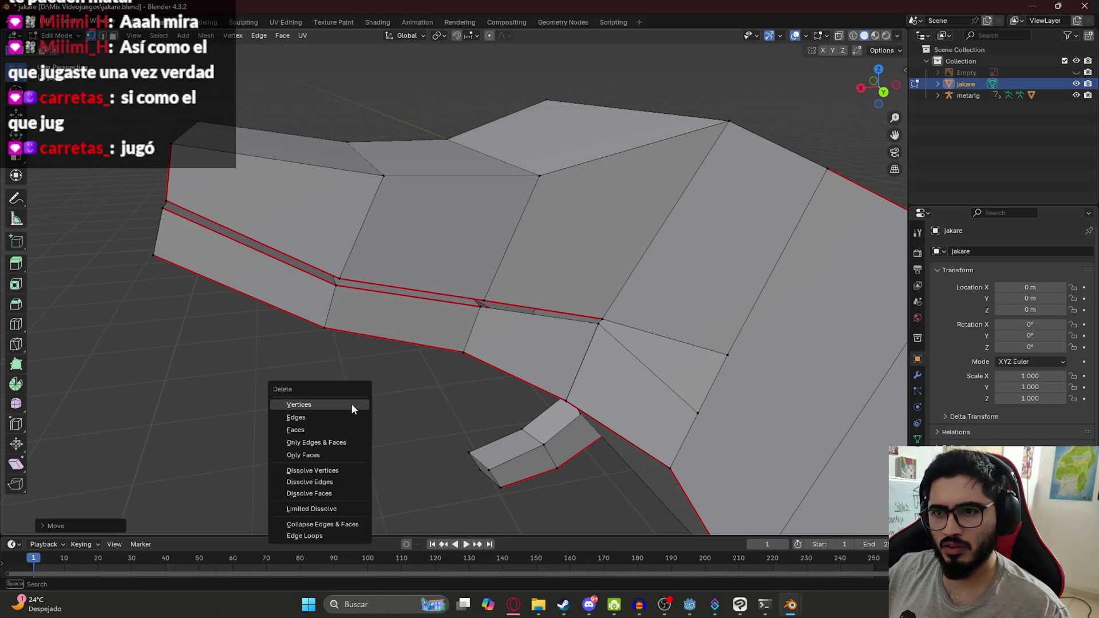
key("ctrl+x")
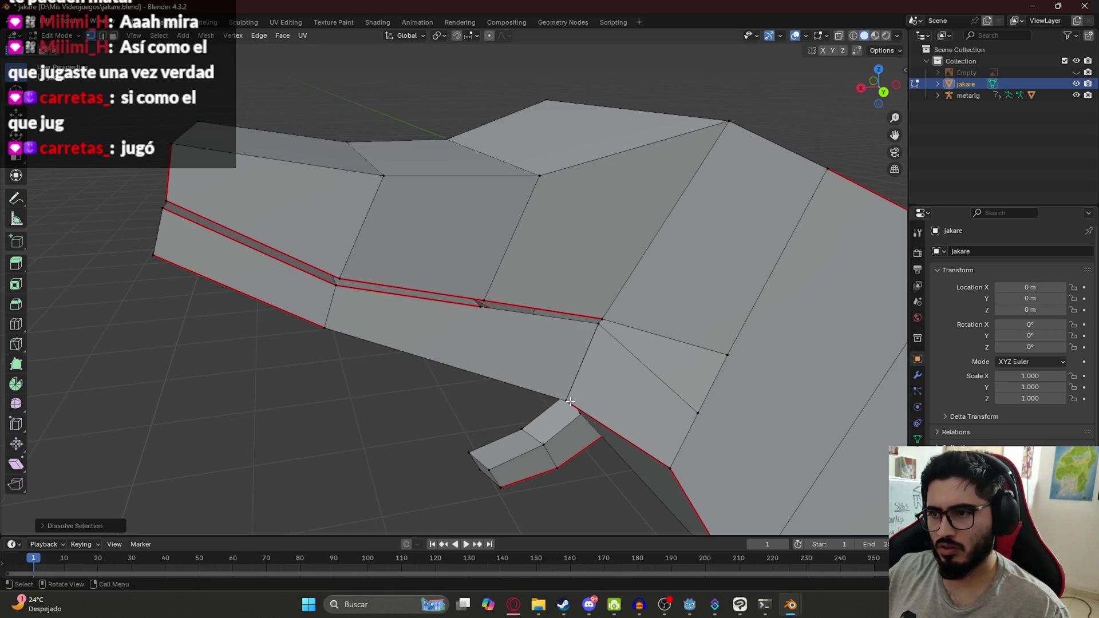
Delete the large face below the lower lip and join two vertices with a new edge.
left_click(538, 452)
key("x")
left_click(463, 434)
left_click(329, 327)
left_click(579, 410, "shift")
key("f")
Try filling a face from three vertices, undo it, and select two lower-jaw vertices.
mouse_move(580, 403)
middle_mouse_down()
mouse_move(569, 381)
mouse_move(584, 365)
middle_mouse_up()
left_click(555, 334, "shift")
key("f")
middle_click_drag(412, 263, 393, 276)
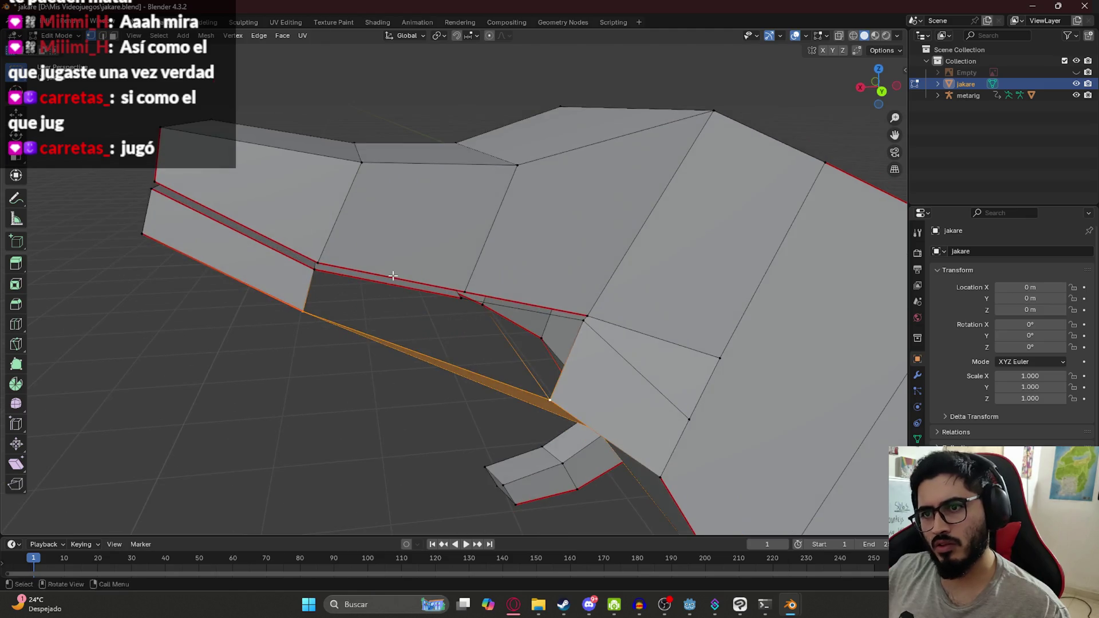
key("ctrl+z")
left_click(550, 400)
left_click(303, 310, "shift")
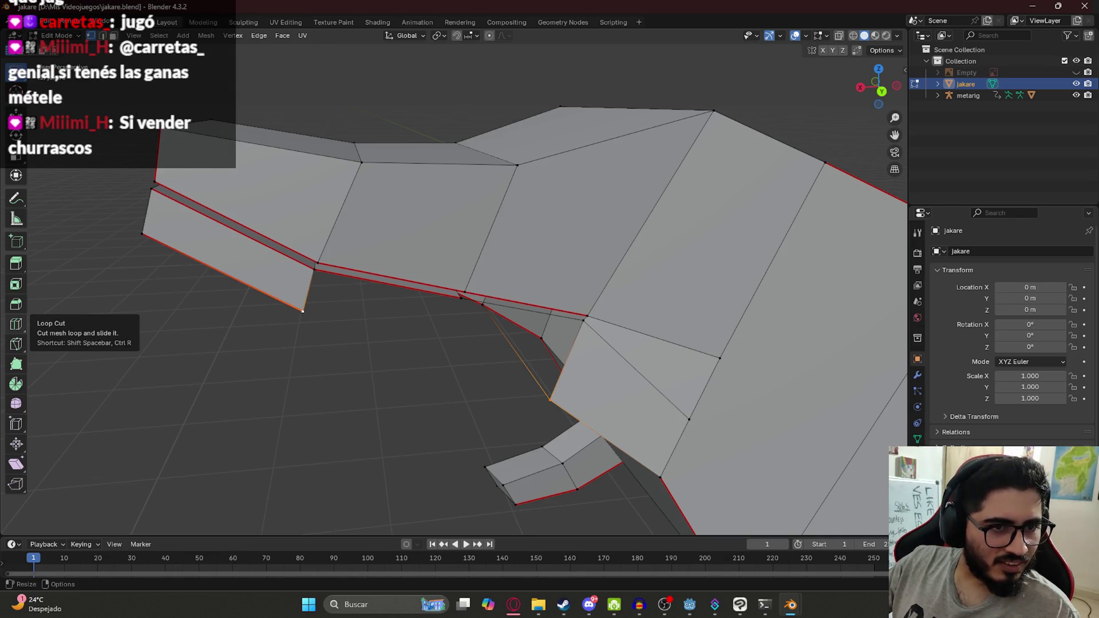
Extrude the lower lip edges toward the caiman's mouth corner.
scroll(444, 332, "up", 5)
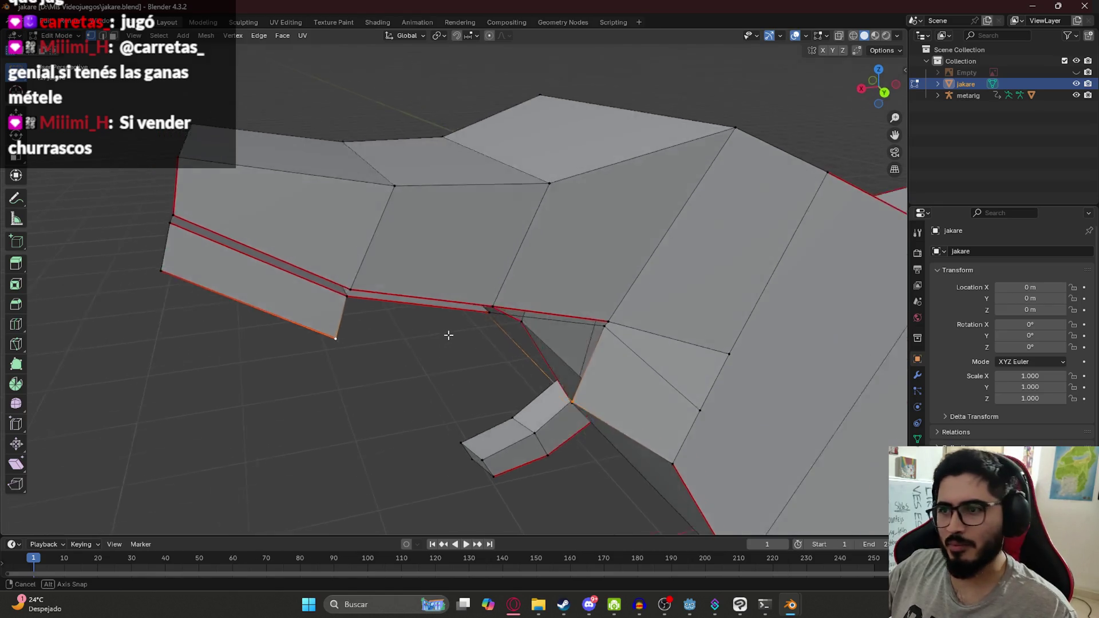
scroll(554, 307, "down", 2)
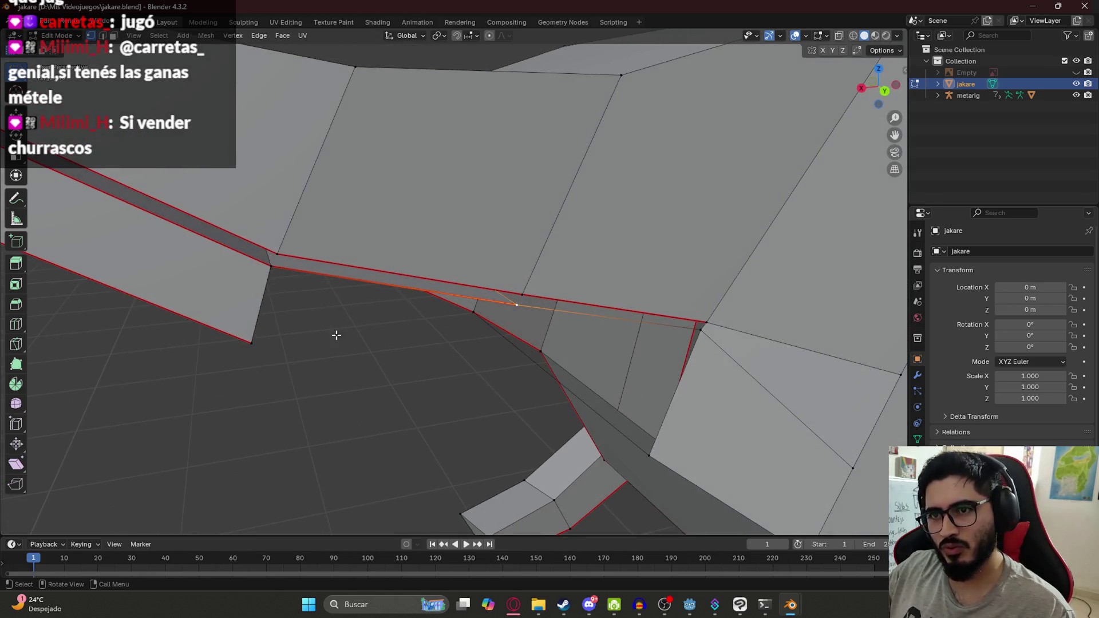
middle_click_drag(601, 344, 583, 332)
key("ctrl+z")
key("ctrl+z")
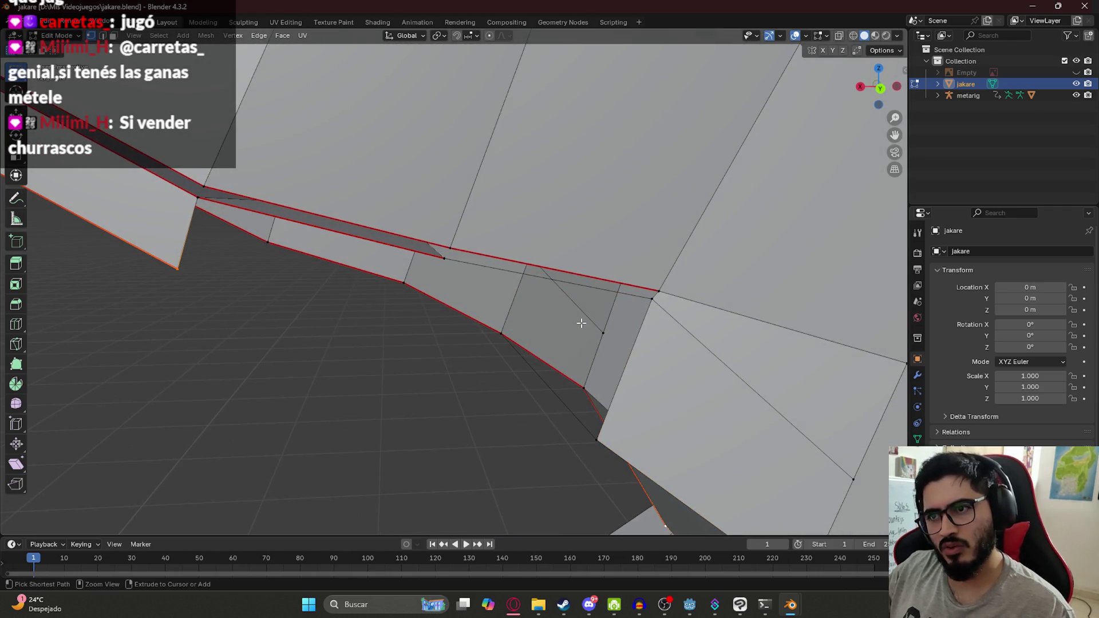
scroll(581, 325, "down", 3)
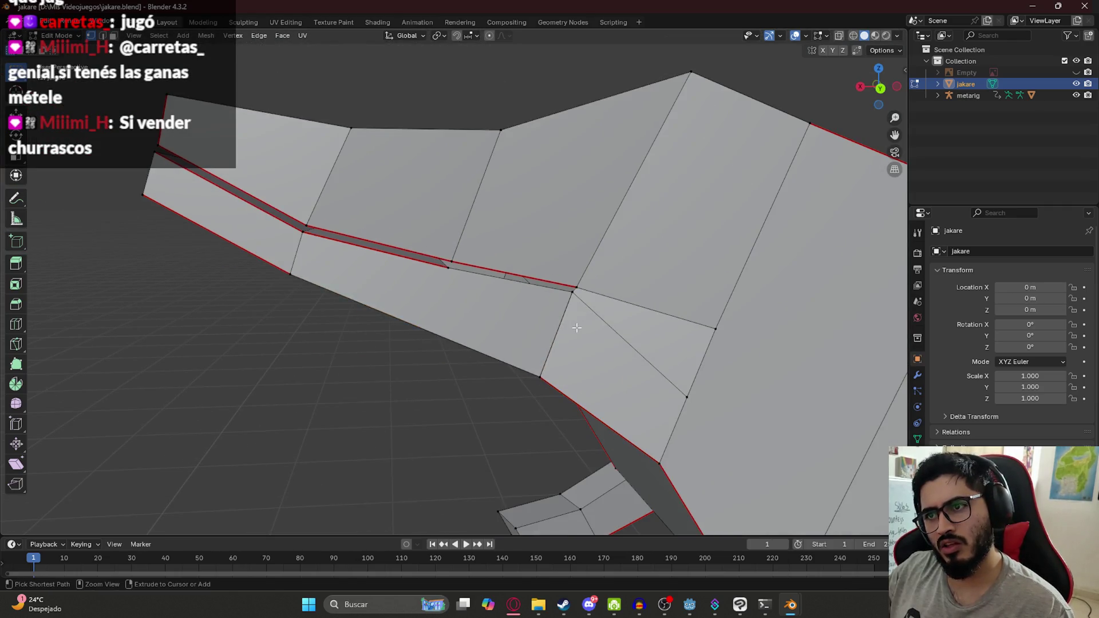
right_click(422, 385, "ctrl")
key("ctrl+z")
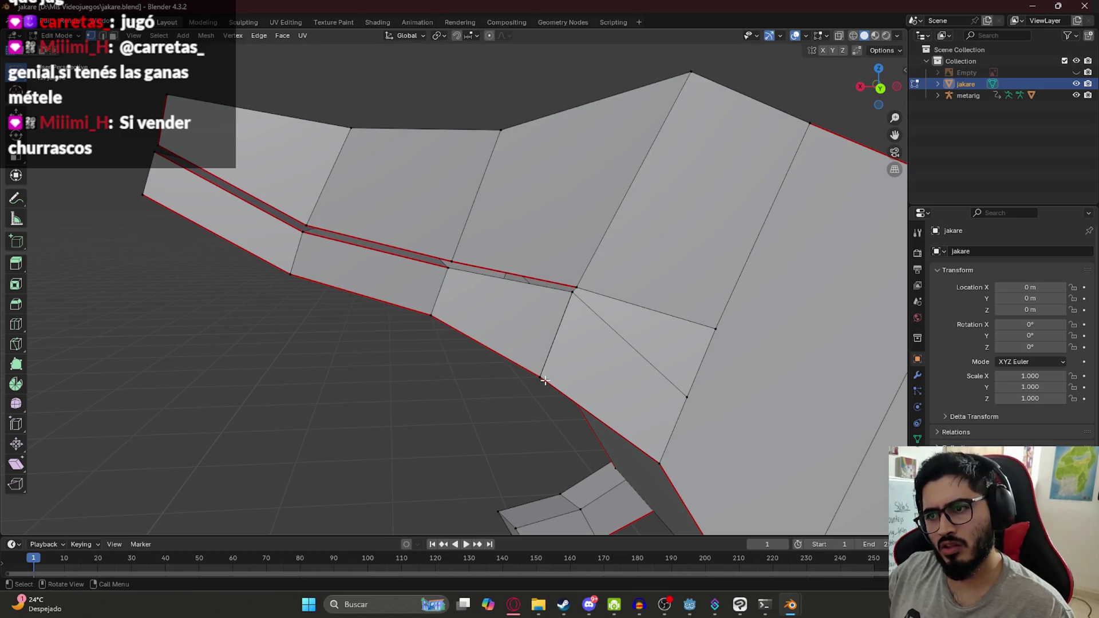
key("e")
left_click(344, 434)
key("m")
left_click(383, 418)
scroll(440, 359, "up", 2)
Fill the first mouth-corner gap with a quad face from its four corner vertices.
left_click(595, 266, "shift")
left_click(448, 295, "shift")
left_click(430, 340, "shift")
left_click(592, 441, "shift")
key("f")
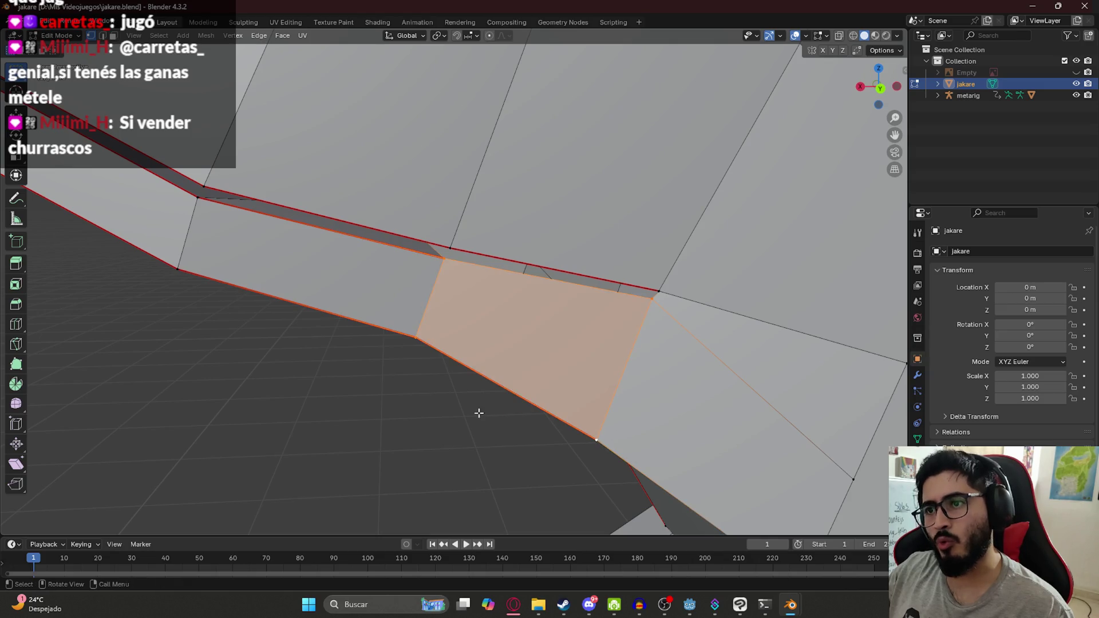
Fill the second gap with another quad face from its four corners.
mouse_move(496, 415)
middle_mouse_down()
mouse_move(515, 385)
mouse_move(578, 376)
mouse_move(628, 392)
mouse_move(694, 332)
middle_mouse_up()
left_click(693, 332)
left_click(355, 276)
left_click(318, 363, "shift")
left_click(667, 296, "shift")
key("f")
mouse_move(650, 368)
middle_mouse_down()
mouse_move(380, 384)
mouse_move(426, 395)
middle_mouse_up()
Move the mouth-corner vertex outward into a new position.
left_click(702, 268)
key("g")
left_click(773, 396)
key("g")
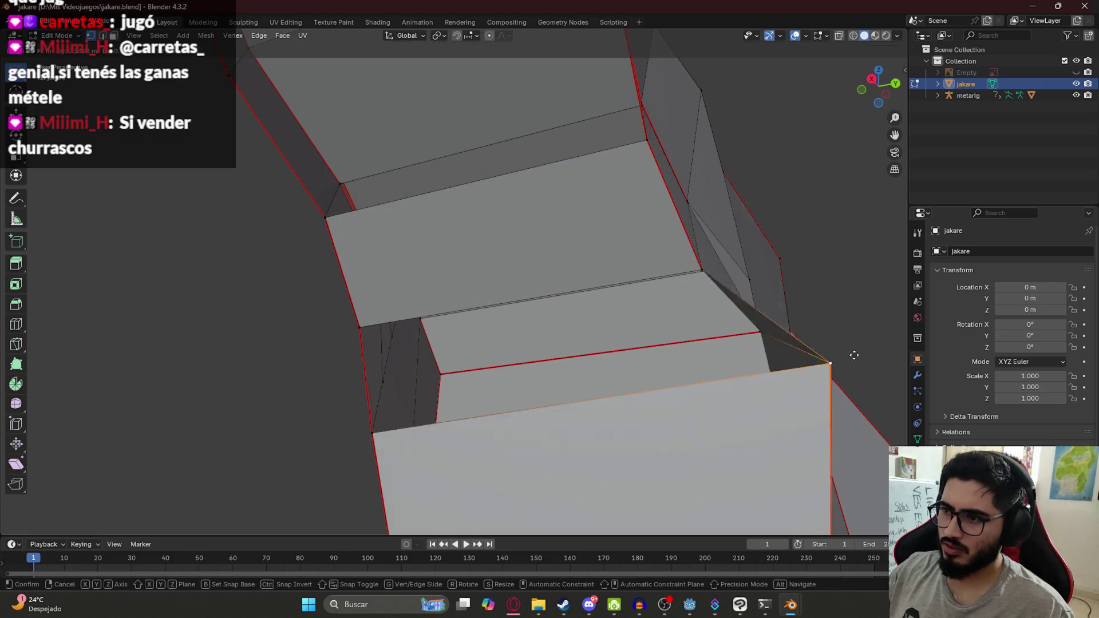
left_click(889, 316)
middle_click_drag(676, 345, 694, 366)
right_click(695, 366)
left_click(699, 369)
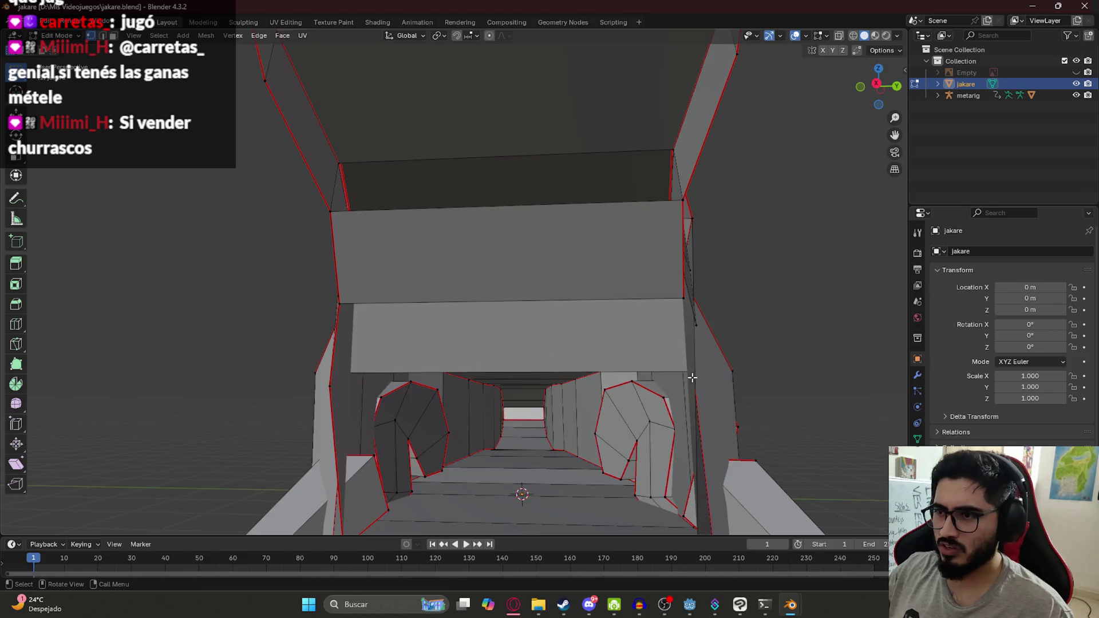
scroll(620, 385, "up", 6)
scroll(614, 398, "down", 3)
mouse_move(614, 397)
middle_mouse_down()
mouse_move(677, 319)
mouse_move(666, 326)
mouse_move(655, 449)
mouse_move(522, 366)
mouse_move(640, 410)
middle_mouse_up()
Reposition the vertex near the jaw tip.
left_click(640, 410)
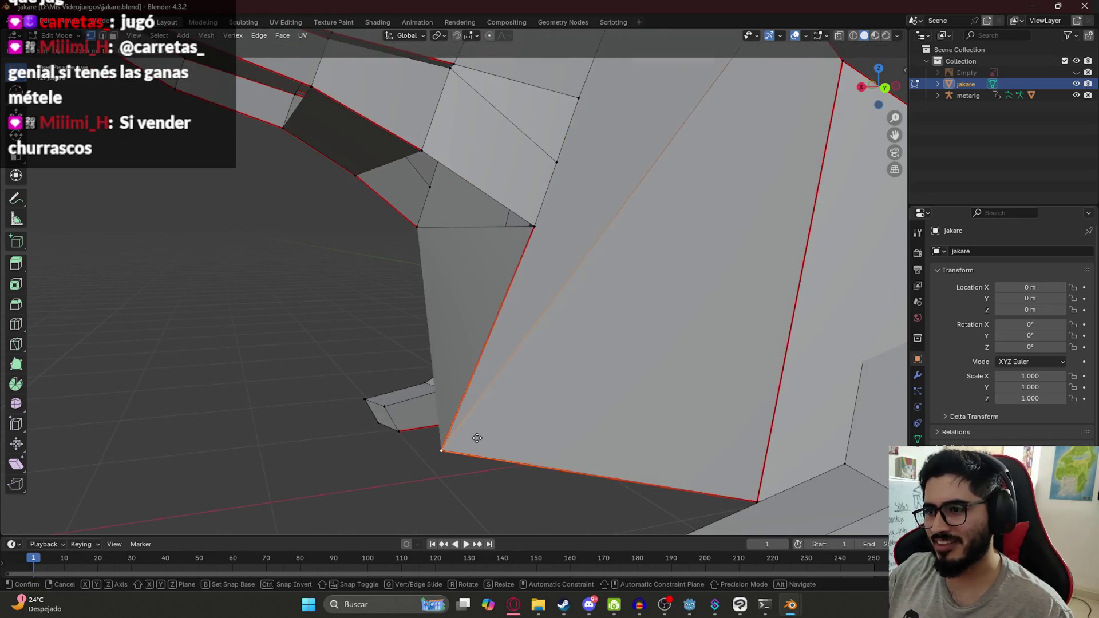
left_click(468, 328)
key("g")
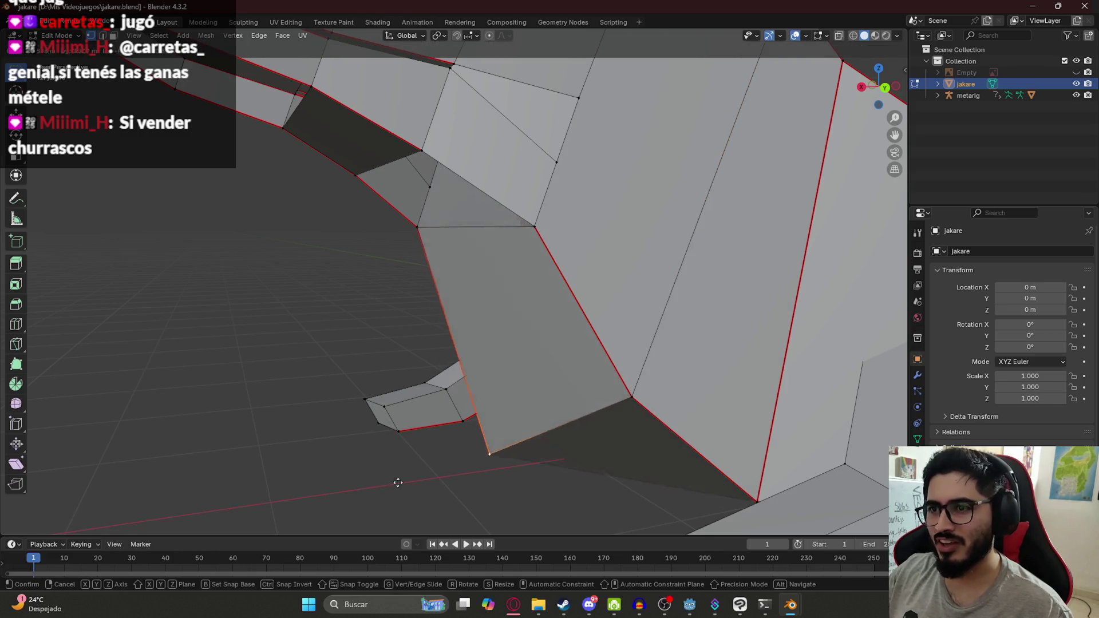
left_click(275, 386)
middle_click_drag(275, 385, 626, 351)
Move another jaw vertex freely, abandoning the Z-constrained move.
left_click(525, 222)
key("g")
key("Escape")
left_click(573, 166)
key("g")
key("z")
key("Escape")
key("g")
left_click(555, 253)
Delete the stray jaw vertices and start selecting the jaw hole's corners.
key("x")
left_click(359, 205)
scroll(373, 164, "up", 2)
left_click(357, 147)
left_click(579, 168, "shift")
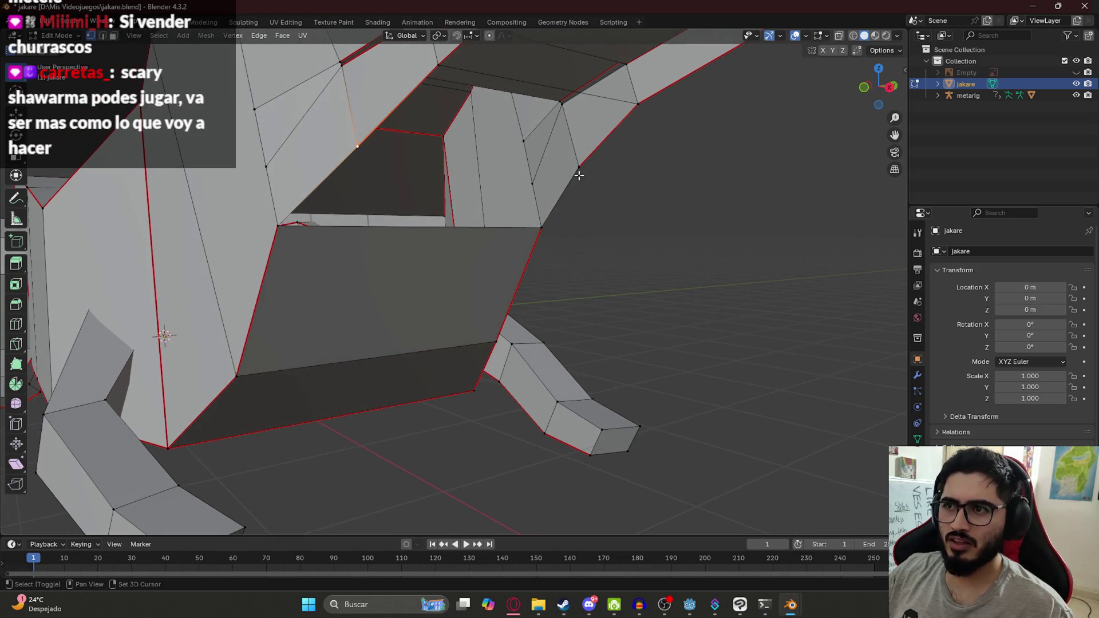
Fill a face across the four jaw-hole vertices, undoing an extra fill.
left_click(278, 226, "shift")
left_click(558, 227, "shift")
key("f")
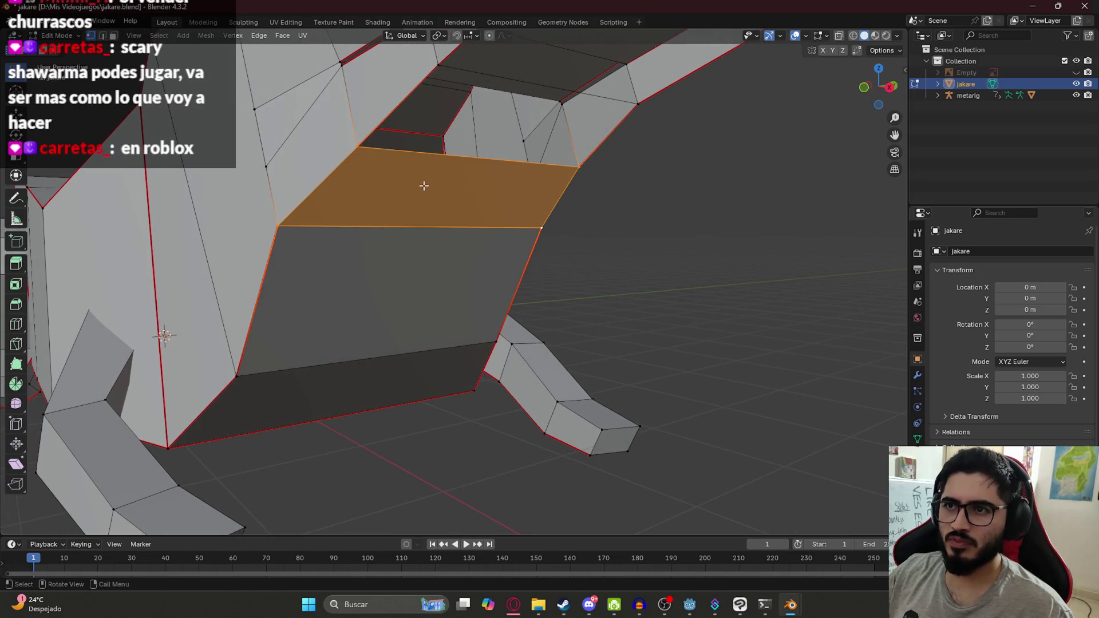
middle_click_drag(427, 187, 660, 171)
key("f")
key("ctrl+z")
Close the upper-jaw opening with a new face after one undone attempt.
mouse_move(584, 164)
middle_mouse_down()
mouse_move(572, 231)
mouse_move(547, 239)
middle_mouse_up()
left_click(507, 235, "shift")
left_click(648, 157, "shift")
left_click(657, 260, "shift")
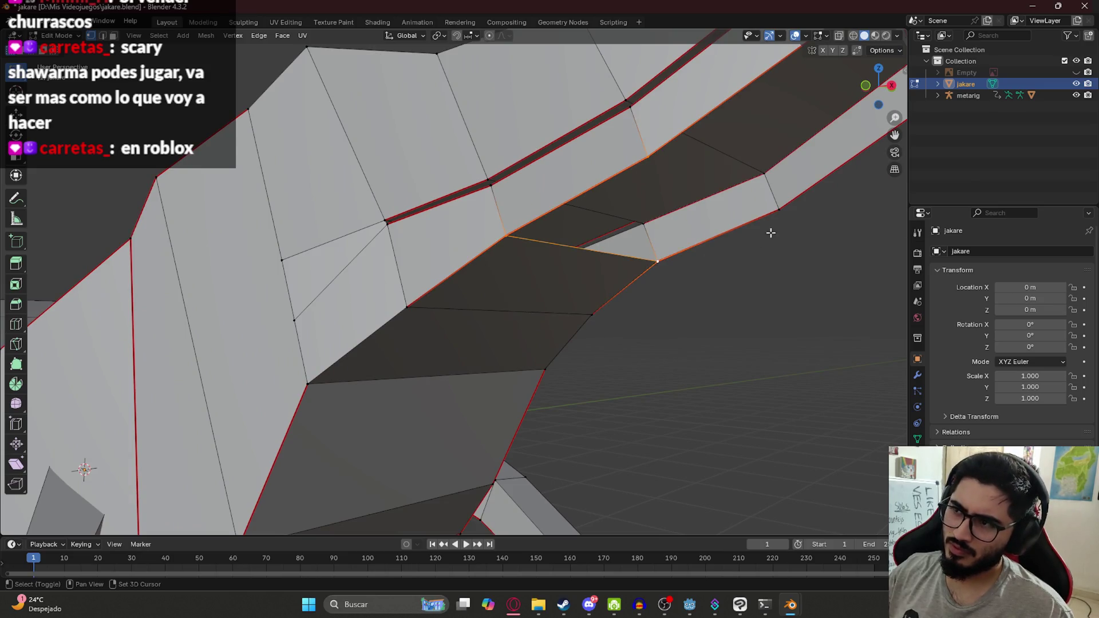
key("f")
scroll(696, 213, "down", 3)
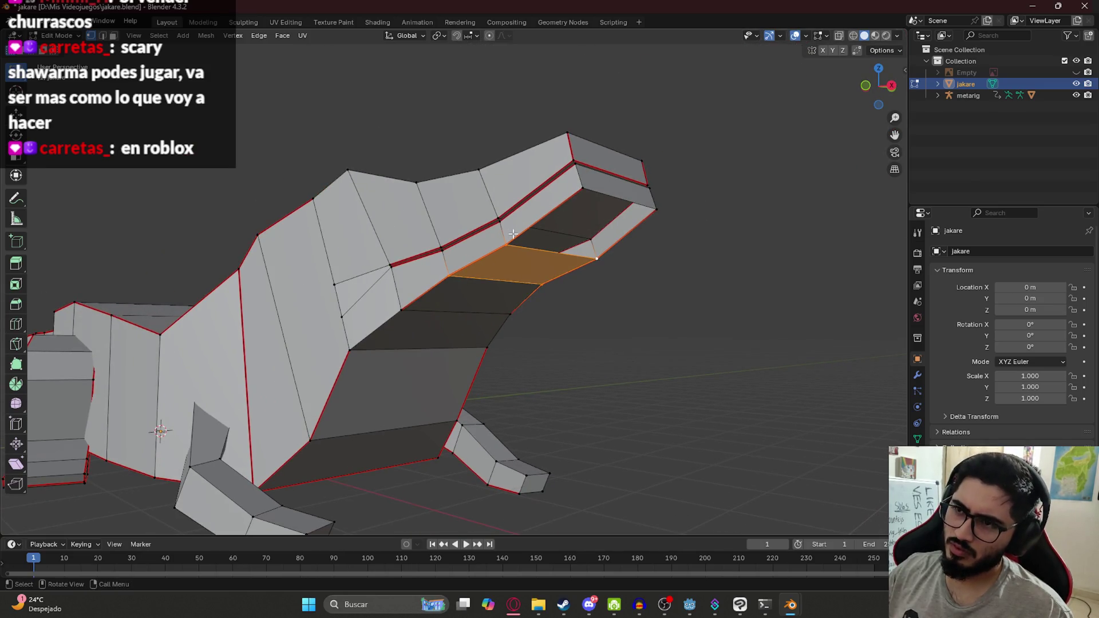
key("ctrl+z")
key("f")
mouse_move(613, 294)
middle_mouse_down()
mouse_move(566, 247)
mouse_move(504, 269)
middle_mouse_up()
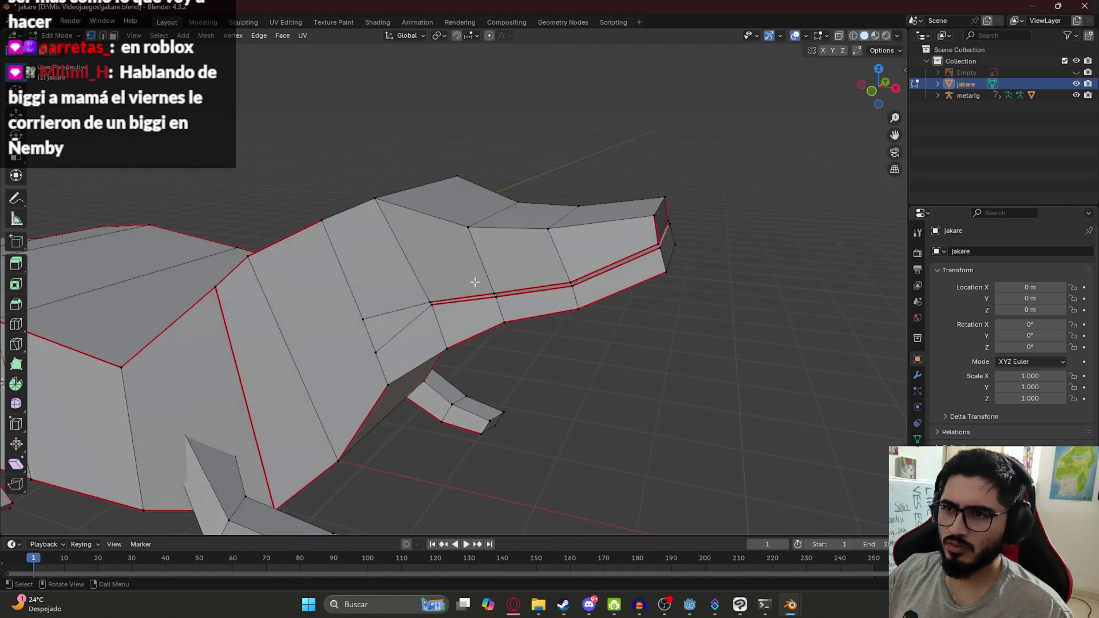
scroll(478, 323, "up", 4)
mouse_move(478, 323)
middle_mouse_down()
mouse_move(466, 311)
mouse_move(534, 228)
middle_mouse_up()
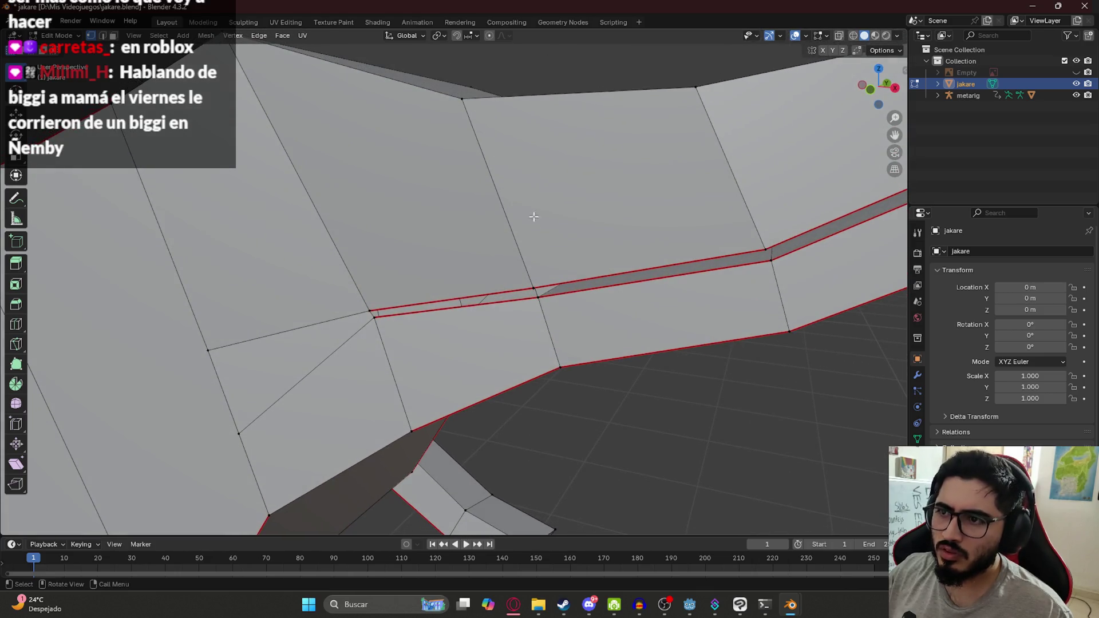
Hide the inner mouth faces and select the lip-seam edge loop.
key("h")
mouse_move(514, 154)
middle_mouse_down()
mouse_move(535, 184)
mouse_move(511, 210)
middle_mouse_up()
left_click(523, 279, "alt")
Adjust the mouth-corner vertices and fill a face across the gap.
middle_click_drag(511, 256, 558, 257)
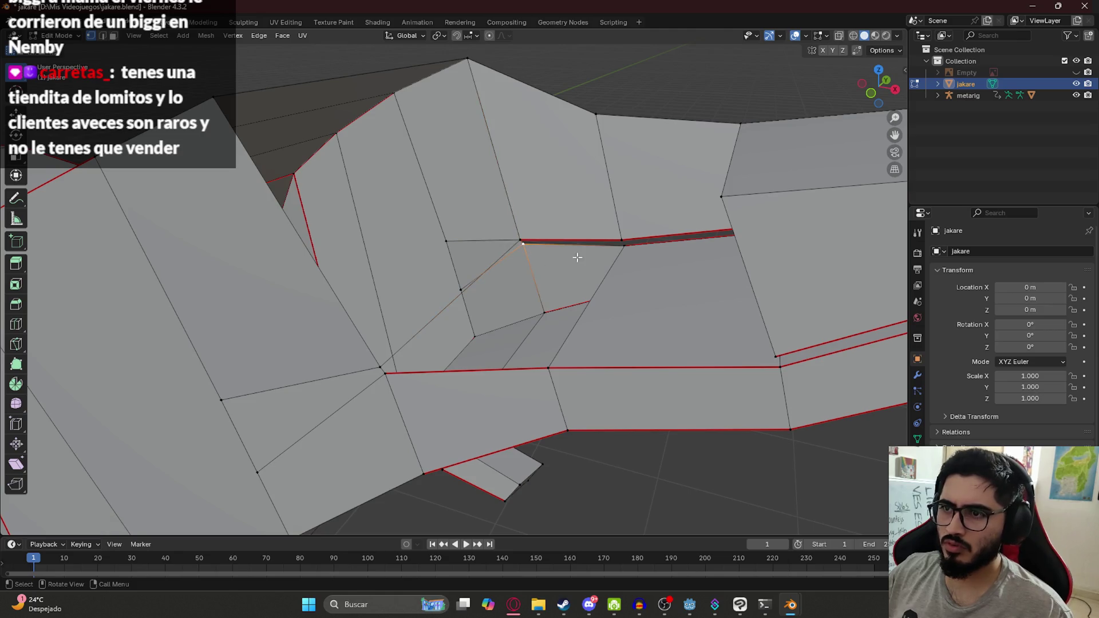
left_click(589, 301, "shift")
left_click(624, 245, "shift")
key("g")
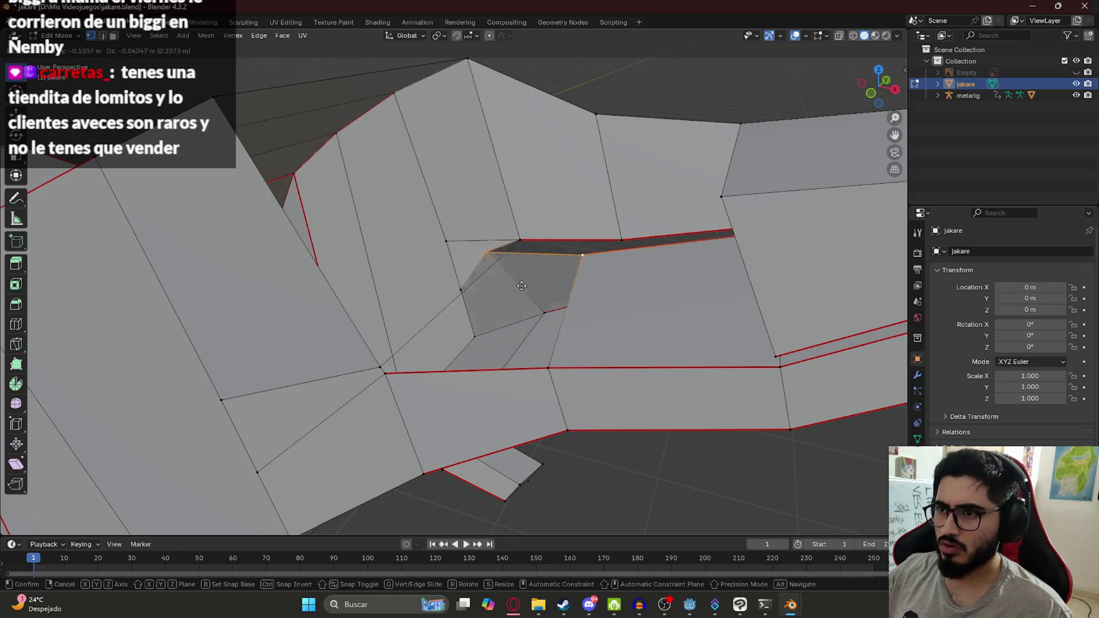
key("Escape")
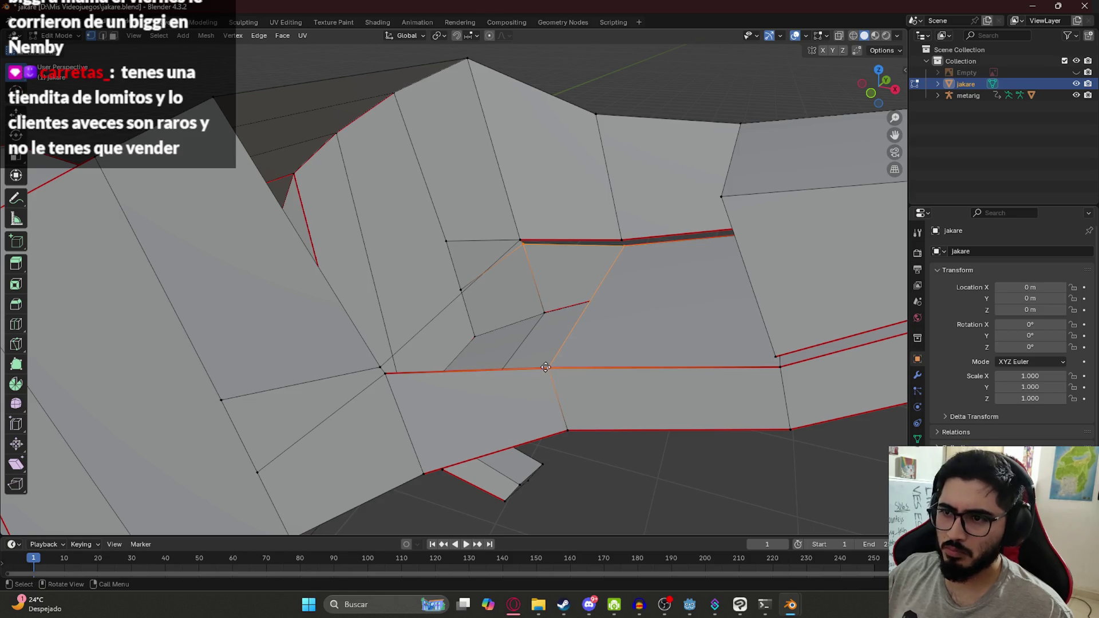
key("g")
key("Escape")
left_click(387, 373, "shift")
key("g")
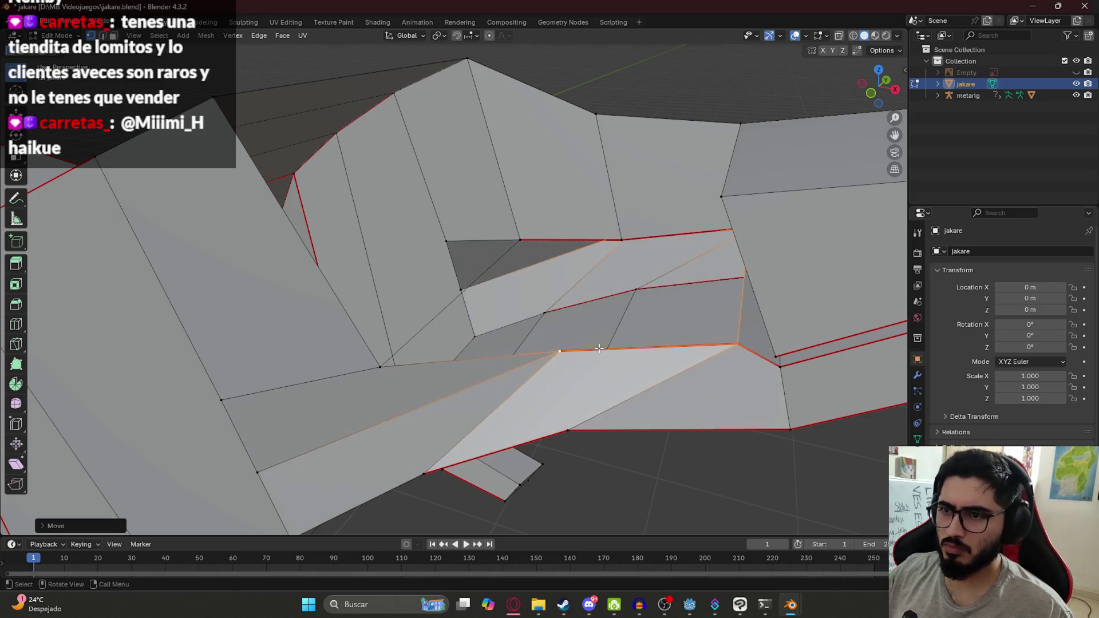
left_click(599, 348)
key("f")
middle_click_drag(475, 333, 357, 324)
Connect a mouth-corner vertex to the vertex across the gap with an edge.
left_click(366, 333)
left_click(531, 250, "shift")
key("f")
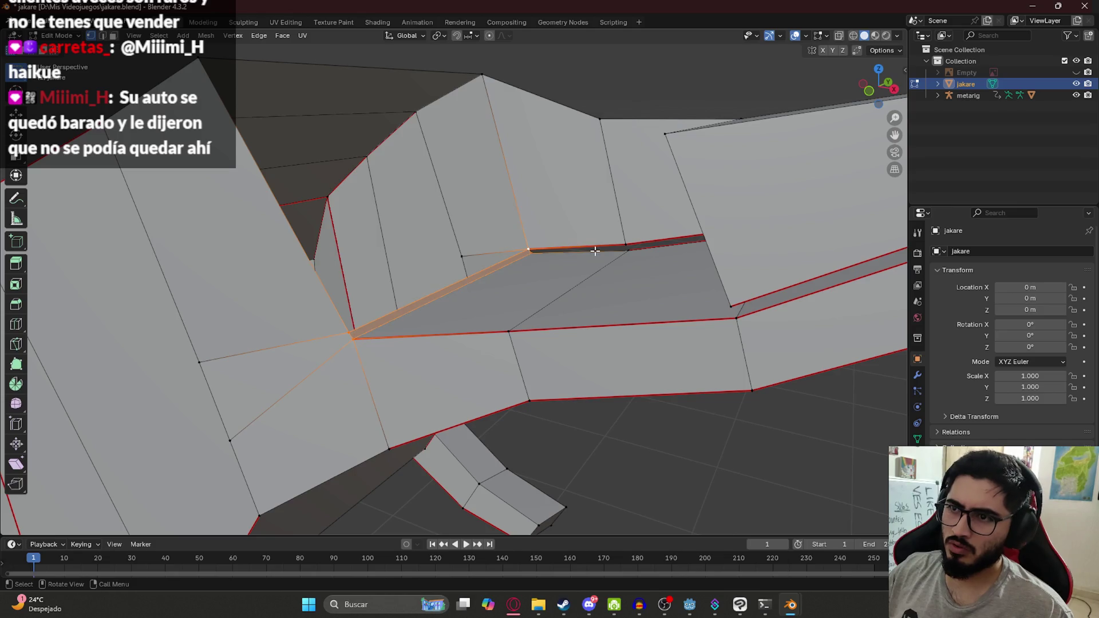
mouse_move(483, 264)
middle_mouse_down()
mouse_move(585, 248)
mouse_move(556, 252)
middle_mouse_up()
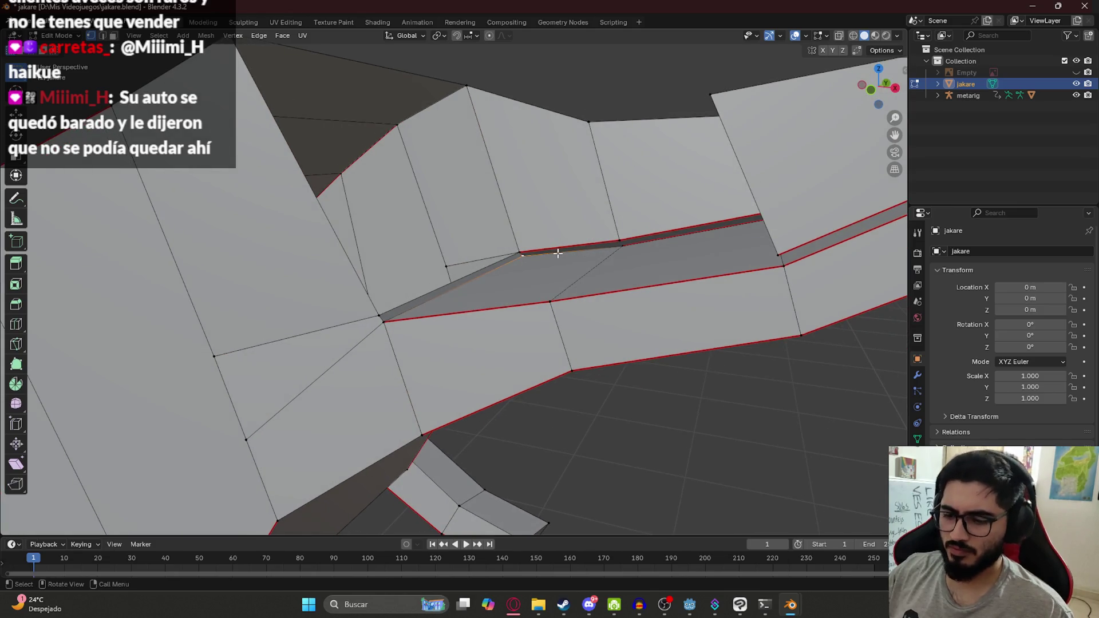
Select the entire mesh and save jakare.blend.
scroll(643, 373, "down", 2)
mouse_move(643, 373)
middle_mouse_down()
mouse_move(604, 326)
mouse_move(481, 315)
middle_mouse_up()
key("Tab")
scroll(603, 326, "down", 5)
key("Tab")
key("a")
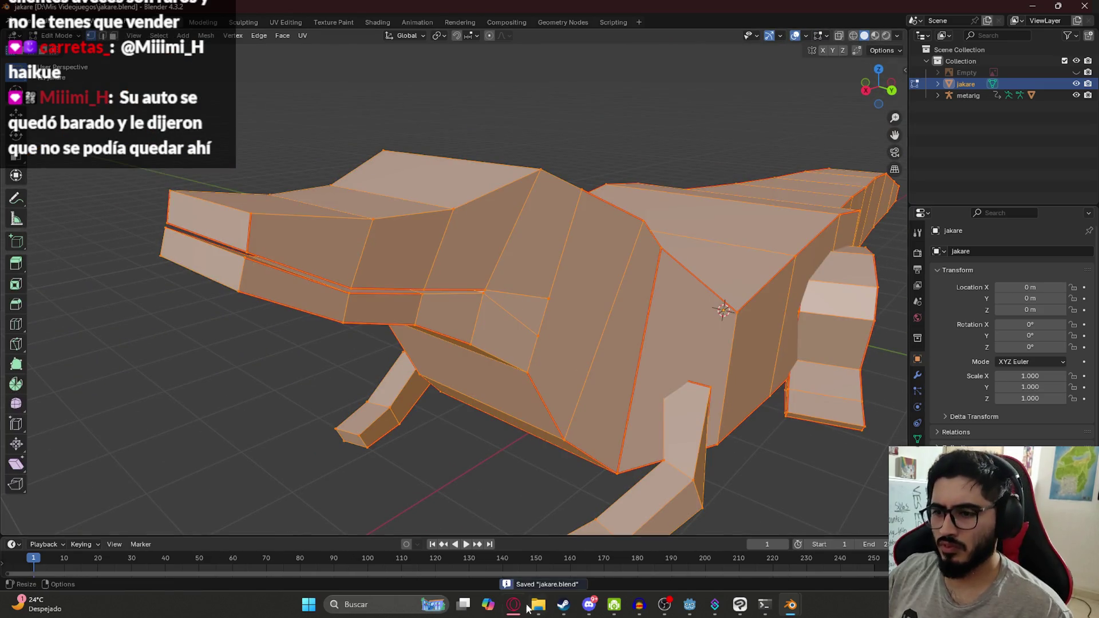
left_click(513, 604)
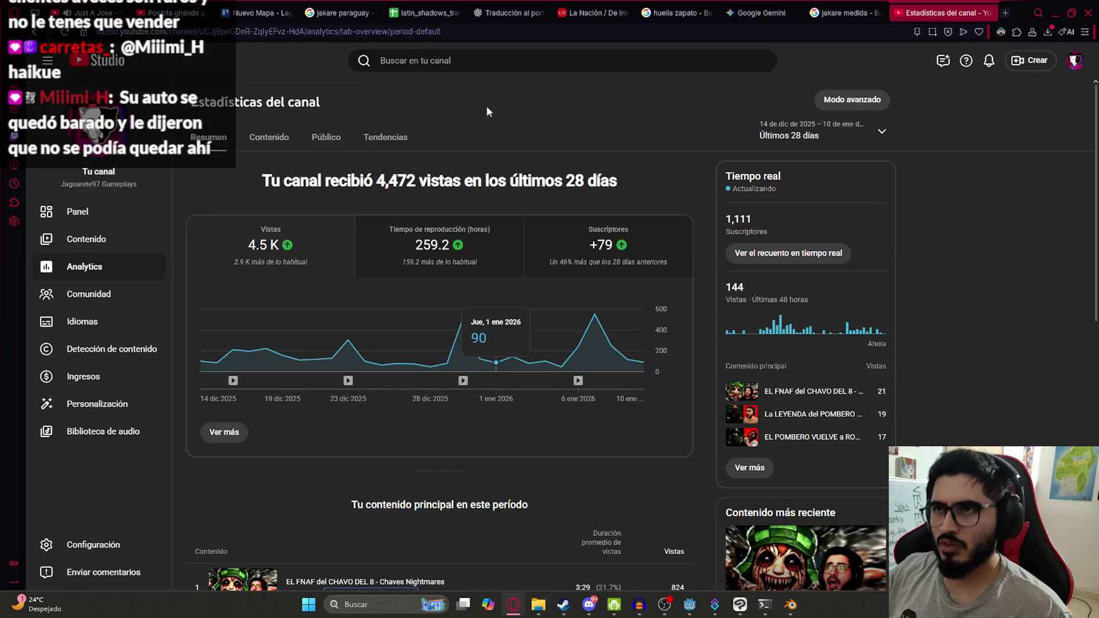
Ask ChatGPT how to remove duplicate vertices and faces in Blender Edit Mode.
left_click(1006, 13)
type("c")
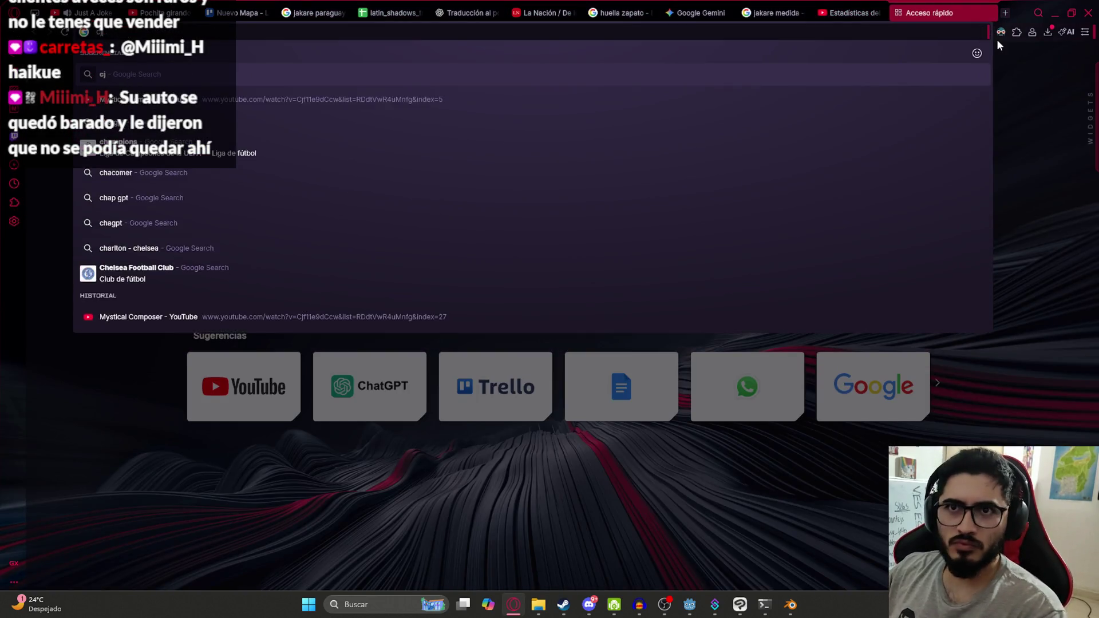
key("Return")
type("como eliminar v")
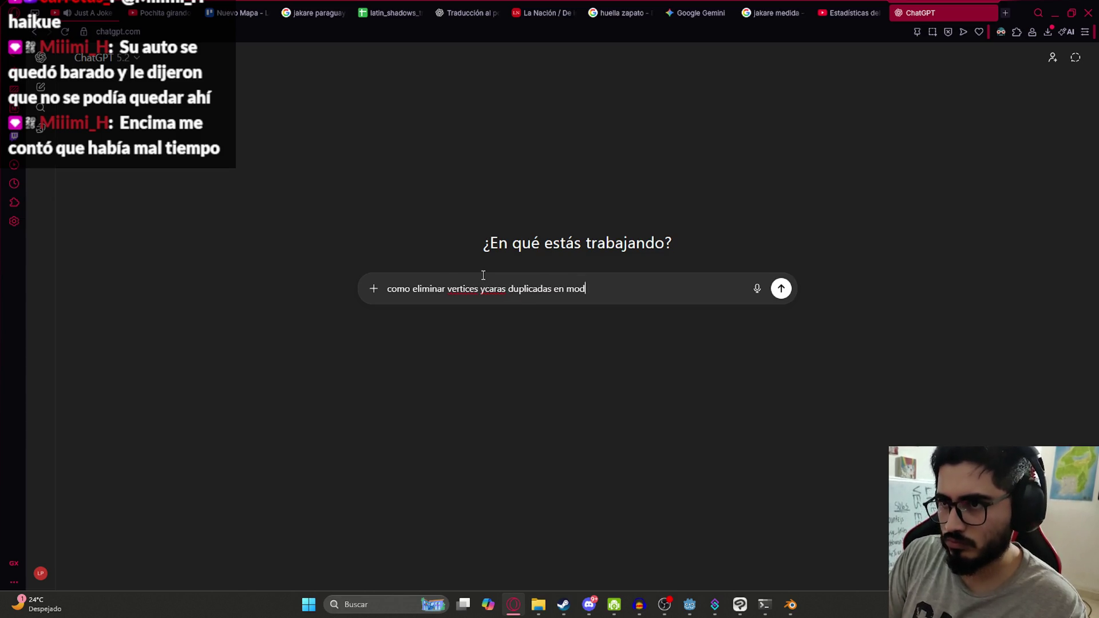
type("er")
key("Return")
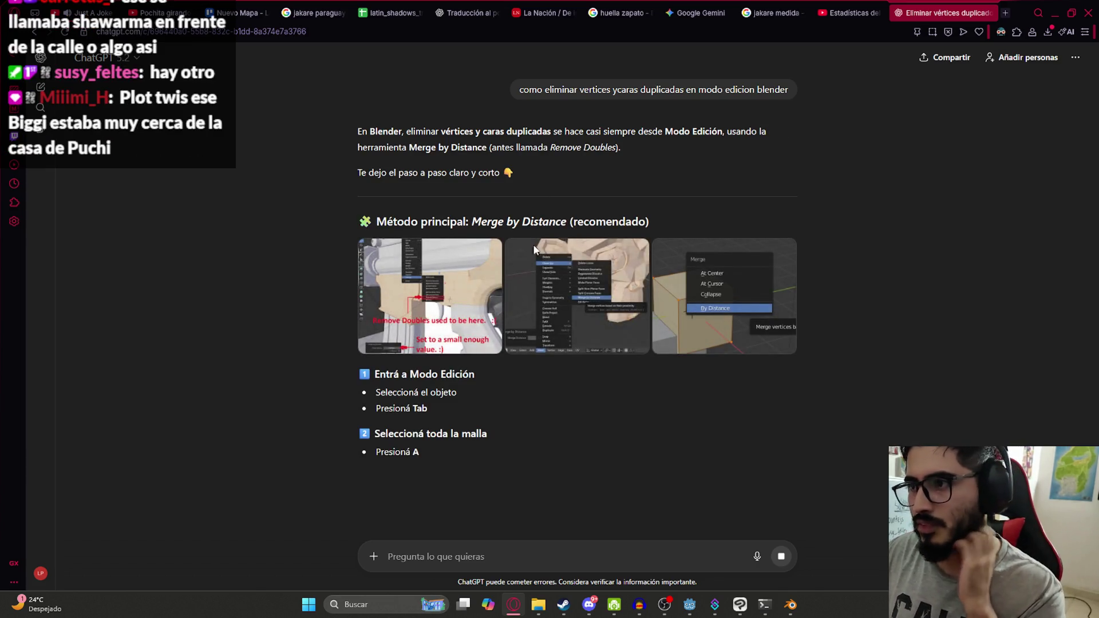
scroll(488, 378, "down", 1)
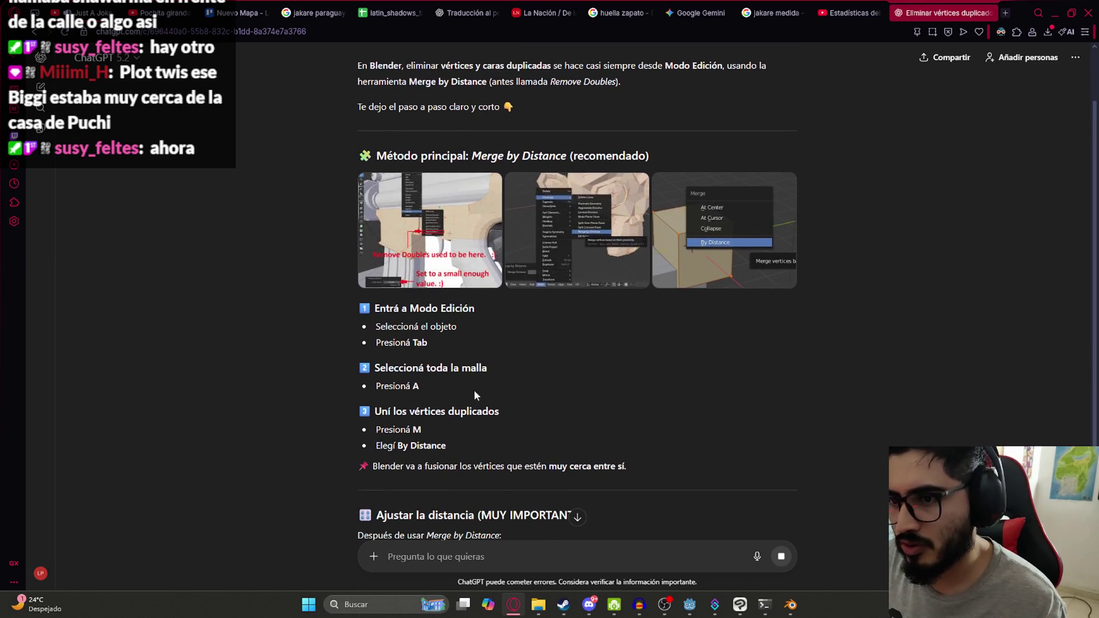
scroll(458, 383, "down", 2)
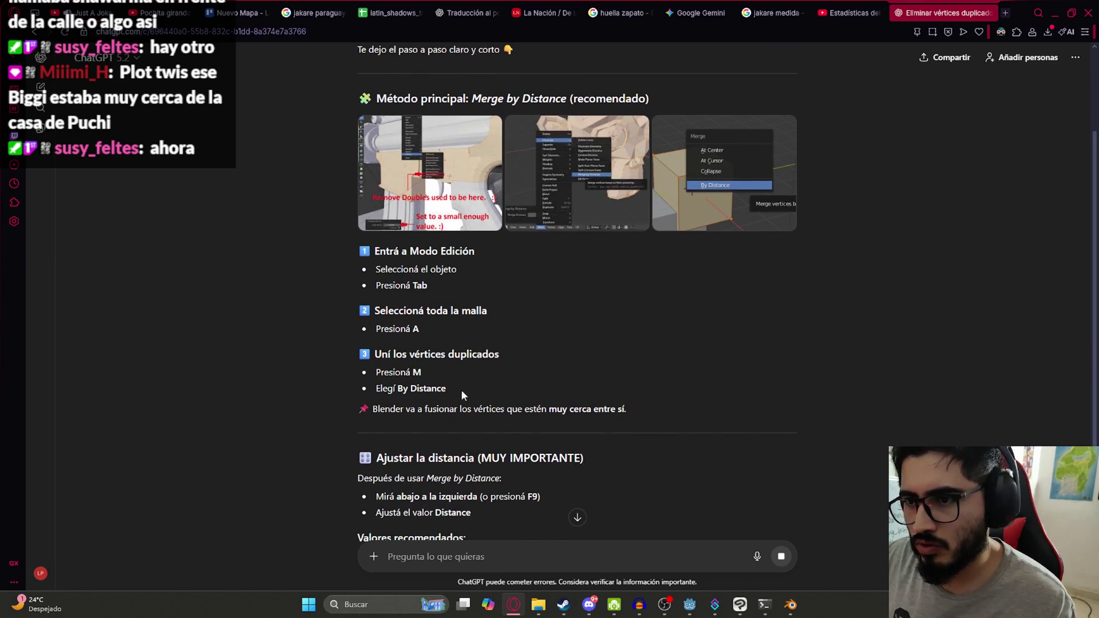
key("alt+Tab")
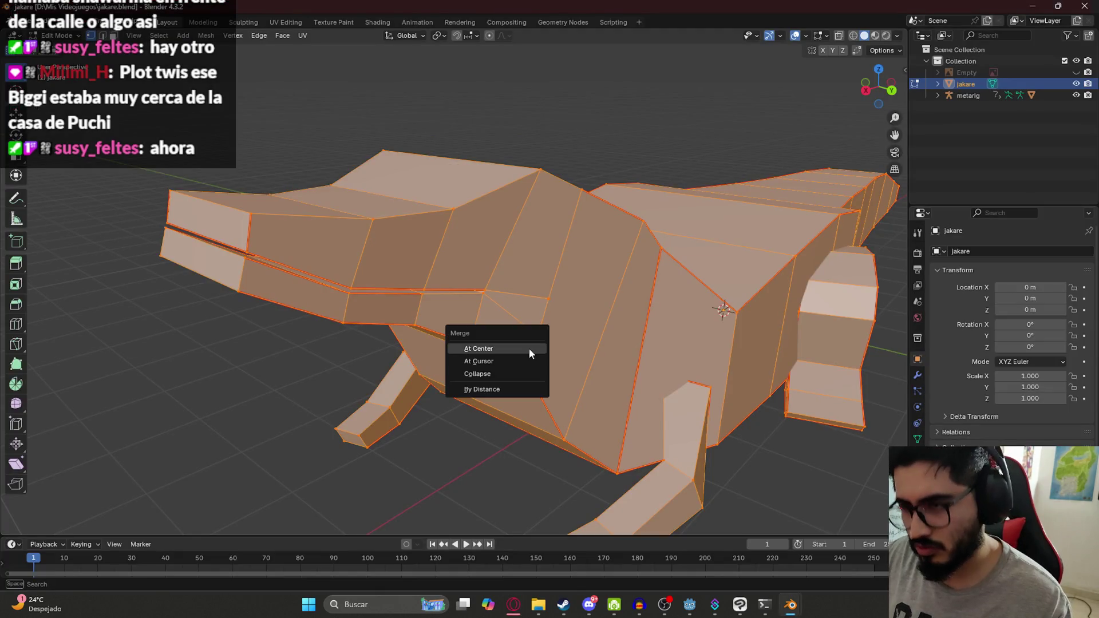
Merge the jakare mesh's vertices by distance (0 removed) and inspect the jaw.
left_click(506, 390)
scroll(281, 404, "down", 3)
middle_click_drag(280, 405, 572, 385)
scroll(573, 386, "up", 4)
left_click(456, 310)
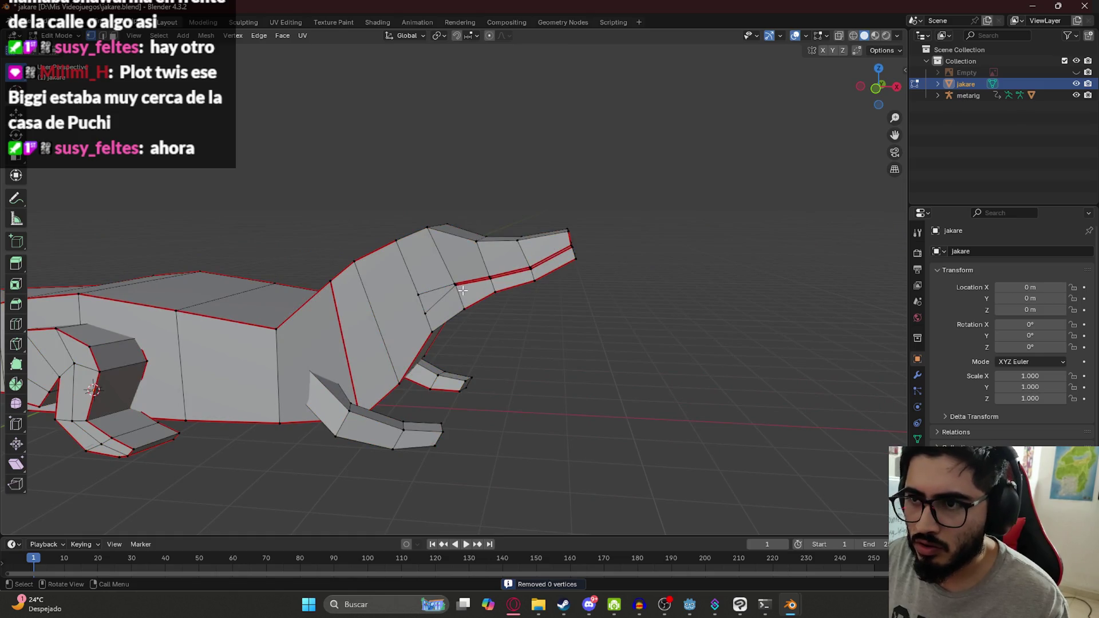
scroll(504, 294, "up", 3)
mouse_move(574, 309)
middle_mouse_down()
mouse_move(593, 295)
mouse_move(604, 309)
middle_mouse_up()
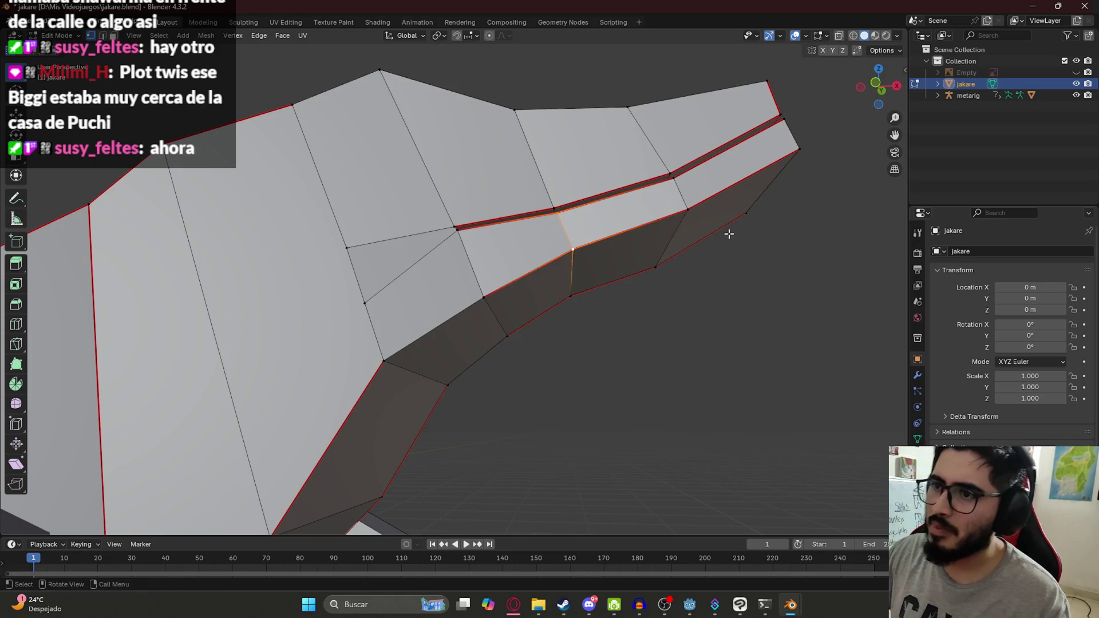
key("KP_1")
scroll(639, 256, "up", 2)
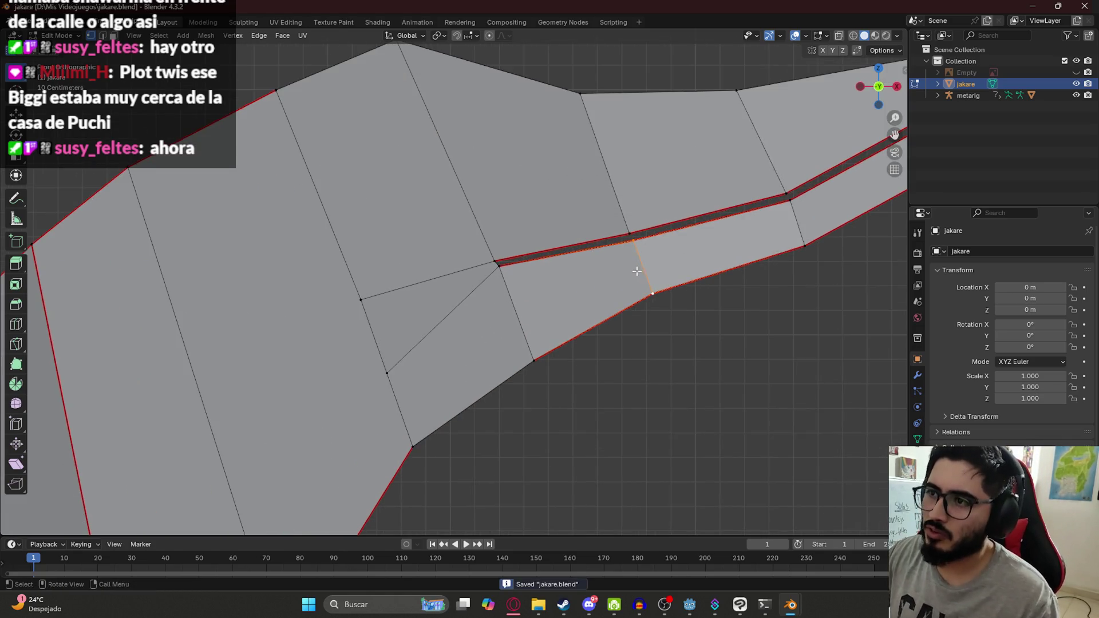
scroll(637, 271, "down", 5)
middle_click_drag(695, 311, 599, 366)
scroll(594, 371, "up", 2)
mouse_move(791, 318)
middle_mouse_down()
mouse_move(662, 314)
mouse_move(658, 215)
middle_mouse_up()
Return to Object Mode, select jakare in front view and save jakare.blend.
key("Tab")
scroll(564, 346, "up", 3)
mouse_move(565, 346)
middle_mouse_down()
mouse_move(341, 385)
mouse_move(314, 342)
mouse_move(265, 333)
middle_mouse_up()
left_click(340, 380)
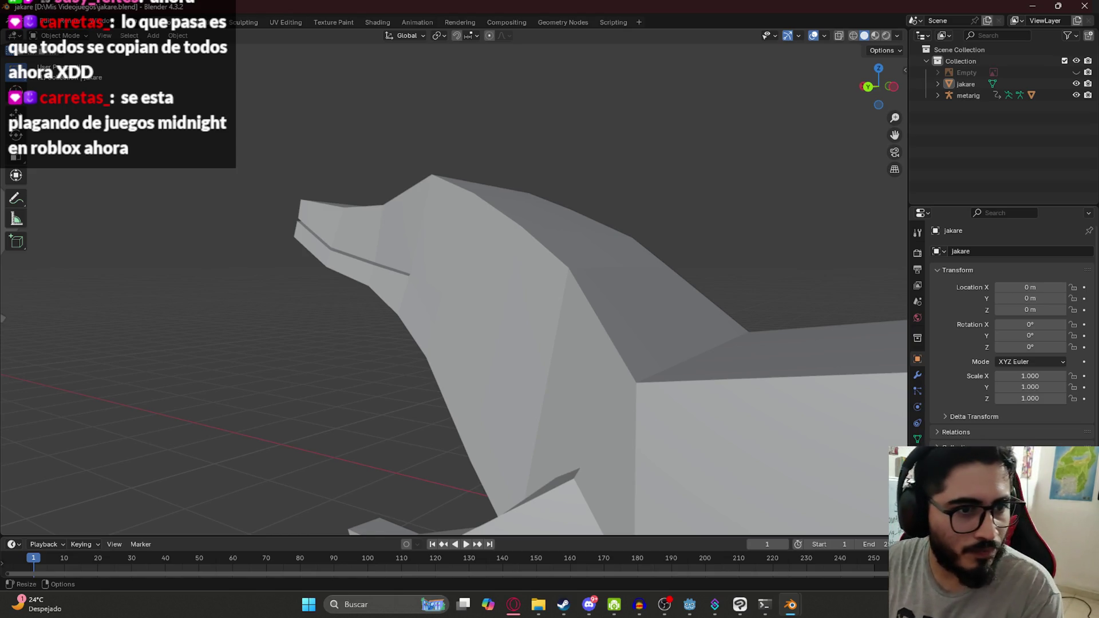
mouse_move(601, 189)
middle_mouse_down()
mouse_move(458, 262)
mouse_move(480, 281)
mouse_move(470, 233)
mouse_move(405, 275)
middle_mouse_up()
left_click(479, 280)
key("KP_1")
key("ctrl+s")
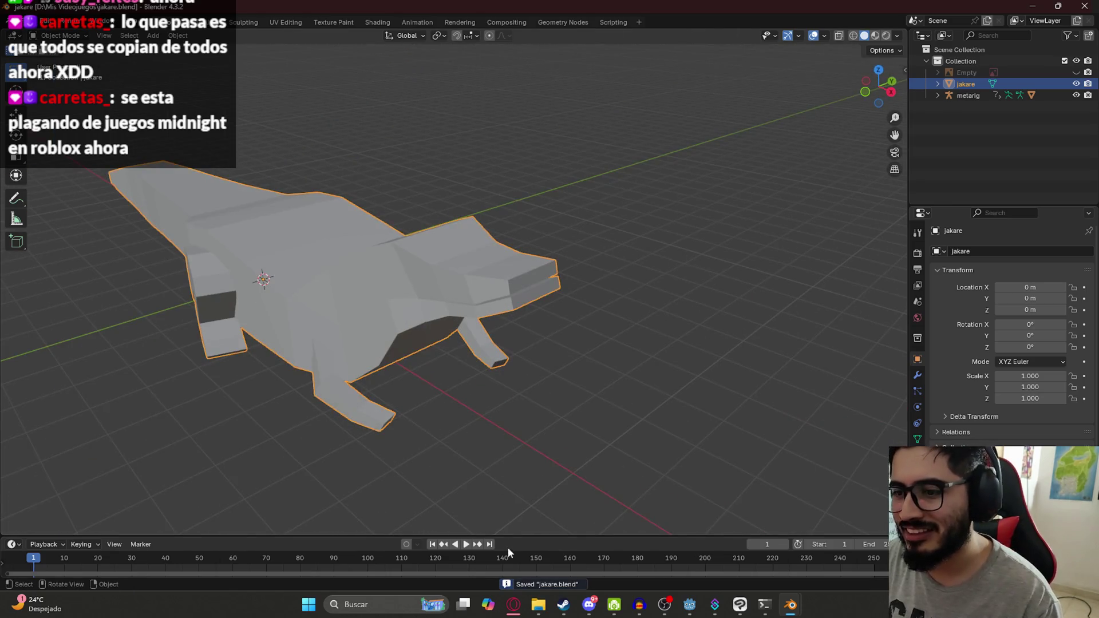
left_click(514, 608)
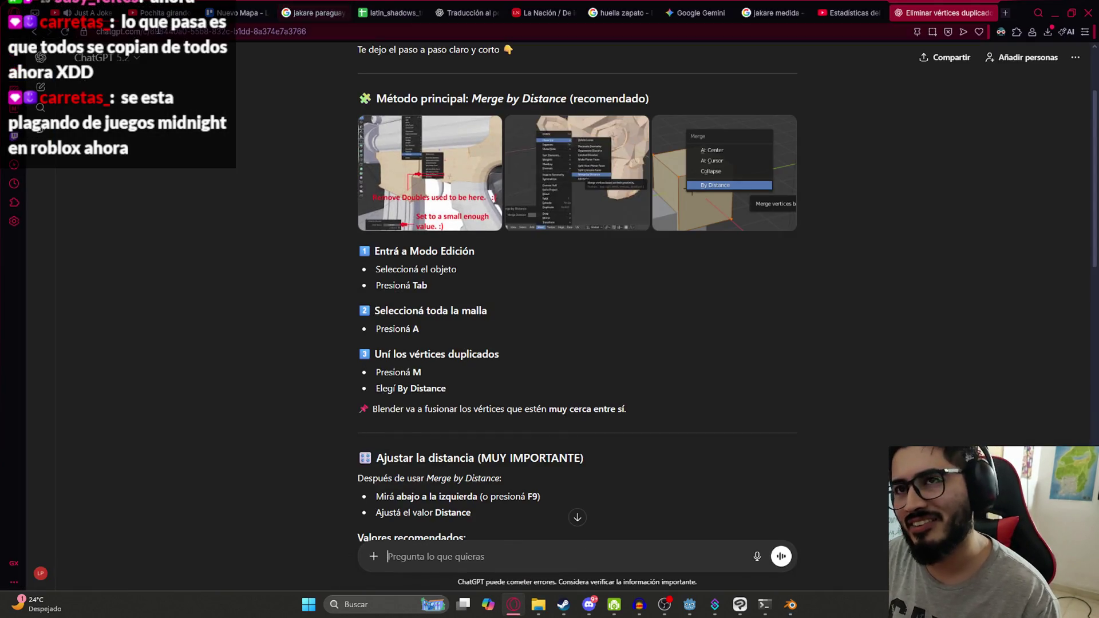
Play playlist item 5, the spinning ghost video, fullscreen and pause it at 1:46.
left_click(98, 7)
key("ctrl+Tab")
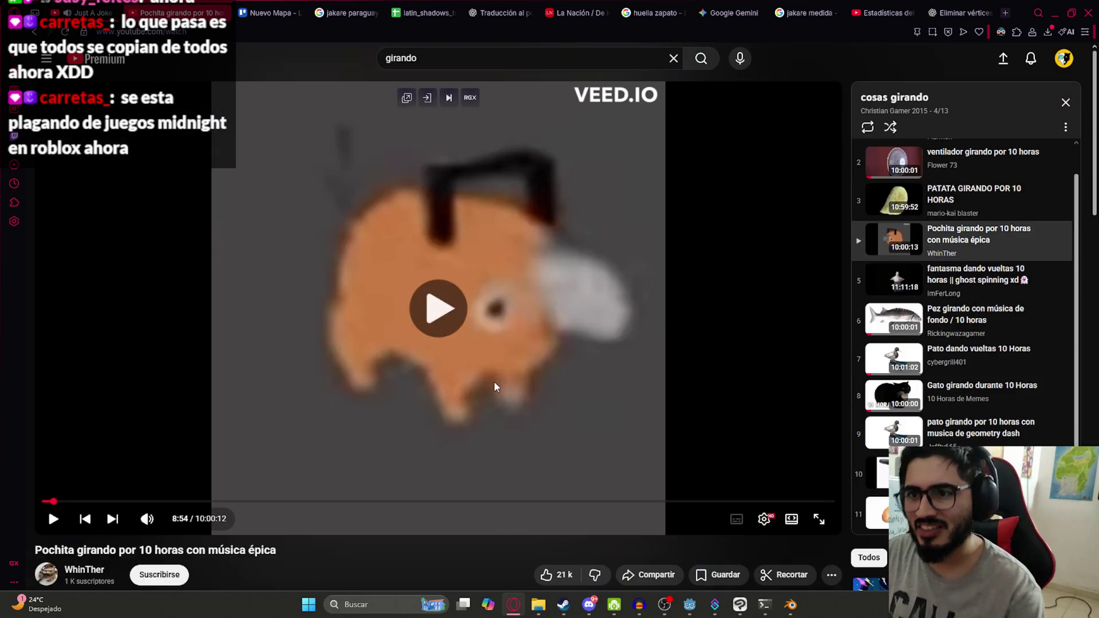
left_click(493, 382)
double_click(394, 288)
double_click(522, 288)
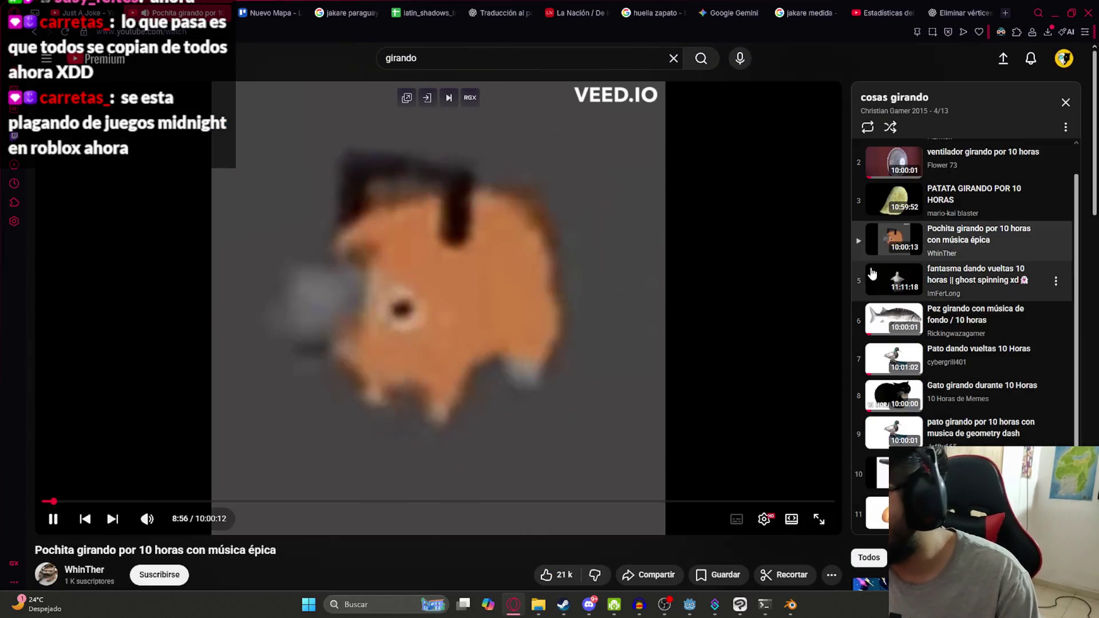
left_click(903, 284)
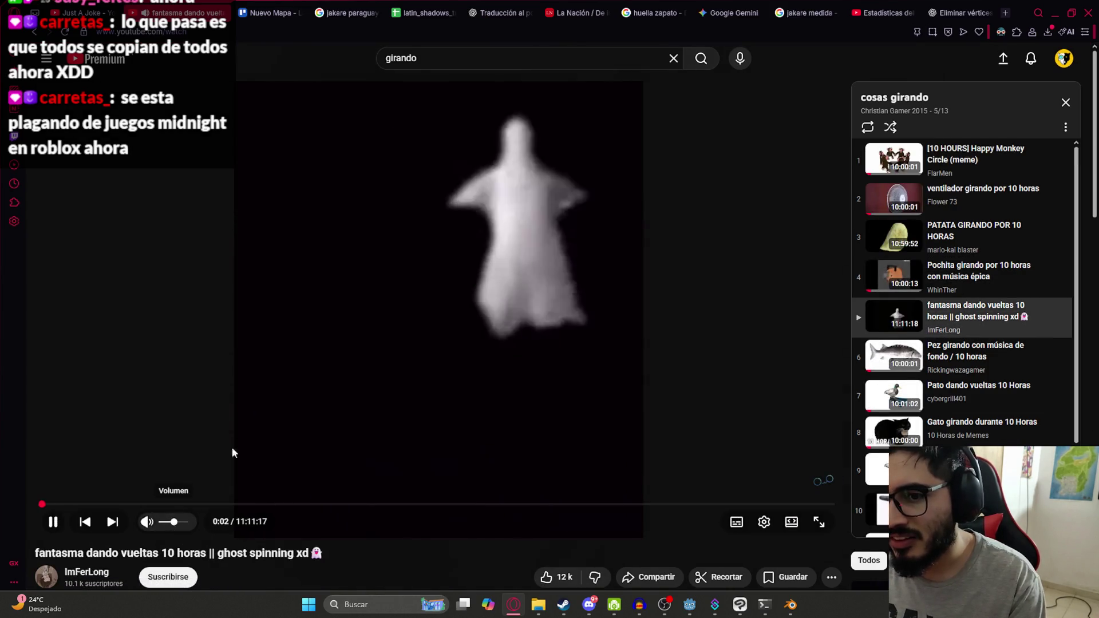
double_click(480, 335)
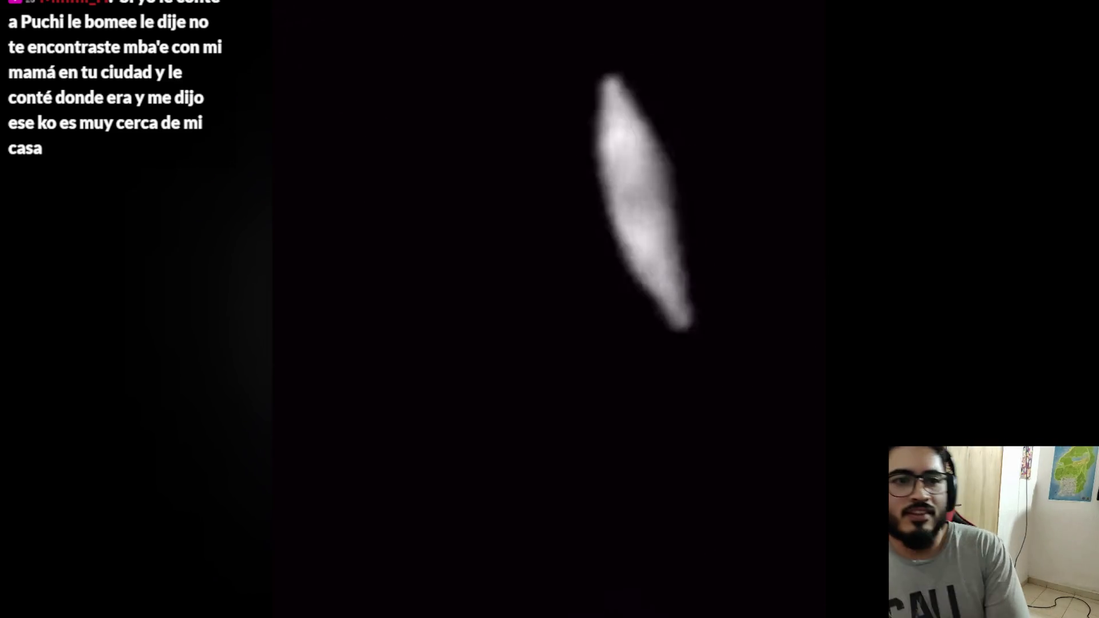
key("space")
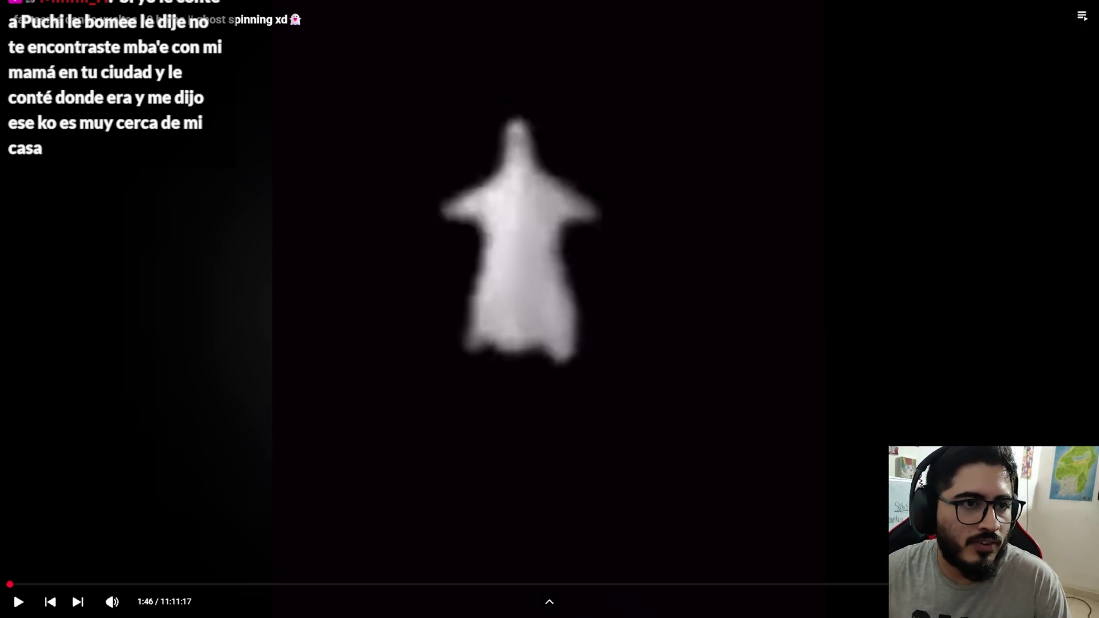